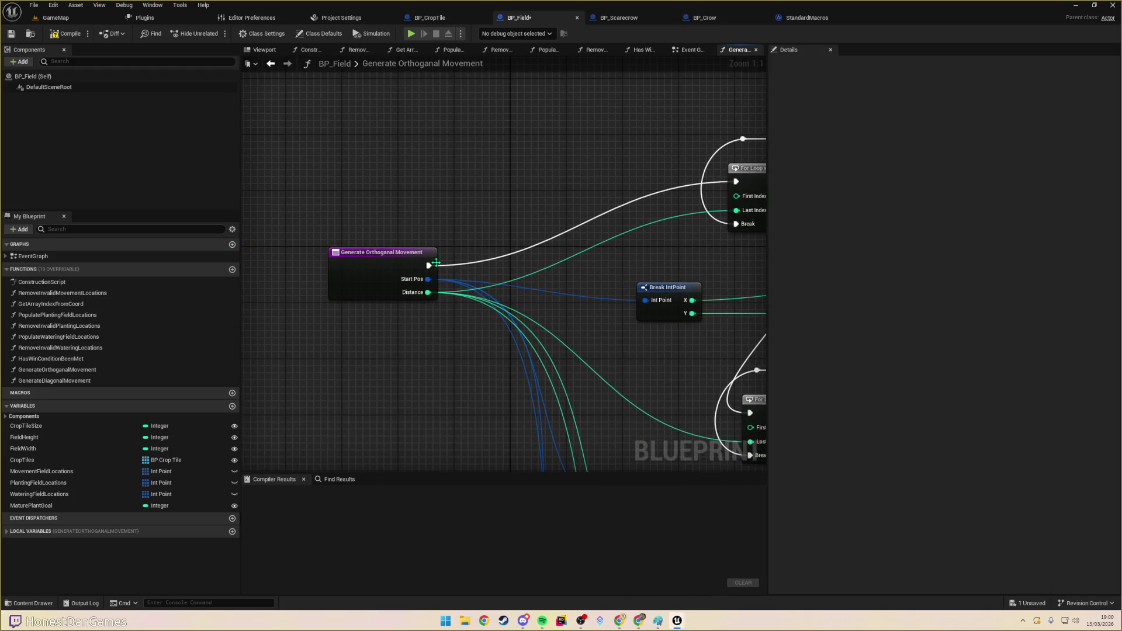
- Open the Remove Invalid Movement Locations function graph
{"action": "left_click_drag", "start_coordinate": [428, 266], "coordinate": [438, 240]}
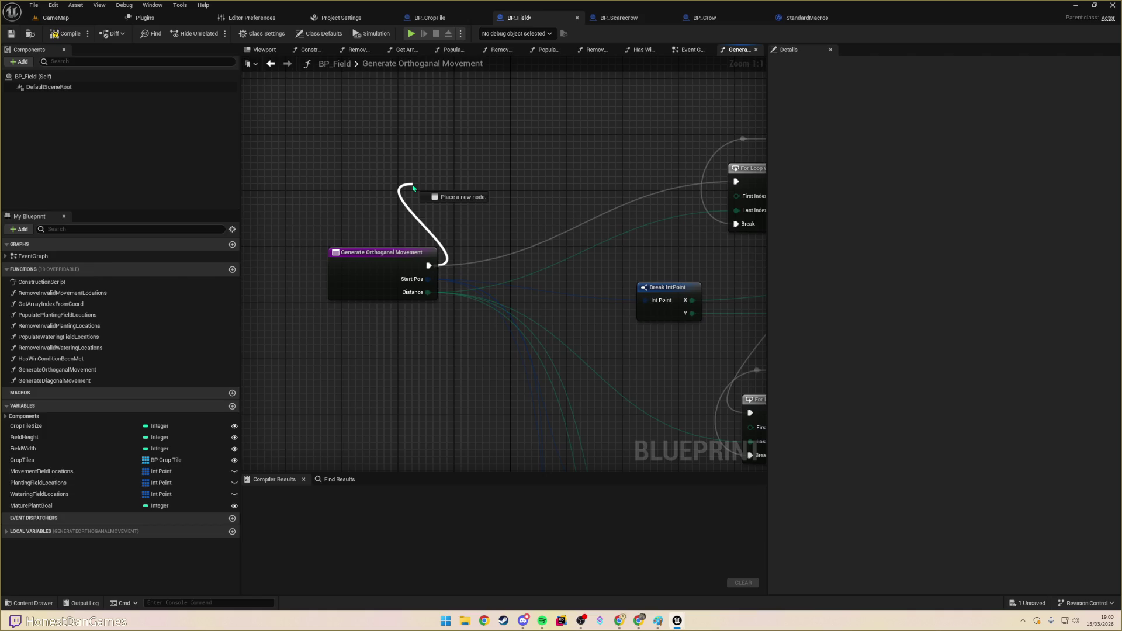
{"action": "left_click_drag", "start_coordinate": [410, 183], "coordinate": [561, 149]}
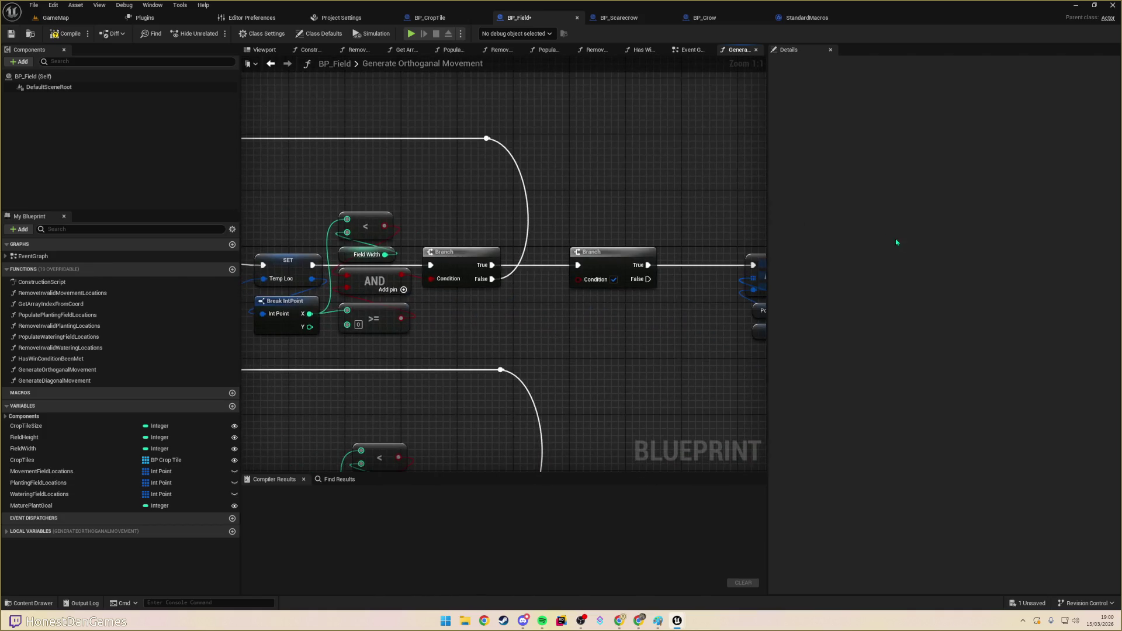
{"action": "left_click_drag", "start_coordinate": [478, 201], "coordinate": [478, 194]}
{"action": "right_click", "coordinate": [368, 289]}
{"action": "scroll", "coordinate": [488, 275], "scroll_direction": "down", "scroll_amount": 4}
{"action": "scroll", "coordinate": [718, 233], "scroll_direction": "up", "scroll_amount": 3}
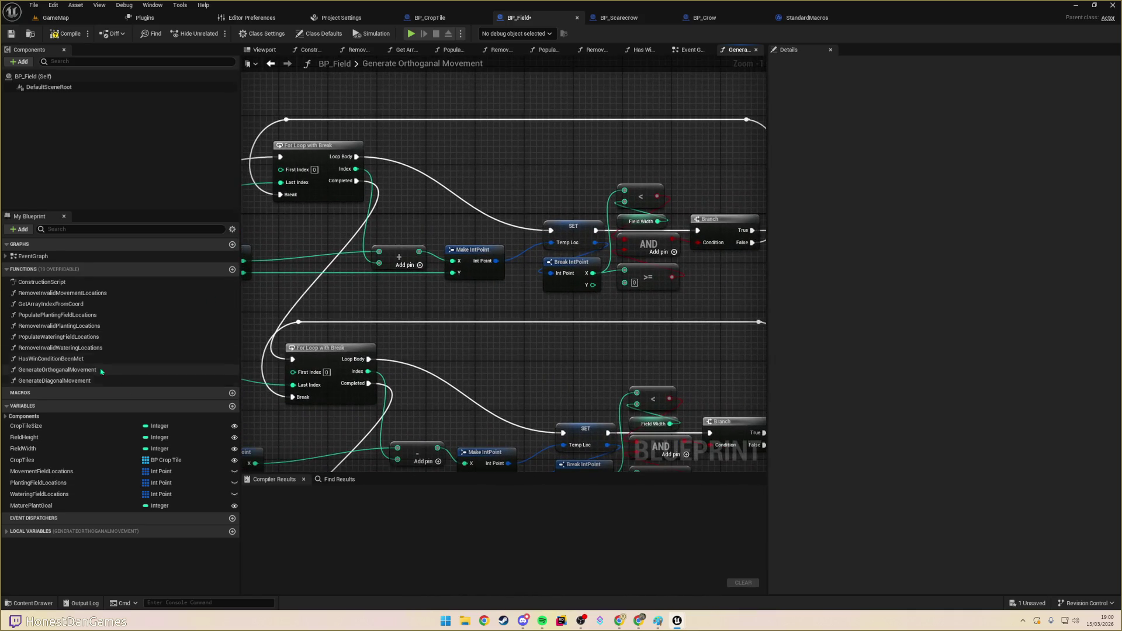
{"action": "double_click", "coordinate": [76, 293]}
{"action": "scroll", "coordinate": [500, 259], "scroll_direction": "down", "scroll_amount": 5}
{"action": "scroll", "coordinate": [500, 259], "scroll_direction": "up", "scroll_amount": 6}
- Copy the Get Array Index, Crop Maturity, three == and OR nodes, and reopen Generate Orthogonal Movement
{"action": "left_click_drag", "start_coordinate": [620, 392], "coordinate": [453, 222]}
{"action": "scroll", "coordinate": [411, 251], "scroll_direction": "down", "scroll_amount": 1}
{"action": "left_click_drag", "start_coordinate": [599, 343], "coordinate": [339, 183]}
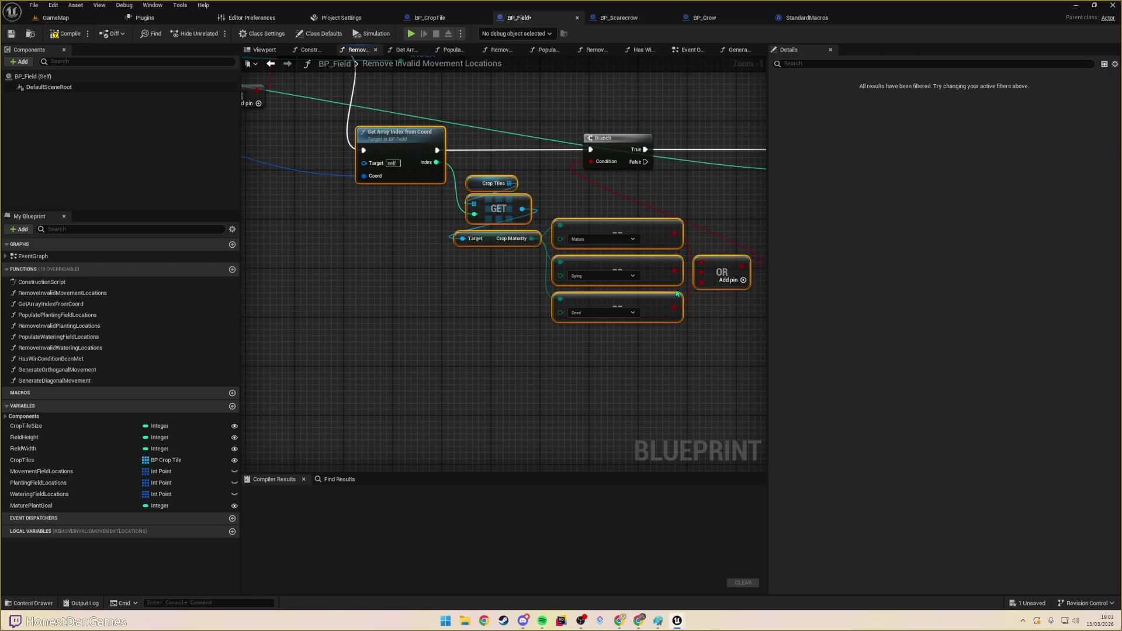
{"action": "left_click", "coordinate": [62, 293]}
{"action": "left_click", "coordinate": [61, 326]}
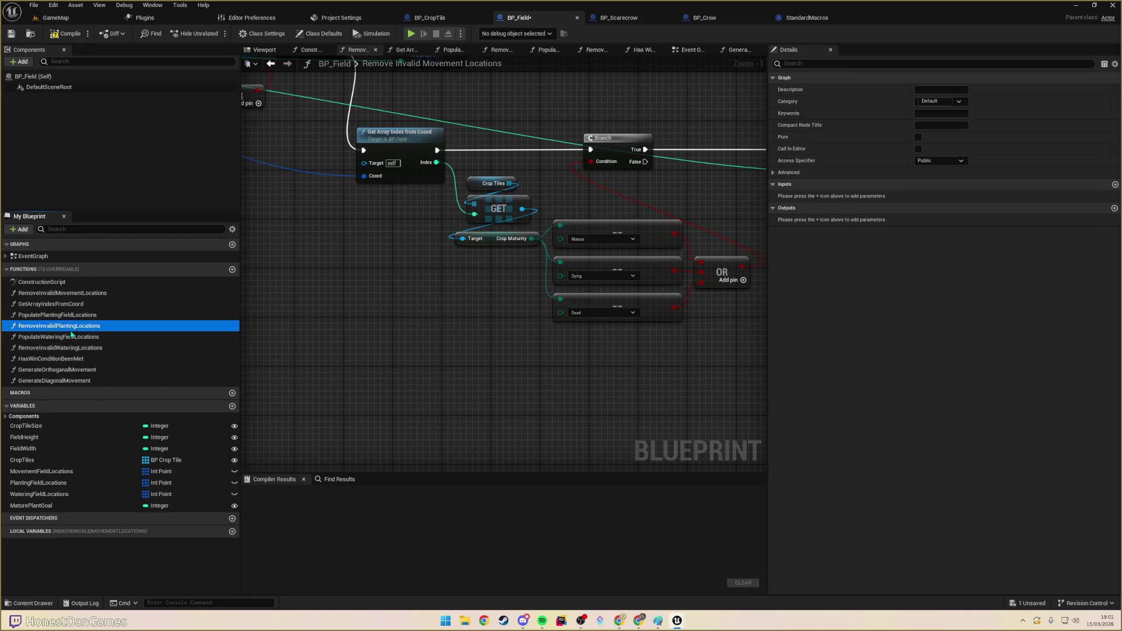
{"action": "double_click", "coordinate": [58, 370]}
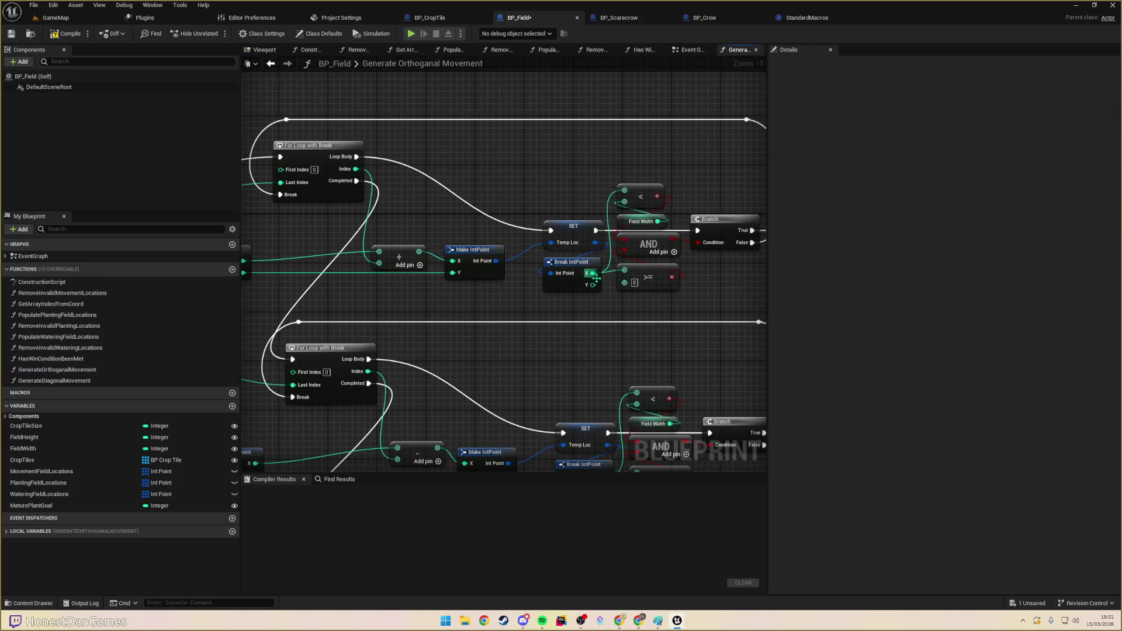
- Promote the second Branch's condition to Boolean ShouldStopMovementAfterFirstObstruction, default true, and save BP_Field
{"action": "mouse_move", "coordinate": [474, 282]}
{"action": "left_mouse_down"}
{"action": "mouse_move", "coordinate": [456, 305]}
{"action": "mouse_move", "coordinate": [444, 205]}
{"action": "mouse_move", "coordinate": [703, 270]}
{"action": "mouse_move", "coordinate": [550, 237]}
{"action": "mouse_move", "coordinate": [591, 167]}
{"action": "left_mouse_up"}
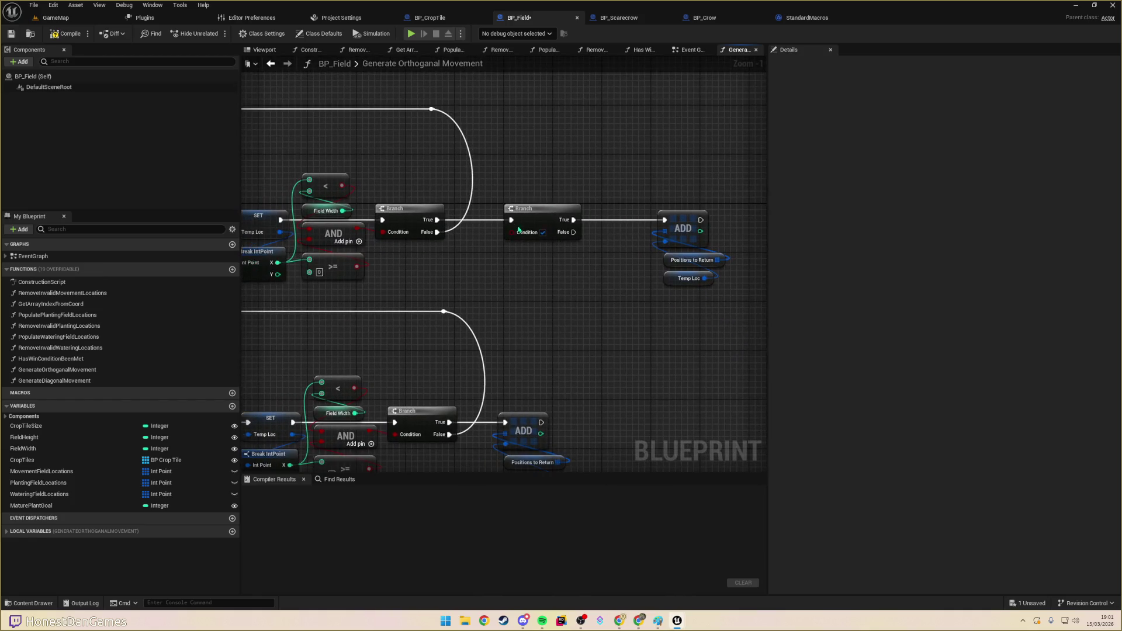
{"action": "right_click", "coordinate": [514, 239]}
{"action": "left_click", "coordinate": [549, 265]}
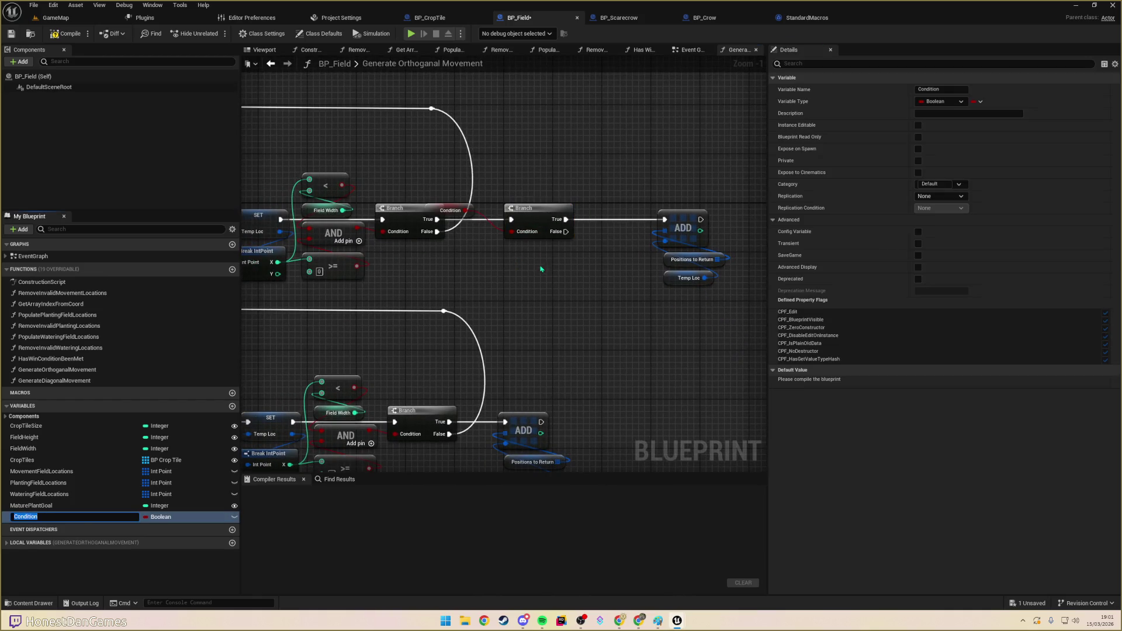
{"action": "mouse_move", "coordinate": [463, 206]}
{"action": "left_mouse_down"}
{"action": "mouse_move", "coordinate": [463, 230]}
{"action": "mouse_move", "coordinate": [536, 255]}
{"action": "left_mouse_up"}
{"action": "left_click", "coordinate": [946, 89]}
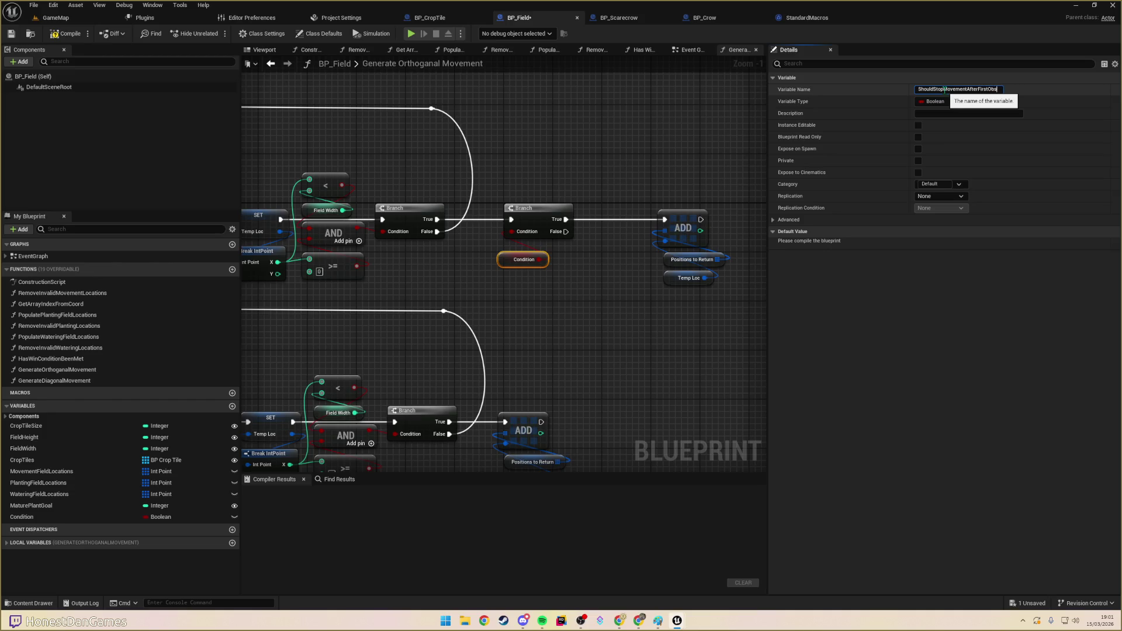
{"action": "key", "text": "Return"}
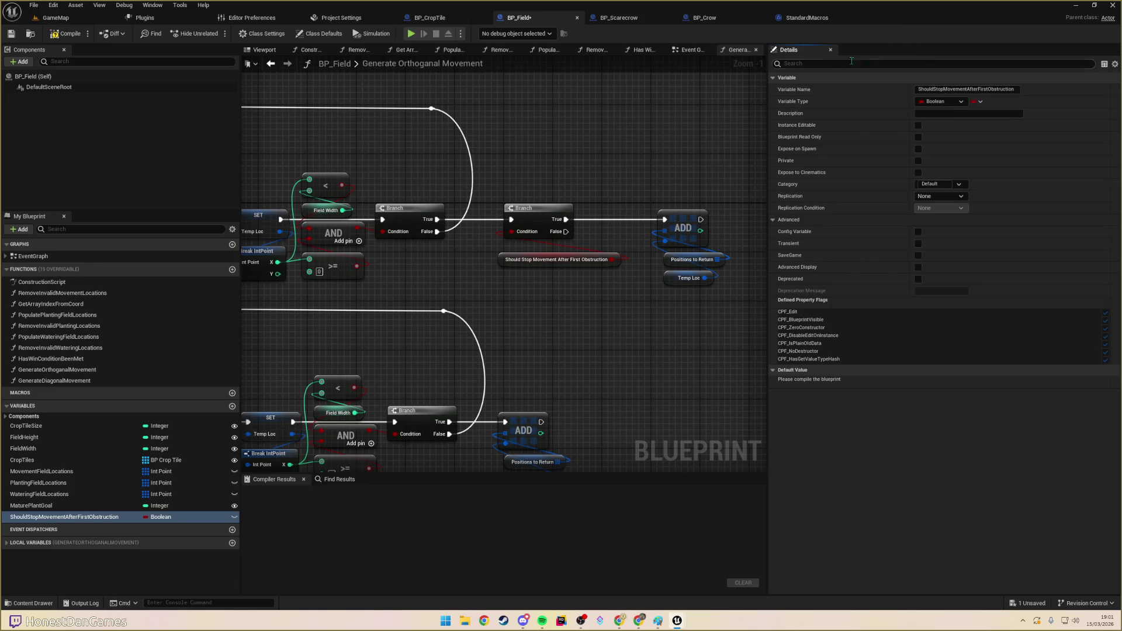
{"action": "key", "text": "ctrl+s"}
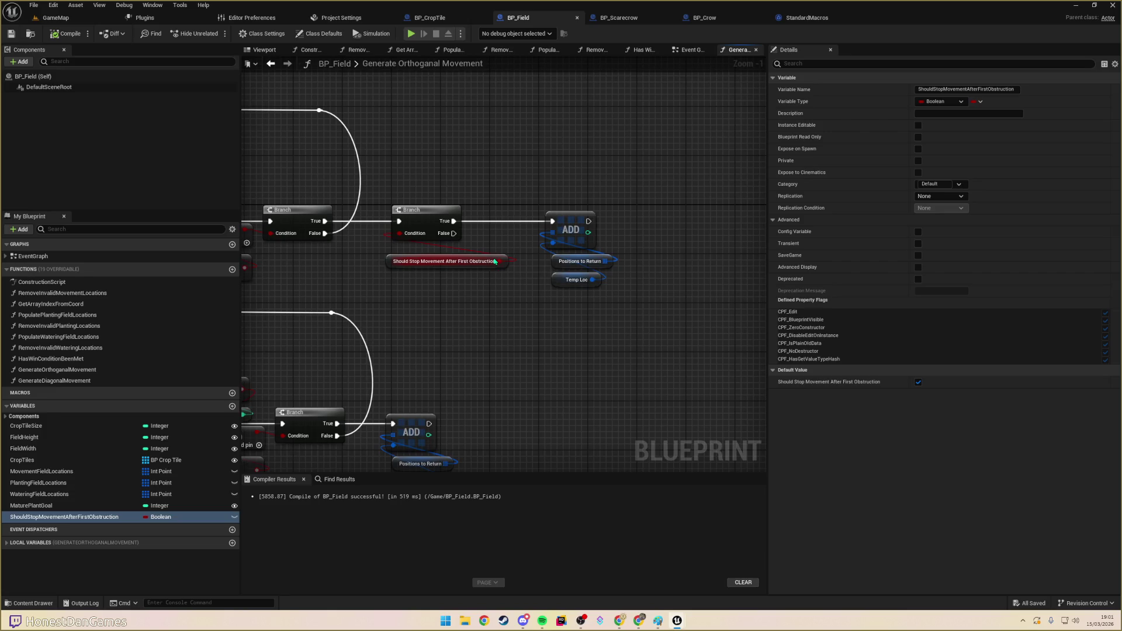
- Move the ADD group right and wire the Branch's False outcome into ADD through two bend points
{"action": "left_click_drag", "start_coordinate": [426, 183], "coordinate": [532, 292]}
{"action": "left_click_drag", "start_coordinate": [479, 218], "coordinate": [711, 218]}
{"action": "mouse_move", "coordinate": [357, 221]}
{"action": "left_mouse_down"}
{"action": "mouse_move", "coordinate": [687, 216]}
{"action": "mouse_move", "coordinate": [357, 208]}
{"action": "left_mouse_up"}
{"action": "left_click", "coordinate": [496, 243]}
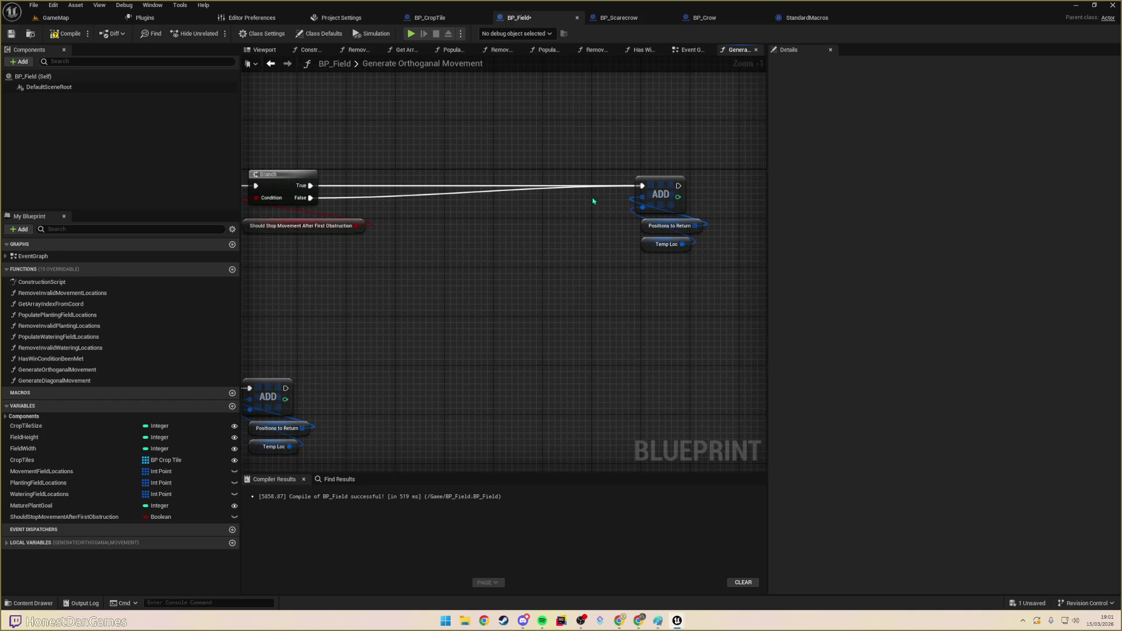
{"action": "double_click", "coordinate": [404, 193]}
{"action": "mouse_move", "coordinate": [404, 193]}
{"action": "left_mouse_down"}
{"action": "mouse_move", "coordinate": [392, 264]}
{"action": "mouse_move", "coordinate": [360, 334]}
{"action": "left_mouse_up"}
{"action": "double_click", "coordinate": [572, 200]}
{"action": "left_click_drag", "start_coordinate": [572, 200], "coordinate": [650, 334]}
{"action": "mouse_move", "coordinate": [571, 295]}
{"action": "left_mouse_down"}
{"action": "mouse_move", "coordinate": [570, 256]}
{"action": "mouse_move", "coordinate": [571, 275]}
{"action": "mouse_move", "coordinate": [410, 237]}
{"action": "left_mouse_up"}
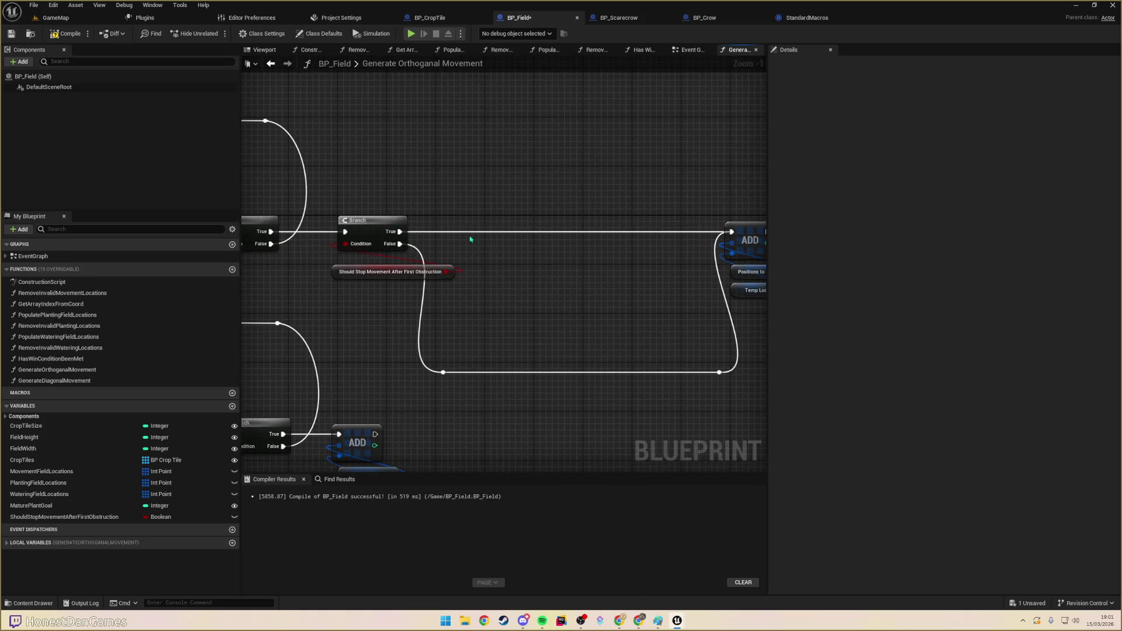
- Paste the copied crop-maturity check nodes beside the Branch
{"action": "key", "text": "ctrl+v"}
{"action": "mouse_move", "coordinate": [583, 316]}
{"action": "left_mouse_down"}
{"action": "mouse_move", "coordinate": [693, 202]}
{"action": "mouse_move", "coordinate": [680, 333]}
{"action": "left_mouse_up"}
{"action": "left_click_drag", "start_coordinate": [362, 134], "coordinate": [545, 258]}
{"action": "left_click_drag", "start_coordinate": [367, 122], "coordinate": [488, 226]}
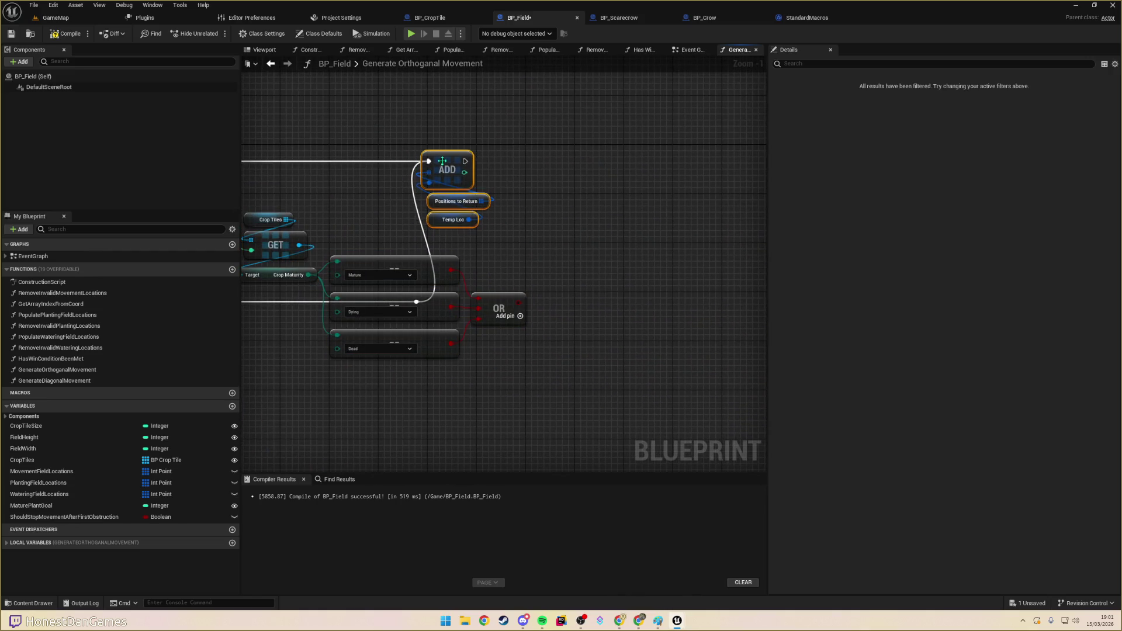
- Connect Get Array Index's execution output and line up the Mature, Dying and Dead comparisons
{"action": "mouse_move", "coordinate": [445, 163]}
{"action": "left_mouse_down"}
{"action": "mouse_move", "coordinate": [754, 165]}
{"action": "mouse_move", "coordinate": [509, 240]}
{"action": "mouse_move", "coordinate": [551, 216]}
{"action": "left_mouse_up"}
{"action": "left_click_drag", "start_coordinate": [416, 212], "coordinate": [505, 213]}
{"action": "mouse_move", "coordinate": [626, 196]}
{"action": "left_mouse_down"}
{"action": "mouse_move", "coordinate": [294, 197]}
{"action": "mouse_move", "coordinate": [464, 213]}
{"action": "mouse_move", "coordinate": [749, 213]}
{"action": "left_mouse_up"}
{"action": "mouse_move", "coordinate": [519, 214]}
{"action": "left_mouse_down"}
{"action": "mouse_move", "coordinate": [654, 163]}
{"action": "mouse_move", "coordinate": [751, 159]}
{"action": "mouse_move", "coordinate": [496, 275]}
{"action": "mouse_move", "coordinate": [430, 261]}
{"action": "mouse_move", "coordinate": [528, 231]}
{"action": "mouse_move", "coordinate": [419, 264]}
{"action": "left_mouse_up"}
{"action": "left_click_drag", "start_coordinate": [543, 221], "coordinate": [542, 374]}
{"action": "mouse_move", "coordinate": [582, 267]}
{"action": "left_mouse_down"}
{"action": "mouse_move", "coordinate": [612, 205]}
{"action": "mouse_move", "coordinate": [607, 181]}
{"action": "left_mouse_up"}
{"action": "left_click_drag", "start_coordinate": [664, 215], "coordinate": [598, 215]}
- Add a Branch driven by the OR result, wiring its execution input and False outcome to ADD
{"action": "mouse_move", "coordinate": [589, 299]}
{"action": "left_mouse_down"}
{"action": "mouse_move", "coordinate": [619, 209]}
{"action": "mouse_move", "coordinate": [555, 194]}
{"action": "mouse_move", "coordinate": [558, 171]}
{"action": "left_mouse_up"}
{"action": "type", "text": "branch"}
{"action": "key", "text": "Return"}
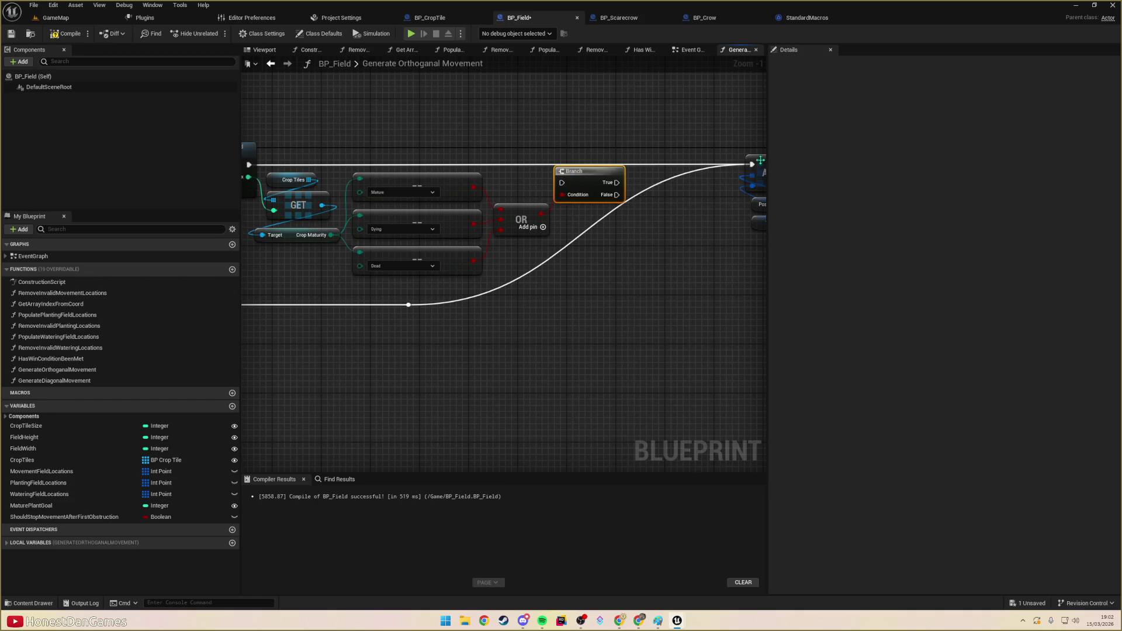
{"action": "left_click_drag", "start_coordinate": [412, 174], "coordinate": [577, 174]}
{"action": "mouse_move", "coordinate": [414, 165]}
{"action": "left_mouse_down"}
{"action": "mouse_move", "coordinate": [726, 183]}
{"action": "mouse_move", "coordinate": [714, 161]}
{"action": "mouse_move", "coordinate": [689, 161]}
{"action": "mouse_move", "coordinate": [501, 186]}
{"action": "mouse_move", "coordinate": [574, 168]}
{"action": "mouse_move", "coordinate": [598, 183]}
{"action": "left_mouse_up"}
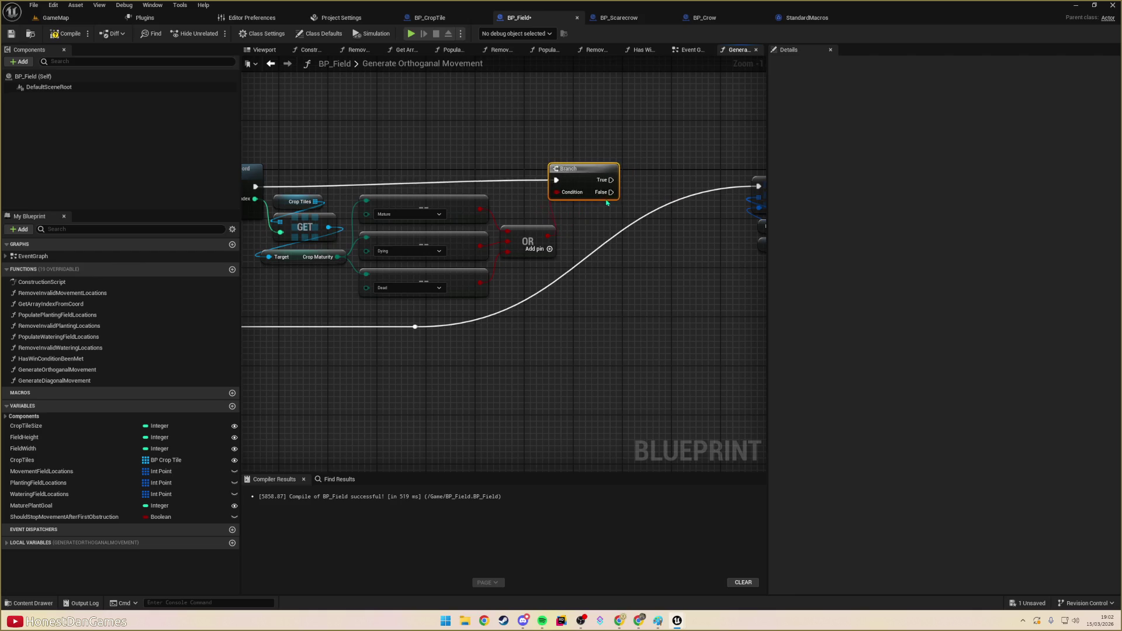
{"action": "mouse_move", "coordinate": [568, 198]}
{"action": "left_mouse_down"}
{"action": "mouse_move", "coordinate": [753, 181]}
{"action": "mouse_move", "coordinate": [678, 186]}
{"action": "left_mouse_up"}
{"action": "mouse_move", "coordinate": [575, 171]}
{"action": "left_mouse_down"}
{"action": "mouse_move", "coordinate": [690, 203]}
{"action": "mouse_move", "coordinate": [698, 178]}
{"action": "mouse_move", "coordinate": [726, 176]}
{"action": "mouse_move", "coordinate": [576, 135]}
{"action": "mouse_move", "coordinate": [263, 145]}
{"action": "mouse_move", "coordinate": [514, 243]}
{"action": "mouse_move", "coordinate": [657, 453]}
{"action": "mouse_move", "coordinate": [707, 439]}
{"action": "mouse_move", "coordinate": [626, 226]}
{"action": "mouse_move", "coordinate": [602, 383]}
{"action": "mouse_move", "coordinate": [555, 315]}
{"action": "mouse_move", "coordinate": [829, 279]}
{"action": "mouse_move", "coordinate": [251, 266]}
{"action": "mouse_move", "coordinate": [325, 281]}
{"action": "mouse_move", "coordinate": [242, 287]}
{"action": "mouse_move", "coordinate": [642, 268]}
{"action": "mouse_move", "coordinate": [771, 278]}
{"action": "mouse_move", "coordinate": [626, 245]}
{"action": "mouse_move", "coordinate": [578, 251]}
{"action": "mouse_move", "coordinate": [573, 218]}
{"action": "mouse_move", "coordinate": [326, 213]}
{"action": "mouse_move", "coordinate": [647, 125]}
{"action": "mouse_move", "coordinate": [618, 117]}
{"action": "left_mouse_up"}
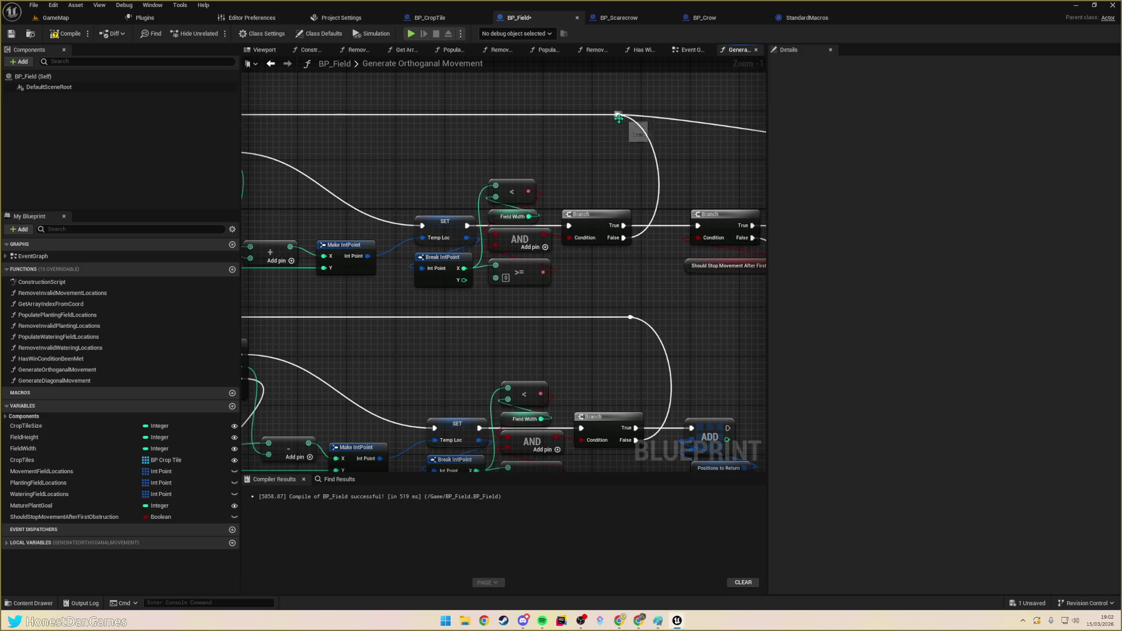
- Add a raised reroute knot on the long wire into the Branch and compile BP_Field
{"action": "scroll", "coordinate": [637, 145], "scroll_direction": "down", "scroll_amount": 3}
{"action": "left_click_drag", "start_coordinate": [533, 168], "coordinate": [498, 213]}
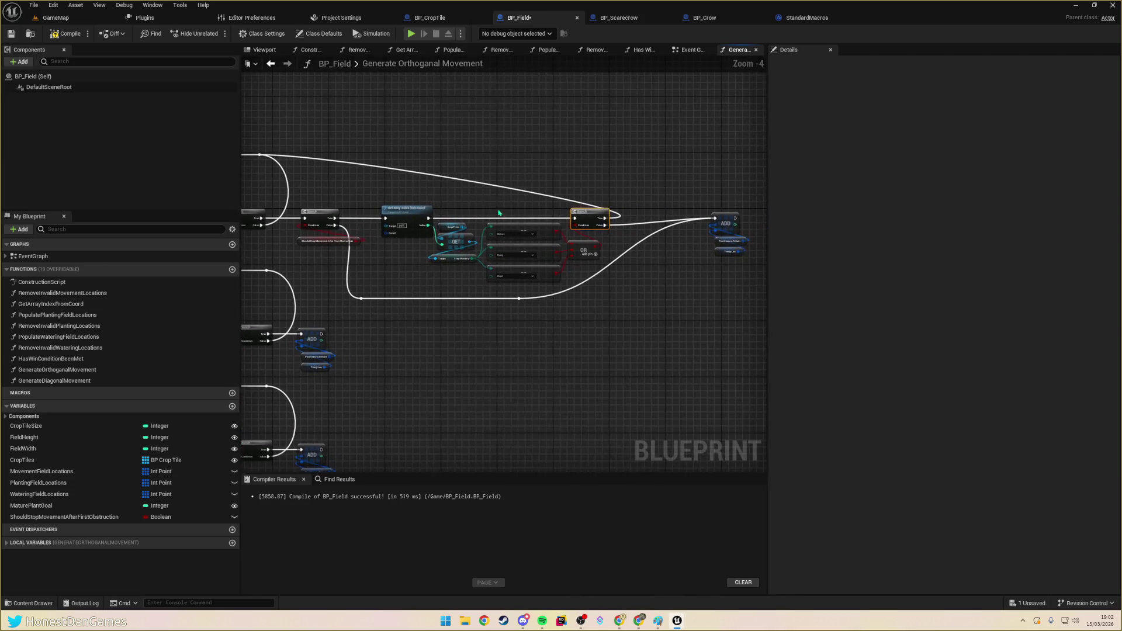
{"action": "double_click", "coordinate": [575, 202]}
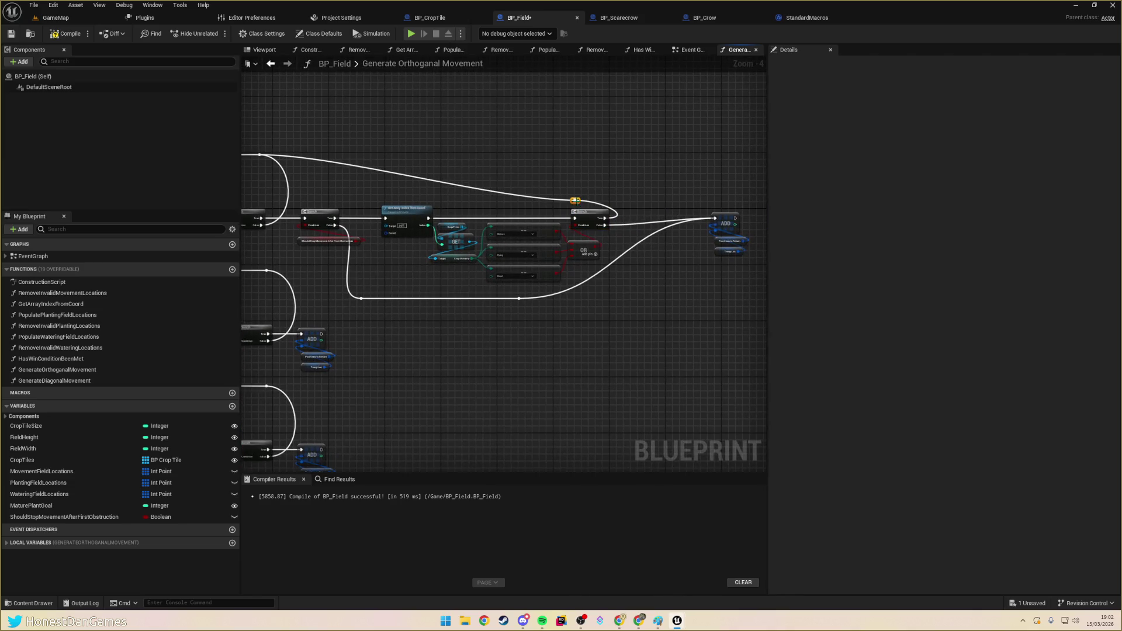
{"action": "mouse_move", "coordinate": [576, 201]}
{"action": "left_mouse_down"}
{"action": "mouse_move", "coordinate": [595, 156]}
{"action": "mouse_move", "coordinate": [615, 163]}
{"action": "left_mouse_up"}
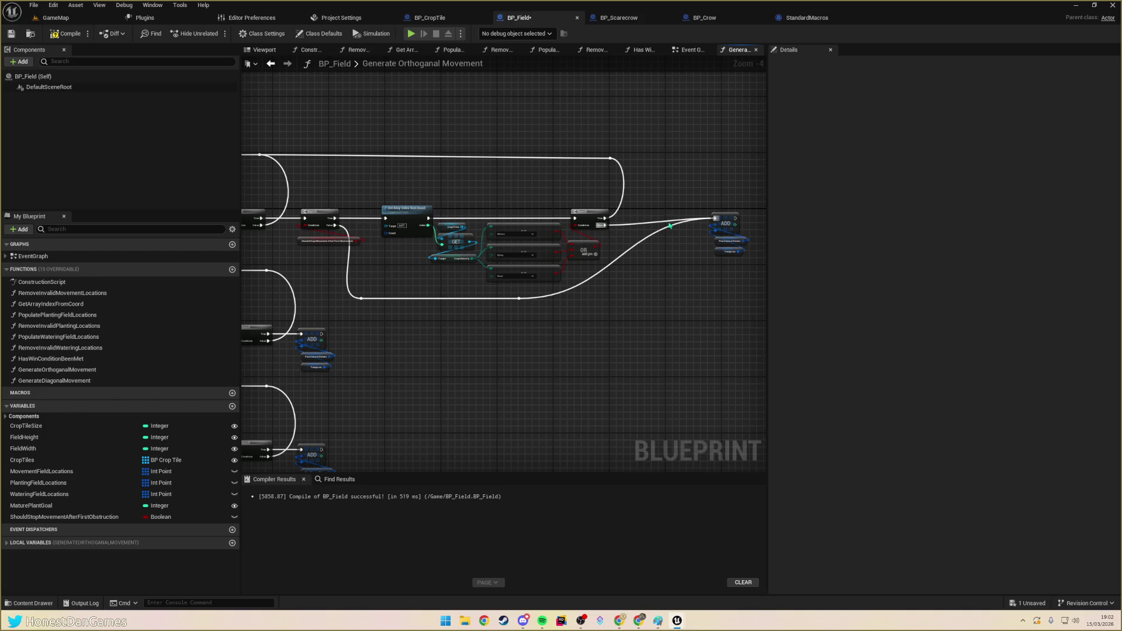
{"action": "scroll", "coordinate": [670, 226], "scroll_direction": "up", "scroll_amount": 4}
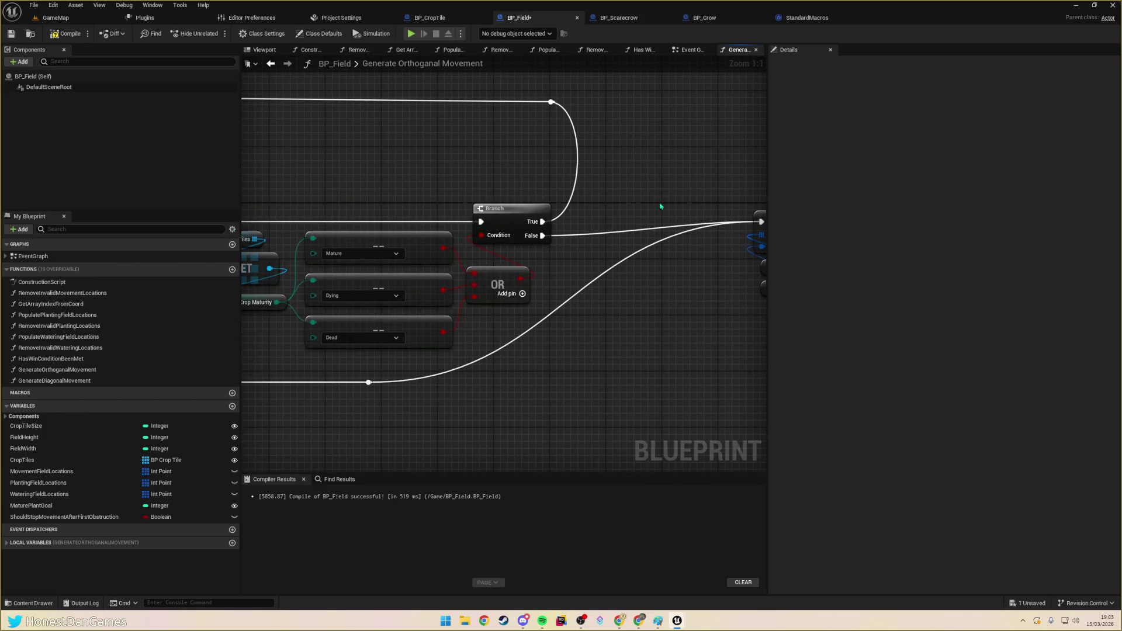
{"action": "left_click", "coordinate": [68, 34]}
- Review the For Loop section of the graph and switch to the GameMap level
{"action": "mouse_move", "coordinate": [393, 168]}
{"action": "left_mouse_down"}
{"action": "mouse_move", "coordinate": [433, 161]}
{"action": "mouse_move", "coordinate": [663, 344]}
{"action": "mouse_move", "coordinate": [590, 269]}
{"action": "mouse_move", "coordinate": [672, 270]}
{"action": "mouse_move", "coordinate": [601, 278]}
{"action": "mouse_move", "coordinate": [545, 248]}
{"action": "mouse_move", "coordinate": [526, 255]}
{"action": "left_mouse_up"}
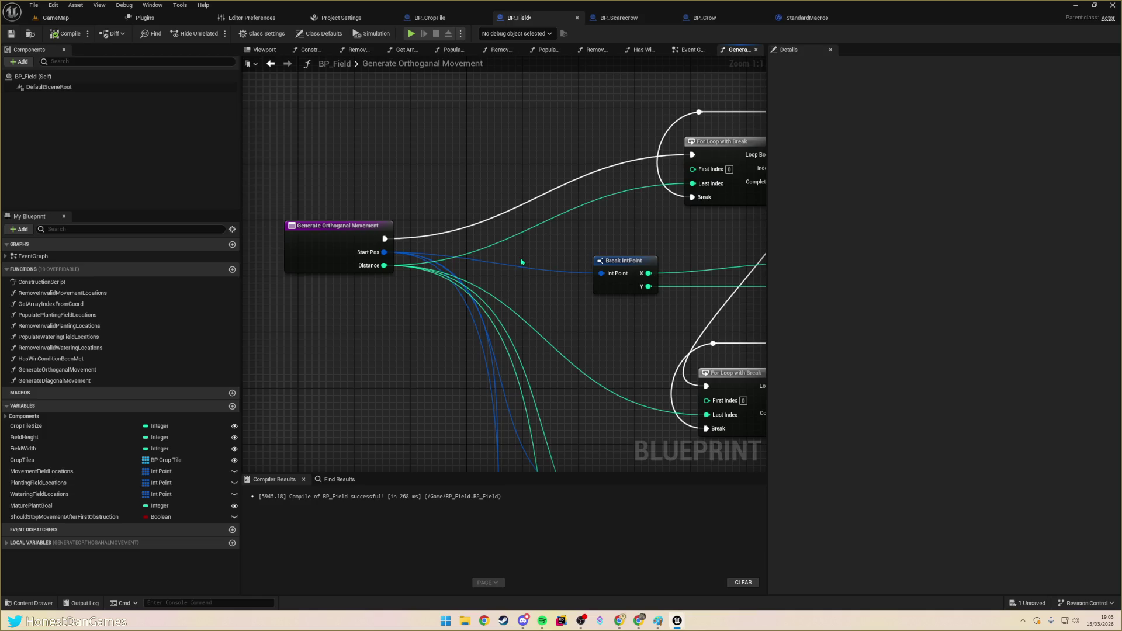
{"action": "mouse_move", "coordinate": [485, 236]}
{"action": "left_mouse_down"}
{"action": "mouse_move", "coordinate": [460, 229]}
{"action": "mouse_move", "coordinate": [458, 164]}
{"action": "mouse_move", "coordinate": [518, 154]}
{"action": "left_mouse_up"}
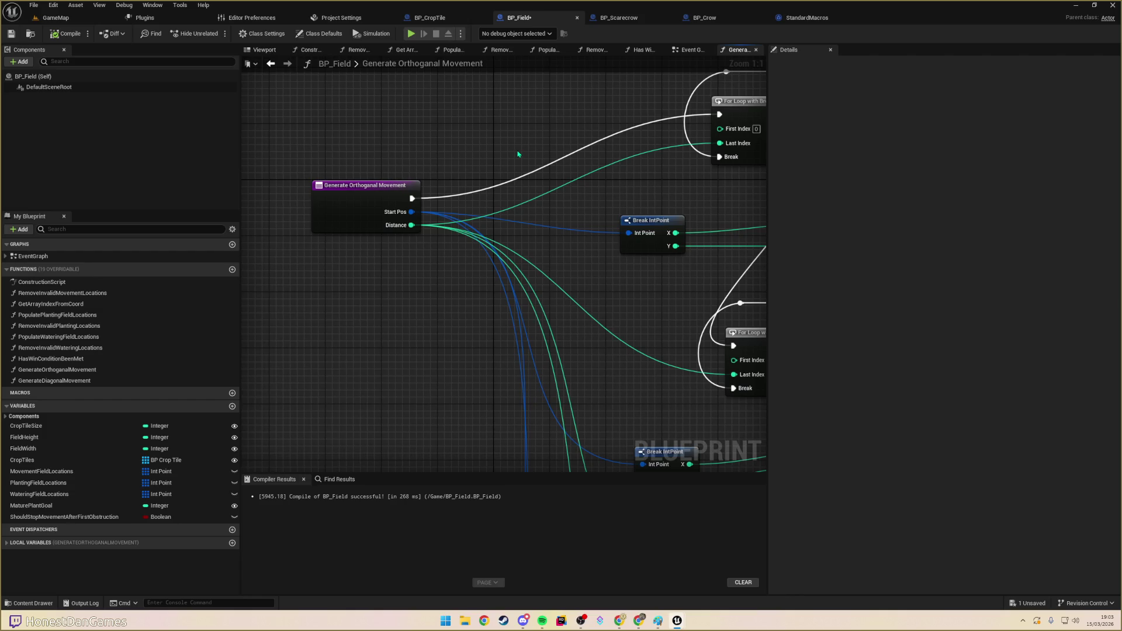
{"action": "mouse_move", "coordinate": [539, 194]}
{"action": "left_mouse_down"}
{"action": "mouse_move", "coordinate": [466, 195]}
{"action": "mouse_move", "coordinate": [394, 254]}
{"action": "left_mouse_up"}
{"action": "mouse_move", "coordinate": [532, 286]}
{"action": "left_mouse_down"}
{"action": "mouse_move", "coordinate": [442, 254]}
{"action": "mouse_move", "coordinate": [631, 253]}
{"action": "mouse_move", "coordinate": [602, 229]}
{"action": "mouse_move", "coordinate": [518, 233]}
{"action": "mouse_move", "coordinate": [383, 256]}
{"action": "mouse_move", "coordinate": [383, 277]}
{"action": "left_mouse_up"}
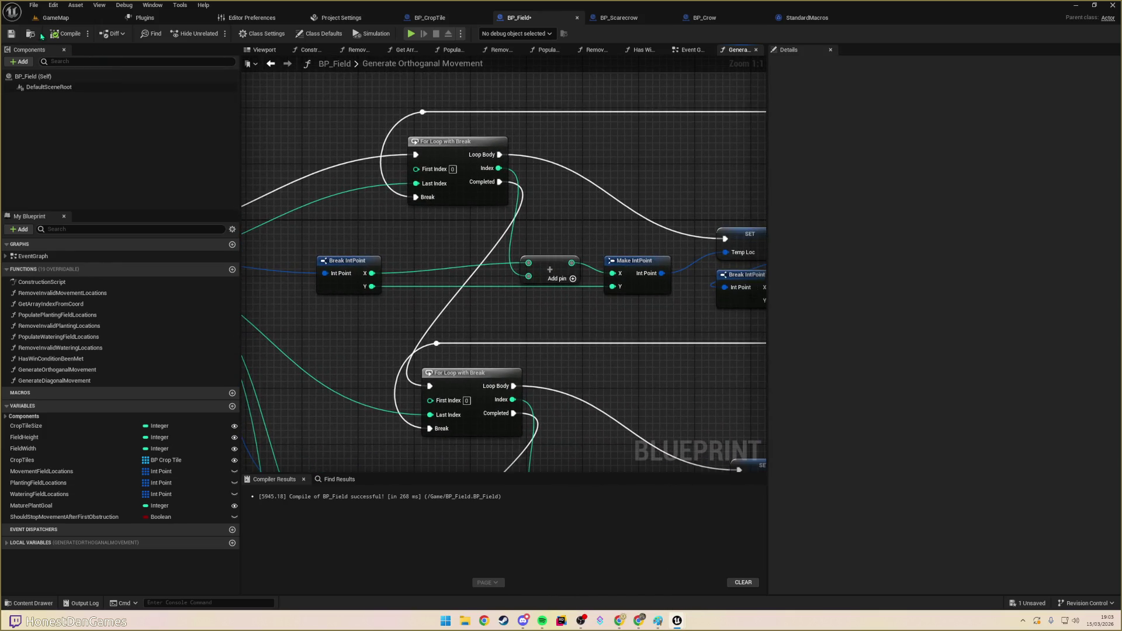
{"action": "left_click", "coordinate": [54, 17]}
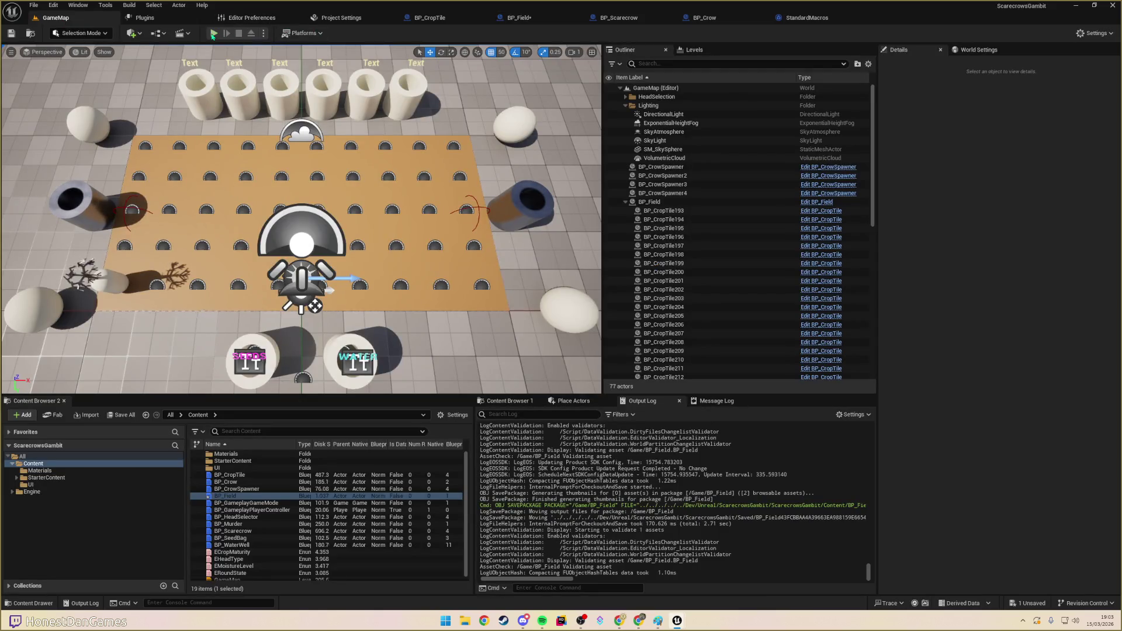
- Start a play test, move the piece to the field's centre, and water four sprouts
{"action": "left_click", "coordinate": [214, 34]}
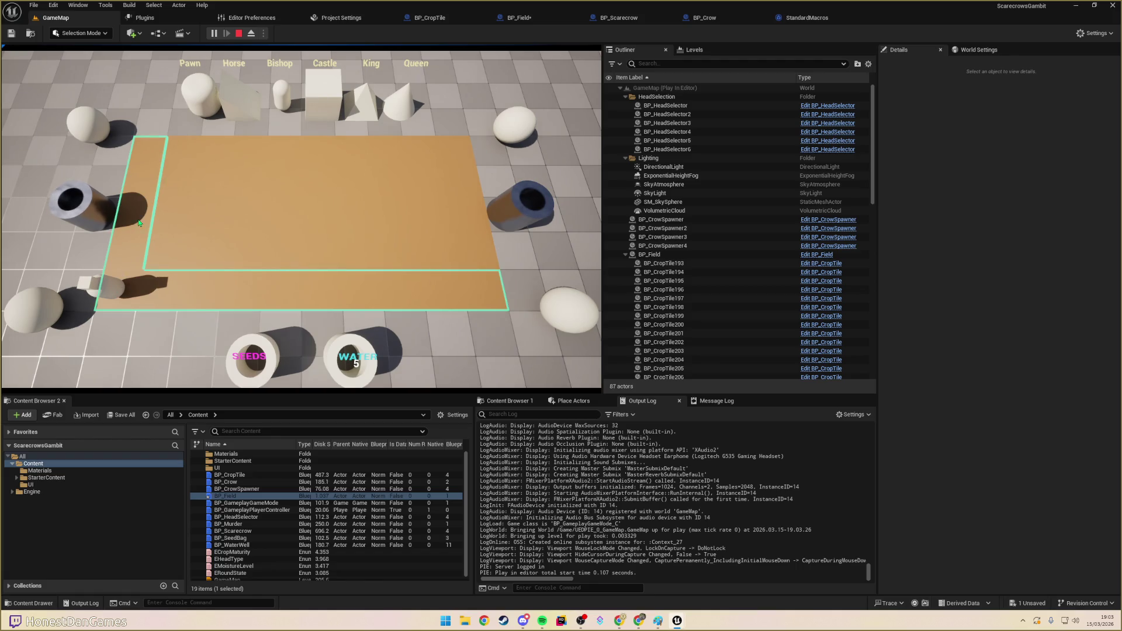
{"action": "left_click", "coordinate": [275, 217]}
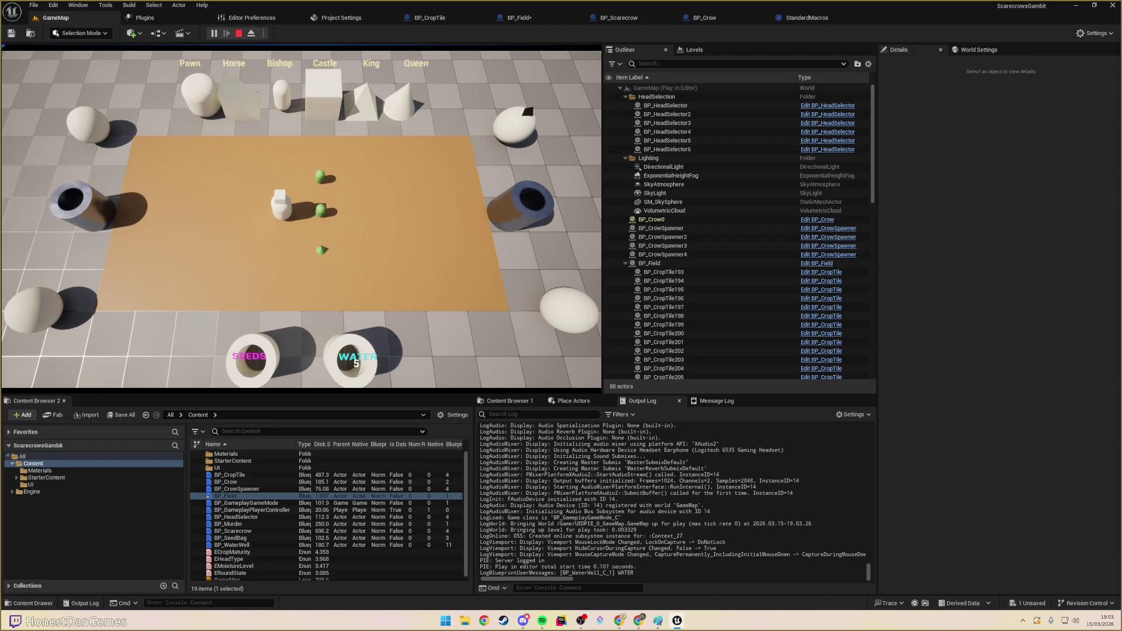
{"action": "left_click", "coordinate": [323, 212]}
{"action": "left_click", "coordinate": [310, 196]}
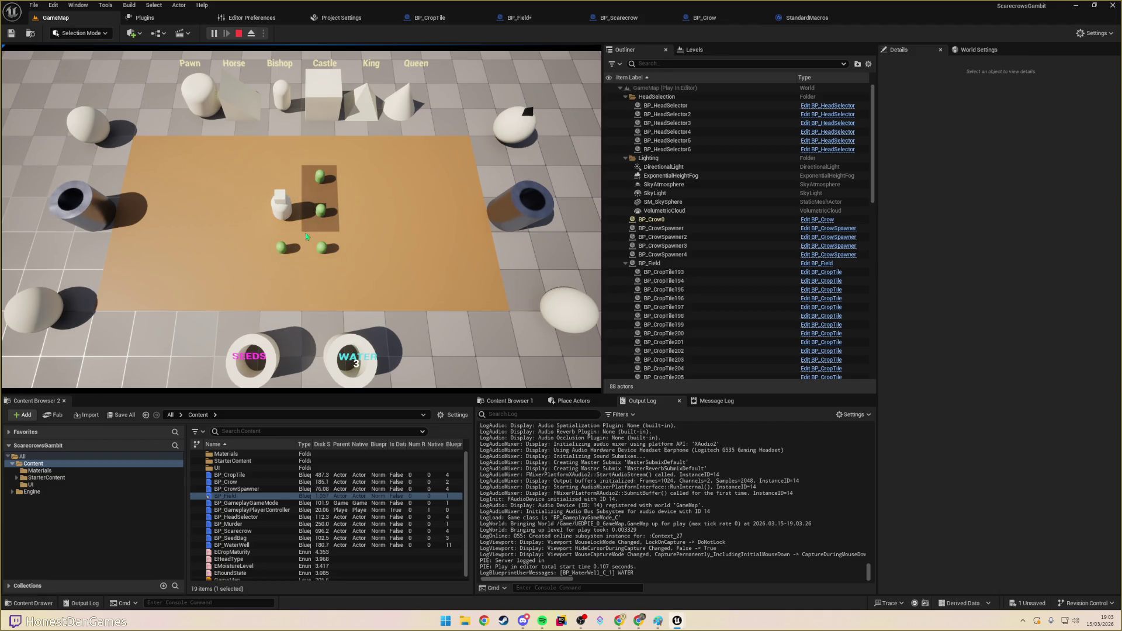
{"action": "left_click", "coordinate": [321, 250]}
{"action": "left_click", "coordinate": [264, 266]}
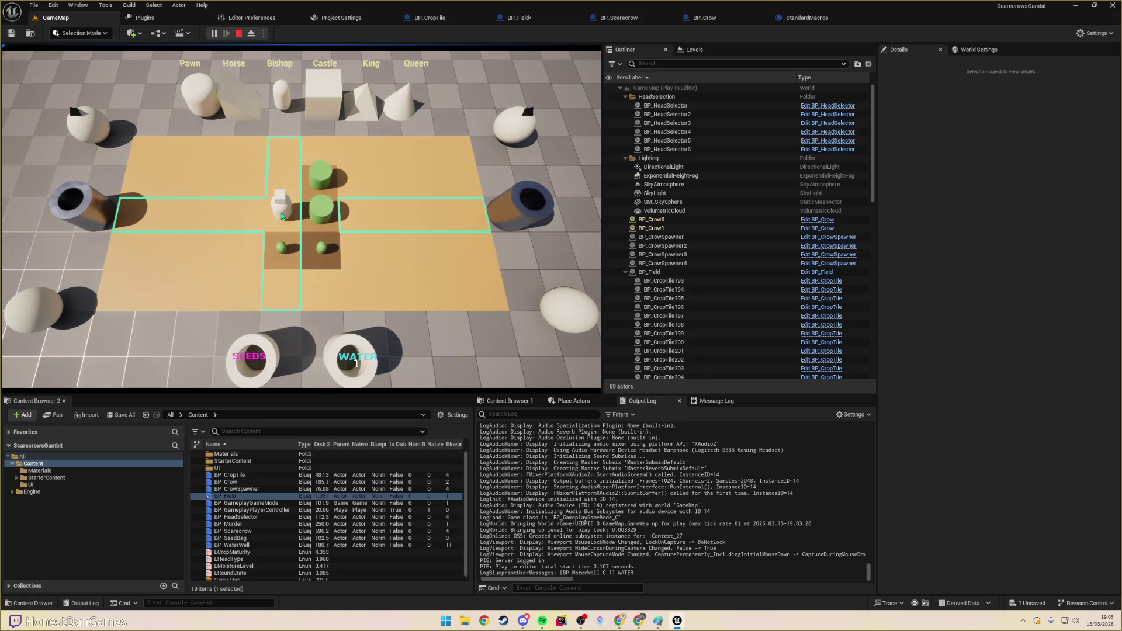
- Move the piece left and right onto allowed tiles, then view BP_Field's graph
{"action": "left_click", "coordinate": [211, 213]}
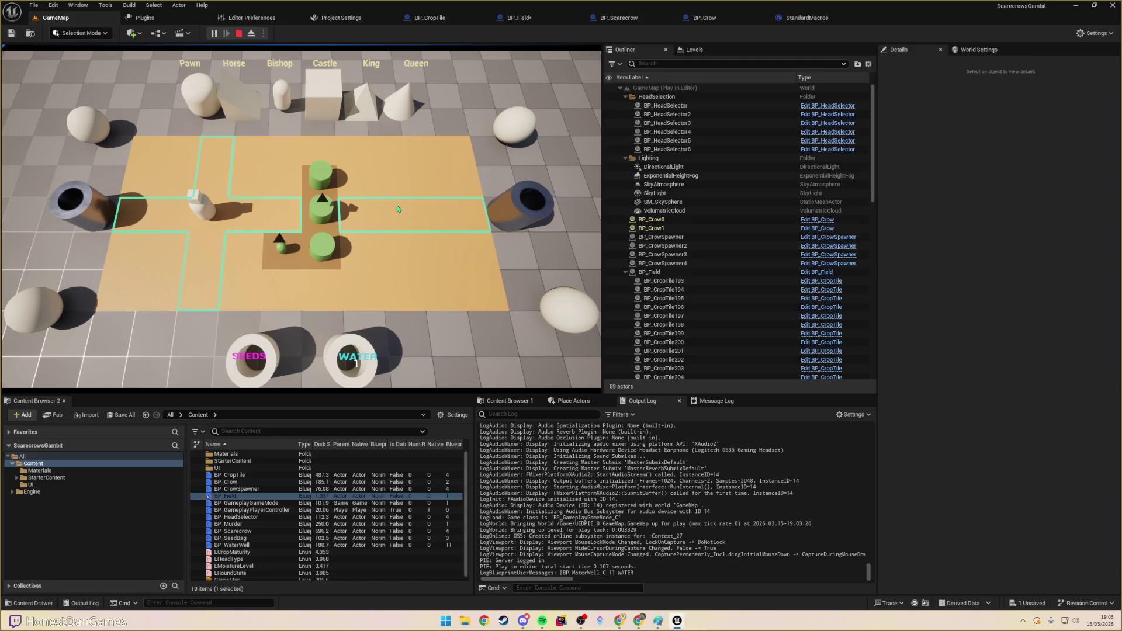
{"action": "left_click", "coordinate": [235, 218]}
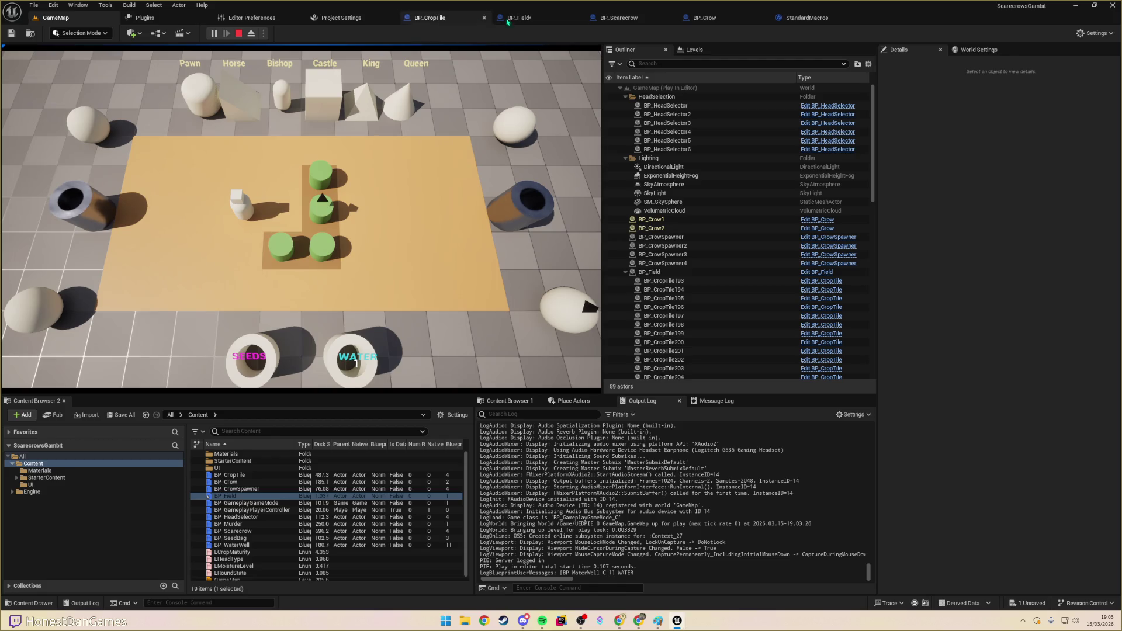
{"action": "left_click", "coordinate": [519, 17]}
{"action": "scroll", "coordinate": [594, 155], "scroll_direction": "down", "scroll_amount": 5}
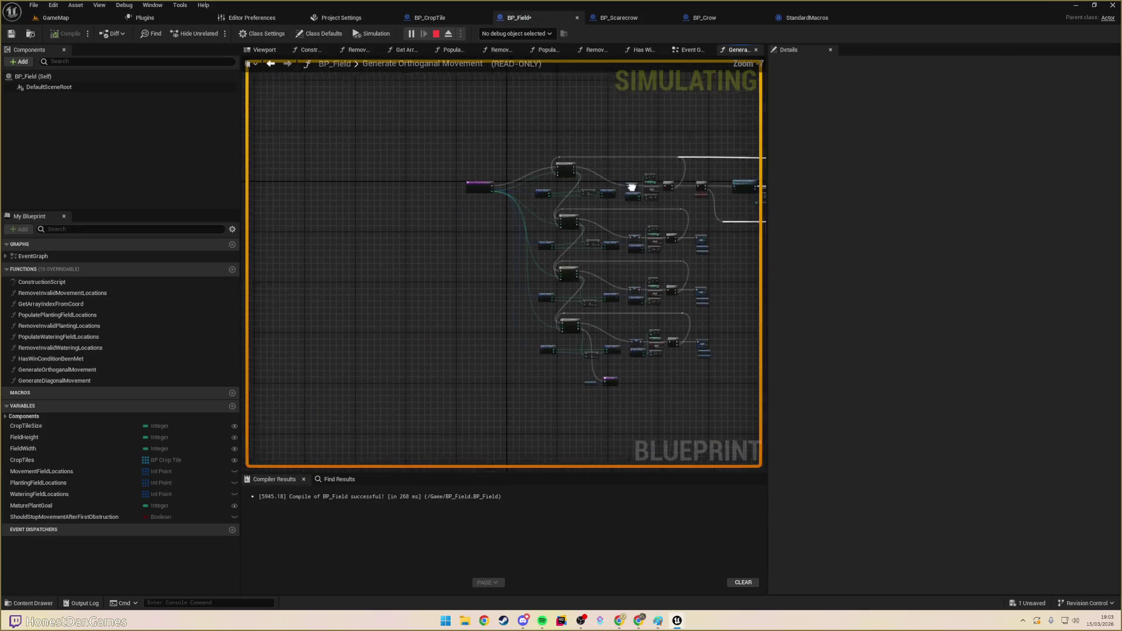
- Inspect the obstruction Branch paused at its breakpoint, then stop the simulation
{"action": "scroll", "coordinate": [573, 187], "scroll_direction": "up", "scroll_amount": 5}
{"action": "mouse_move", "coordinate": [415, 160]}
{"action": "left_mouse_down"}
{"action": "mouse_move", "coordinate": [350, 175]}
{"action": "mouse_move", "coordinate": [493, 253]}
{"action": "mouse_move", "coordinate": [601, 276]}
{"action": "mouse_move", "coordinate": [656, 253]}
{"action": "mouse_move", "coordinate": [515, 198]}
{"action": "left_mouse_up"}
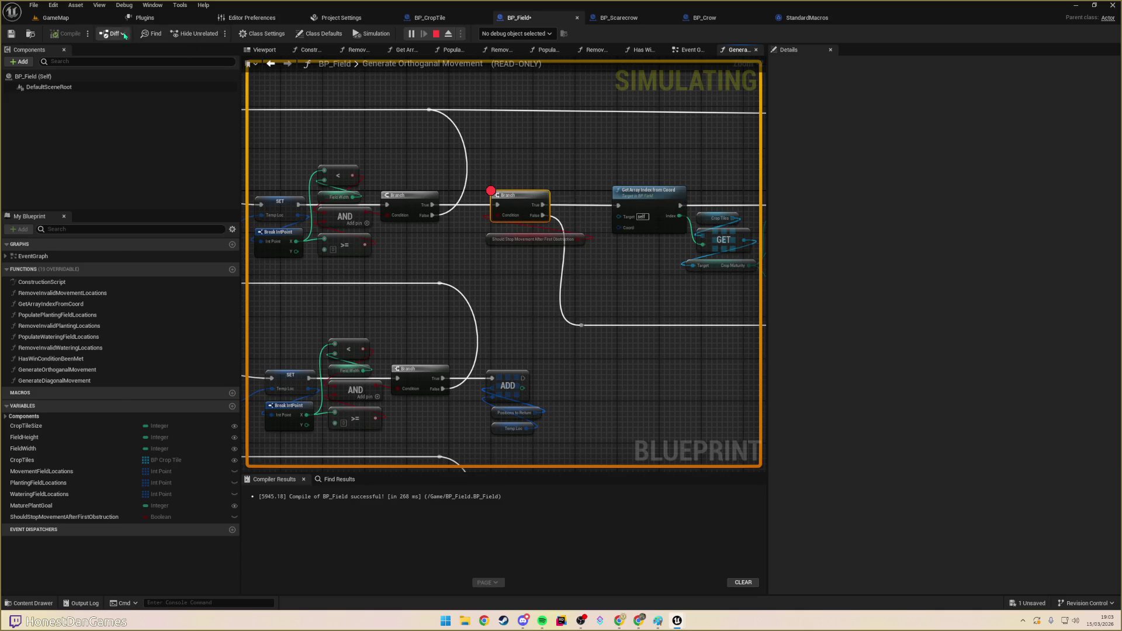
{"action": "left_click", "coordinate": [59, 20]}
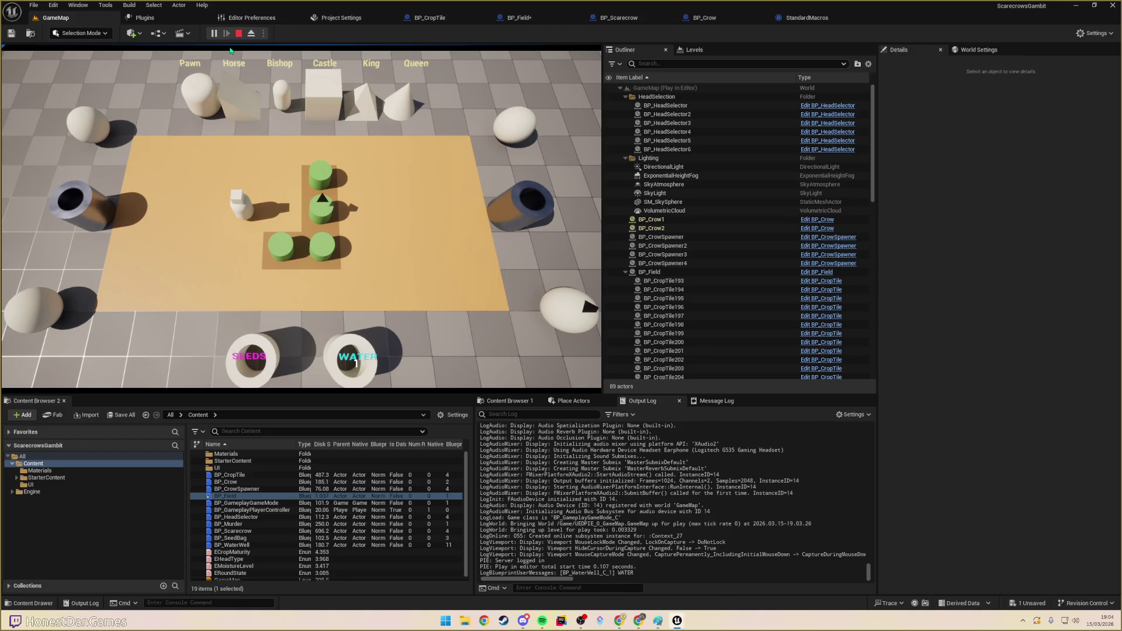
{"action": "left_click", "coordinate": [245, 206]}
{"action": "left_click_drag", "start_coordinate": [457, 250], "coordinate": [427, 234]}
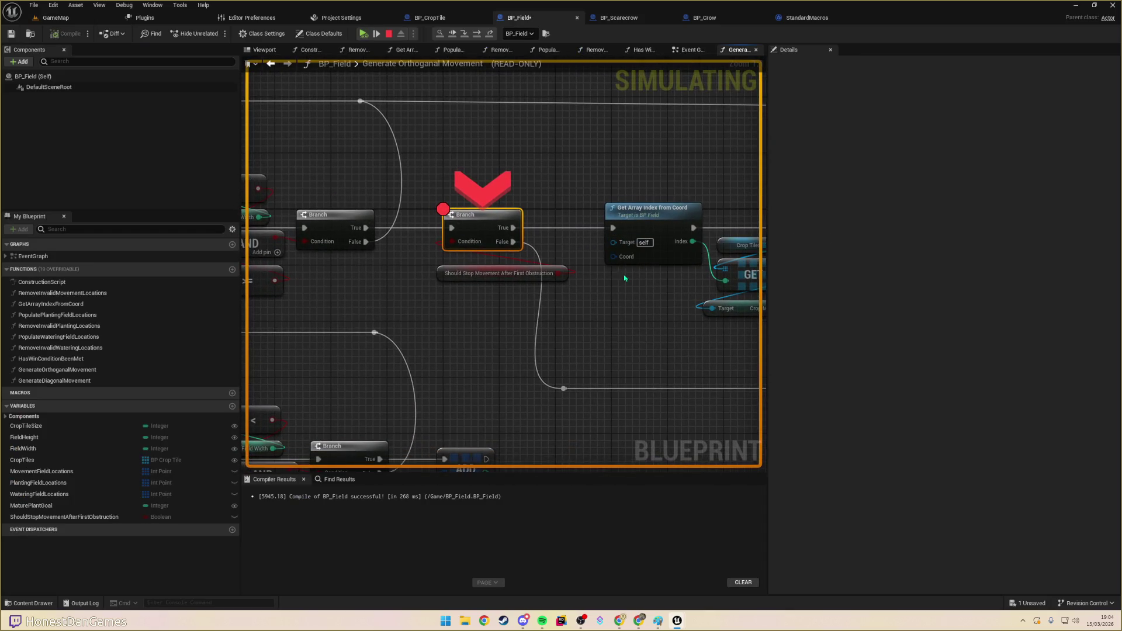
{"action": "left_click", "coordinate": [389, 34]}
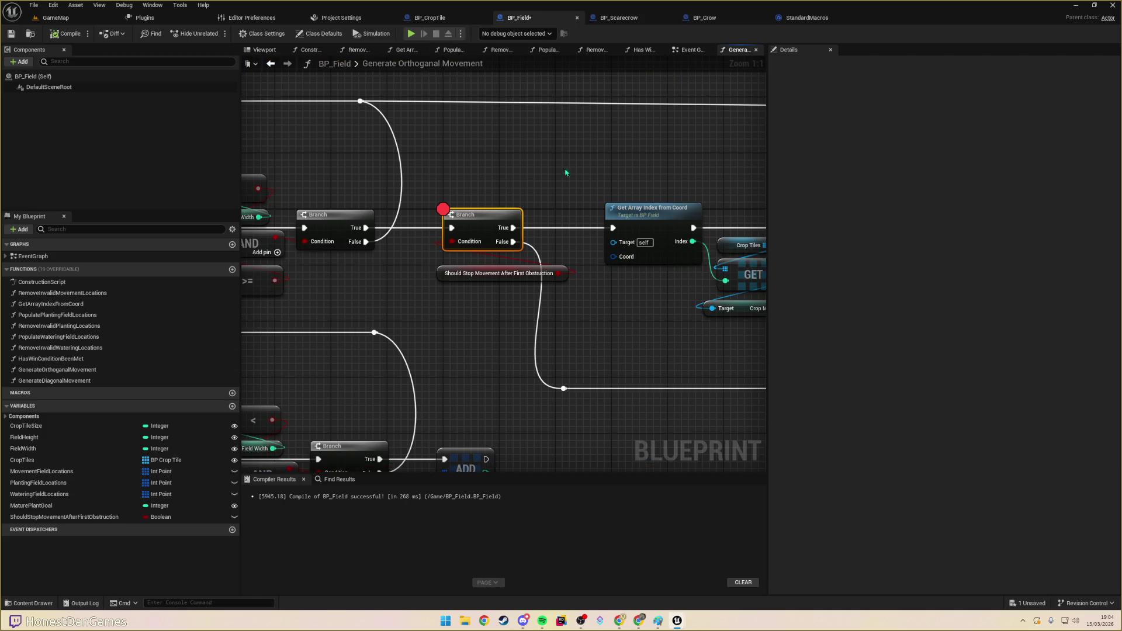
- Locate Get Array Index from Coord and wire a TempLoc local variable getter into its Coord pin
{"action": "scroll", "coordinate": [432, 268], "scroll_direction": "down", "scroll_amount": 3}
{"action": "mouse_move", "coordinate": [420, 268]}
{"action": "left_mouse_down"}
{"action": "mouse_move", "coordinate": [449, 279]}
{"action": "mouse_move", "coordinate": [734, 261]}
{"action": "left_mouse_up"}
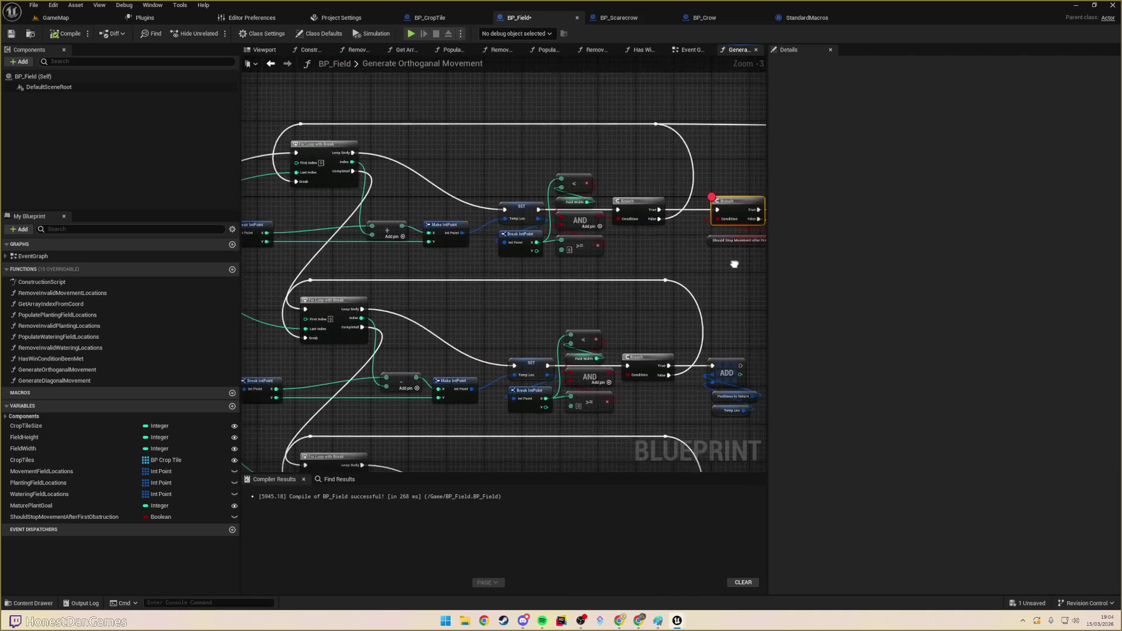
{"action": "scroll", "coordinate": [585, 248], "scroll_direction": "up", "scroll_amount": 2}
{"action": "mouse_move", "coordinate": [563, 228]}
{"action": "left_mouse_down"}
{"action": "mouse_move", "coordinate": [508, 222]}
{"action": "mouse_move", "coordinate": [341, 246]}
{"action": "left_mouse_up"}
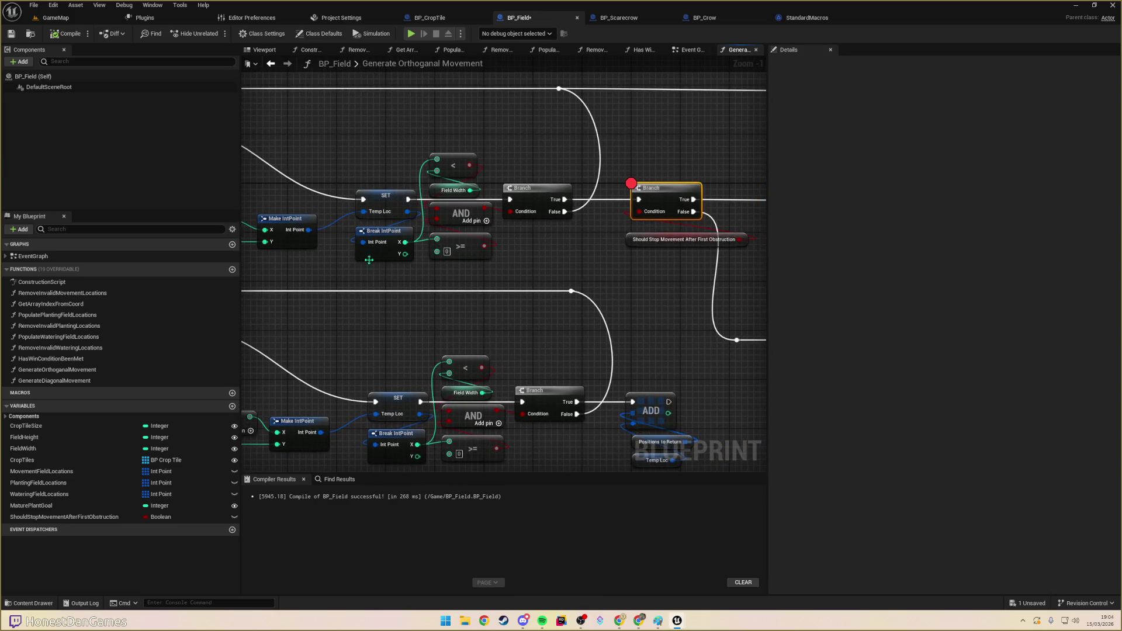
{"action": "left_click_drag", "start_coordinate": [412, 248], "coordinate": [404, 225]}
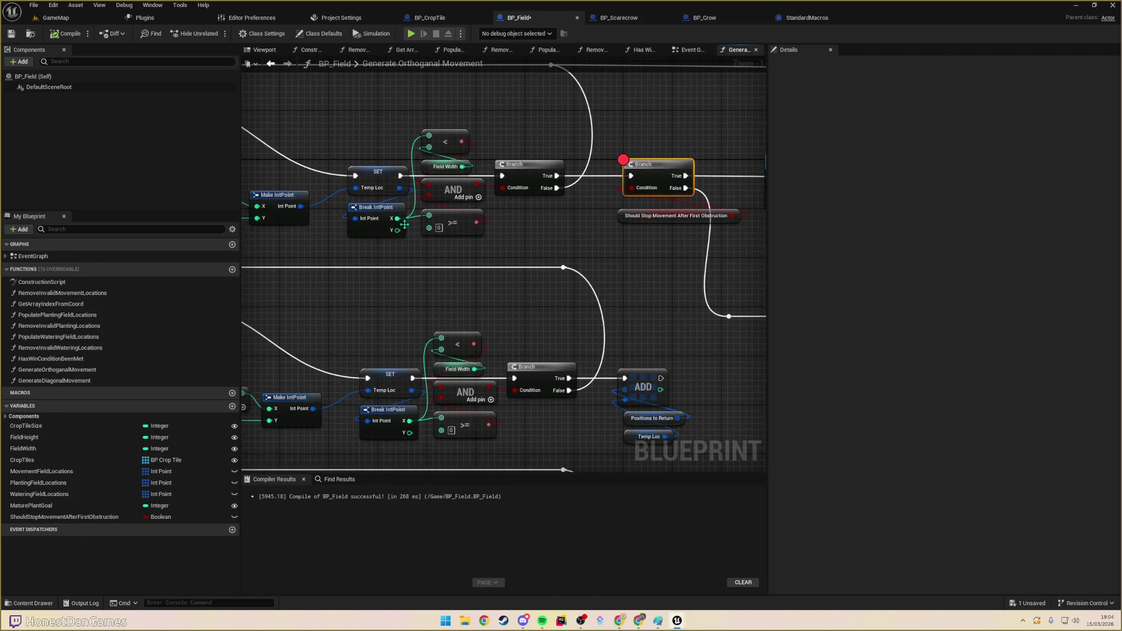
{"action": "mouse_move", "coordinate": [483, 221]}
{"action": "left_mouse_down"}
{"action": "mouse_move", "coordinate": [262, 224]}
{"action": "mouse_move", "coordinate": [172, 212]}
{"action": "left_mouse_up"}
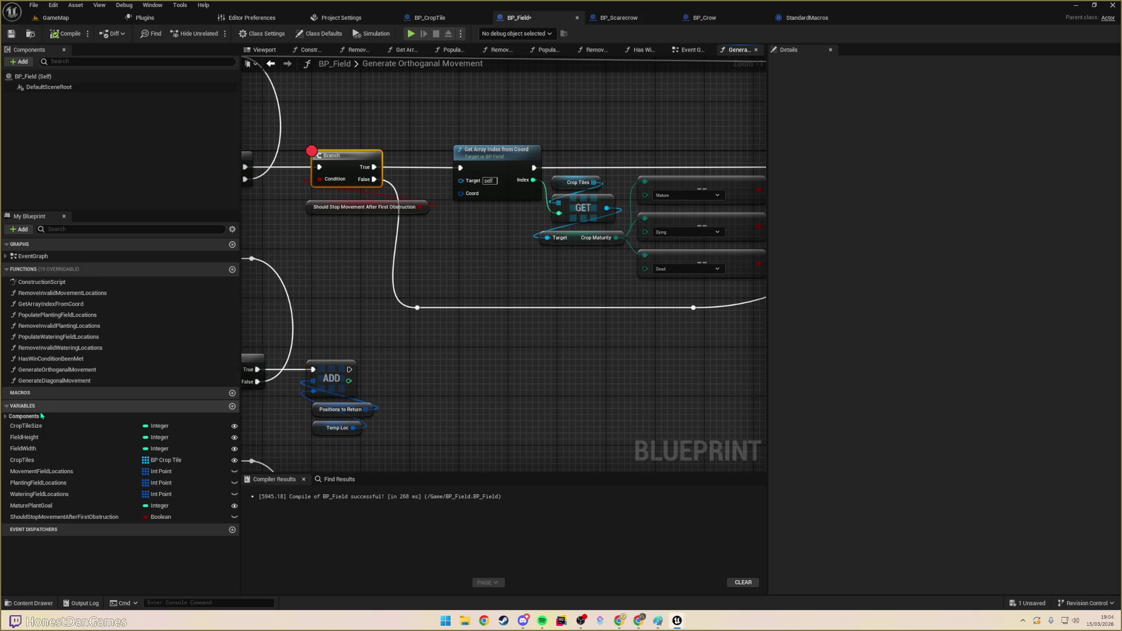
{"action": "left_click", "coordinate": [7, 418]}
{"action": "left_click", "coordinate": [6, 418]}
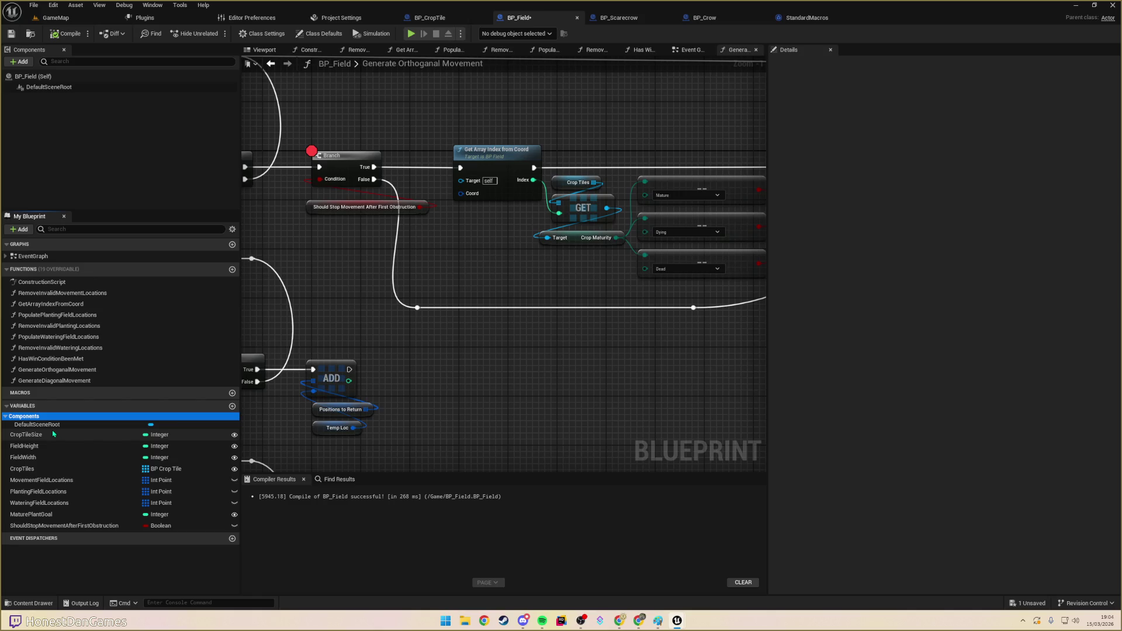
{"action": "left_click_drag", "start_coordinate": [484, 414], "coordinate": [544, 382]}
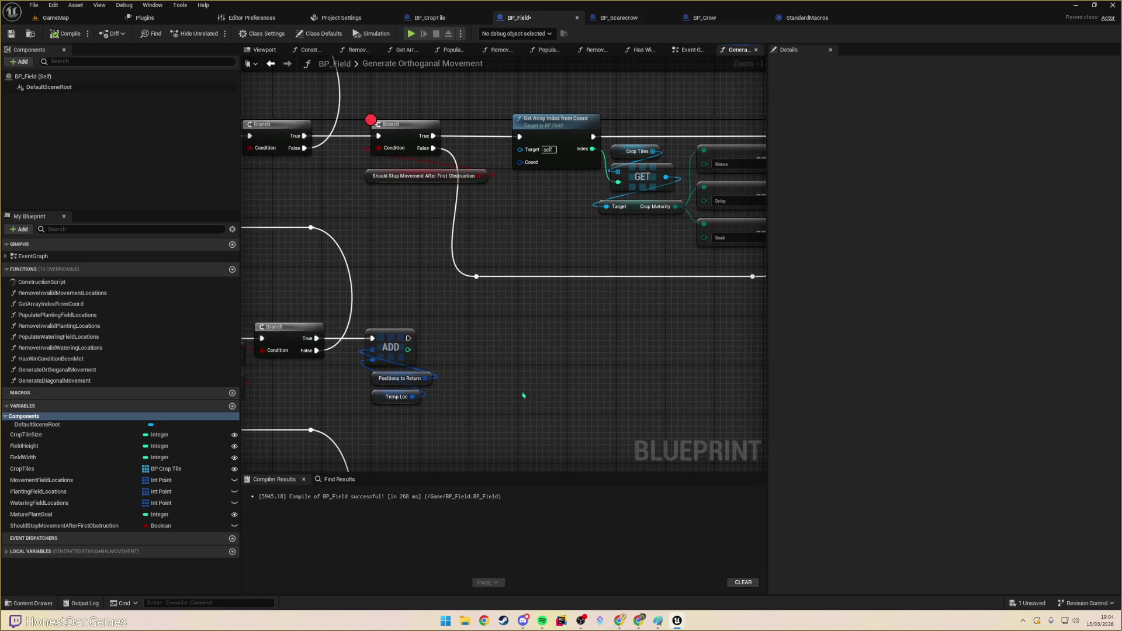
{"action": "left_click", "coordinate": [6, 553]}
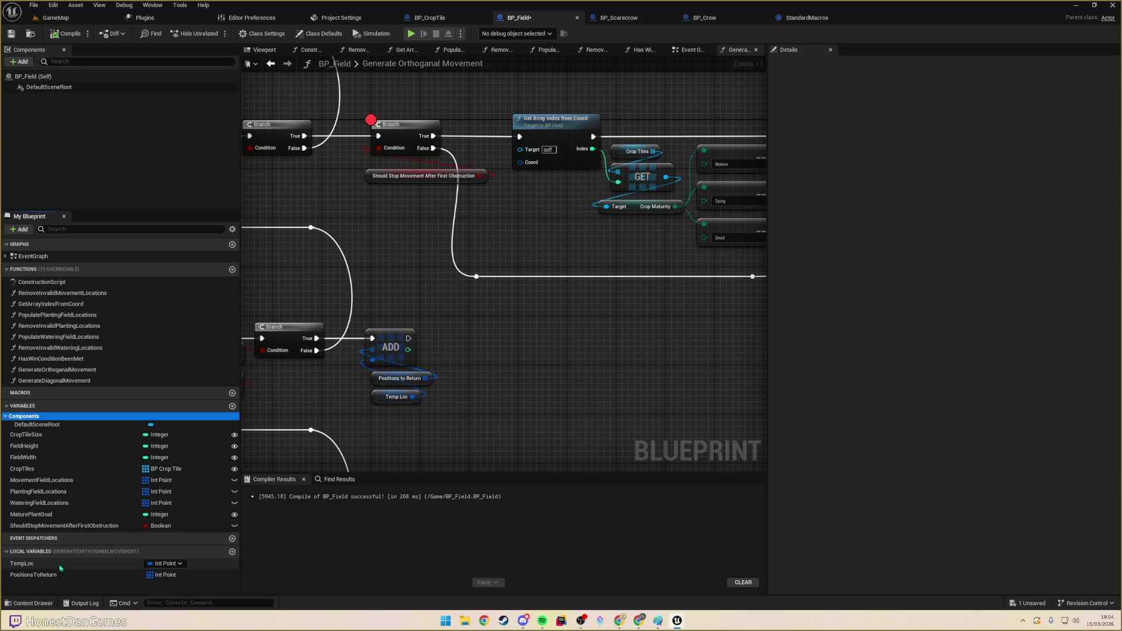
{"action": "mouse_move", "coordinate": [24, 570]}
{"action": "left_mouse_down"}
{"action": "mouse_move", "coordinate": [532, 227]}
{"action": "mouse_move", "coordinate": [520, 163]}
{"action": "mouse_move", "coordinate": [544, 196]}
{"action": "mouse_move", "coordinate": [348, 218]}
{"action": "left_mouse_up"}
- Compile and save BP_Field, play GameMap, pick the scarecrow and resume past the breakpoint
{"action": "left_click", "coordinate": [69, 33]}
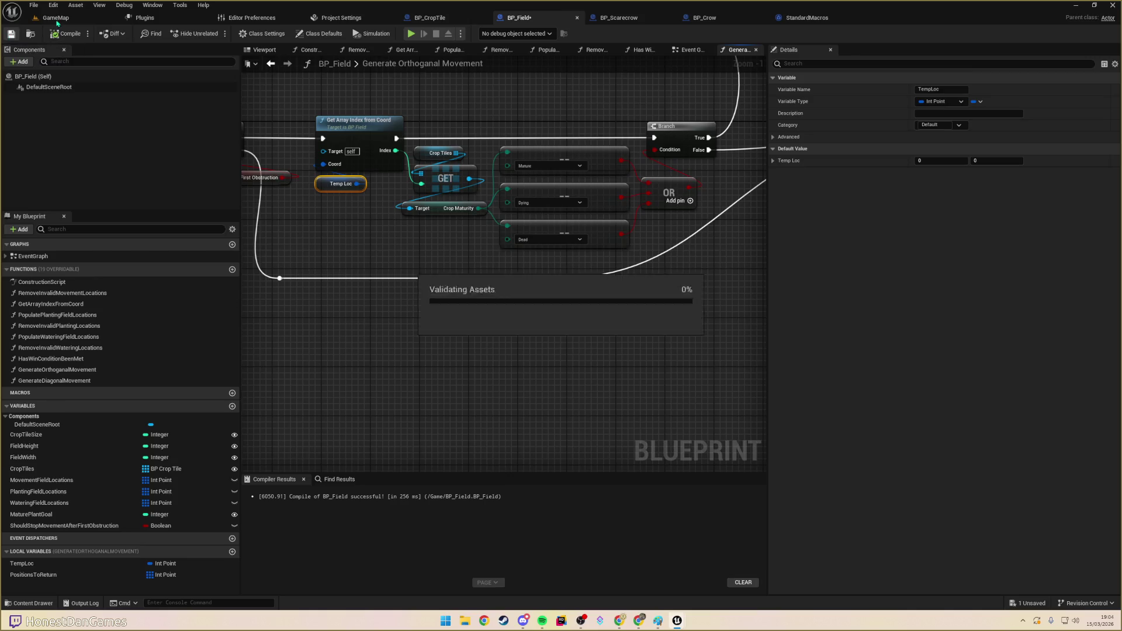
{"action": "left_click", "coordinate": [56, 18]}
{"action": "left_click", "coordinate": [214, 33]}
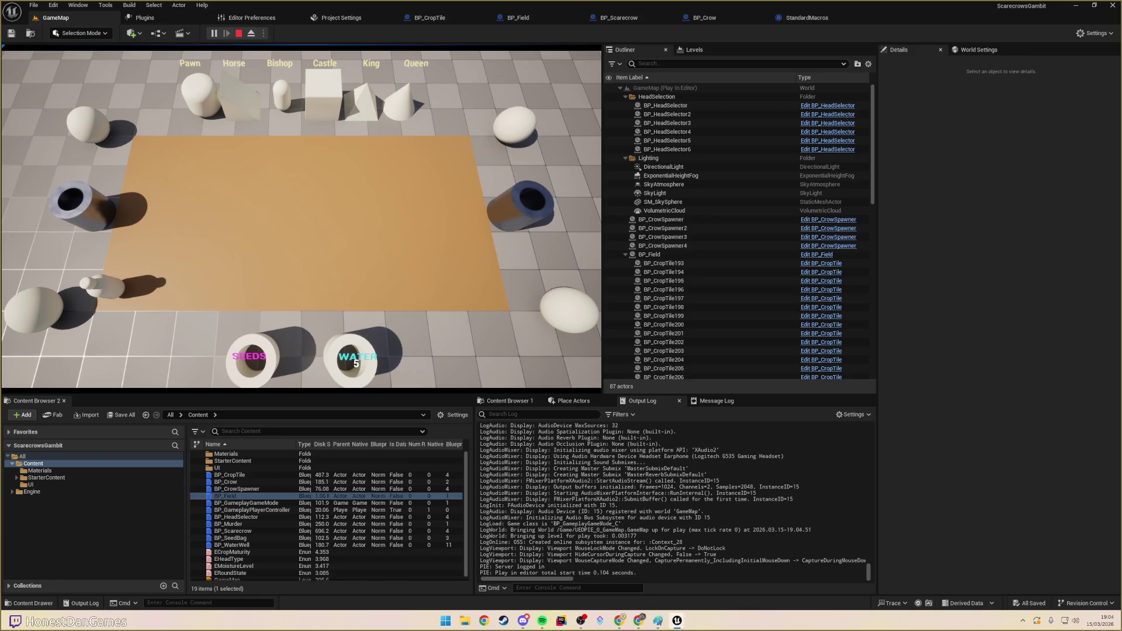
{"action": "left_click", "coordinate": [146, 230]}
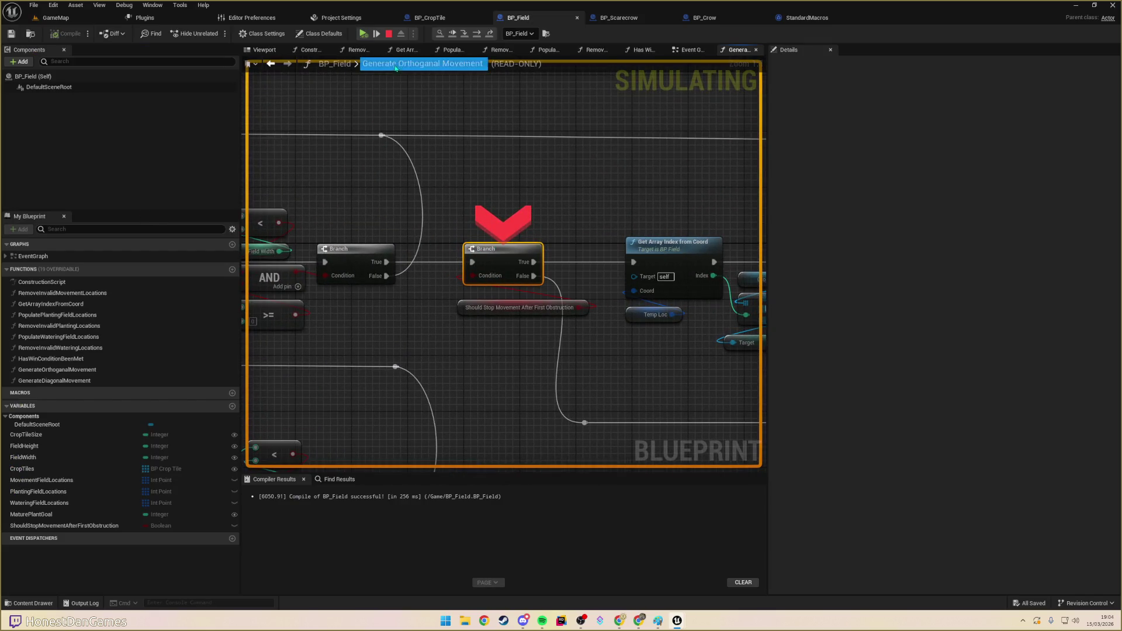
{"action": "left_click", "coordinate": [363, 34]}
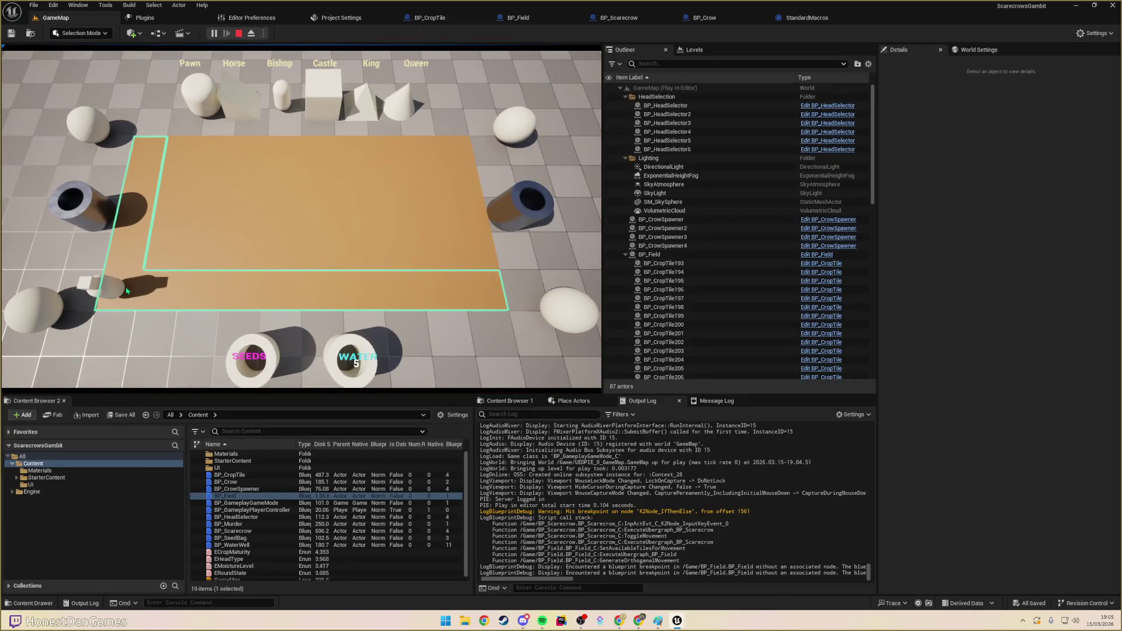
- Move the scarecrow onto the field and water nearby sprouts until one grows
{"action": "left_click", "coordinate": [176, 298]}
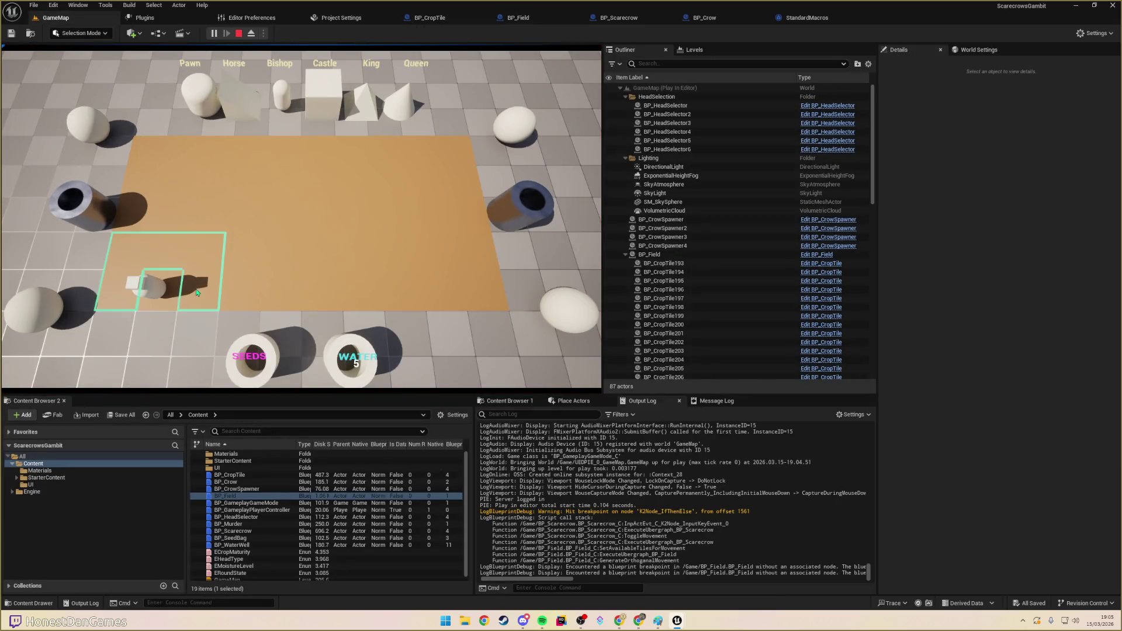
{"action": "left_click", "coordinate": [201, 292]}
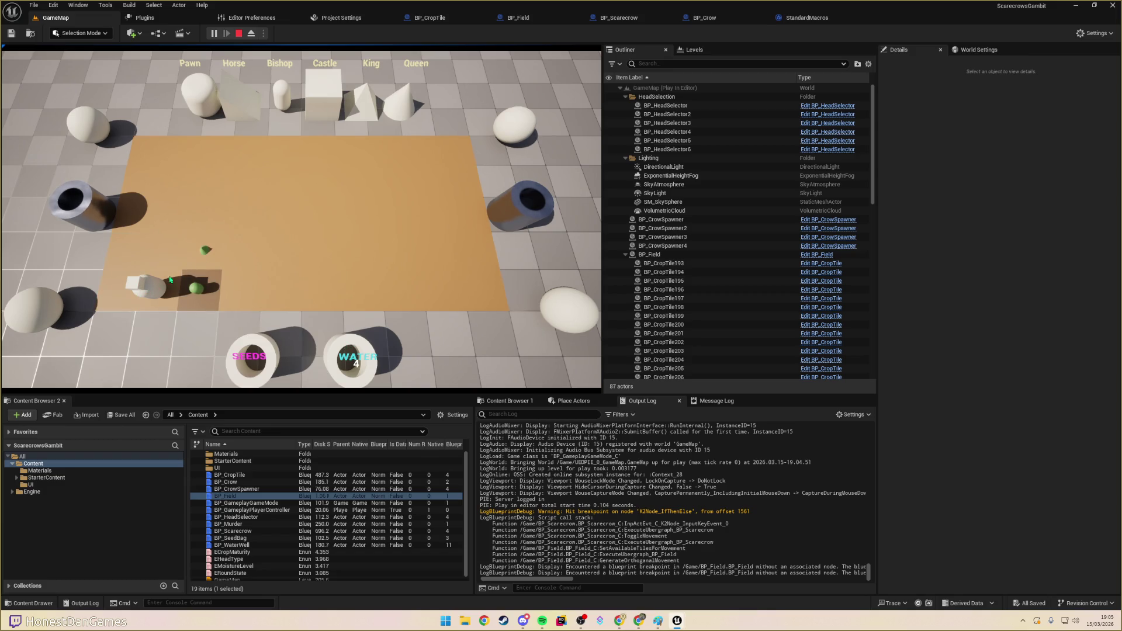
{"action": "left_click", "coordinate": [193, 265]}
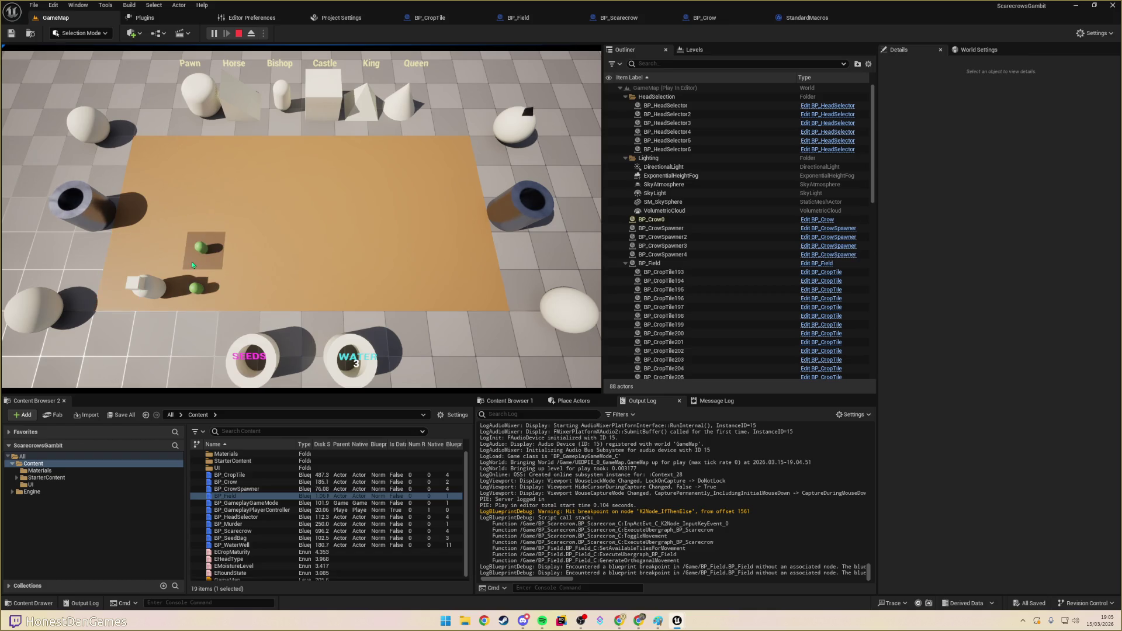
{"action": "left_click", "coordinate": [199, 291]}
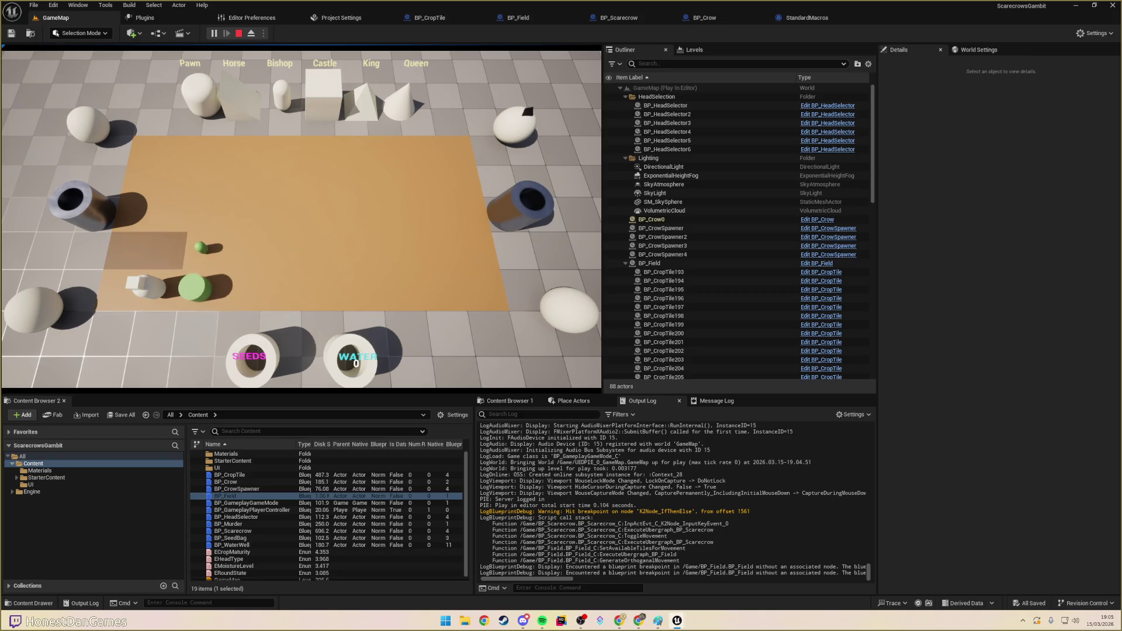
- Check the scarecrow's reachable tiles around the sprout row, move it, and stop play
{"action": "key", "text": "a"}
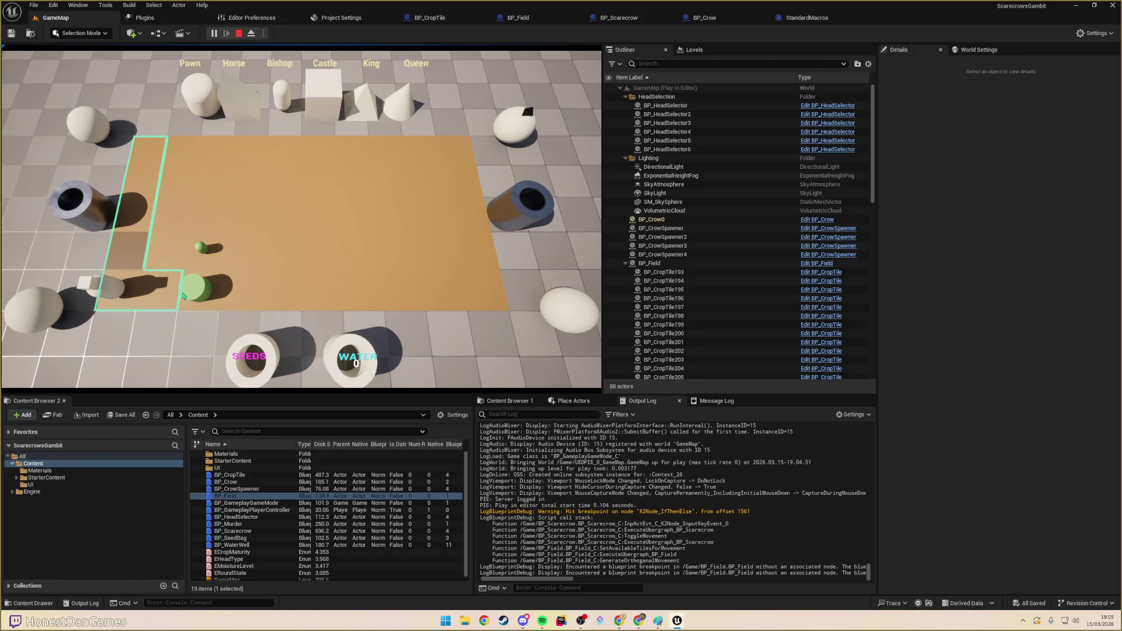
{"action": "key", "text": "w"}
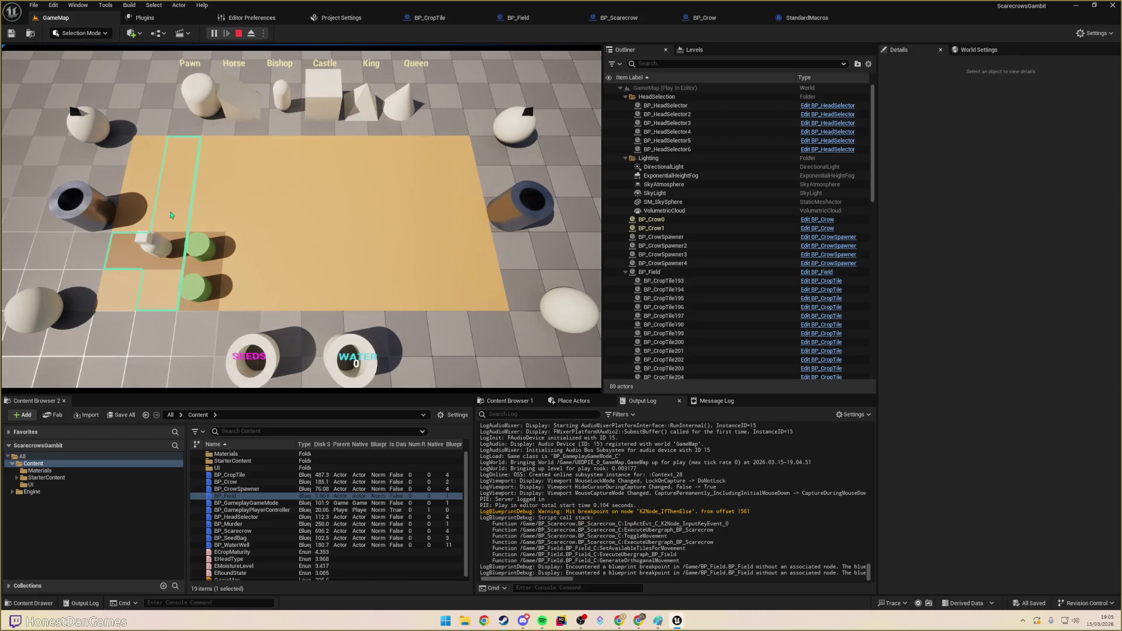
{"action": "left_click", "coordinate": [244, 295]}
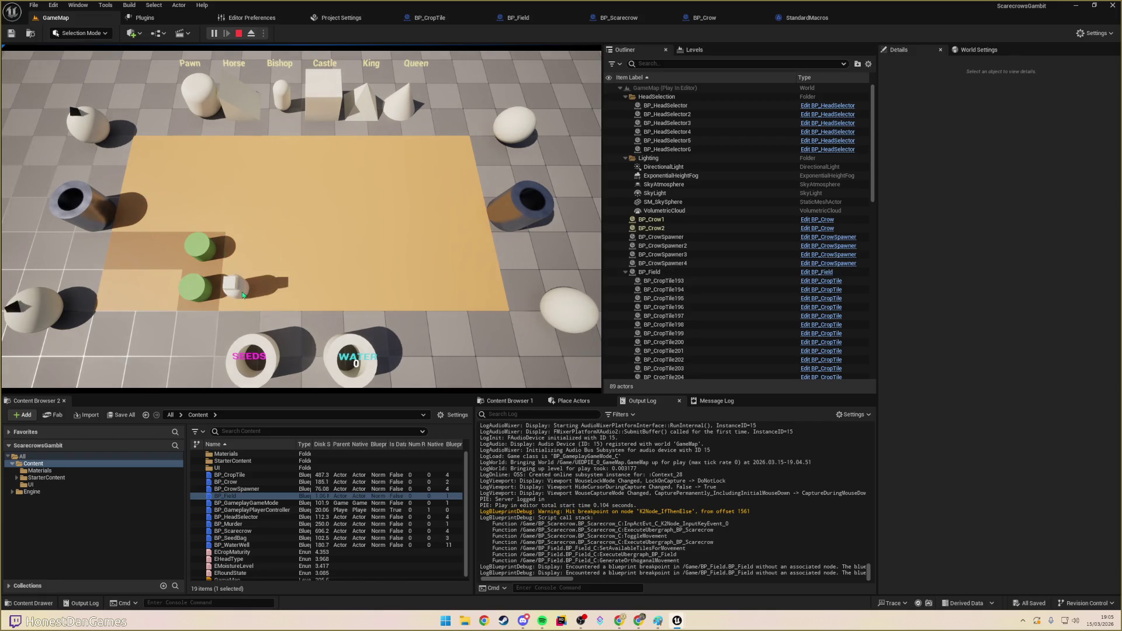
{"action": "left_click", "coordinate": [169, 295]}
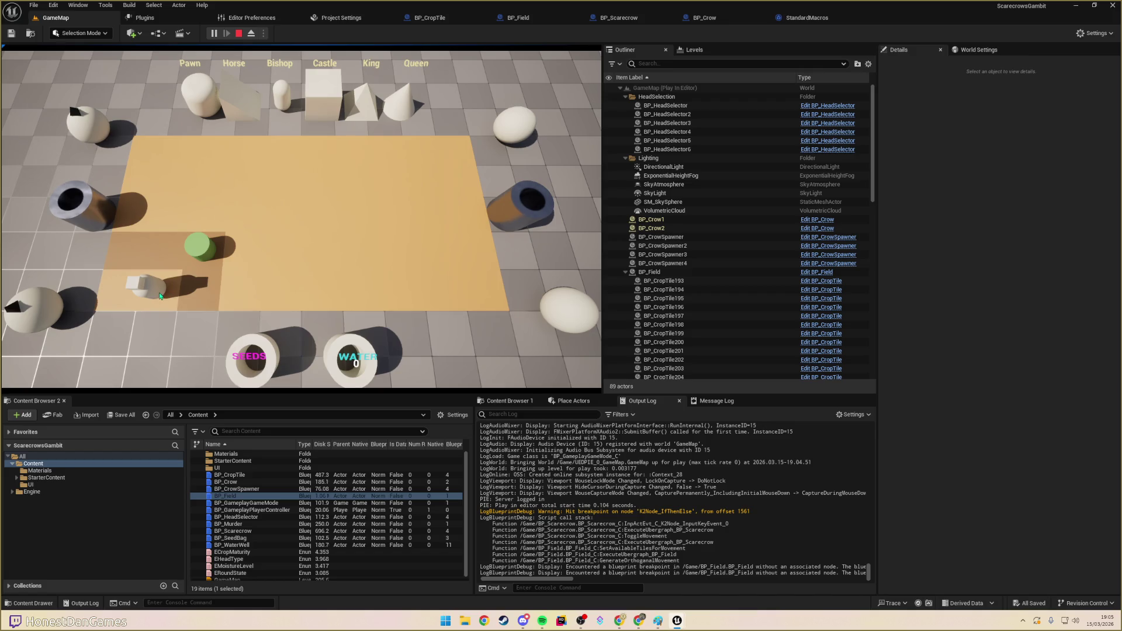
{"action": "key", "text": "w"}
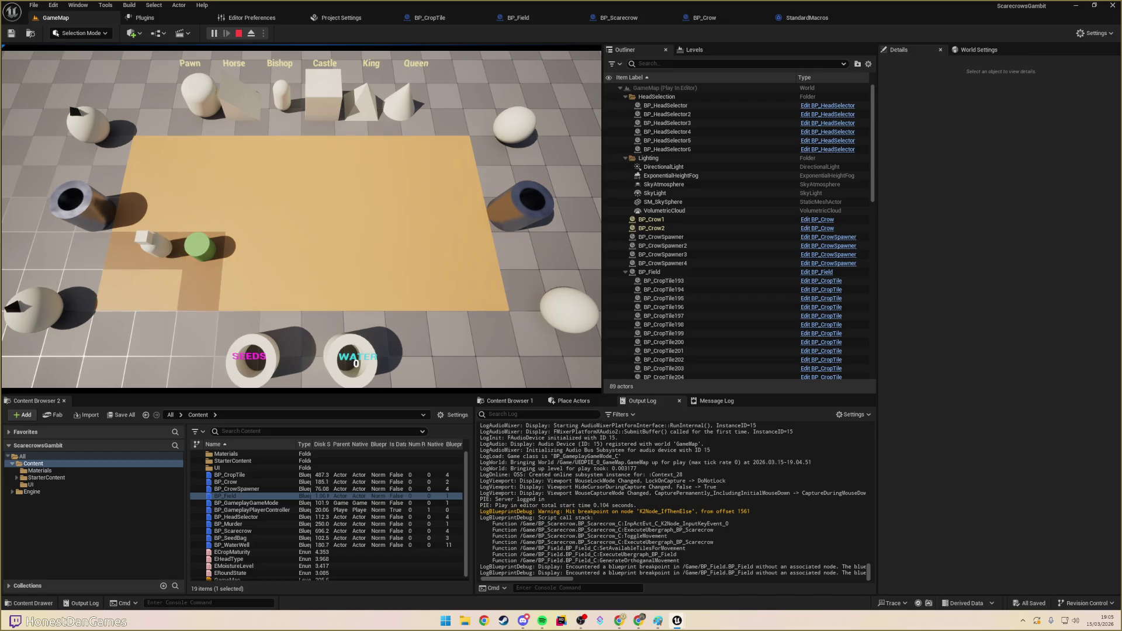
{"action": "key", "text": "Escape"}
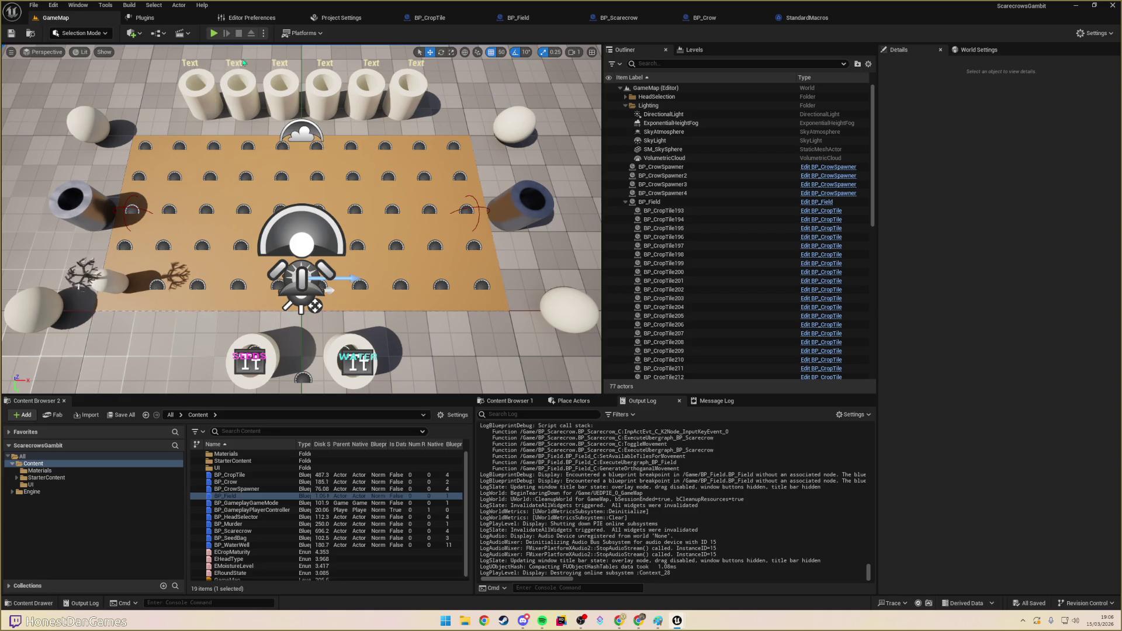
{"action": "key", "text": "alt+Tab"}
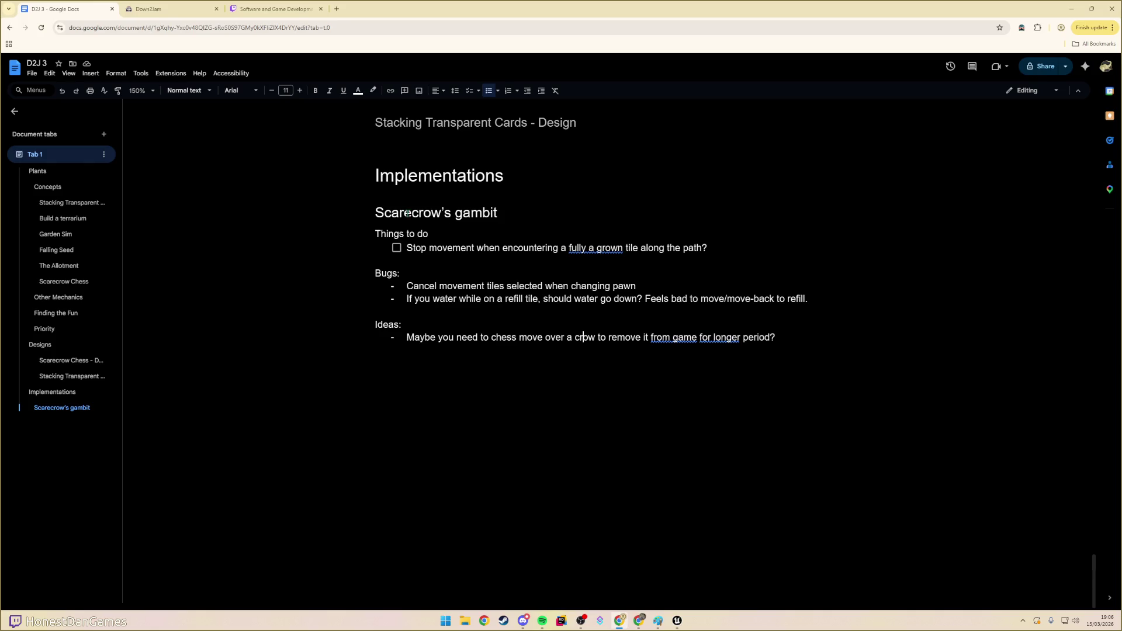
{"action": "key", "text": "alt+Tab"}
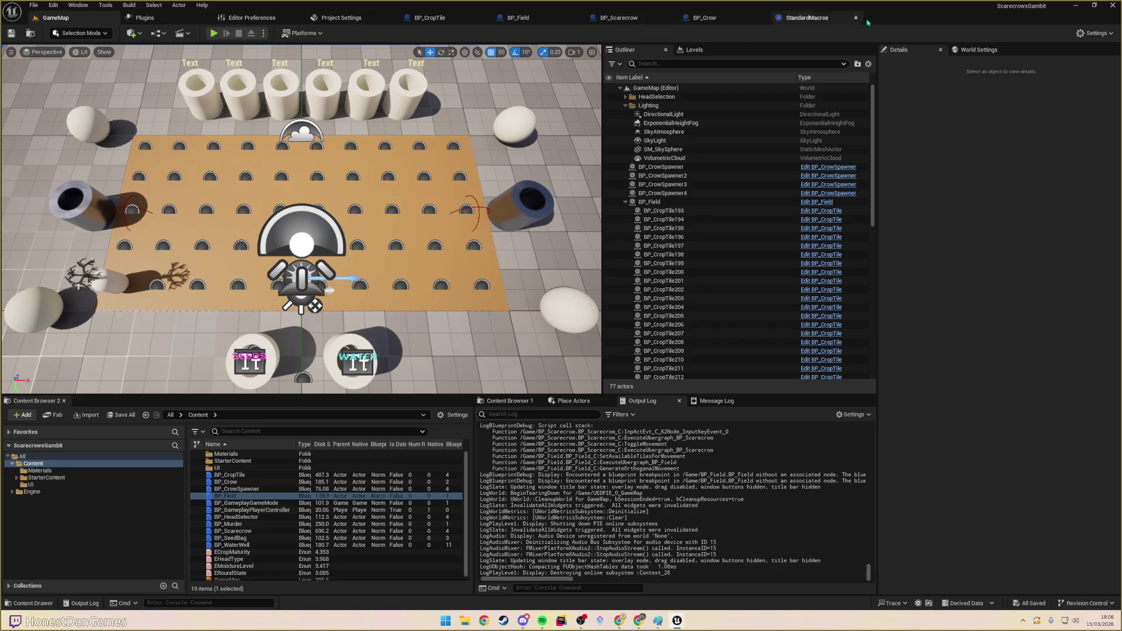
- Reopen the BP_Field graph and lift the first direction's exec wire with two reroute points
{"action": "left_click", "coordinate": [517, 18]}
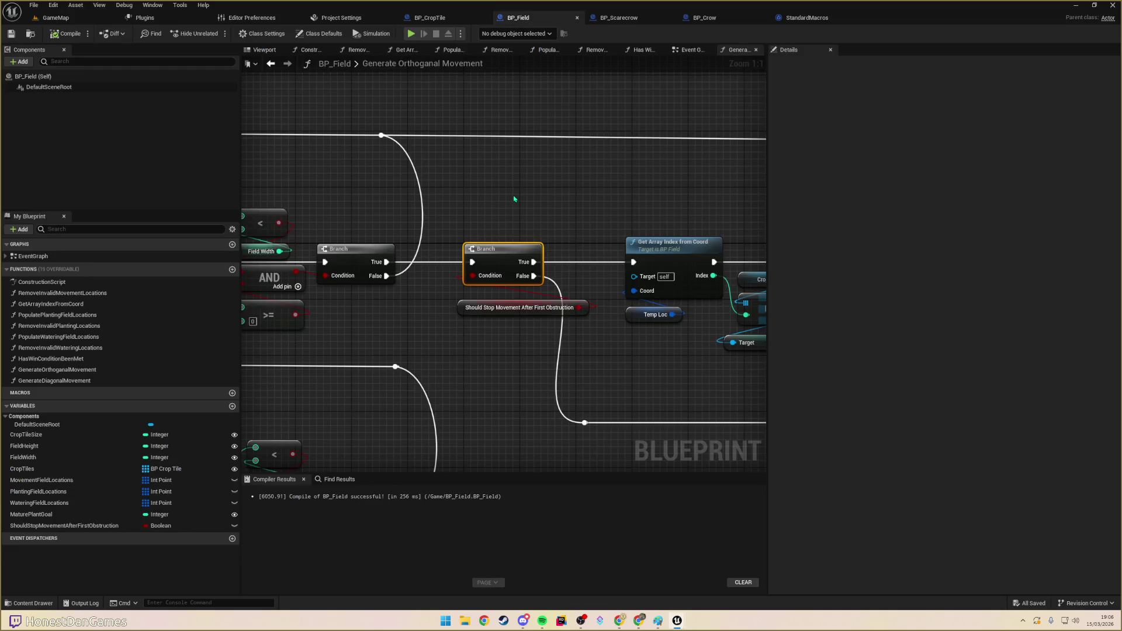
{"action": "scroll", "coordinate": [514, 199], "scroll_direction": "down", "scroll_amount": 8}
{"action": "scroll", "coordinate": [453, 248], "scroll_direction": "up", "scroll_amount": 6}
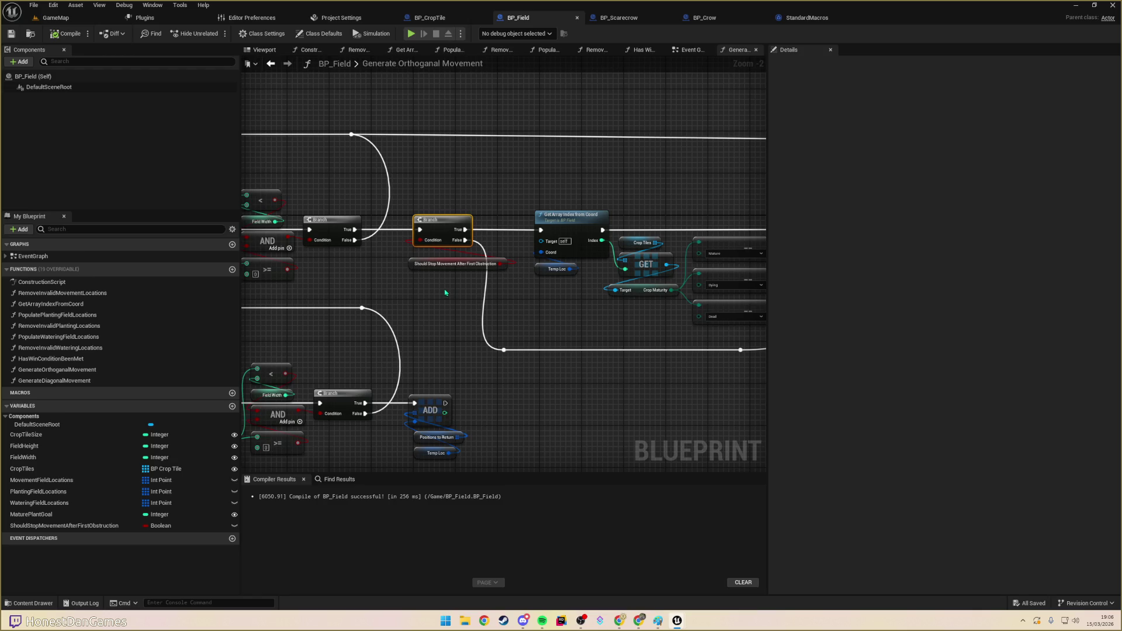
{"action": "scroll", "coordinate": [445, 292], "scroll_direction": "down", "scroll_amount": 3}
{"action": "scroll", "coordinate": [438, 258], "scroll_direction": "up", "scroll_amount": 1}
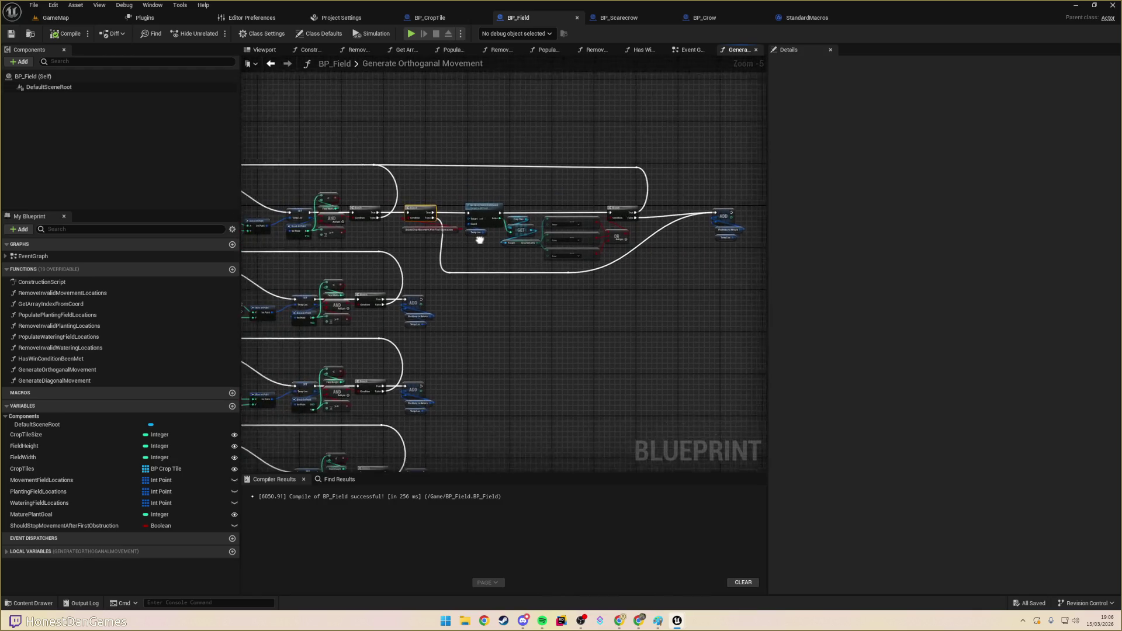
{"action": "double_click", "coordinate": [364, 268]}
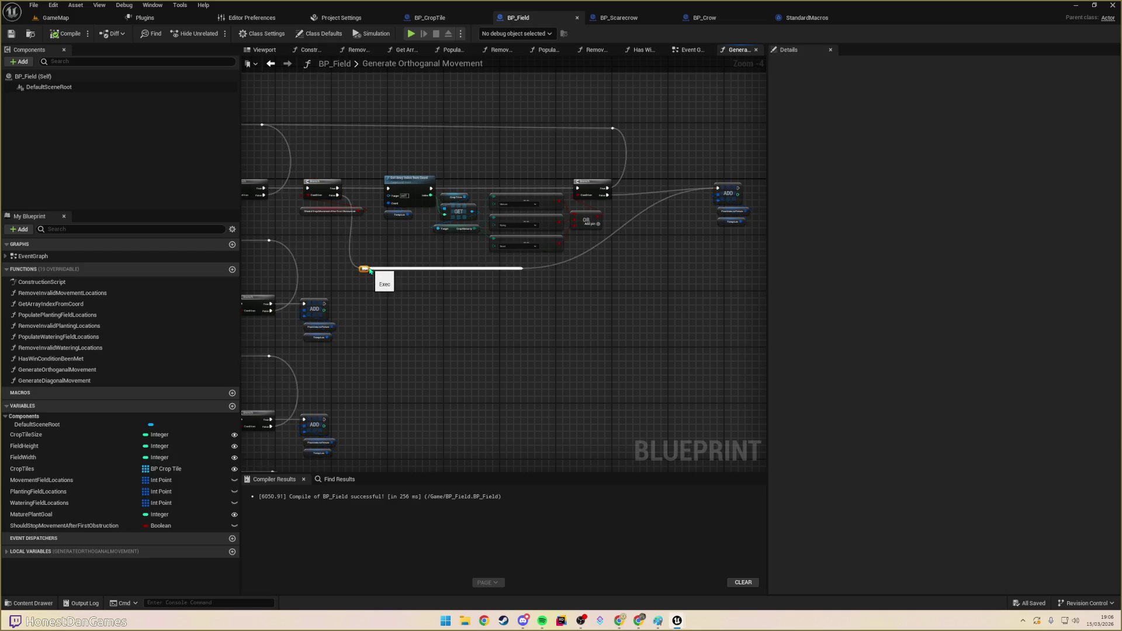
{"action": "mouse_move", "coordinate": [364, 269]}
{"action": "left_mouse_down"}
{"action": "mouse_move", "coordinate": [370, 171]}
{"action": "mouse_move", "coordinate": [360, 160]}
{"action": "left_mouse_up"}
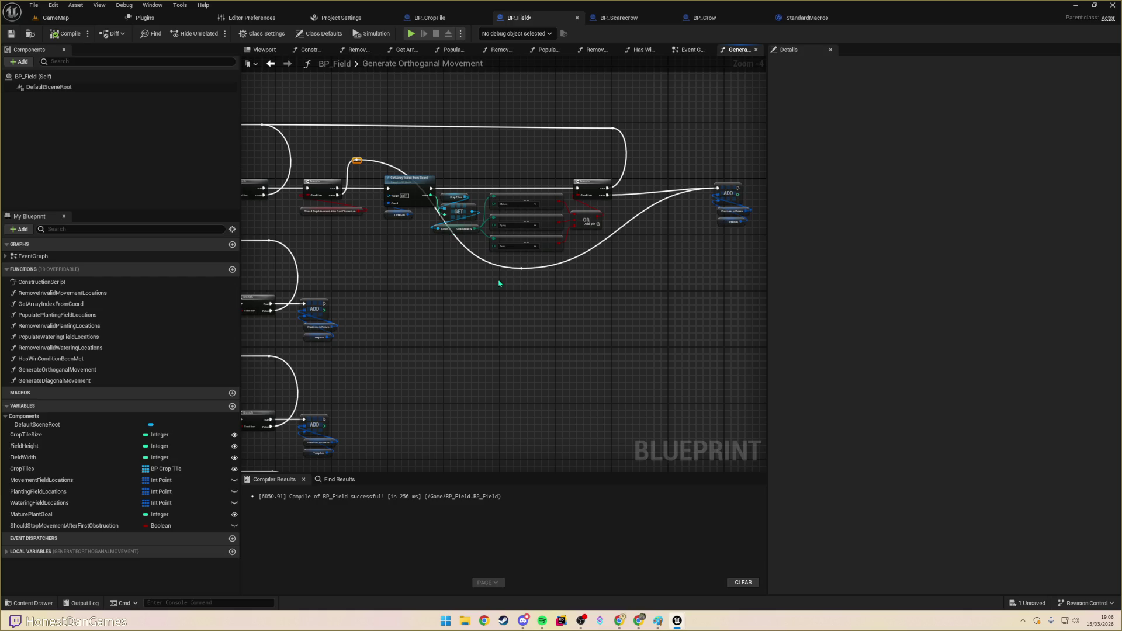
{"action": "left_click_drag", "start_coordinate": [526, 274], "coordinate": [540, 166]}
- Move the lower node rows down to make room and raise the CropMaturity node beside the checks
{"action": "scroll", "coordinate": [752, 251], "scroll_direction": "down", "scroll_amount": 3}
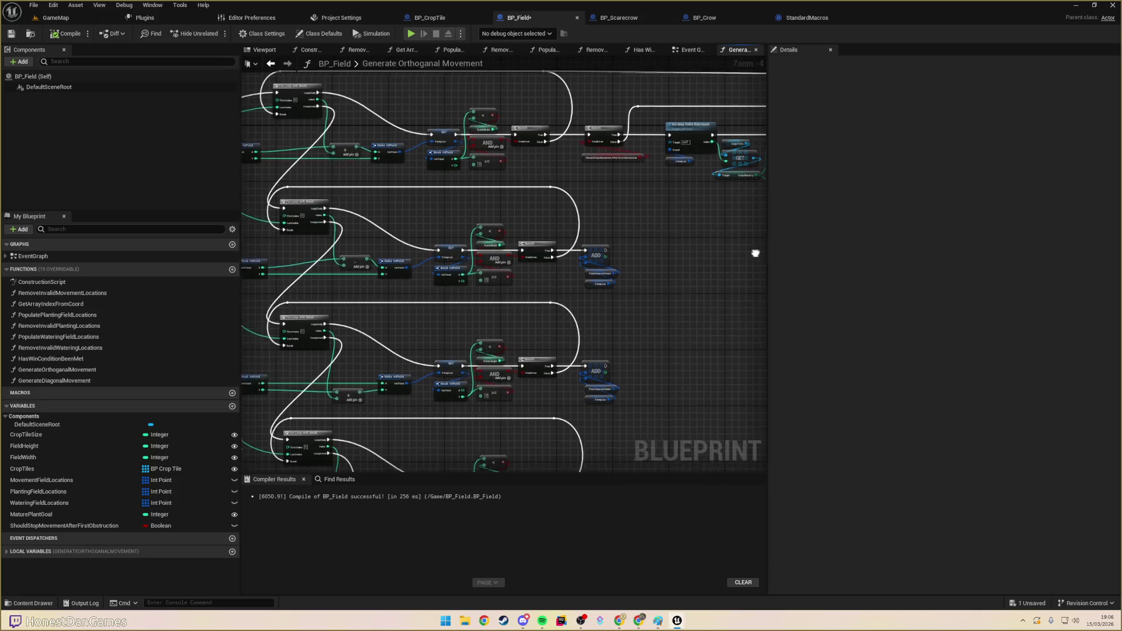
{"action": "scroll", "coordinate": [678, 263], "scroll_direction": "up", "scroll_amount": 2}
{"action": "scroll", "coordinate": [692, 260], "scroll_direction": "down", "scroll_amount": 1}
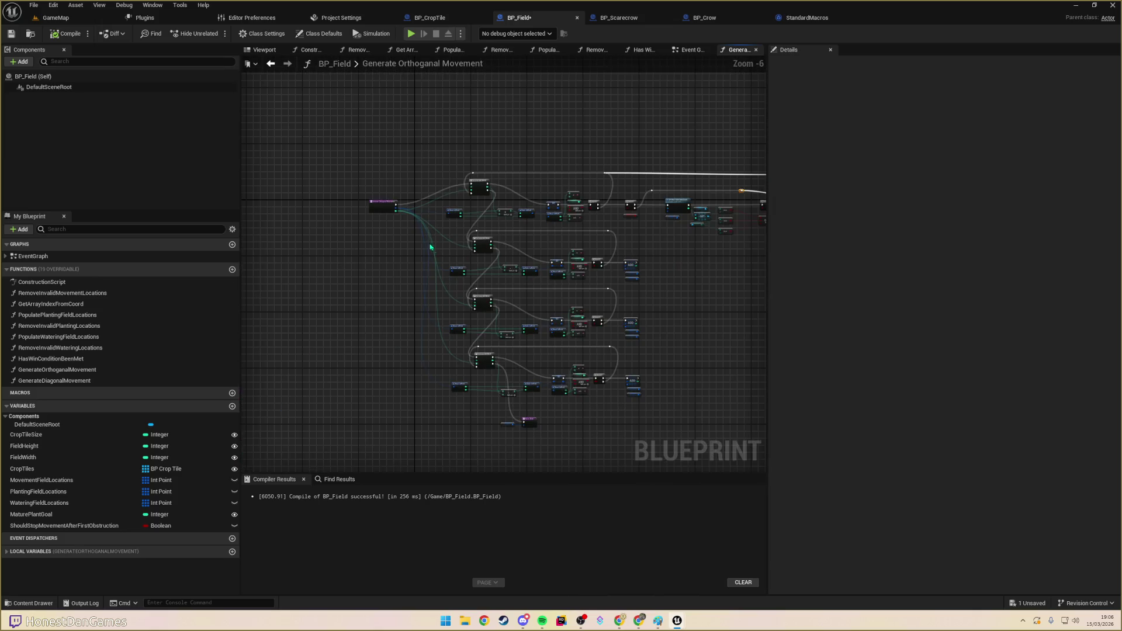
{"action": "mouse_move", "coordinate": [393, 227]}
{"action": "left_mouse_down"}
{"action": "mouse_move", "coordinate": [614, 343]}
{"action": "mouse_move", "coordinate": [694, 440]}
{"action": "left_mouse_up"}
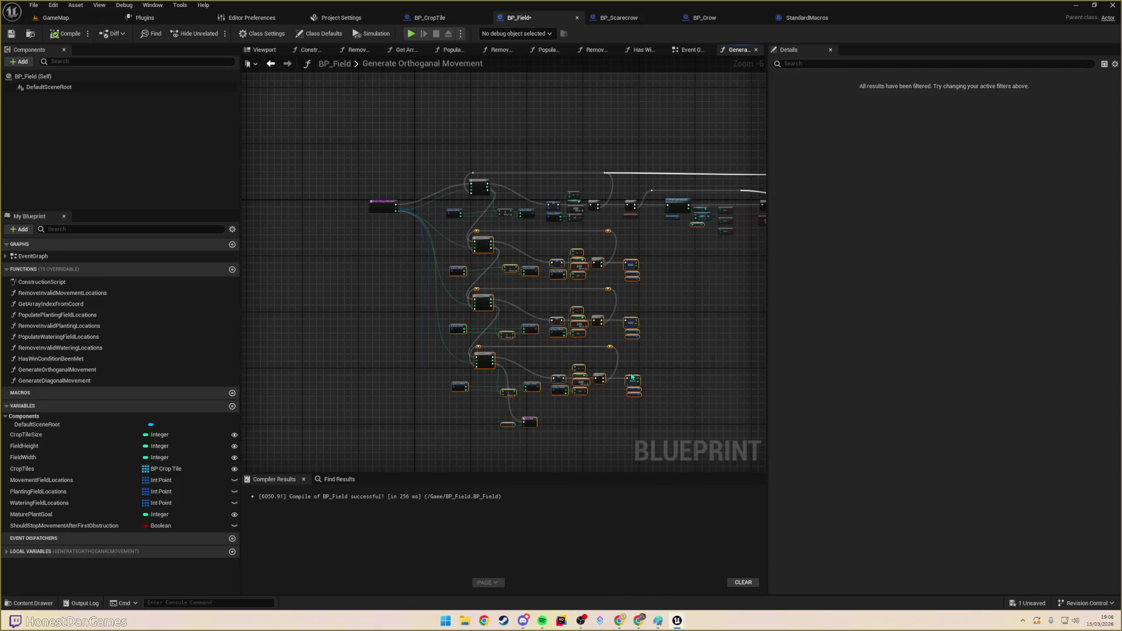
{"action": "mouse_move", "coordinate": [634, 378]}
{"action": "left_mouse_down"}
{"action": "mouse_move", "coordinate": [646, 426]}
{"action": "mouse_move", "coordinate": [672, 438]}
{"action": "left_mouse_up"}
{"action": "left_click", "coordinate": [709, 292]}
{"action": "left_click", "coordinate": [697, 283]}
{"action": "left_click_drag", "start_coordinate": [697, 283], "coordinate": [700, 232]}
- Duplicate the first row's obstruction and crop check nodes onto the second direction's row
{"action": "scroll", "coordinate": [589, 251], "scroll_direction": "up", "scroll_amount": 3}
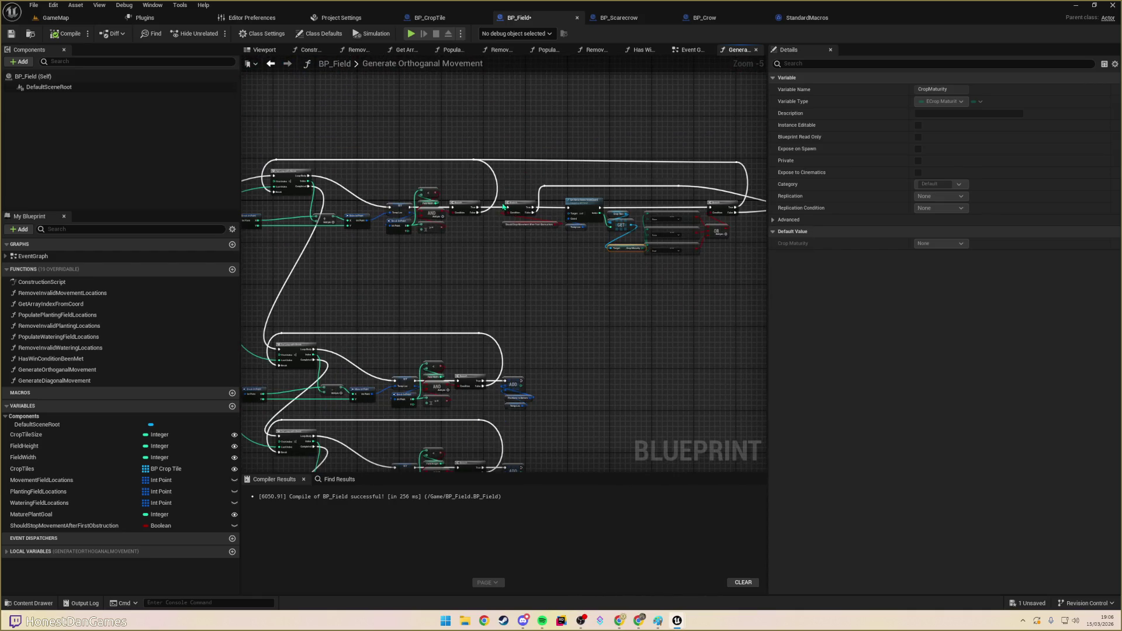
{"action": "mouse_move", "coordinate": [495, 139]}
{"action": "left_mouse_down"}
{"action": "mouse_move", "coordinate": [628, 251]}
{"action": "mouse_move", "coordinate": [786, 285]}
{"action": "mouse_move", "coordinate": [622, 285]}
{"action": "mouse_move", "coordinate": [629, 266]}
{"action": "left_mouse_up"}
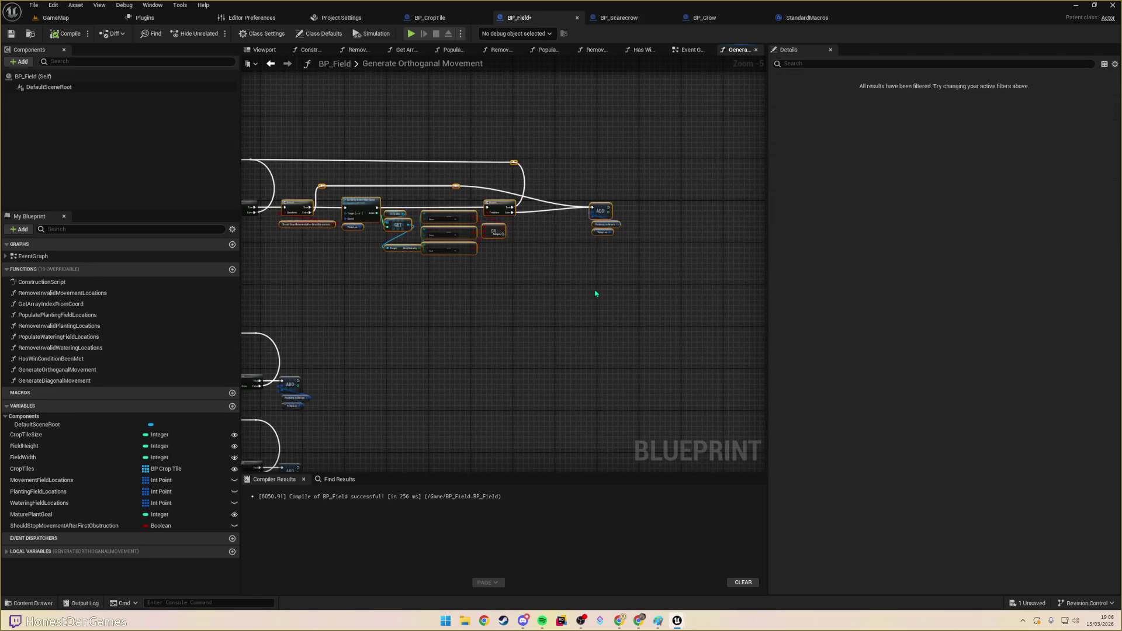
{"action": "scroll", "coordinate": [596, 292], "scroll_direction": "up", "scroll_amount": 3}
{"action": "scroll", "coordinate": [541, 276], "scroll_direction": "down", "scroll_amount": 3}
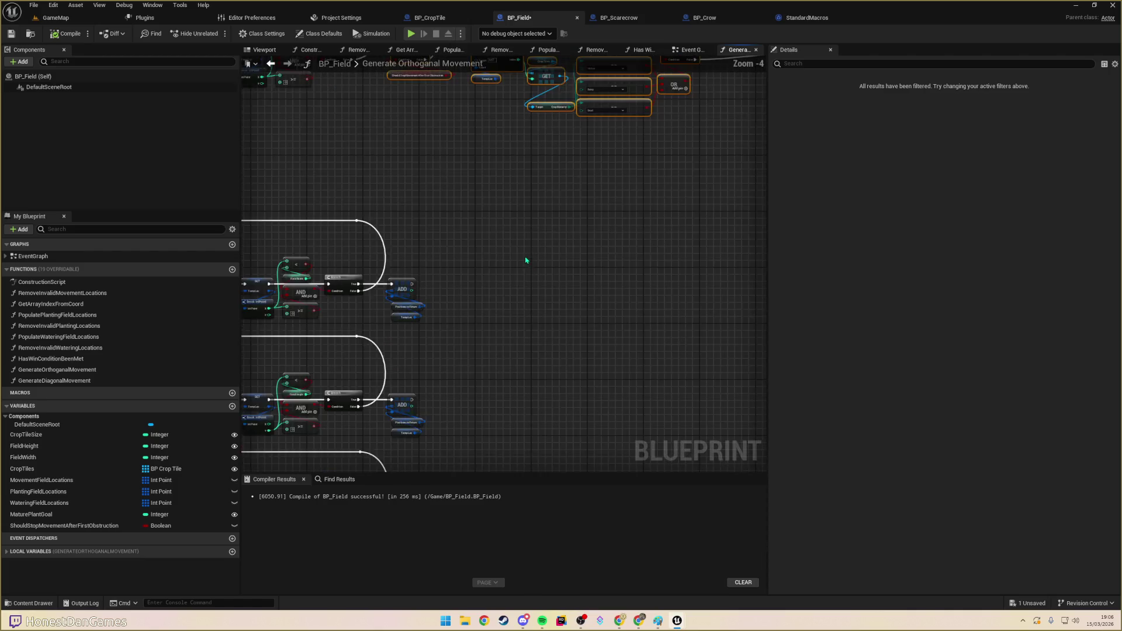
{"action": "mouse_move", "coordinate": [558, 238]}
{"action": "left_mouse_down"}
{"action": "mouse_move", "coordinate": [618, 261]}
{"action": "mouse_move", "coordinate": [630, 290]}
{"action": "left_mouse_up"}
- Delete the second row's old ADD node and wire the Branch through the copied checks back to the loop
{"action": "left_click_drag", "start_coordinate": [437, 266], "coordinate": [458, 325]}
{"action": "key", "text": "Delete"}
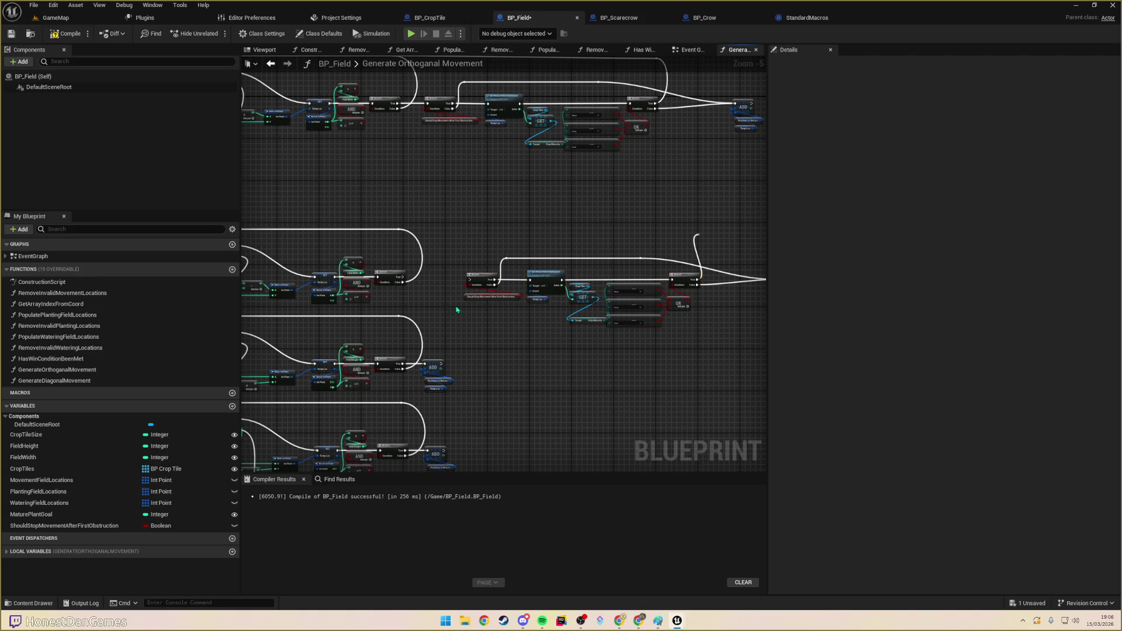
{"action": "left_click_drag", "start_coordinate": [407, 285], "coordinate": [504, 281]}
{"action": "mouse_move", "coordinate": [697, 237]}
{"action": "left_mouse_down"}
{"action": "mouse_move", "coordinate": [714, 250]}
{"action": "mouse_move", "coordinate": [651, 220]}
{"action": "mouse_move", "coordinate": [396, 230]}
{"action": "mouse_move", "coordinate": [404, 279]}
{"action": "left_mouse_up"}
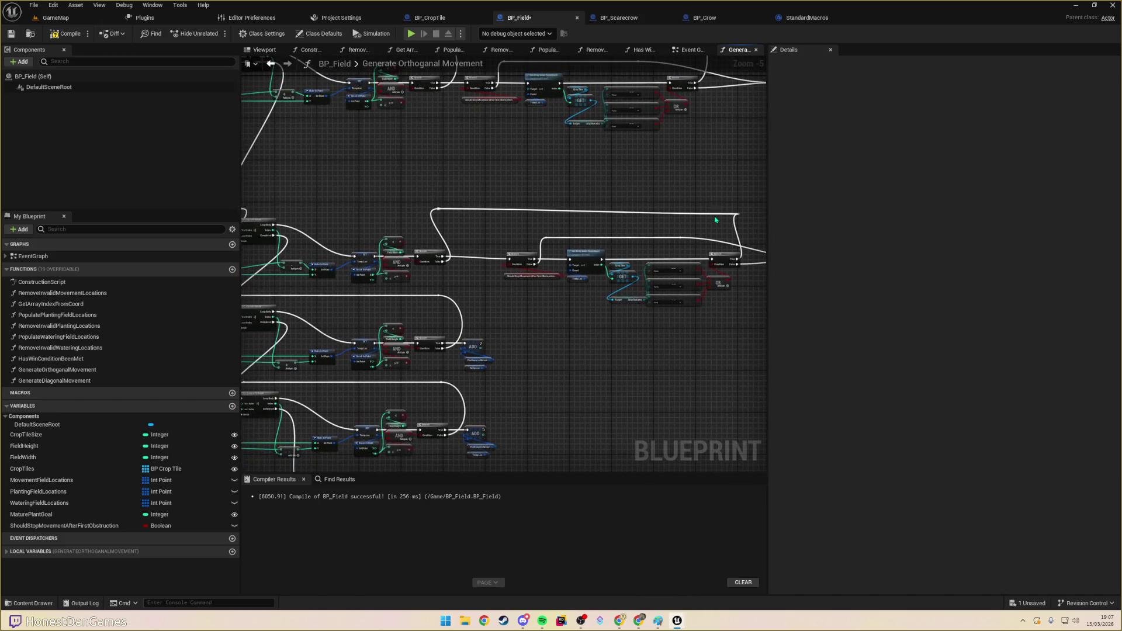
{"action": "key", "text": "ctrl+z"}
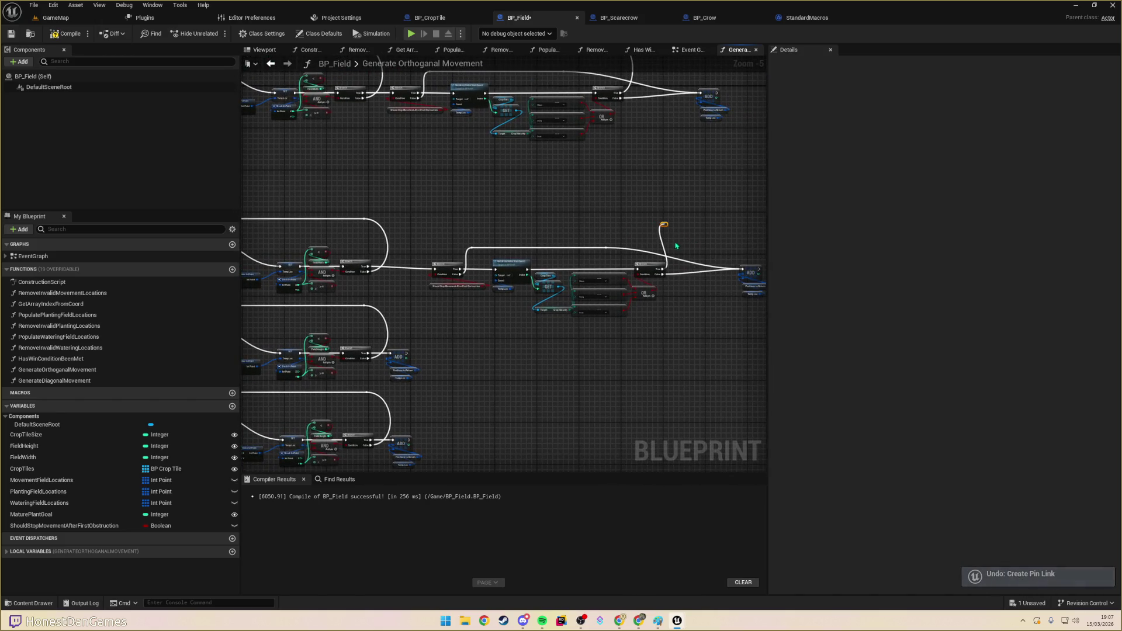
{"action": "mouse_move", "coordinate": [663, 268]}
{"action": "left_mouse_down"}
{"action": "mouse_move", "coordinate": [656, 258]}
{"action": "mouse_move", "coordinate": [366, 220]}
{"action": "left_mouse_up"}
- Add a reroute point to straighten the long exec wire, then review the second row's checks
{"action": "double_click", "coordinate": [541, 236]}
{"action": "mouse_move", "coordinate": [541, 237]}
{"action": "left_mouse_down"}
{"action": "mouse_move", "coordinate": [655, 219]}
{"action": "mouse_move", "coordinate": [425, 201]}
{"action": "mouse_move", "coordinate": [491, 185]}
{"action": "left_mouse_up"}
{"action": "scroll", "coordinate": [490, 185], "scroll_direction": "up", "scroll_amount": 3}
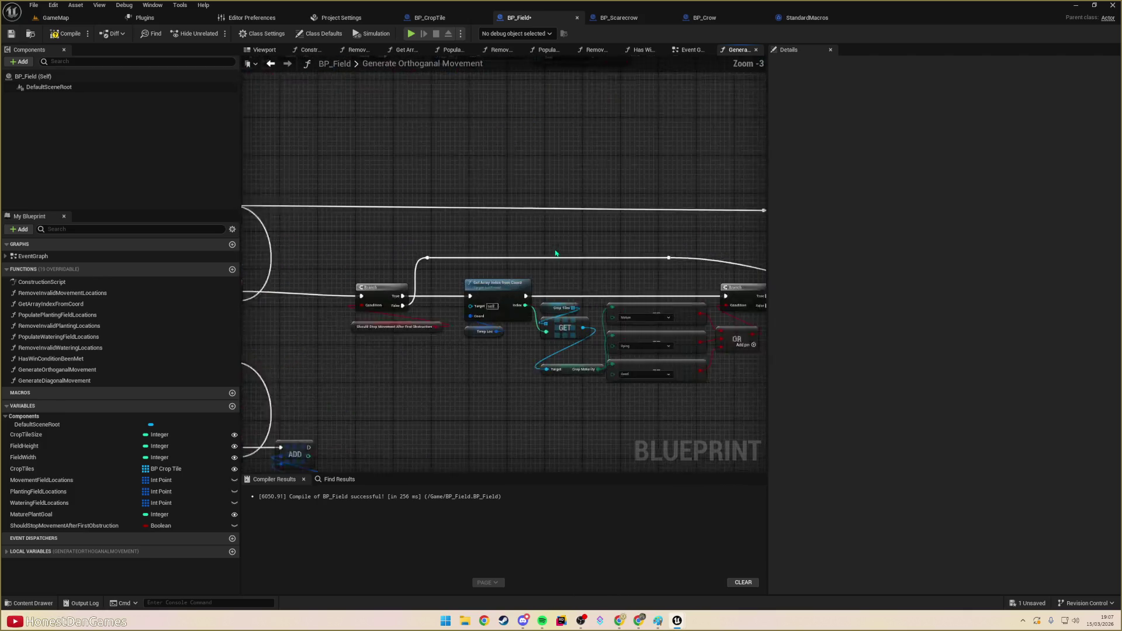
{"action": "scroll", "coordinate": [556, 275], "scroll_direction": "up", "scroll_amount": 1}
{"action": "mouse_move", "coordinate": [556, 283]}
{"action": "left_mouse_down"}
{"action": "mouse_move", "coordinate": [696, 245]}
{"action": "mouse_move", "coordinate": [517, 256]}
{"action": "left_mouse_up"}
{"action": "scroll", "coordinate": [518, 260], "scroll_direction": "down", "scroll_amount": 3}
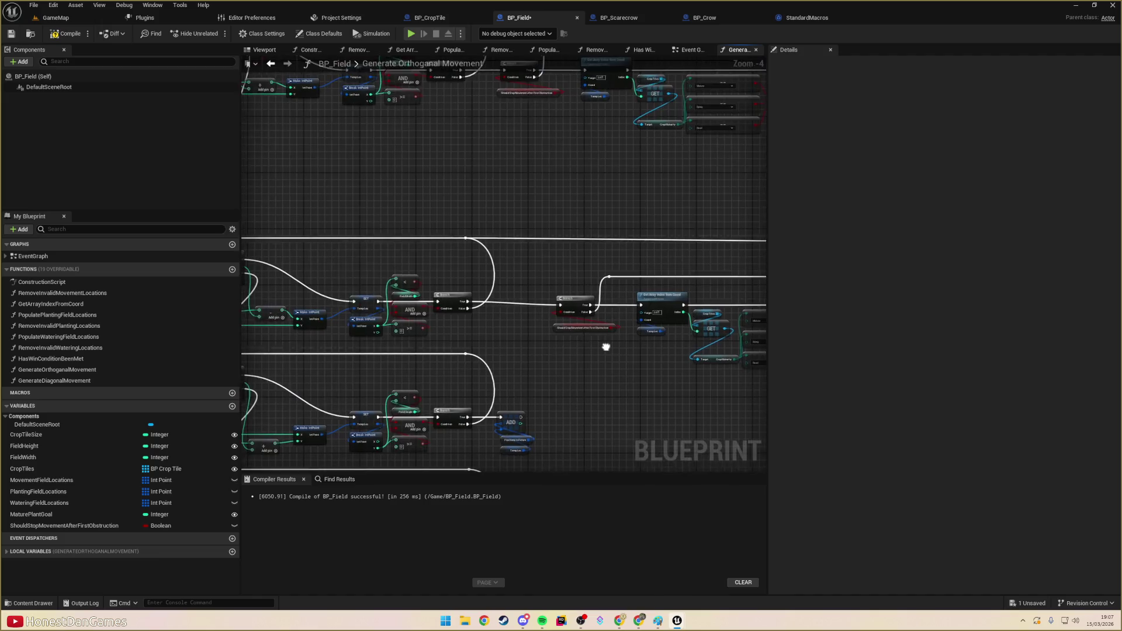
{"action": "scroll", "coordinate": [409, 358], "scroll_direction": "down", "scroll_amount": 2}
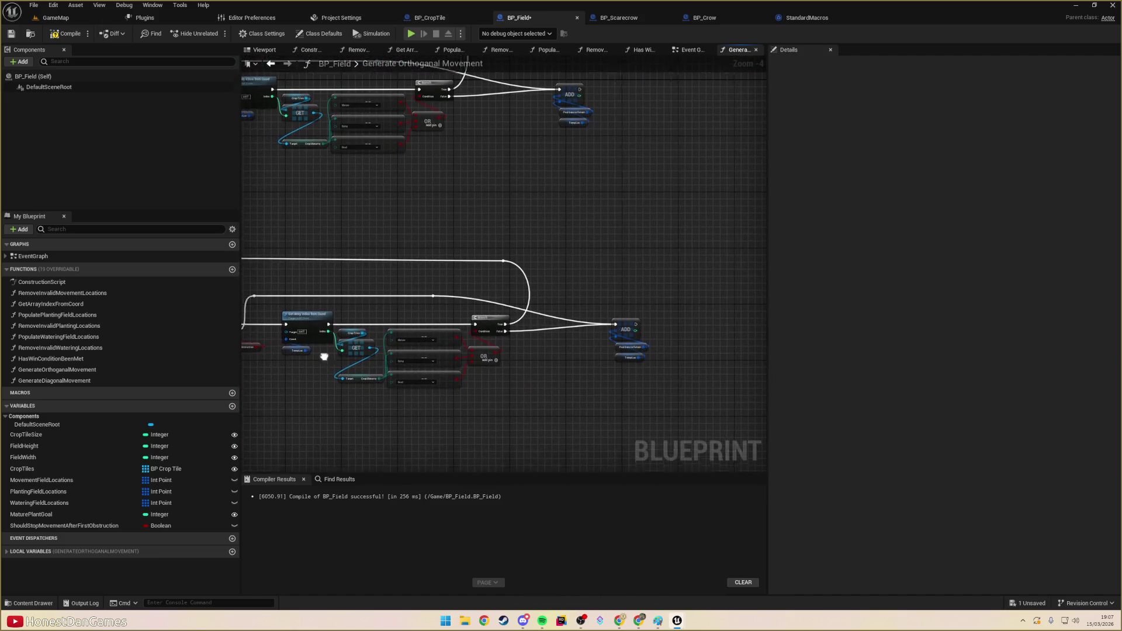
{"action": "left_click_drag", "start_coordinate": [521, 296], "coordinate": [597, 214]}
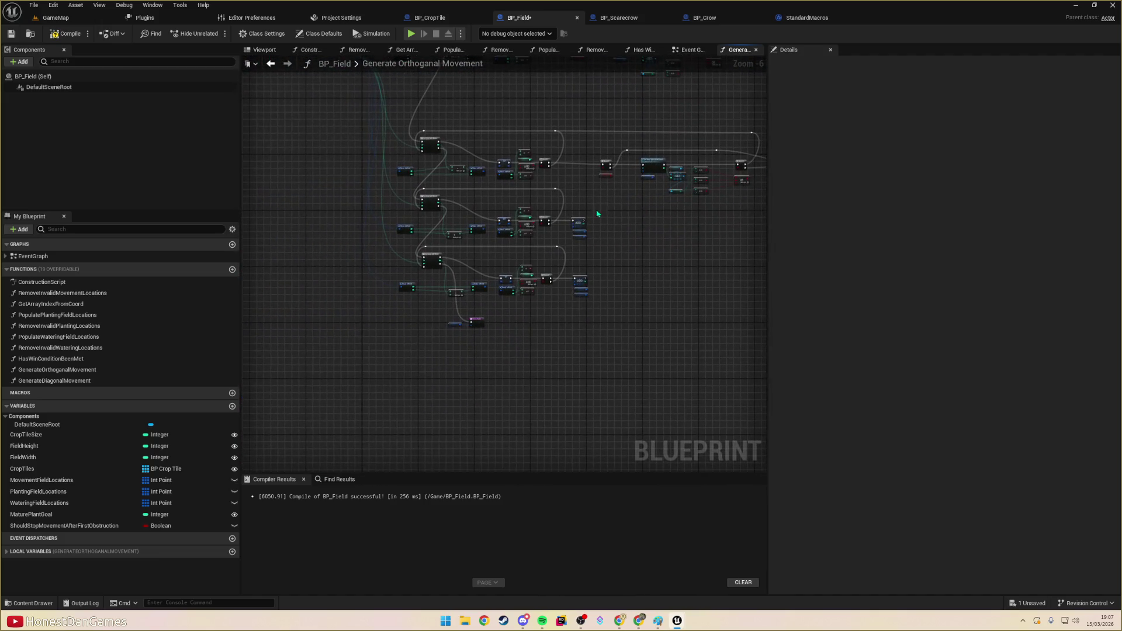
- Spread the node rows apart by moving the middle and bottom rows further down
{"action": "mouse_move", "coordinate": [324, 184]}
{"action": "left_mouse_down"}
{"action": "mouse_move", "coordinate": [564, 296]}
{"action": "mouse_move", "coordinate": [617, 354]}
{"action": "left_mouse_up"}
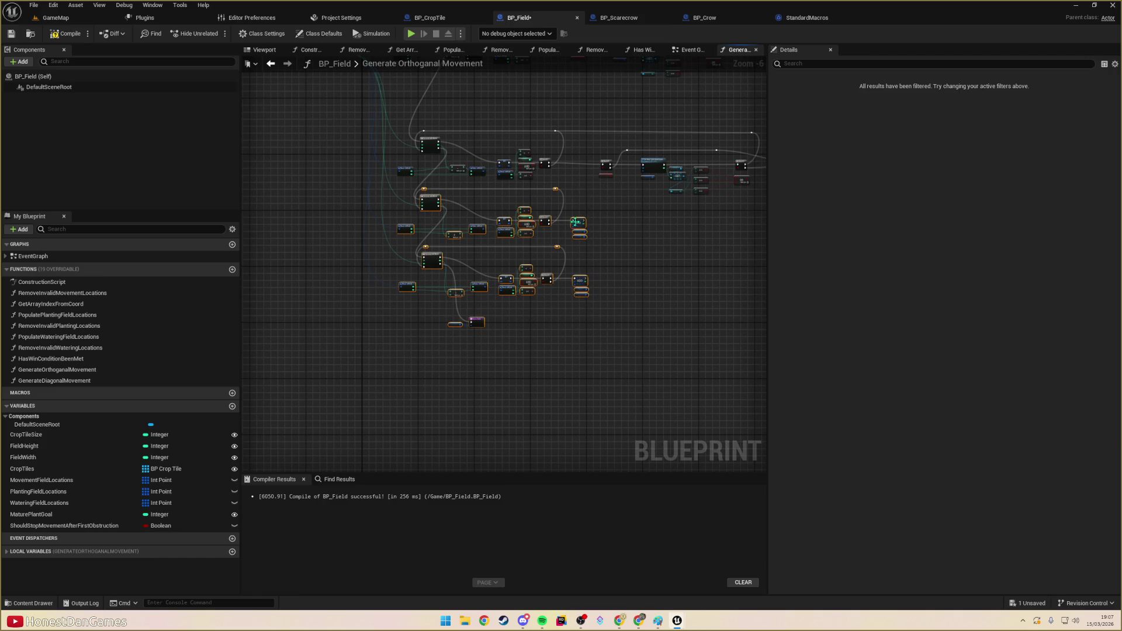
{"action": "left_click_drag", "start_coordinate": [578, 222], "coordinate": [575, 261]}
{"action": "mouse_move", "coordinate": [298, 276]}
{"action": "left_mouse_down"}
{"action": "mouse_move", "coordinate": [391, 353]}
{"action": "mouse_move", "coordinate": [305, 285]}
{"action": "mouse_move", "coordinate": [626, 376]}
{"action": "mouse_move", "coordinate": [650, 403]}
{"action": "left_mouse_up"}
{"action": "left_click_drag", "start_coordinate": [578, 320], "coordinate": [583, 355]}
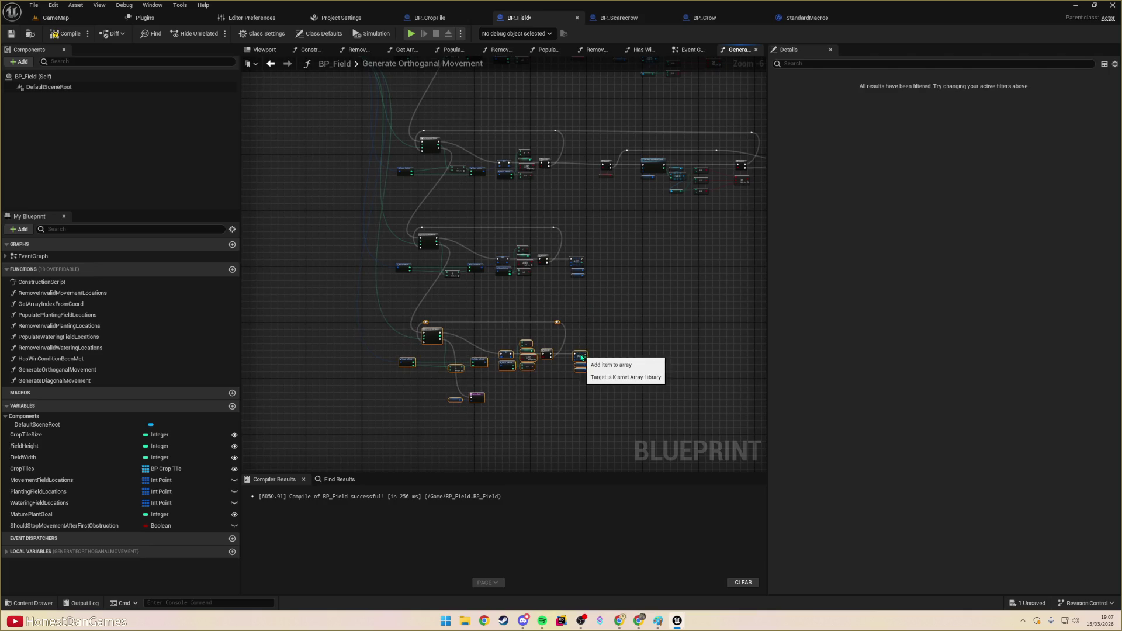
{"action": "left_click", "coordinate": [665, 271]}
{"action": "left_click_drag", "start_coordinate": [666, 272], "coordinate": [627, 282]}
{"action": "scroll", "coordinate": [526, 343], "scroll_direction": "up", "scroll_amount": 1}
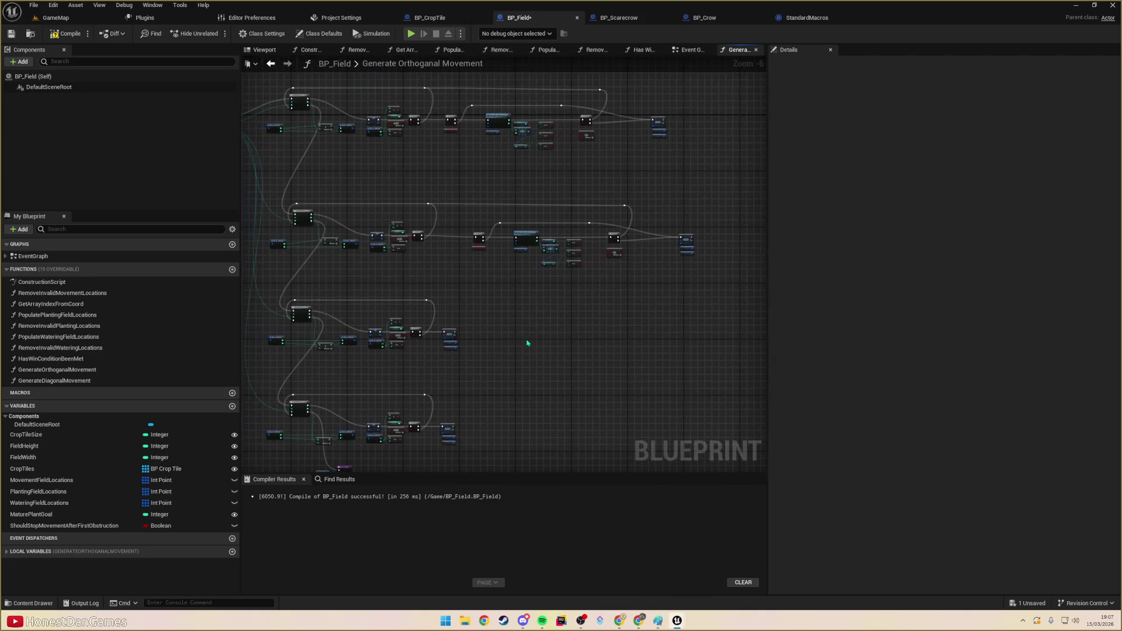
{"action": "scroll", "coordinate": [464, 210], "scroll_direction": "up", "scroll_amount": 1}
{"action": "scroll", "coordinate": [514, 313], "scroll_direction": "down", "scroll_amount": 1}
{"action": "left_click_drag", "start_coordinate": [514, 312], "coordinate": [372, 257]}
- Paste the check nodes along the third row, connect the Branch's True output, and adjust the reroute
{"action": "mouse_move", "coordinate": [297, 180]}
{"action": "left_mouse_down"}
{"action": "mouse_move", "coordinate": [408, 263]}
{"action": "mouse_move", "coordinate": [678, 303]}
{"action": "left_mouse_up"}
{"action": "left_click_drag", "start_coordinate": [500, 349], "coordinate": [648, 255]}
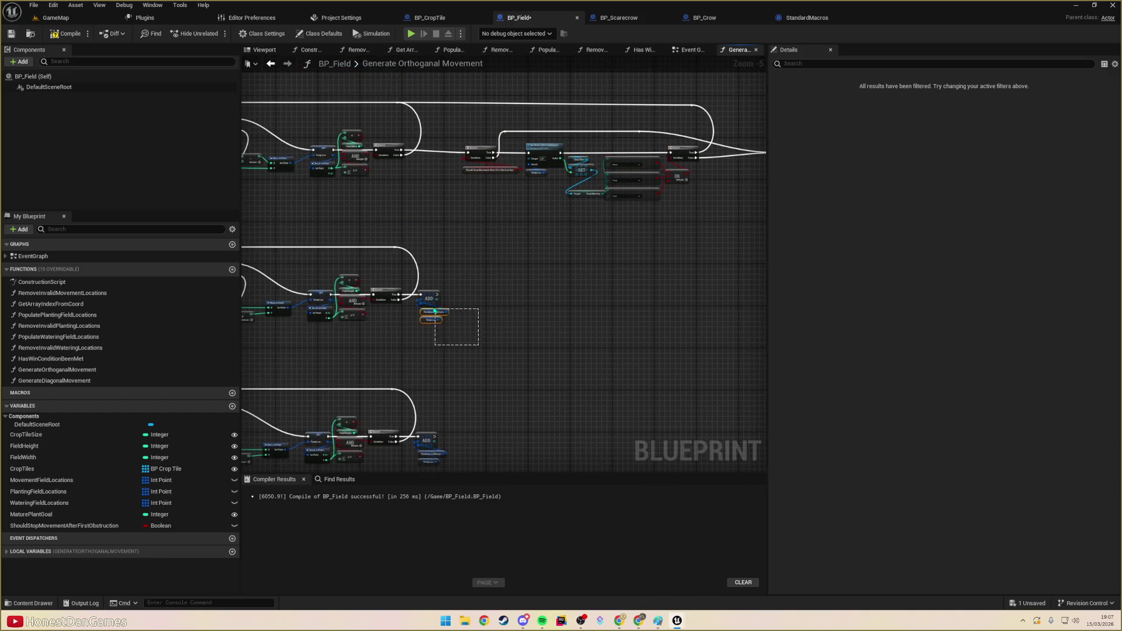
{"action": "left_click", "coordinate": [459, 291]}
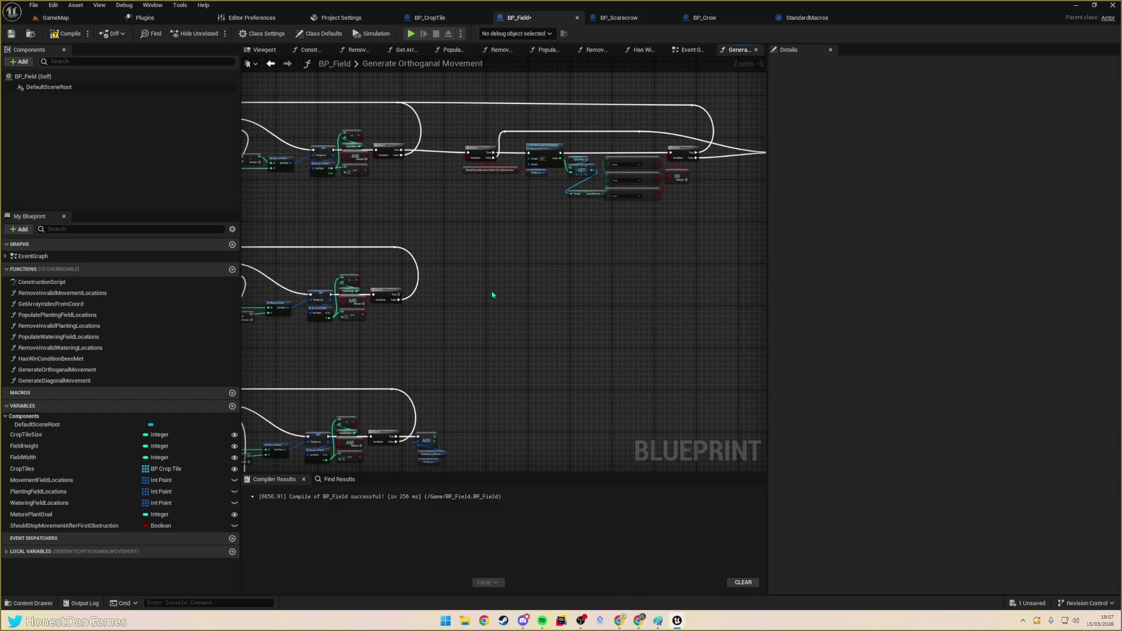
{"action": "key", "text": "ctrl+v"}
{"action": "left_click_drag", "start_coordinate": [428, 280], "coordinate": [546, 293]}
{"action": "mouse_move", "coordinate": [400, 294]}
{"action": "left_mouse_down"}
{"action": "mouse_move", "coordinate": [515, 297]}
{"action": "mouse_move", "coordinate": [468, 291]}
{"action": "left_mouse_up"}
{"action": "mouse_move", "coordinate": [441, 230]}
{"action": "left_mouse_down"}
{"action": "mouse_move", "coordinate": [530, 301]}
{"action": "mouse_move", "coordinate": [383, 215]}
{"action": "mouse_move", "coordinate": [714, 318]}
{"action": "left_mouse_up"}
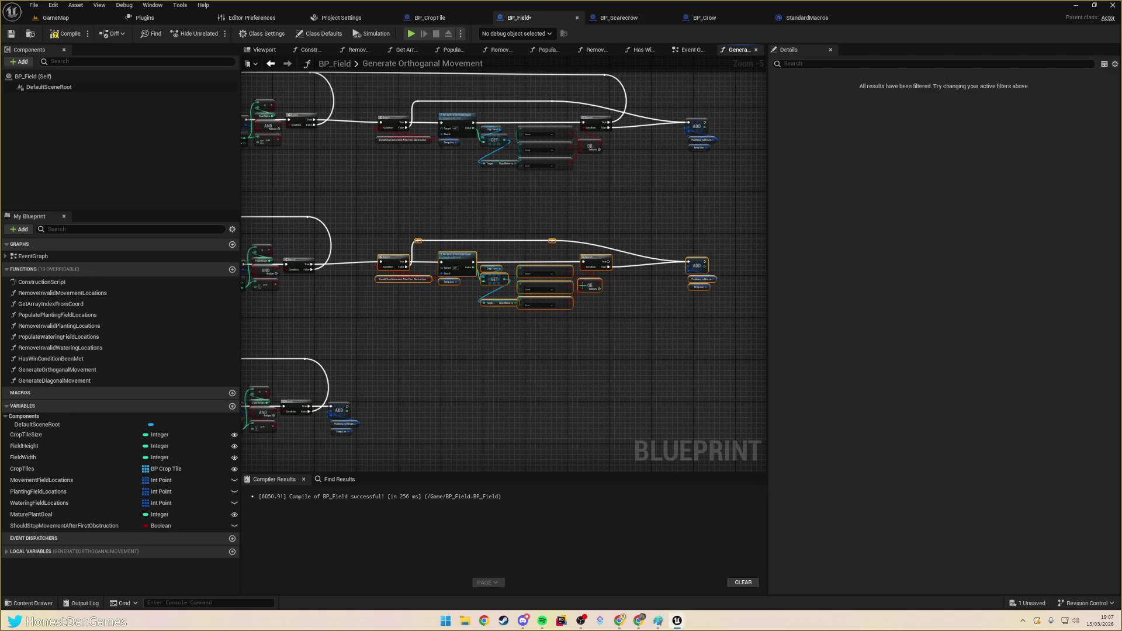
{"action": "left_click_drag", "start_coordinate": [596, 264], "coordinate": [305, 218]}
{"action": "left_click", "coordinate": [581, 226]}
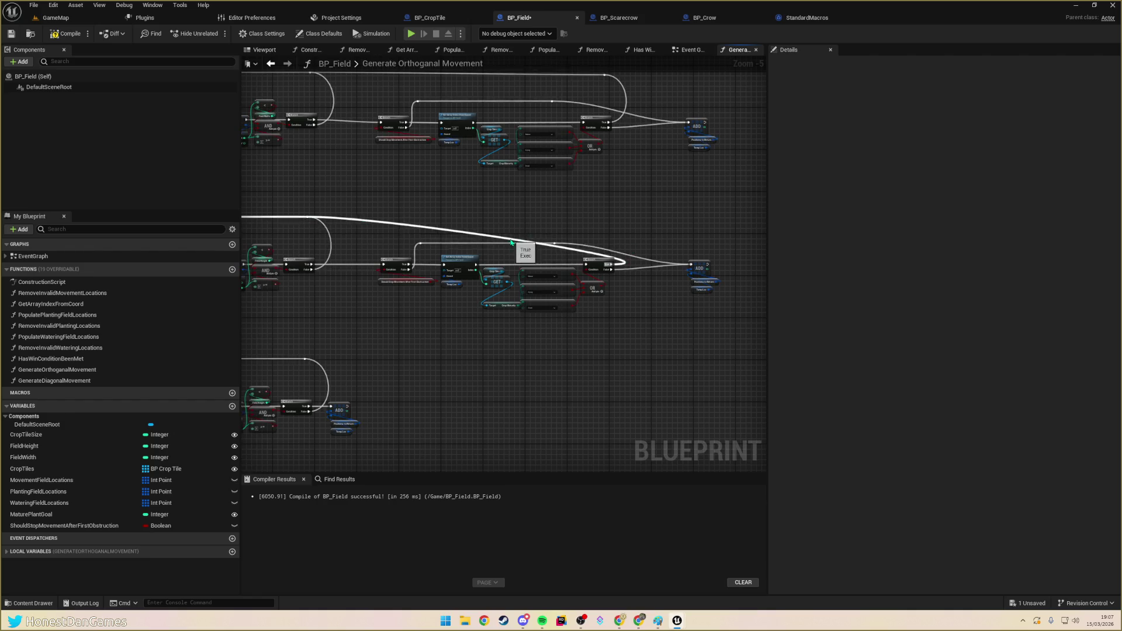
{"action": "left_click_drag", "start_coordinate": [508, 243], "coordinate": [624, 223]}
{"action": "left_click", "coordinate": [484, 230]}
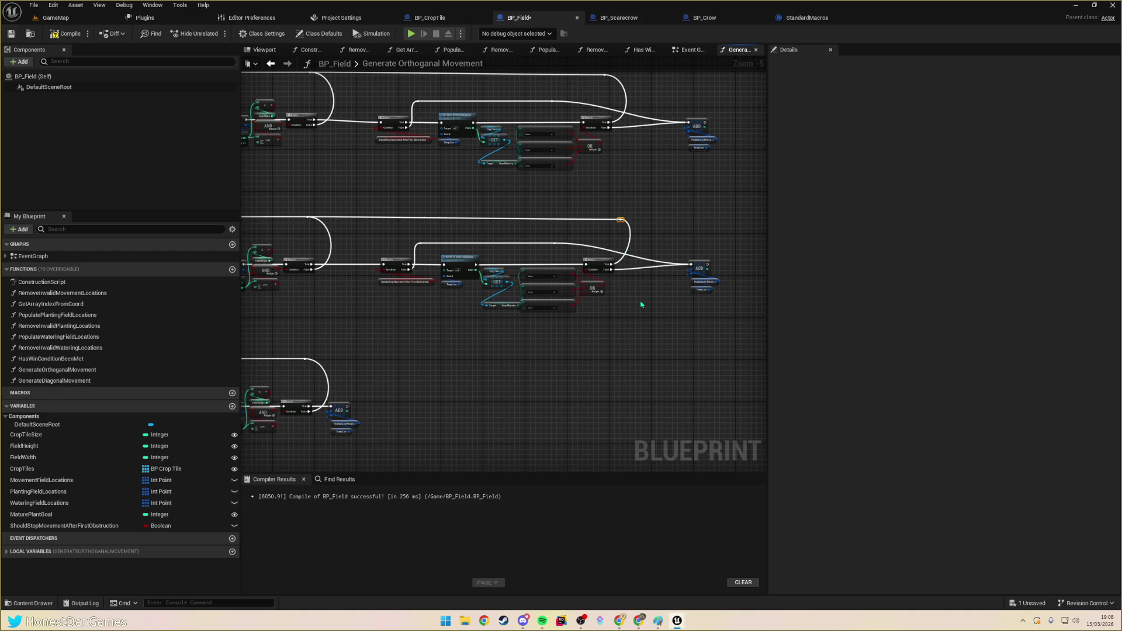
{"action": "left_click_drag", "start_coordinate": [620, 225], "coordinate": [609, 225]}
- Delete the fourth row's old ADD node and its inputs
{"action": "mouse_move", "coordinate": [564, 279]}
{"action": "left_mouse_down"}
{"action": "mouse_move", "coordinate": [646, 256]}
{"action": "mouse_move", "coordinate": [413, 293]}
{"action": "left_mouse_up"}
{"action": "mouse_move", "coordinate": [402, 164]}
{"action": "left_mouse_down"}
{"action": "mouse_move", "coordinate": [431, 188]}
{"action": "mouse_move", "coordinate": [756, 279]}
{"action": "mouse_move", "coordinate": [579, 321]}
{"action": "left_mouse_up"}
{"action": "left_click_drag", "start_coordinate": [413, 301], "coordinate": [462, 345]}
{"action": "key", "text": "Delete"}
- Paste the check nodes along the fourth row and connect the Branch's True output to them
{"action": "key", "text": "ctrl+v"}
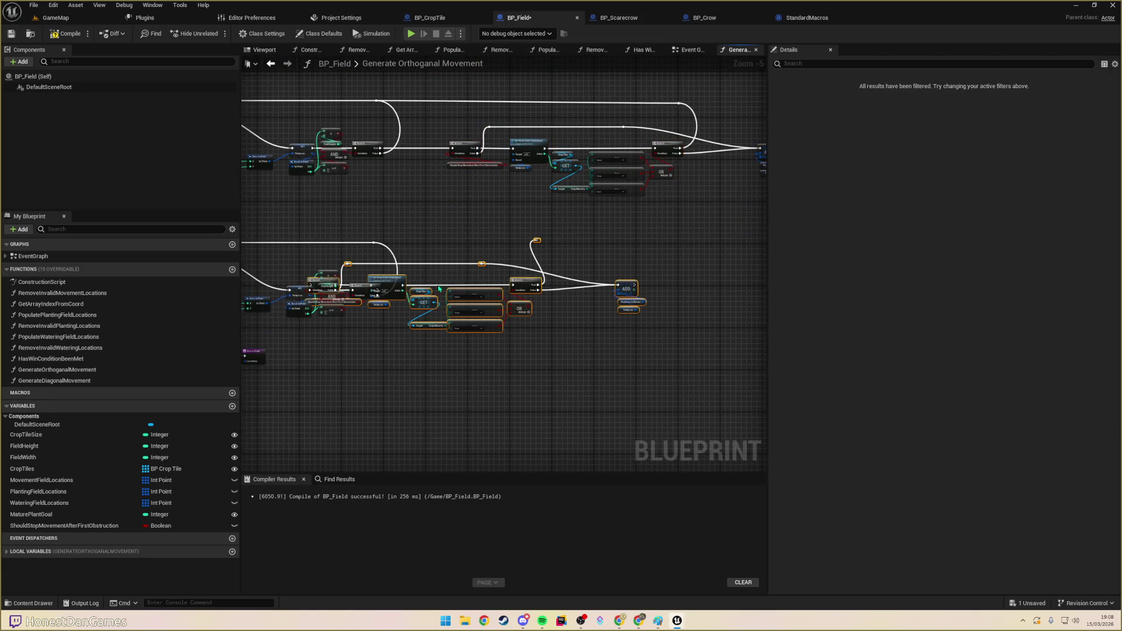
{"action": "mouse_move", "coordinate": [477, 295]}
{"action": "left_mouse_down"}
{"action": "mouse_move", "coordinate": [590, 293]}
{"action": "mouse_move", "coordinate": [593, 303]}
{"action": "left_mouse_up"}
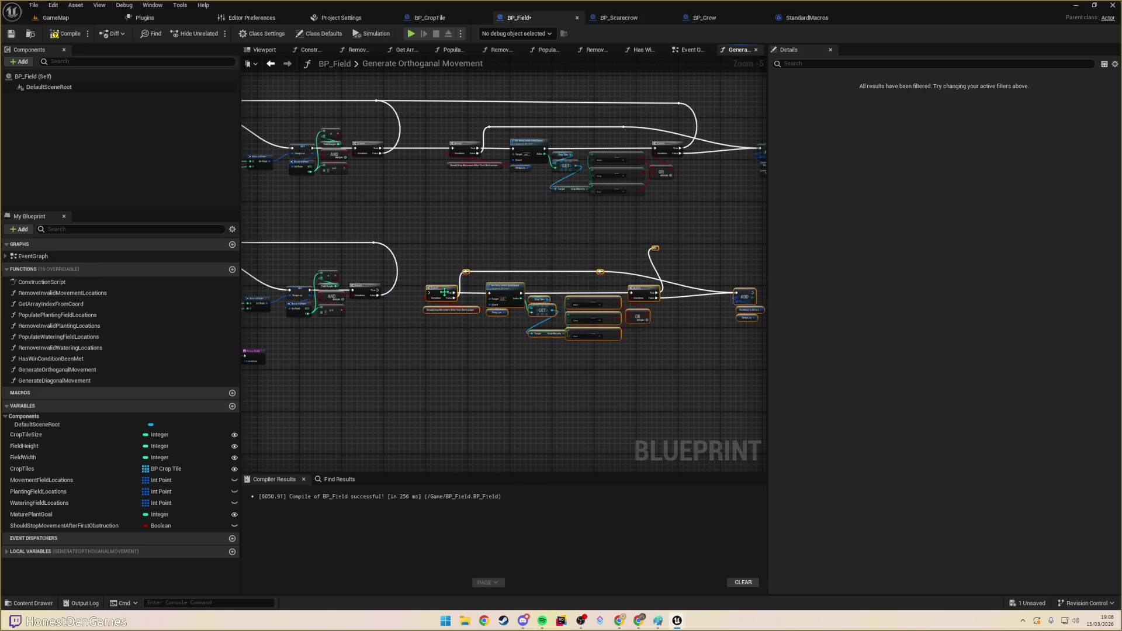
{"action": "left_click_drag", "start_coordinate": [444, 293], "coordinate": [447, 291]}
{"action": "mouse_move", "coordinate": [378, 289]}
{"action": "left_mouse_down"}
{"action": "mouse_move", "coordinate": [388, 302]}
{"action": "mouse_move", "coordinate": [431, 294]}
{"action": "left_mouse_up"}
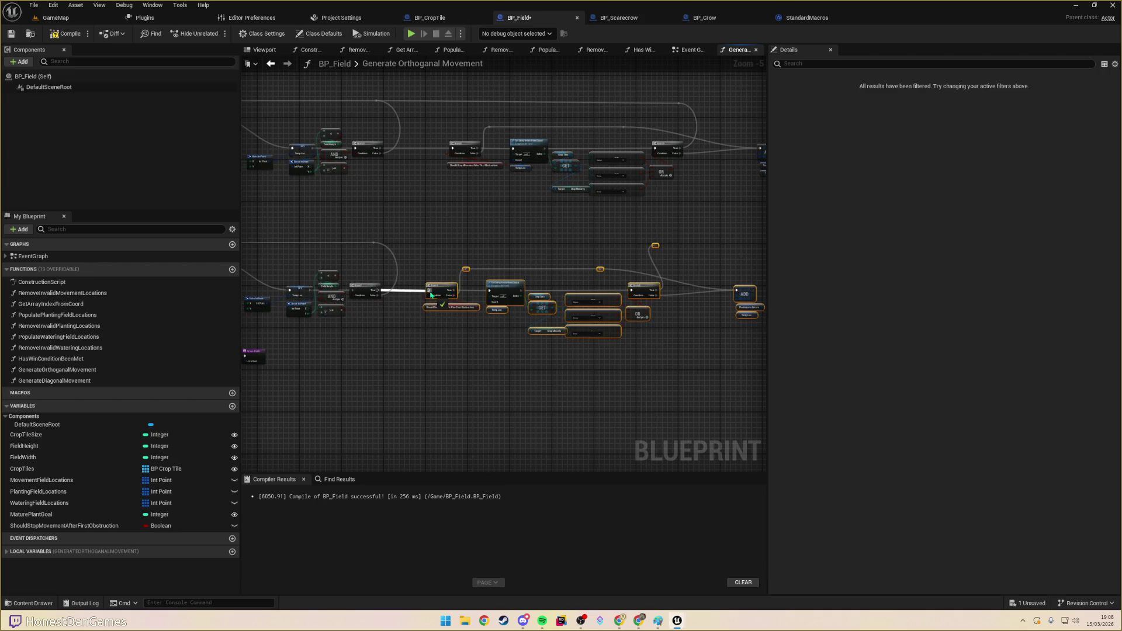
- Link the fourth row's False output back to the loop, straighten the reroute, and switch to GameMap
{"action": "left_click", "coordinate": [661, 295]}
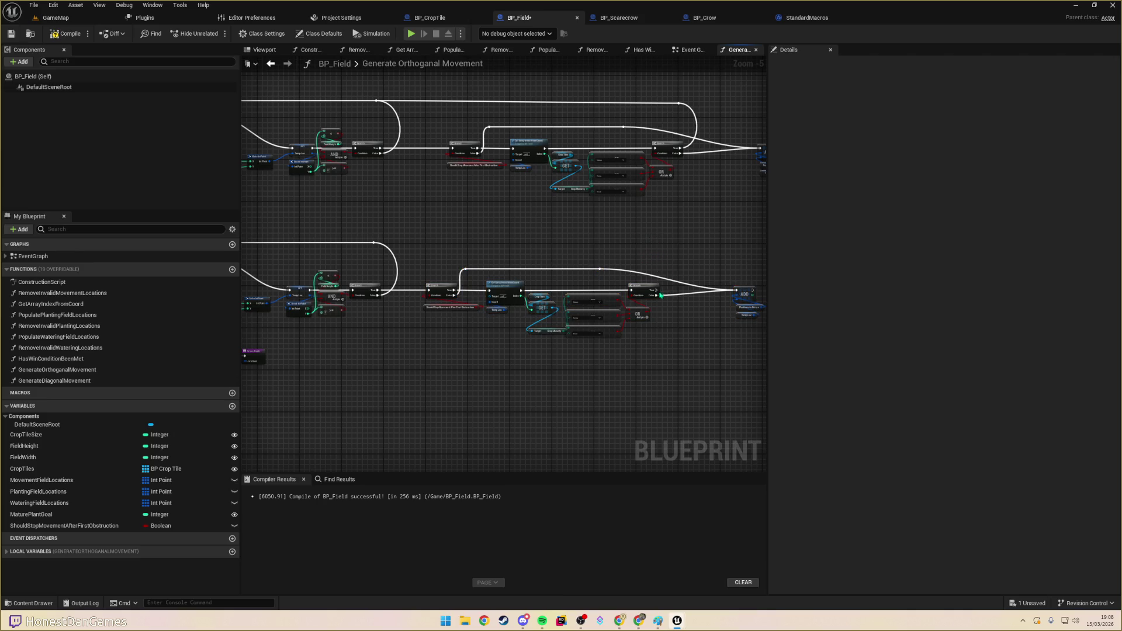
{"action": "left_click_drag", "start_coordinate": [660, 295], "coordinate": [375, 245]}
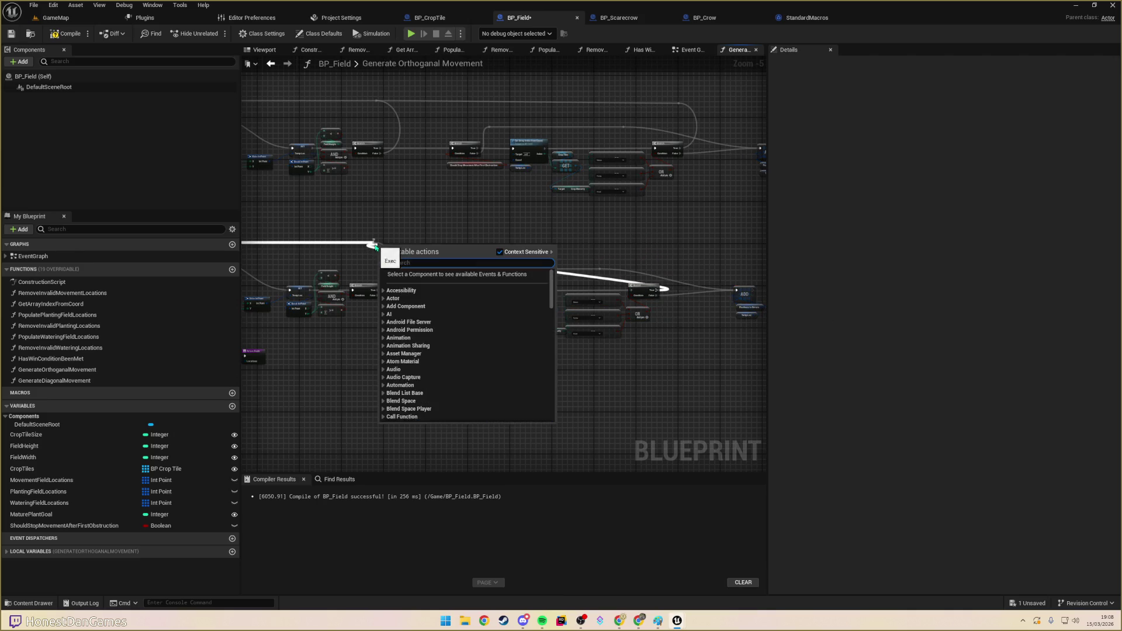
{"action": "key", "text": "Escape"}
{"action": "mouse_move", "coordinate": [659, 290]}
{"action": "left_mouse_down"}
{"action": "mouse_move", "coordinate": [364, 244]}
{"action": "mouse_move", "coordinate": [375, 243]}
{"action": "left_mouse_up"}
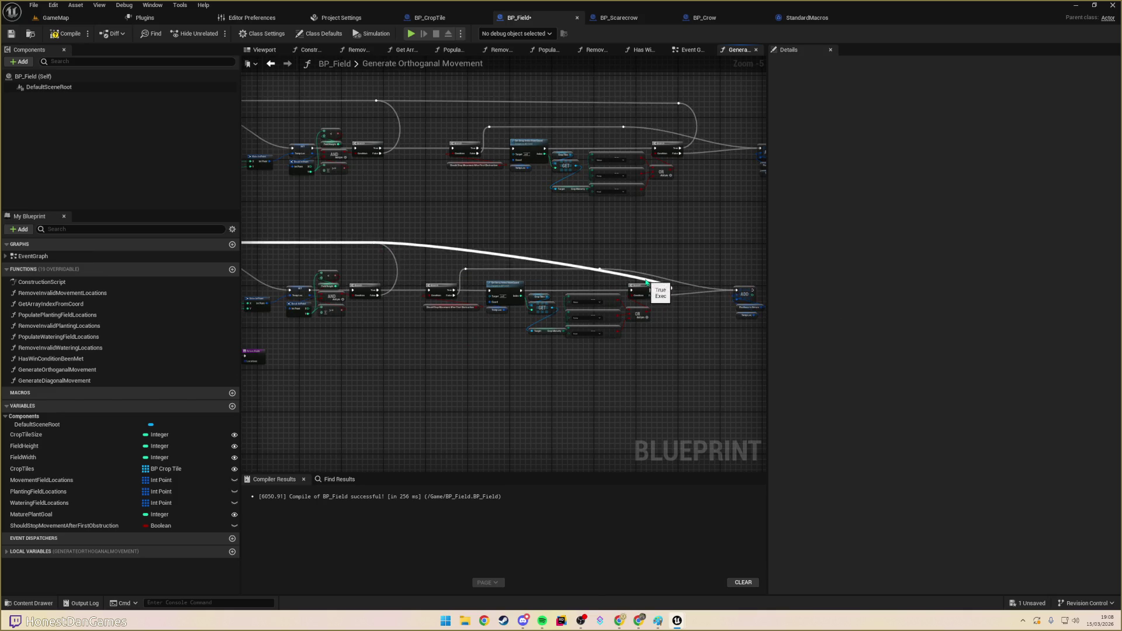
{"action": "left_click_drag", "start_coordinate": [648, 277], "coordinate": [655, 245]}
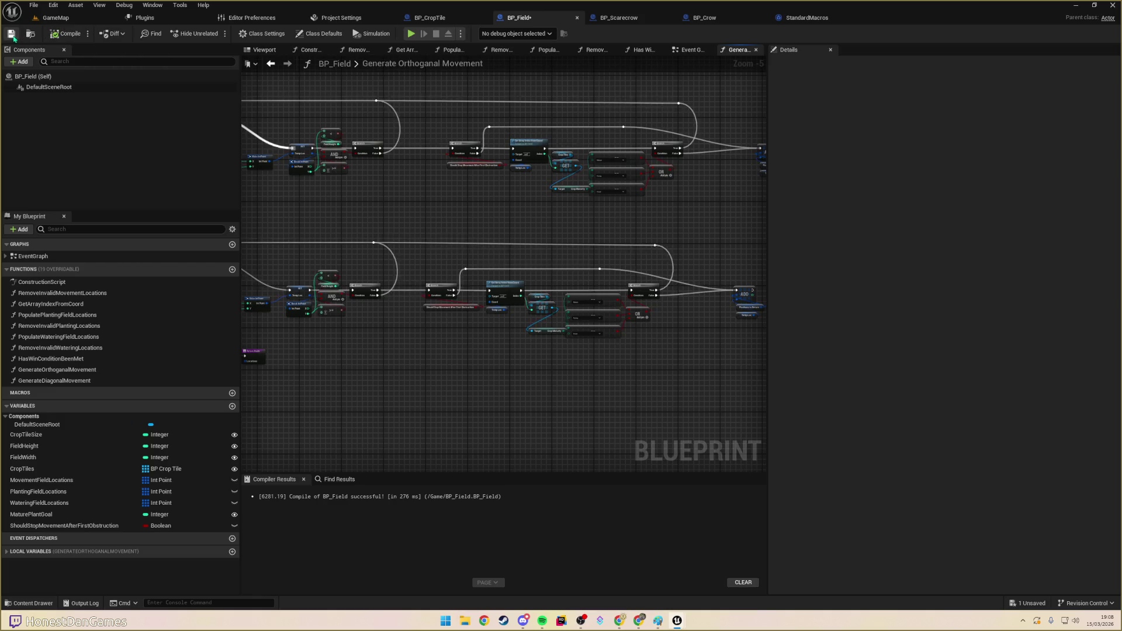
{"action": "left_click", "coordinate": [58, 18]}
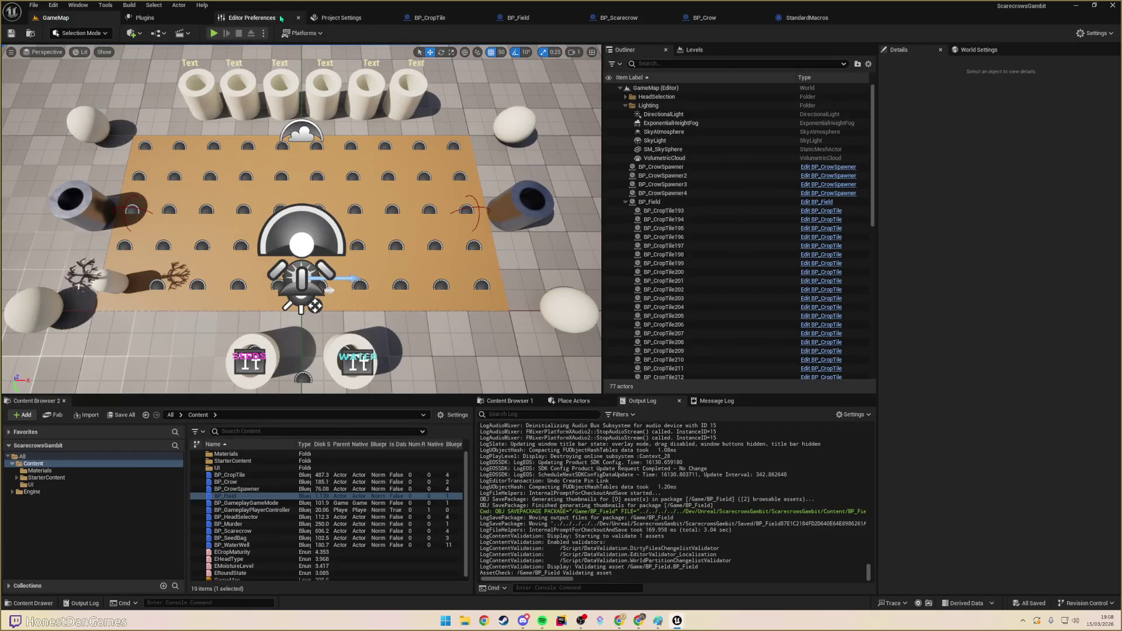
- Start a play test, place the pawn on the field, and plant four seeds around it
{"action": "left_click", "coordinate": [213, 33]}
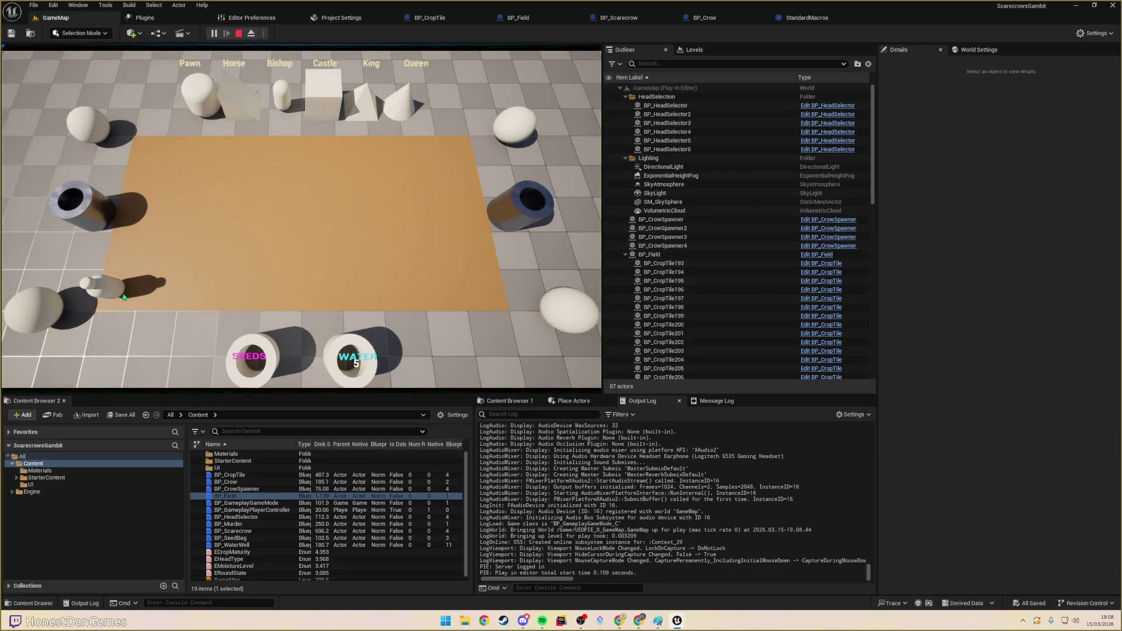
{"action": "left_click_drag", "start_coordinate": [108, 292], "coordinate": [273, 292]}
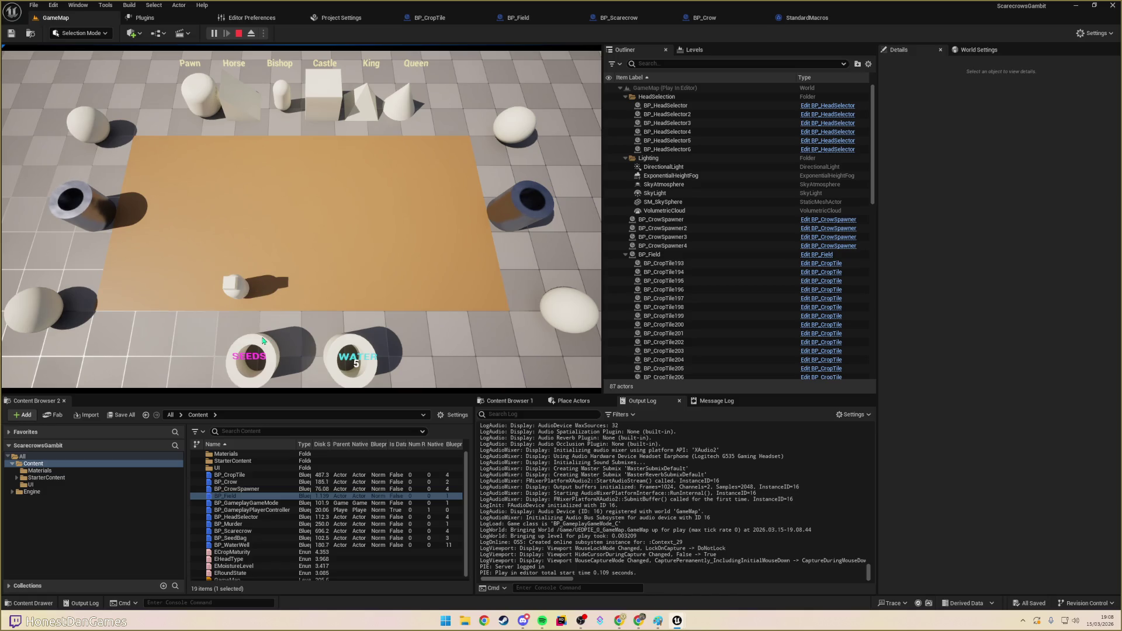
{"action": "left_click", "coordinate": [281, 262]}
{"action": "left_click", "coordinate": [242, 257]}
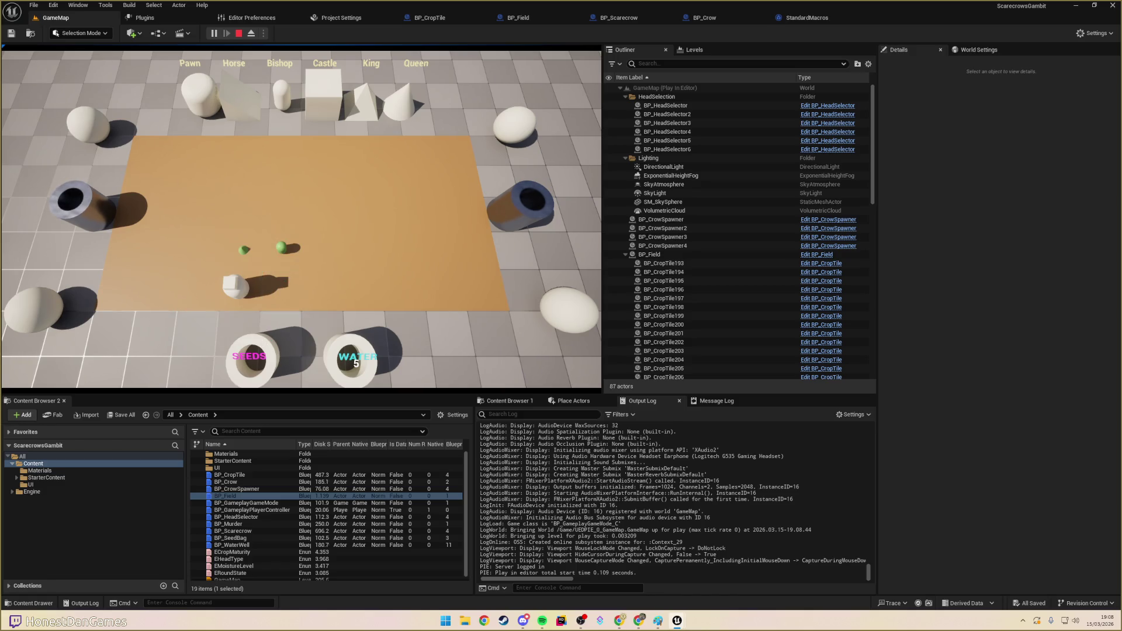
{"action": "left_click", "coordinate": [282, 289]}
{"action": "left_click", "coordinate": [207, 251]}
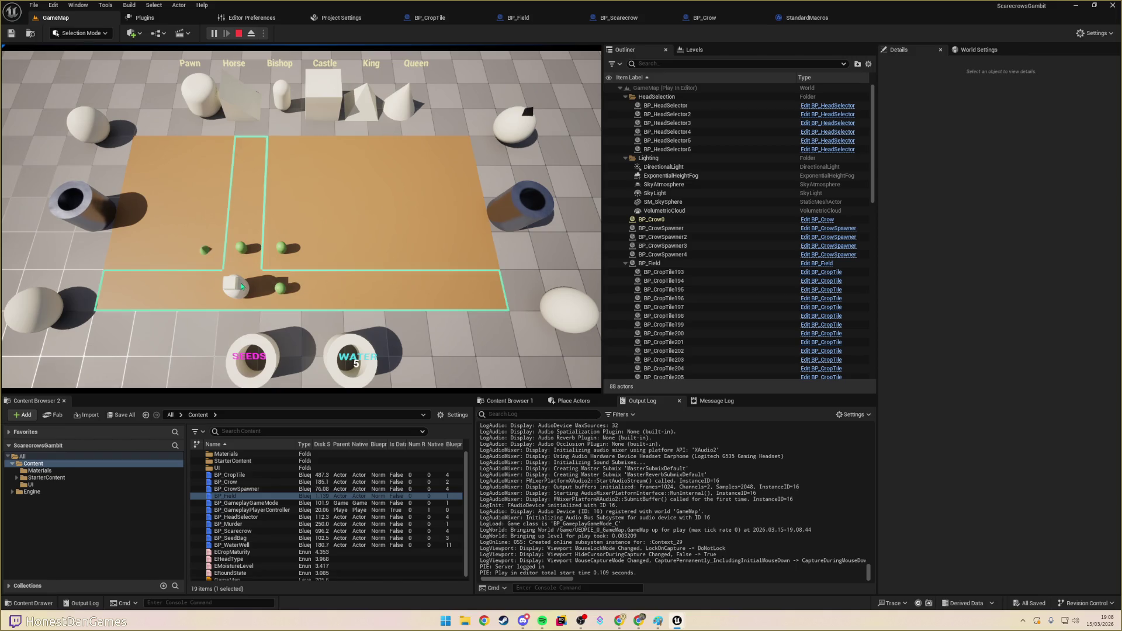
- Move the pawn along the bottom row, up, left, and into nearby cells
{"action": "left_click", "coordinate": [164, 293]}
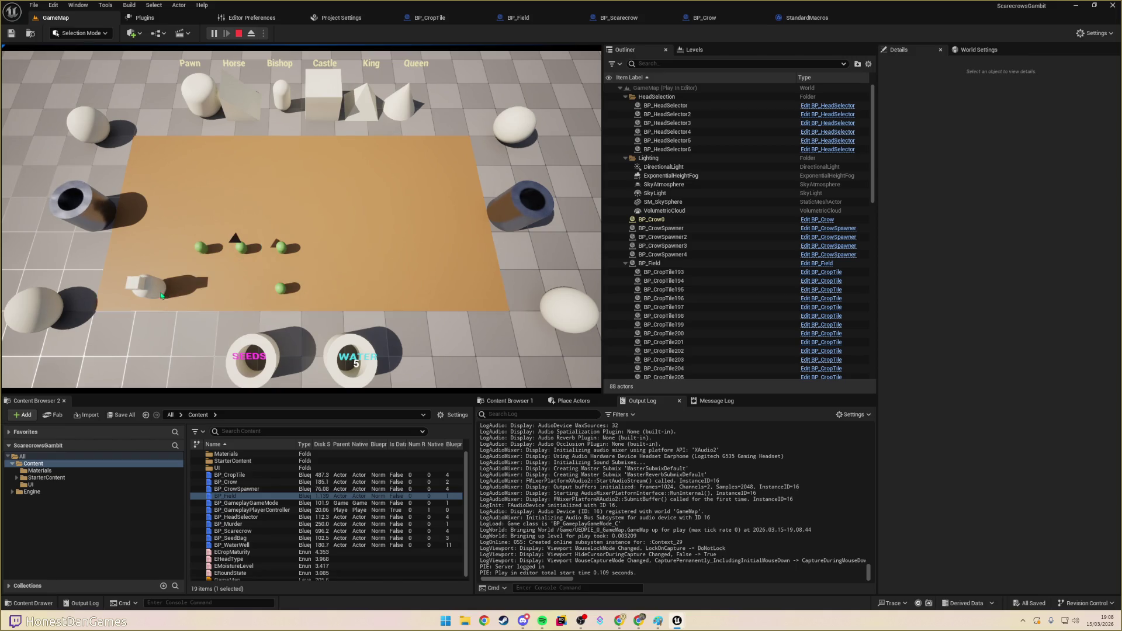
{"action": "left_click", "coordinate": [160, 260]}
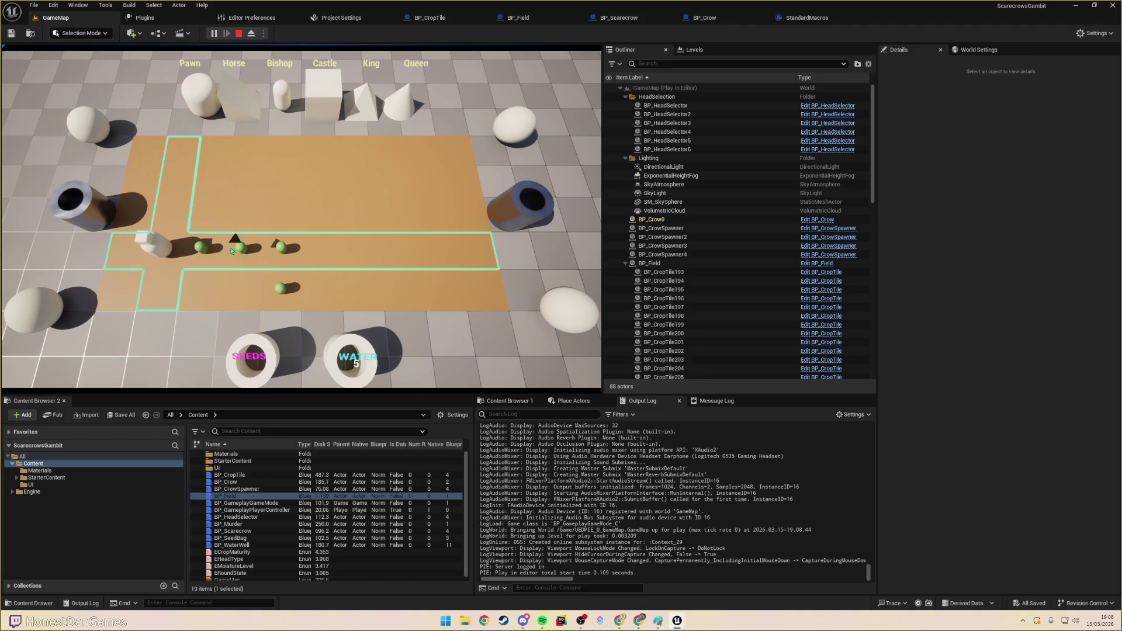
{"action": "left_click", "coordinate": [123, 250]}
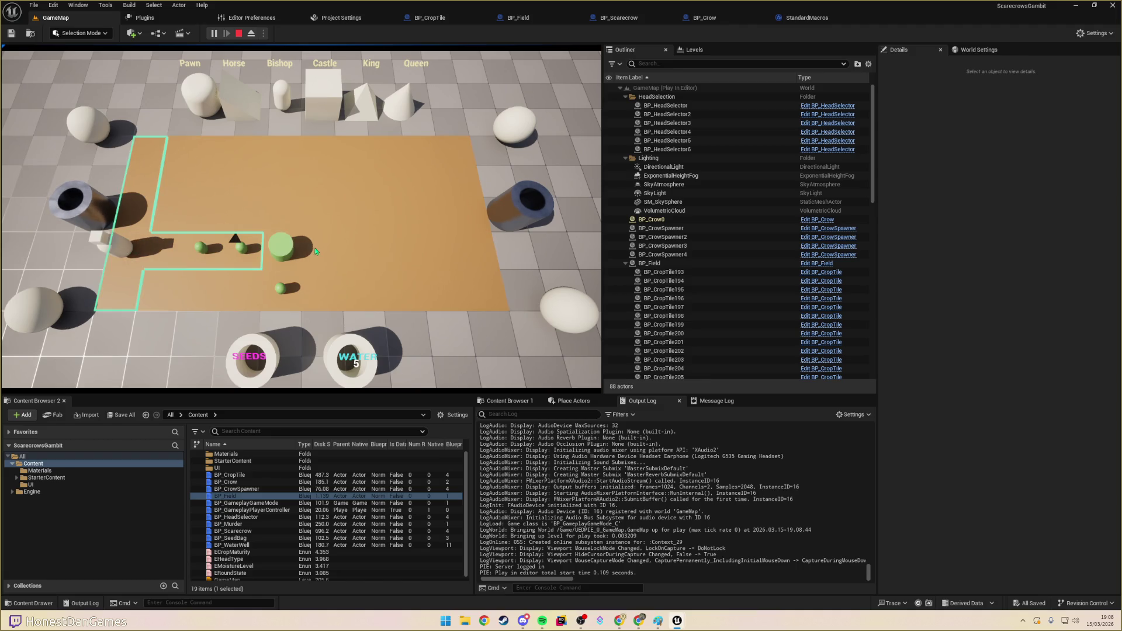
{"action": "left_click", "coordinate": [252, 260]}
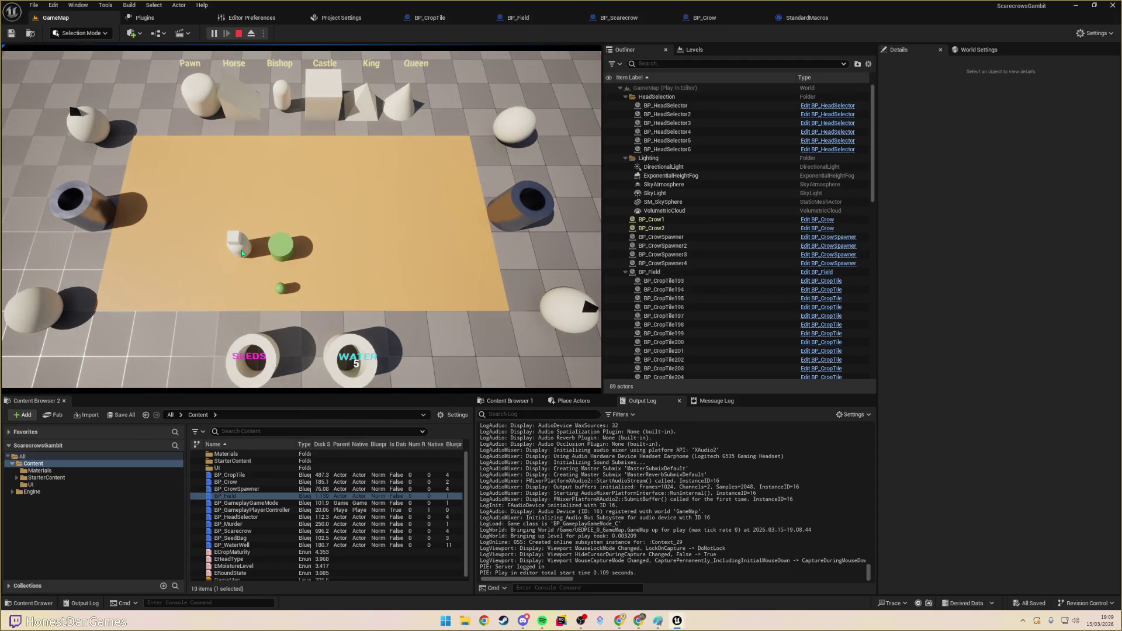
{"action": "left_click", "coordinate": [248, 253]}
{"action": "left_click", "coordinate": [246, 227]}
- Move the pawn right, down beside the green crop, then diagonally up-left
{"action": "left_click", "coordinate": [245, 227]}
{"action": "left_click", "coordinate": [361, 225]}
{"action": "left_click", "coordinate": [361, 225]}
{"action": "left_click", "coordinate": [324, 245]}
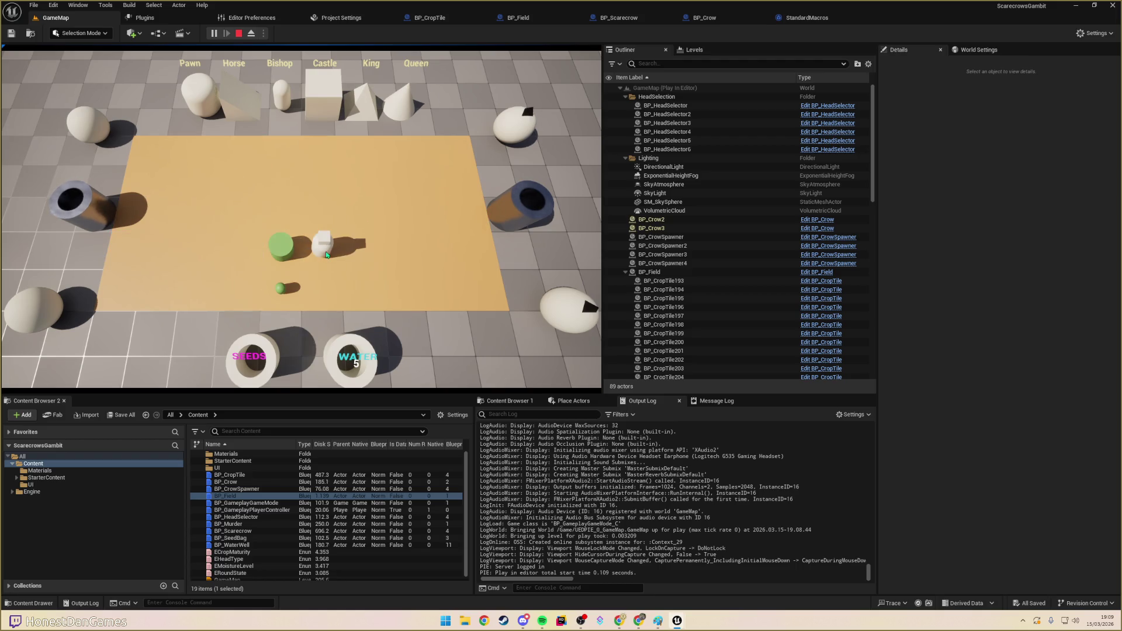
{"action": "left_click", "coordinate": [323, 247]}
{"action": "left_click", "coordinate": [287, 217]}
{"action": "left_click", "coordinate": [286, 216]}
{"action": "left_click", "coordinate": [305, 142]}
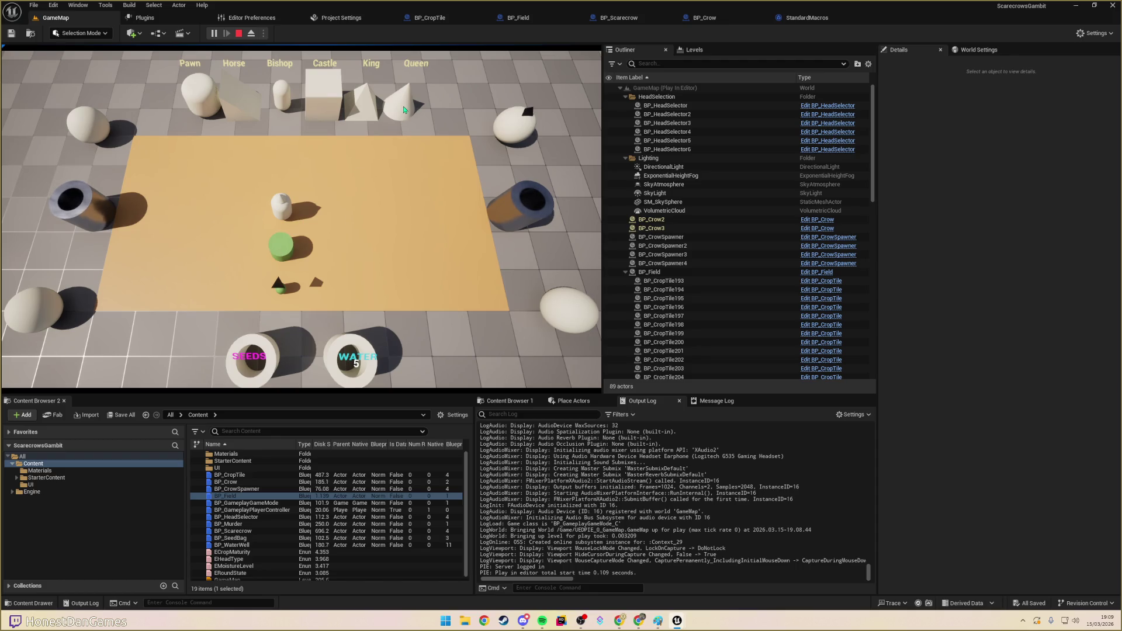
- Give the piece the Horse head and view its possible moves
{"action": "left_click", "coordinate": [296, 234]}
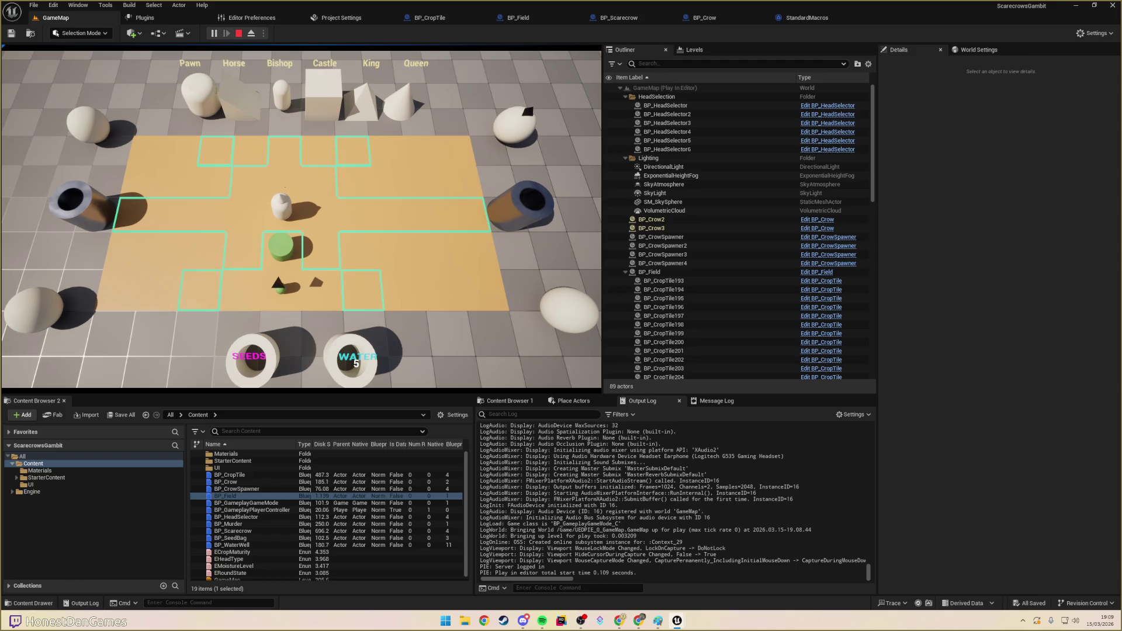
{"action": "left_click", "coordinate": [283, 223]}
{"action": "left_click", "coordinate": [284, 252]}
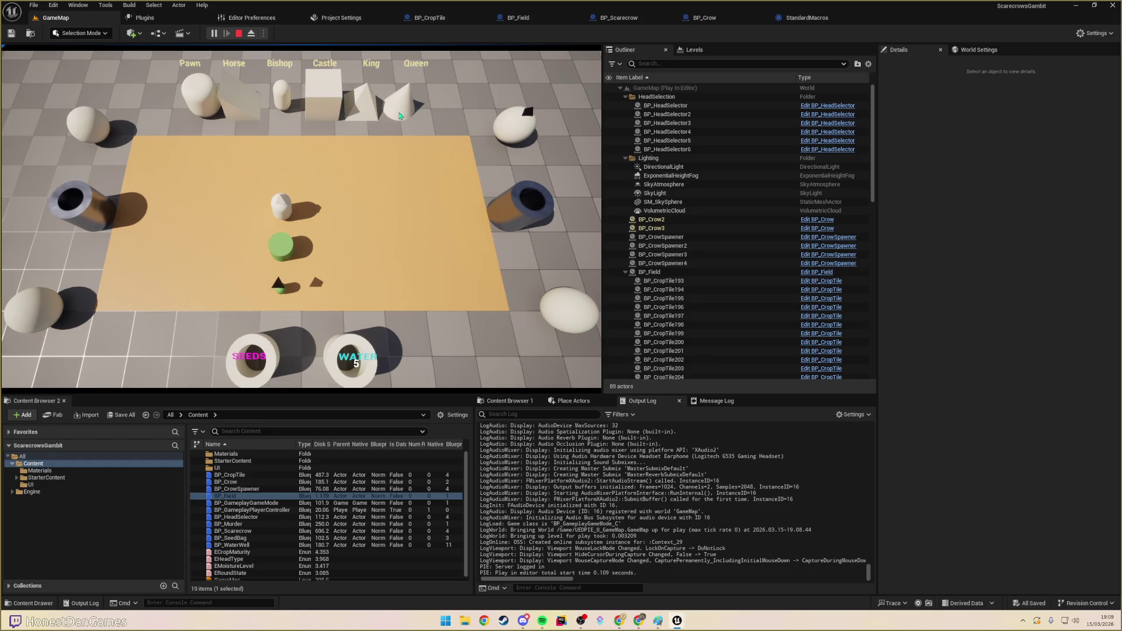
{"action": "left_click", "coordinate": [248, 115]}
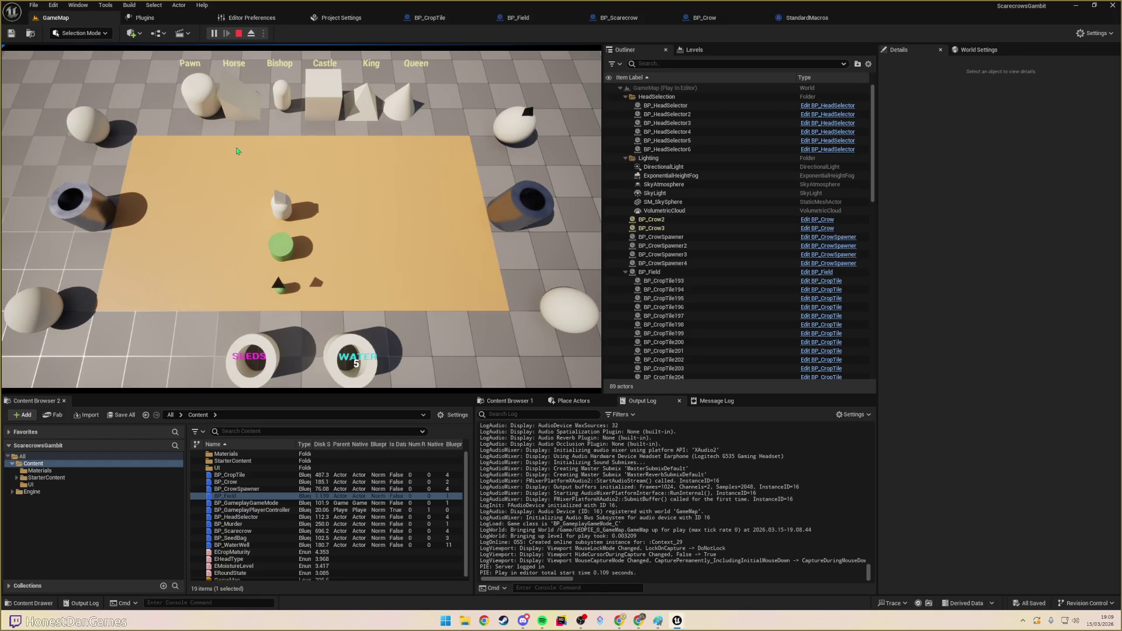
{"action": "left_click", "coordinate": [285, 213]}
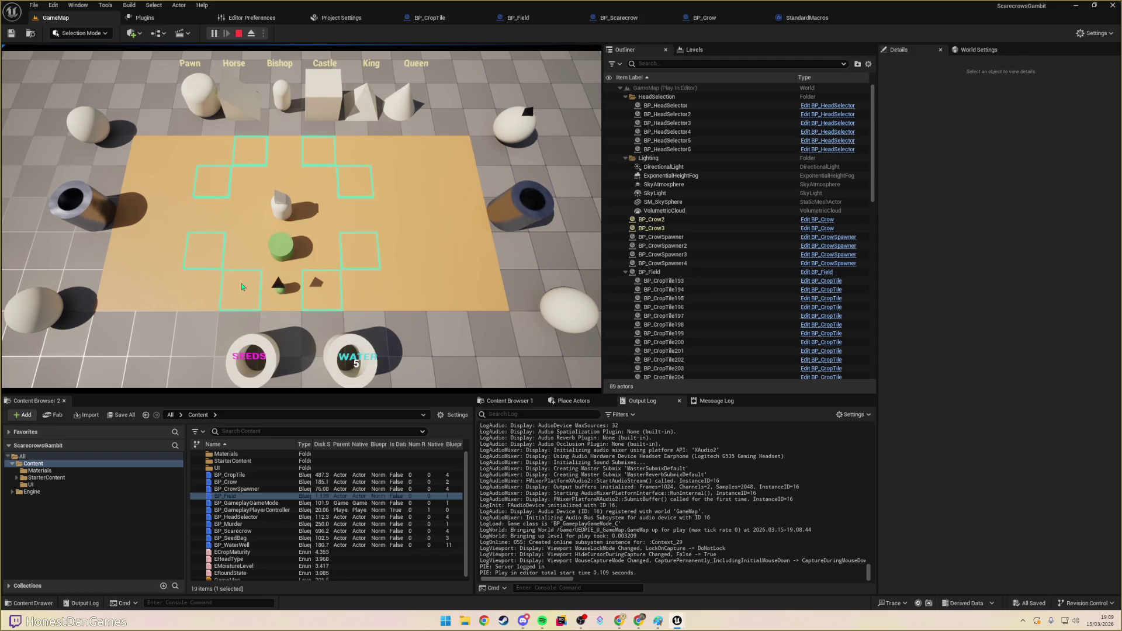
{"action": "left_click", "coordinate": [310, 134]}
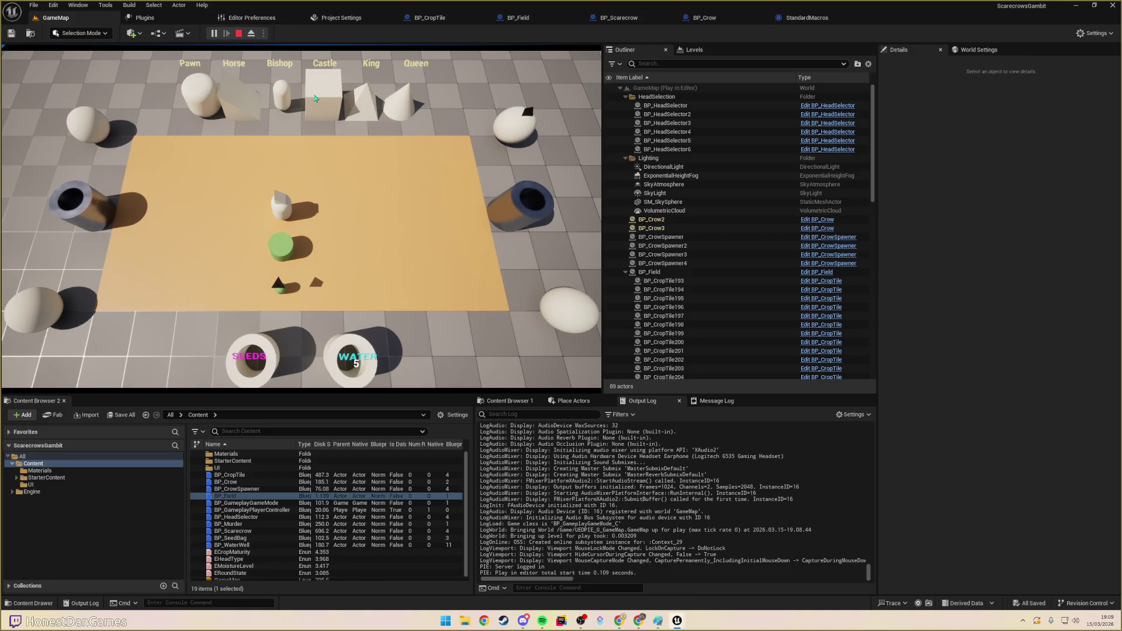
- Switch the piece to the Castle head and move it one square left
{"action": "left_click", "coordinate": [323, 105]}
{"action": "left_click", "coordinate": [281, 206]}
{"action": "left_click", "coordinate": [243, 218]}
- Move the castle down and left beside the green crop, checking its reachable squares each time
{"action": "left_click", "coordinate": [243, 219]}
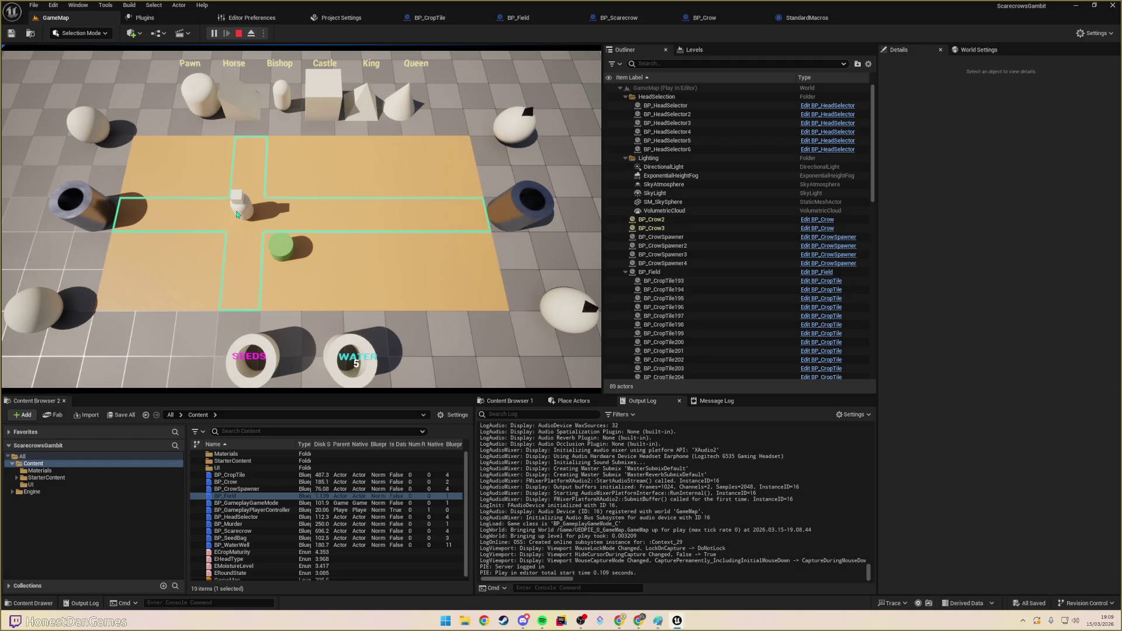
{"action": "left_click", "coordinate": [241, 247]}
{"action": "left_click", "coordinate": [241, 247]}
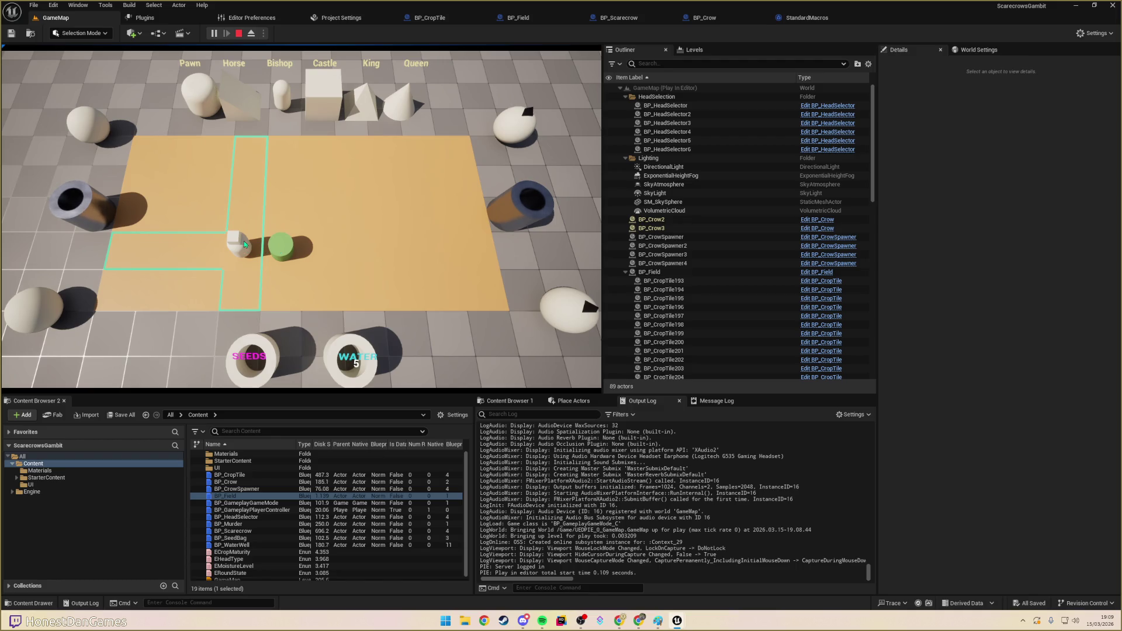
{"action": "left_click", "coordinate": [271, 252]}
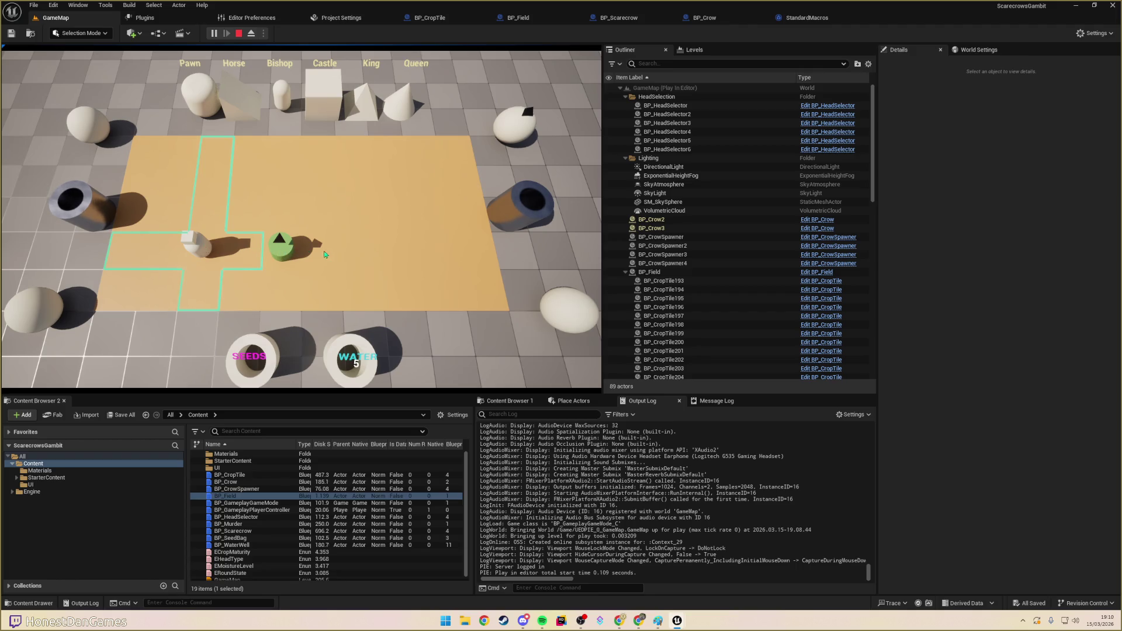
{"action": "left_click", "coordinate": [232, 252]}
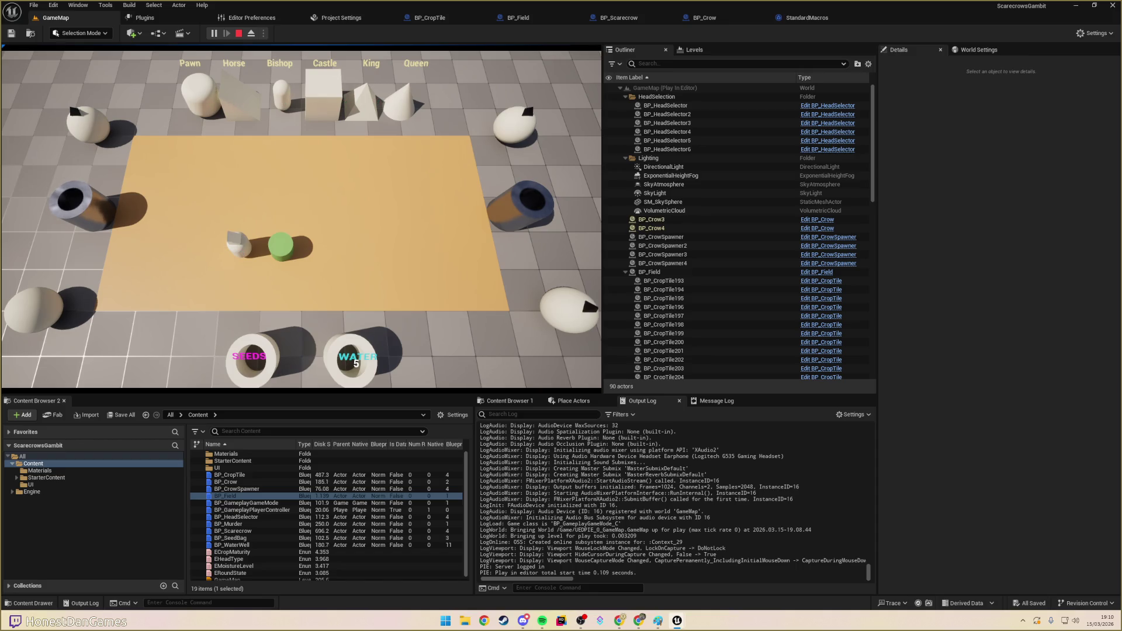
{"action": "left_click", "coordinate": [294, 251]}
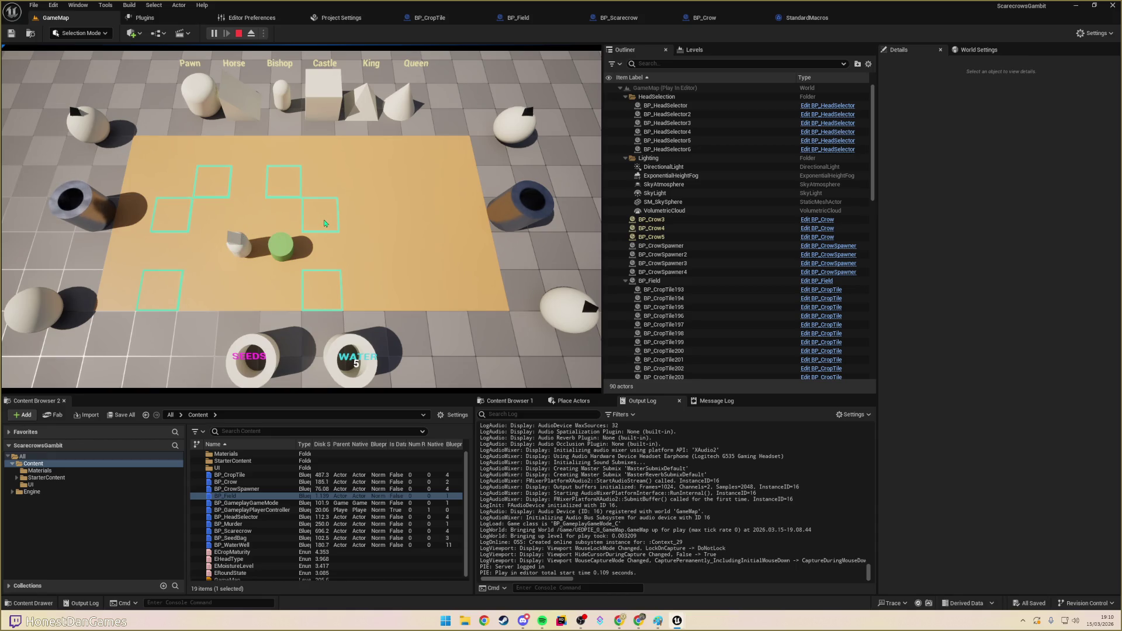
- Move the white piece beside, diagonally down-right of, and left of the crop, checking offered squares
{"action": "left_click", "coordinate": [324, 223]}
{"action": "left_click", "coordinate": [326, 210]}
{"action": "left_click", "coordinate": [238, 244]}
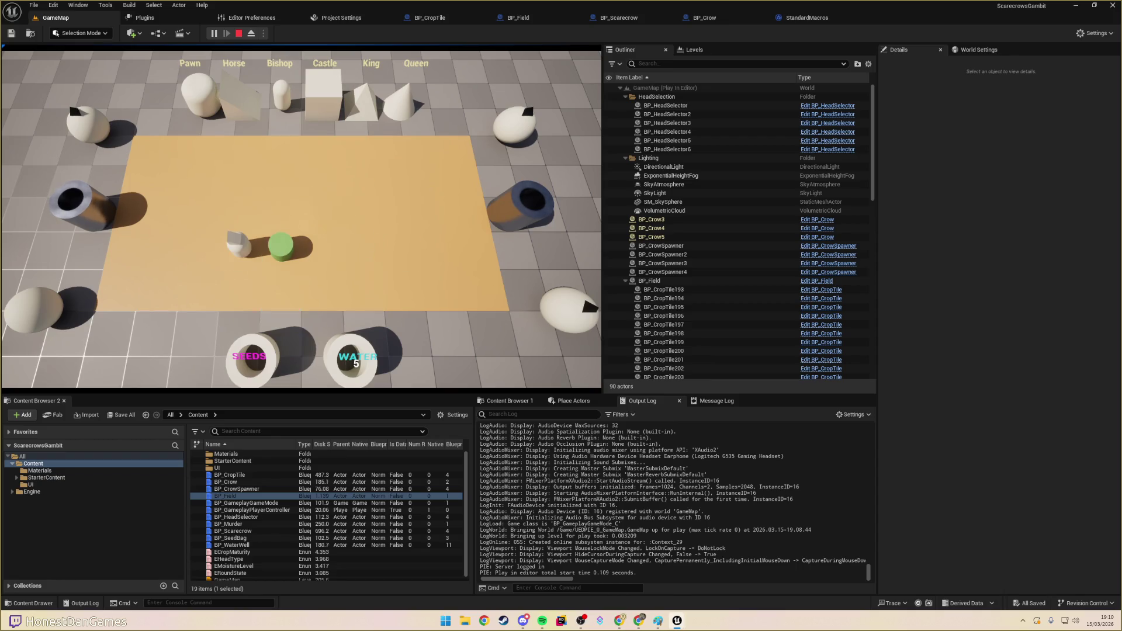
{"action": "left_click", "coordinate": [239, 246]}
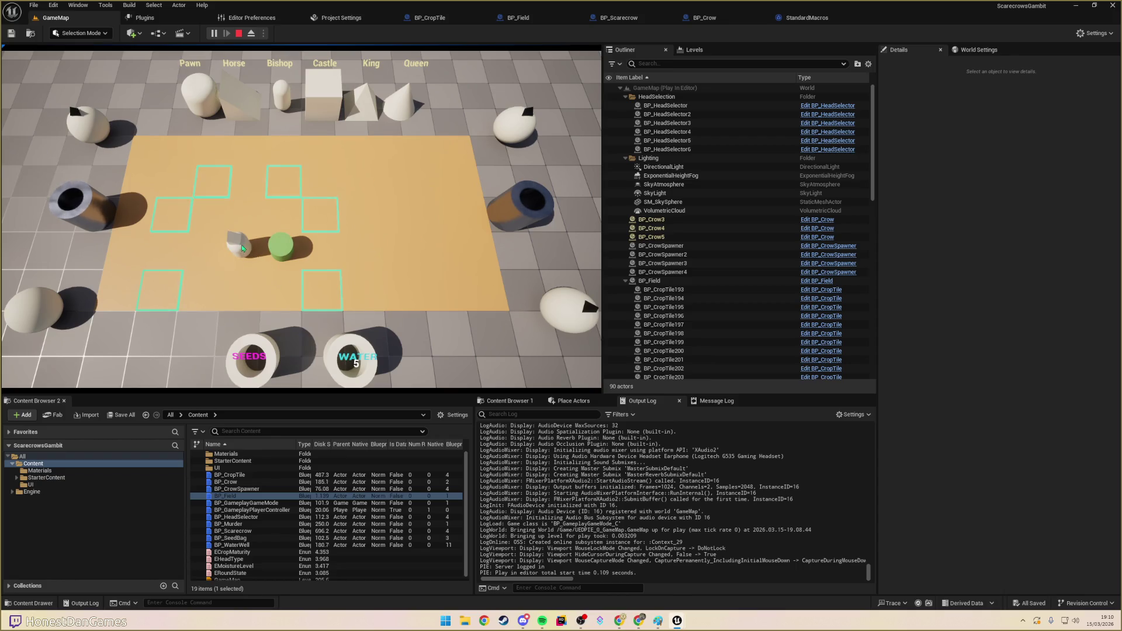
{"action": "left_click", "coordinate": [324, 292]}
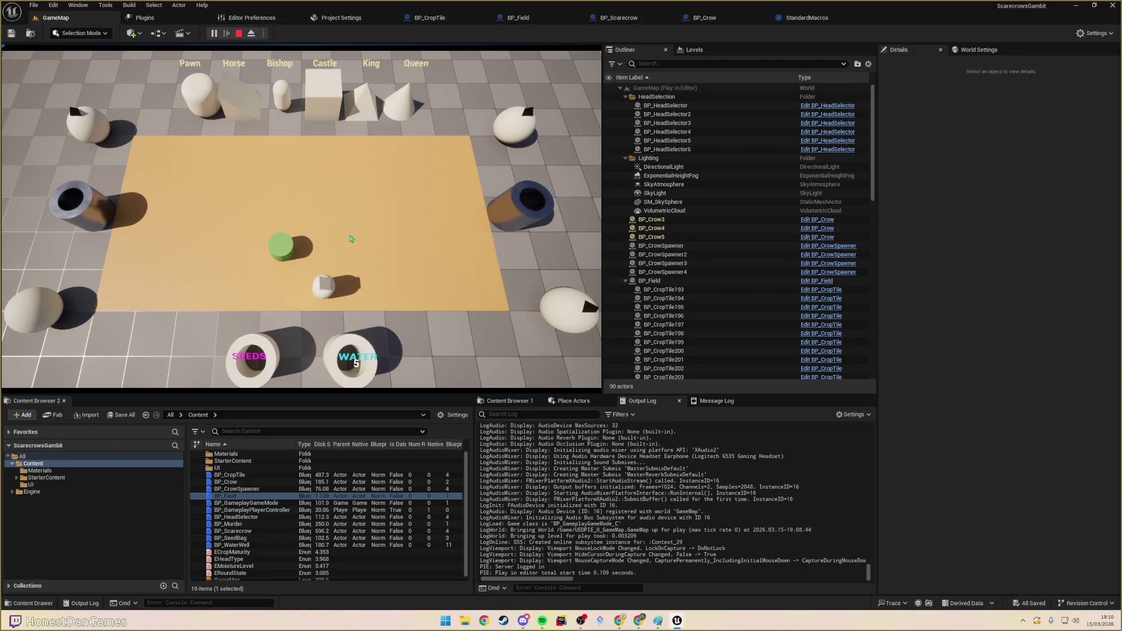
{"action": "left_click", "coordinate": [318, 290]}
{"action": "left_click", "coordinate": [256, 260]}
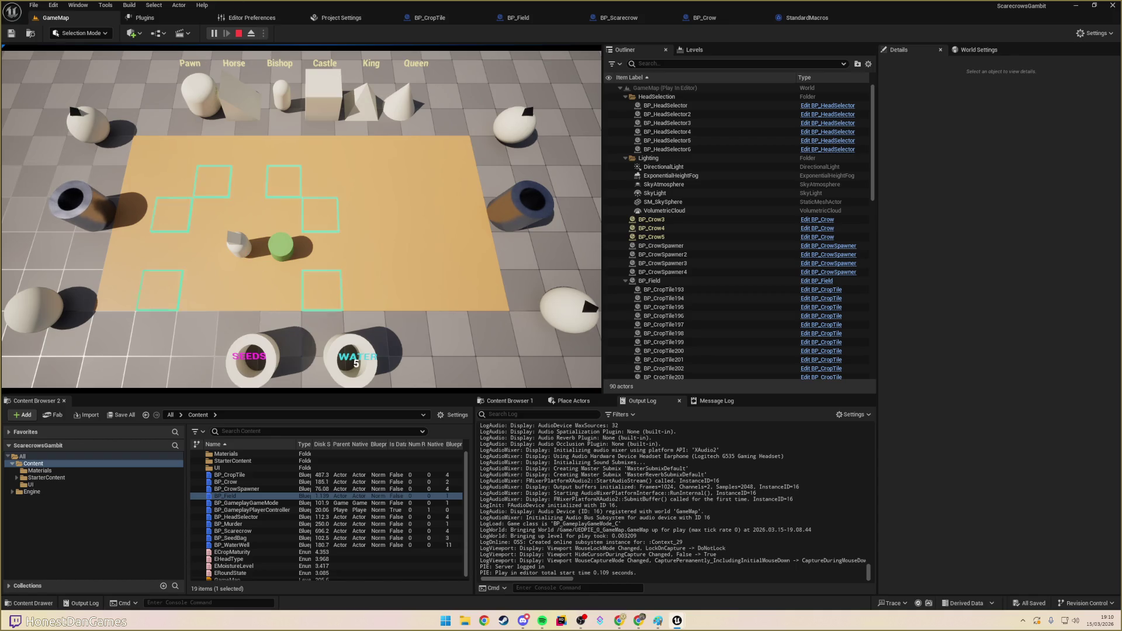
{"action": "left_click", "coordinate": [321, 229]}
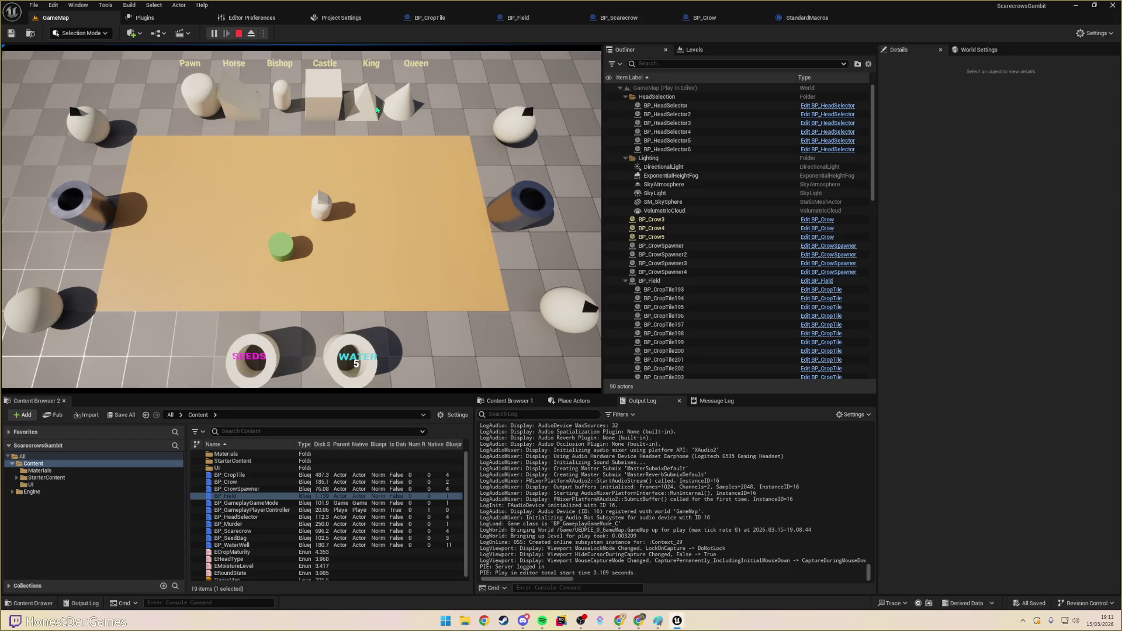
- Move the piece two squares left and one square down toward the crop's underside
{"action": "left_click", "coordinate": [321, 204]}
{"action": "left_click", "coordinate": [282, 215]}
{"action": "left_click", "coordinate": [282, 206]}
{"action": "left_click", "coordinate": [255, 221]}
{"action": "left_click", "coordinate": [245, 220]}
{"action": "left_click", "coordinate": [238, 237]}
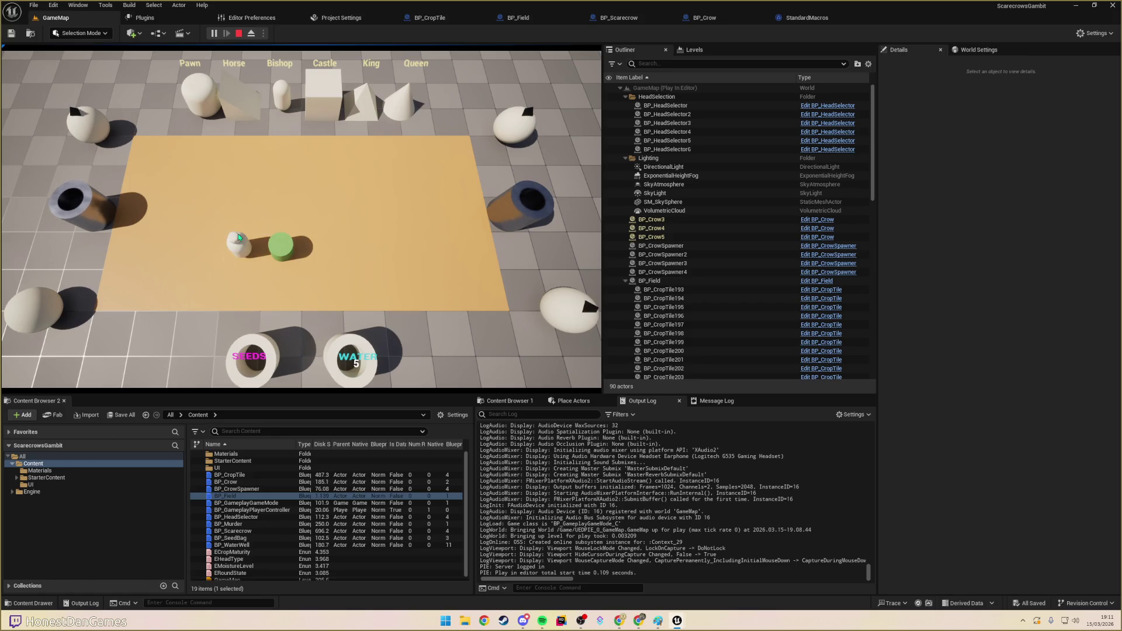
- Shift the piece down and right below the crop, then open a new Chrome tab
{"action": "left_click", "coordinate": [250, 293]}
{"action": "left_click", "coordinate": [252, 292]}
{"action": "left_click", "coordinate": [283, 298]}
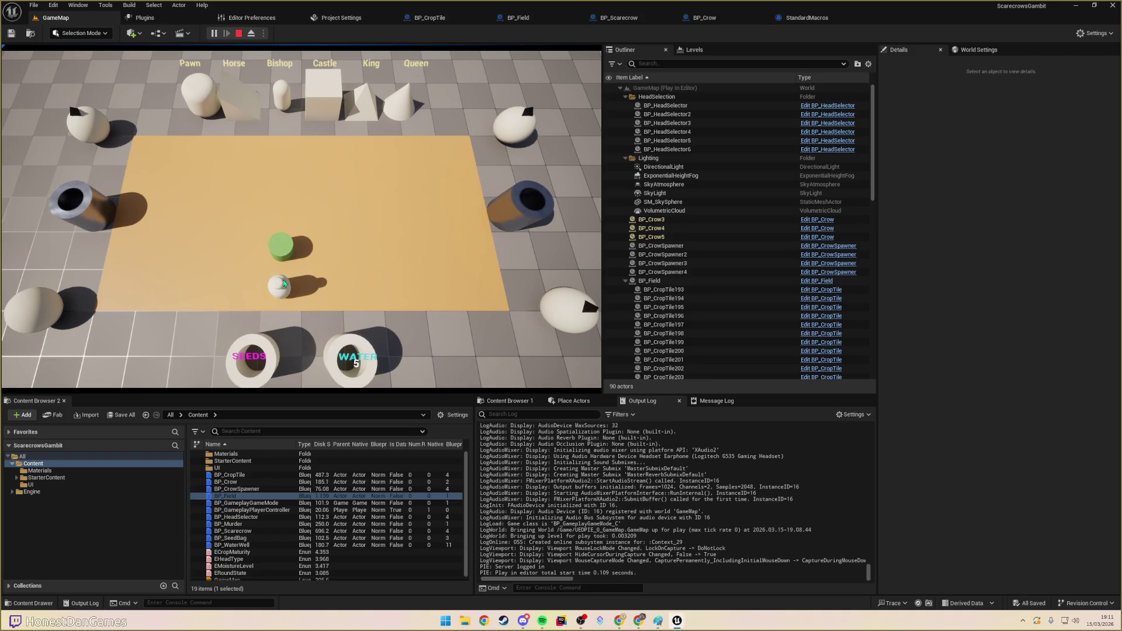
{"action": "left_click", "coordinate": [282, 295]}
{"action": "left_click", "coordinate": [322, 290]}
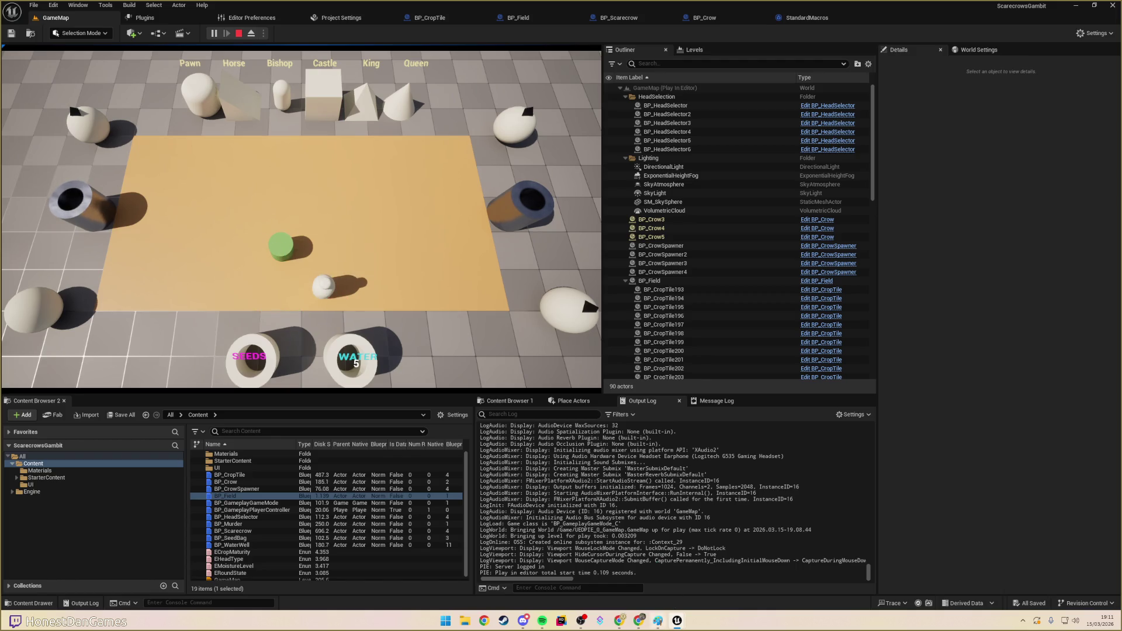
{"action": "left_click", "coordinate": [620, 620]}
{"action": "left_click", "coordinate": [336, 9]}
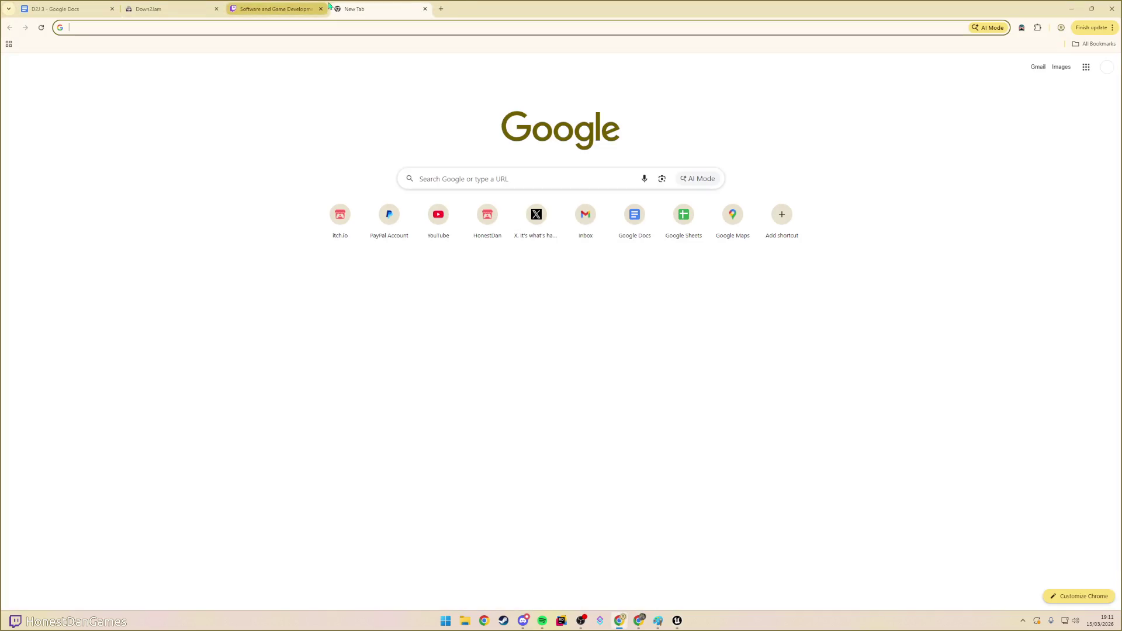
- Search Google for 'pawn taking a piece chess visualisation'
{"action": "type", "text": "mpawn"}
{"action": "key", "text": "BackSpace"}
{"action": "key", "text": "BackSpace"}
{"action": "key", "text": "BackSpace"}
{"action": "type", "text": "paw"}
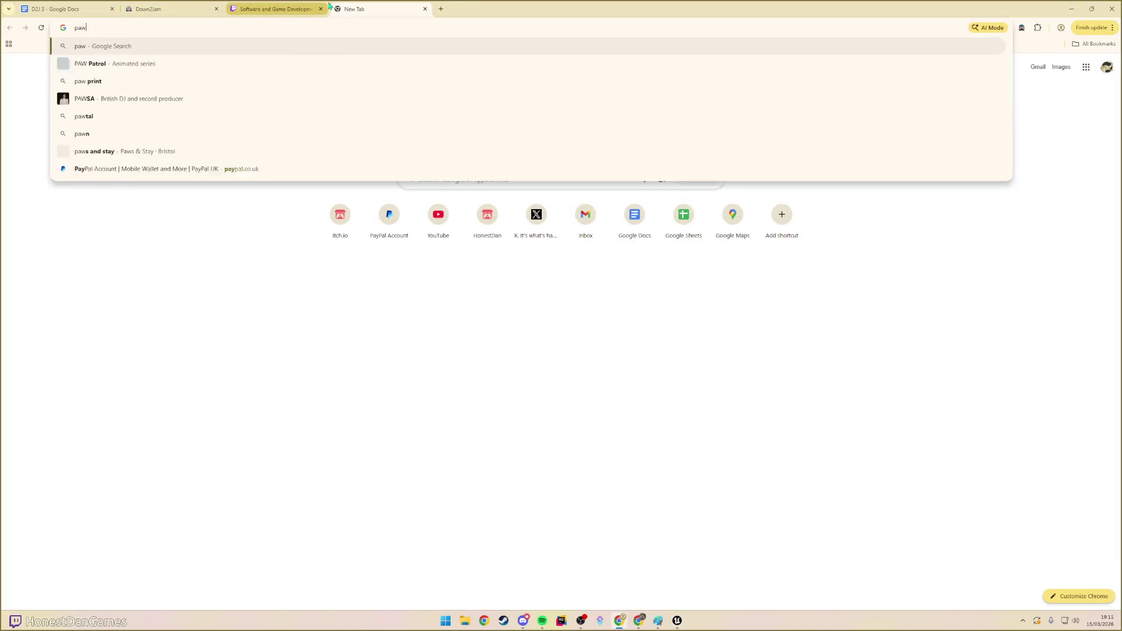
{"action": "type", "text": "n taking p"}
{"action": "key", "text": "BackSpace"}
{"action": "type", "text": "a piece chess visuals"}
{"action": "key", "text": "BackSpace"}
{"action": "type", "text": "isation"}
{"action": "key", "text": "Return"}
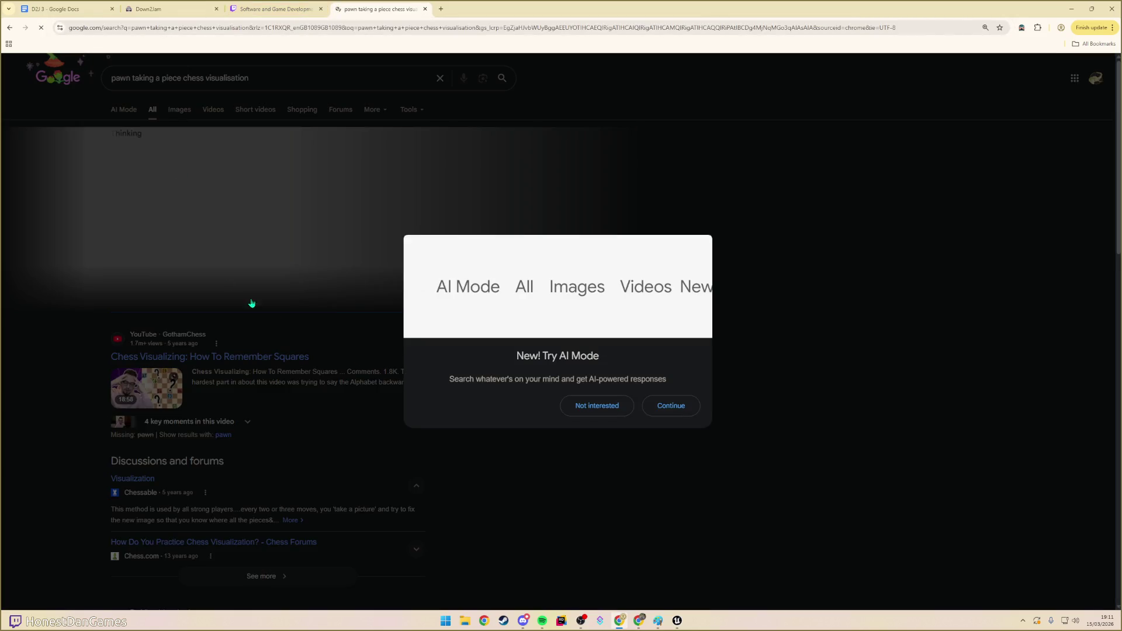
- Decline the AI Mode offer and preview the pawn-capture diagram in image results
{"action": "left_click", "coordinate": [593, 409]}
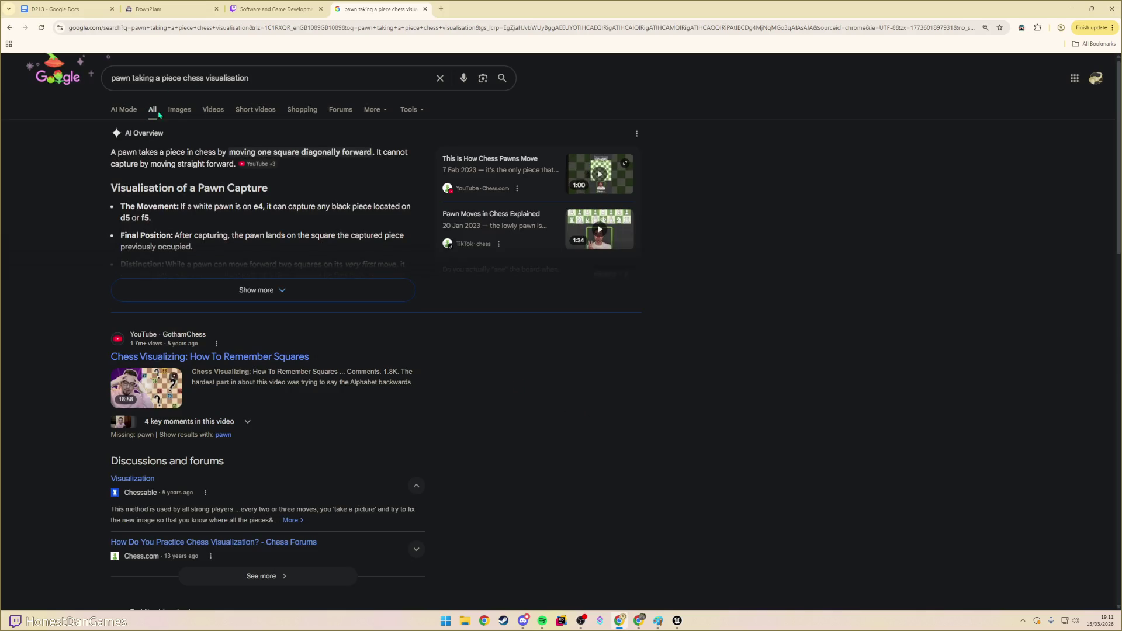
{"action": "left_click", "coordinate": [178, 111]}
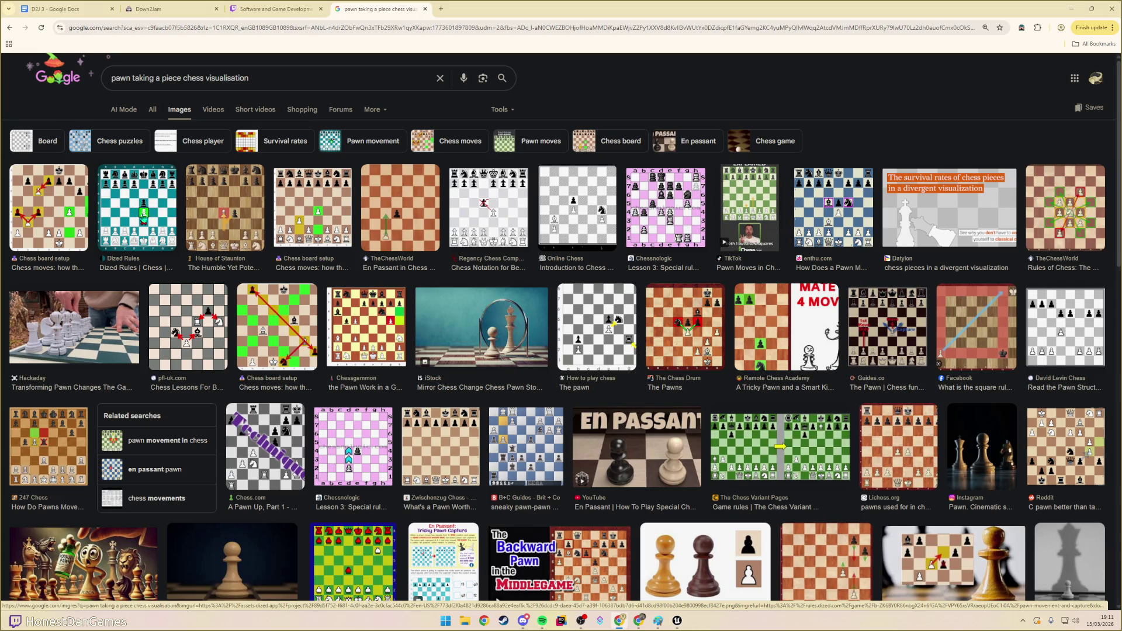
{"action": "left_click", "coordinate": [29, 223]}
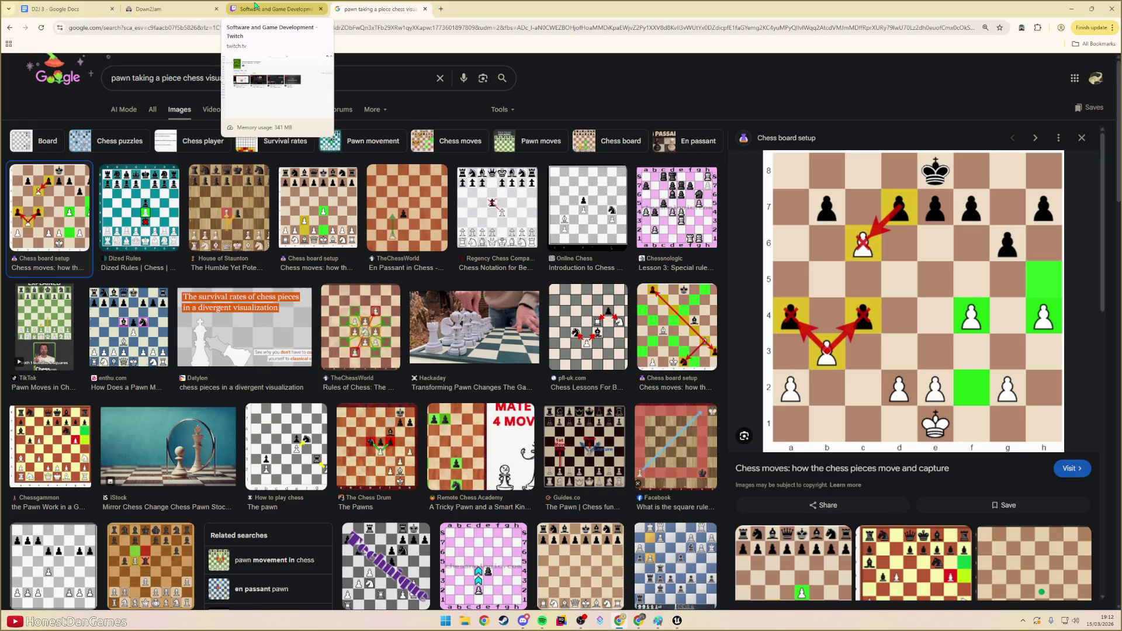
- After glancing at other tabs, start replacing the search query's beginning with 'en passant'
{"action": "left_click", "coordinate": [254, 9]}
{"action": "left_click", "coordinate": [366, 10]}
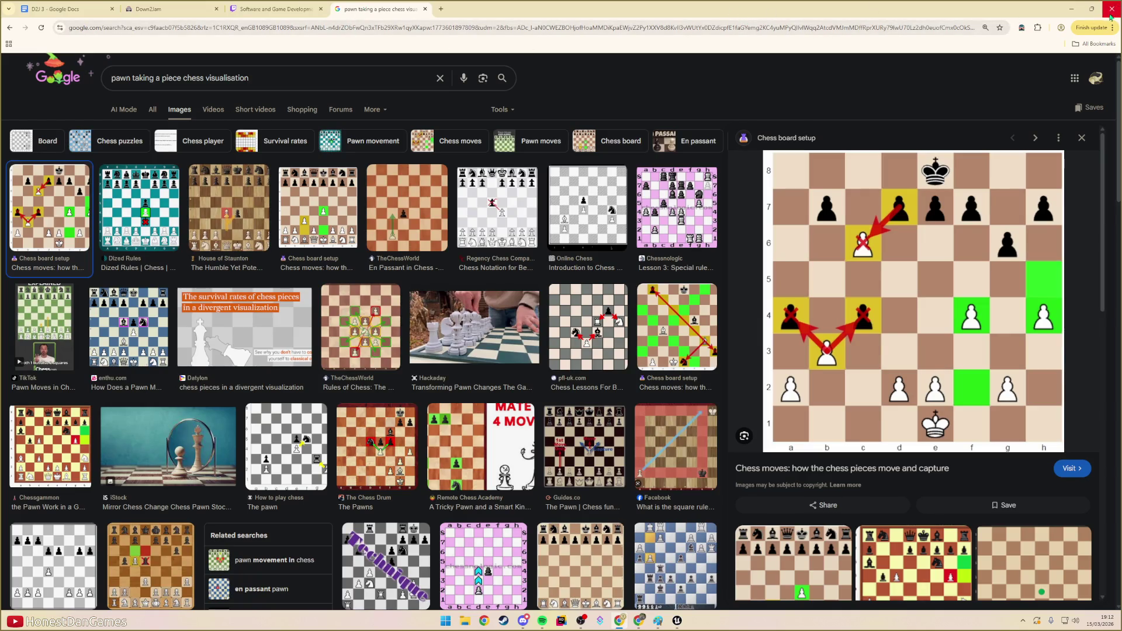
{"action": "left_click", "coordinate": [1071, 9]}
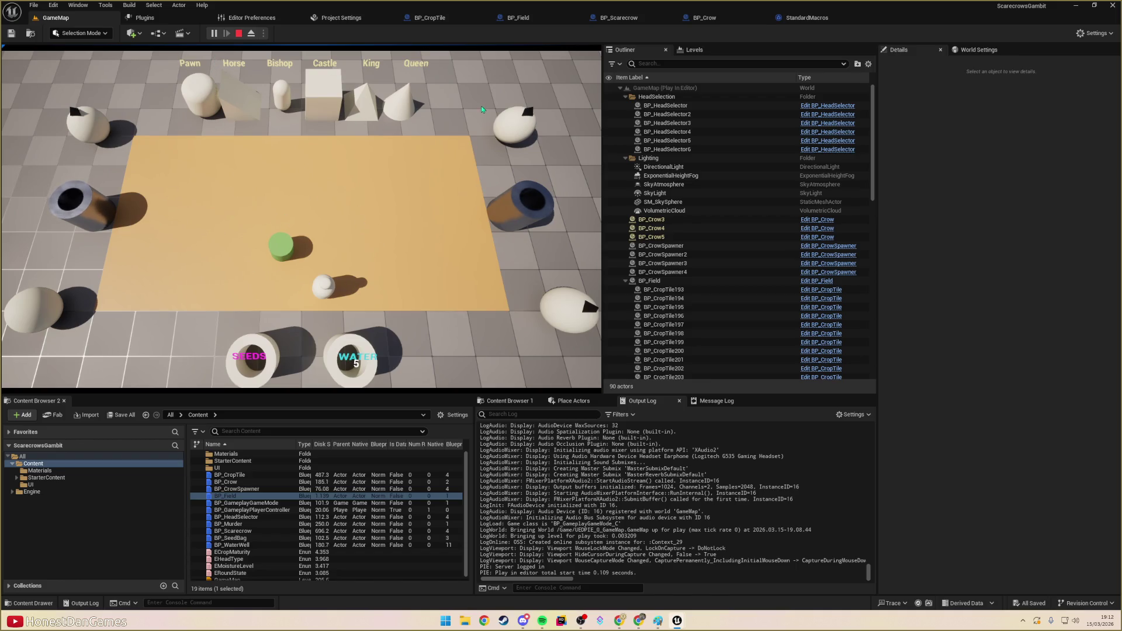
{"action": "key", "text": "alt+Tab"}
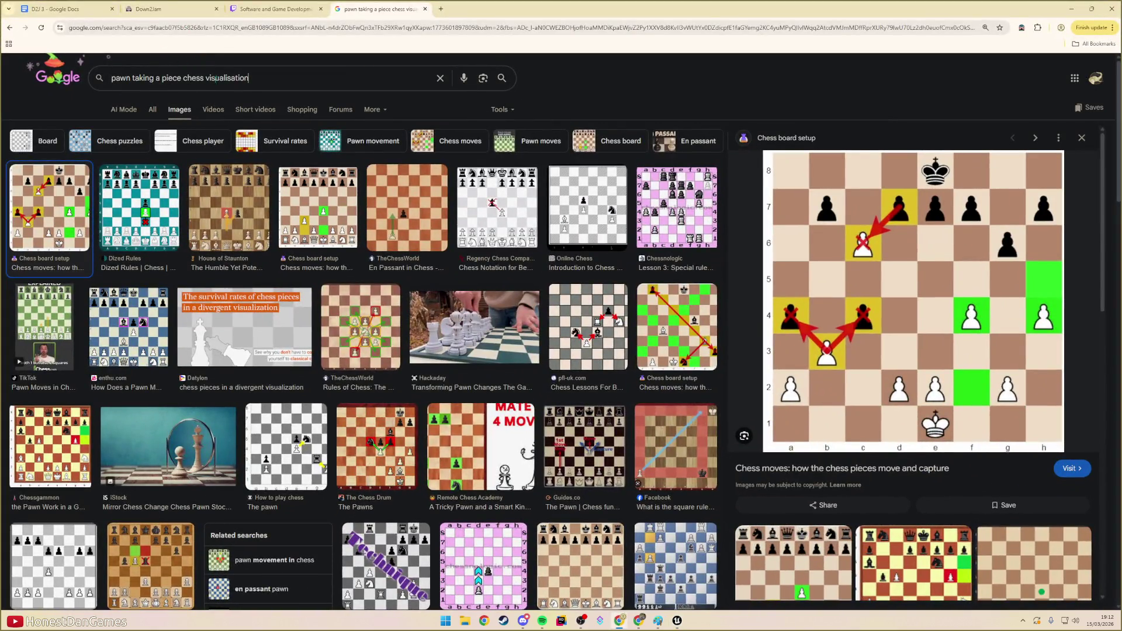
{"action": "left_click_drag", "start_coordinate": [205, 78], "coordinate": [52, 78]}
{"action": "type", "text": "en passa"}
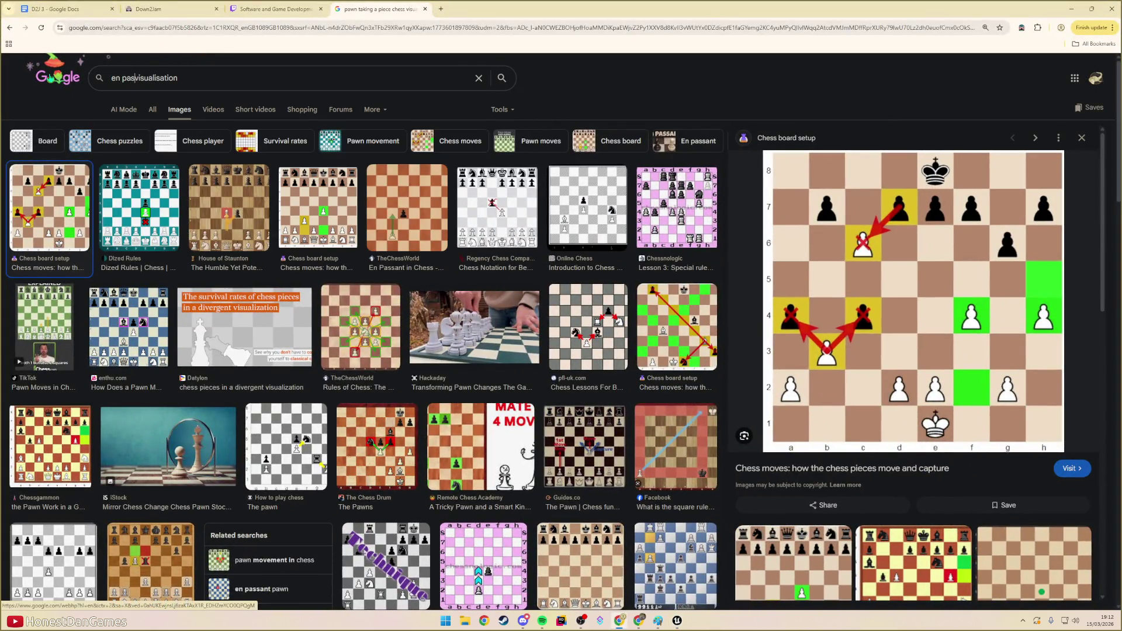
{"action": "type", "text": "nt"}
- Search images for 'en passant visualisation' and preview the Chess Chivalry en passant diagram
{"action": "key", "text": "Return"}
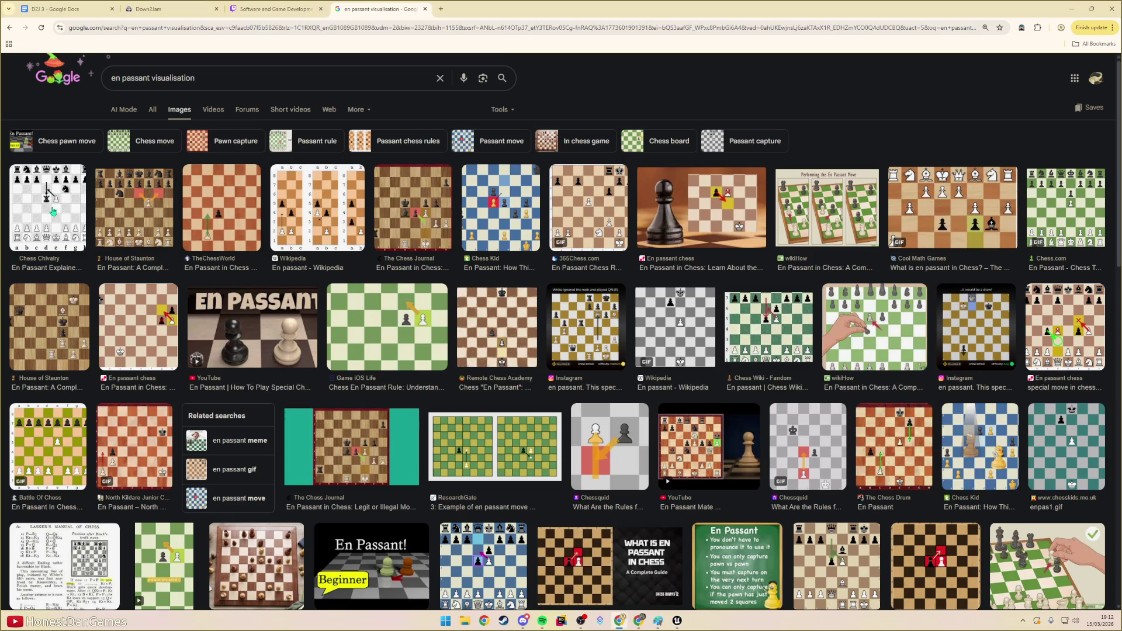
{"action": "left_click", "coordinate": [52, 212]}
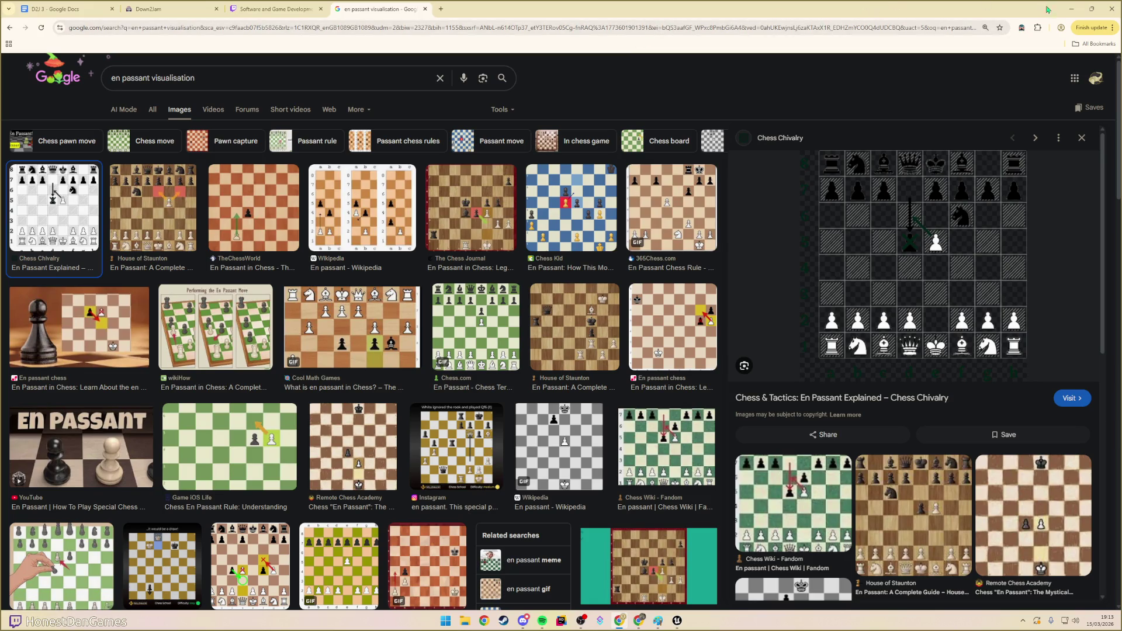
- Return to the editor and look over the For Loop, BP_Field, BP_Scarecrow and BP_CropTile tabs
{"action": "left_click", "coordinate": [1071, 9]}
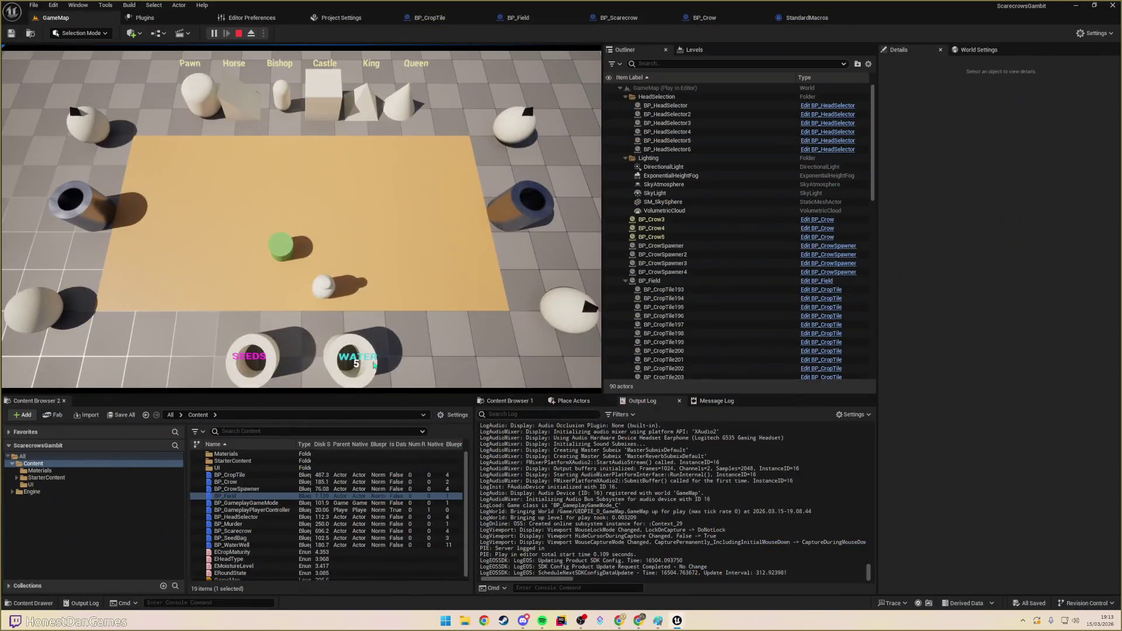
{"action": "left_click", "coordinate": [802, 21]}
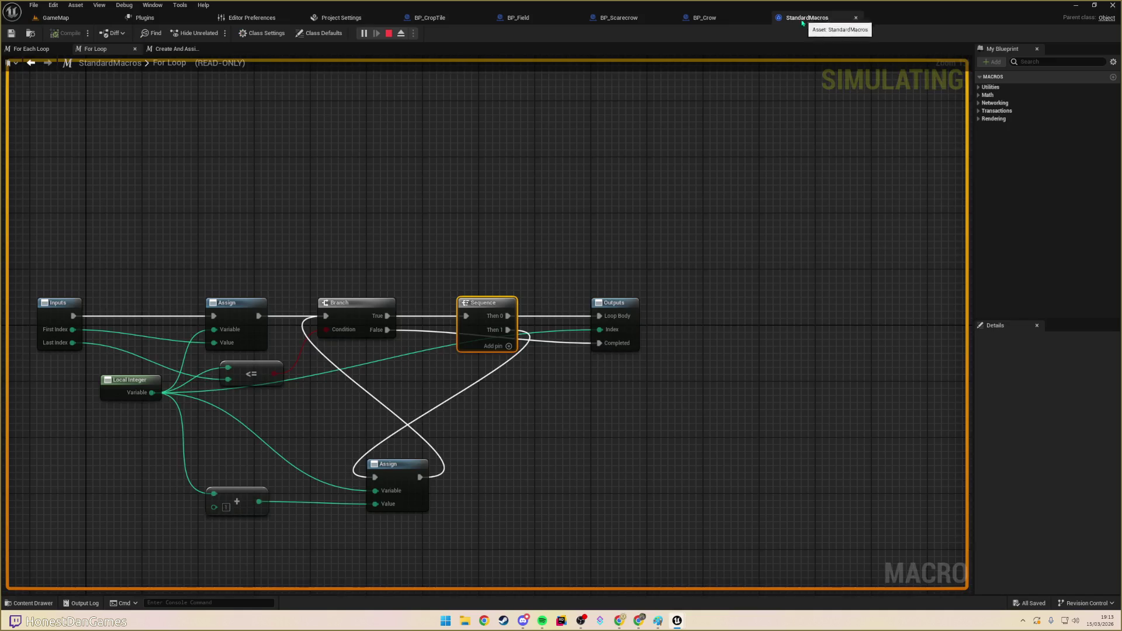
{"action": "left_click", "coordinate": [518, 18]}
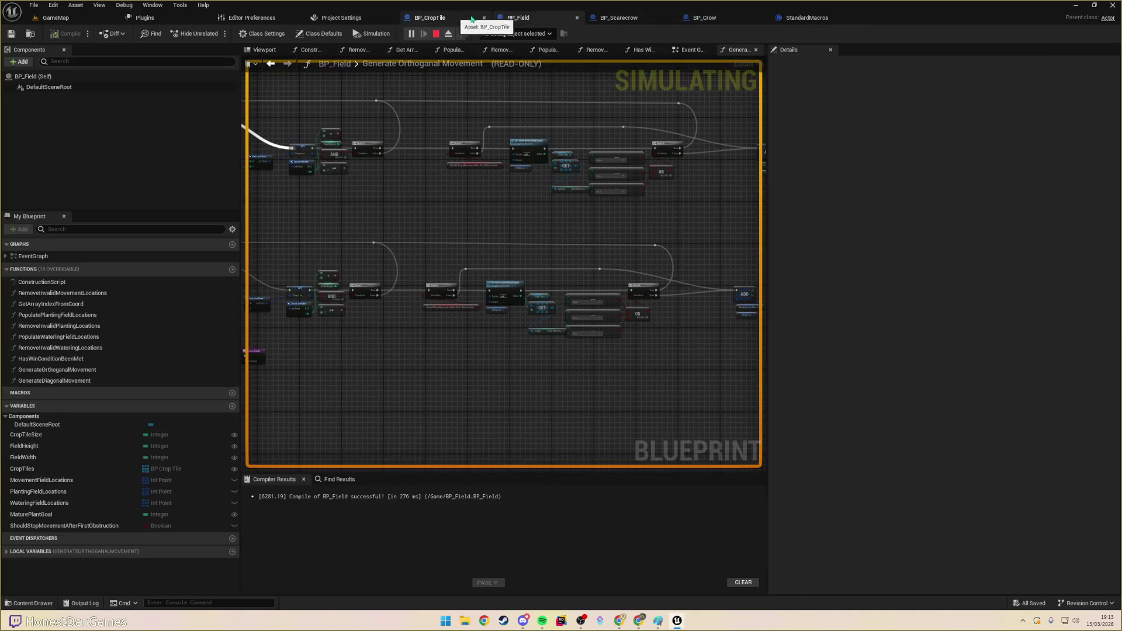
{"action": "left_click", "coordinate": [619, 18]}
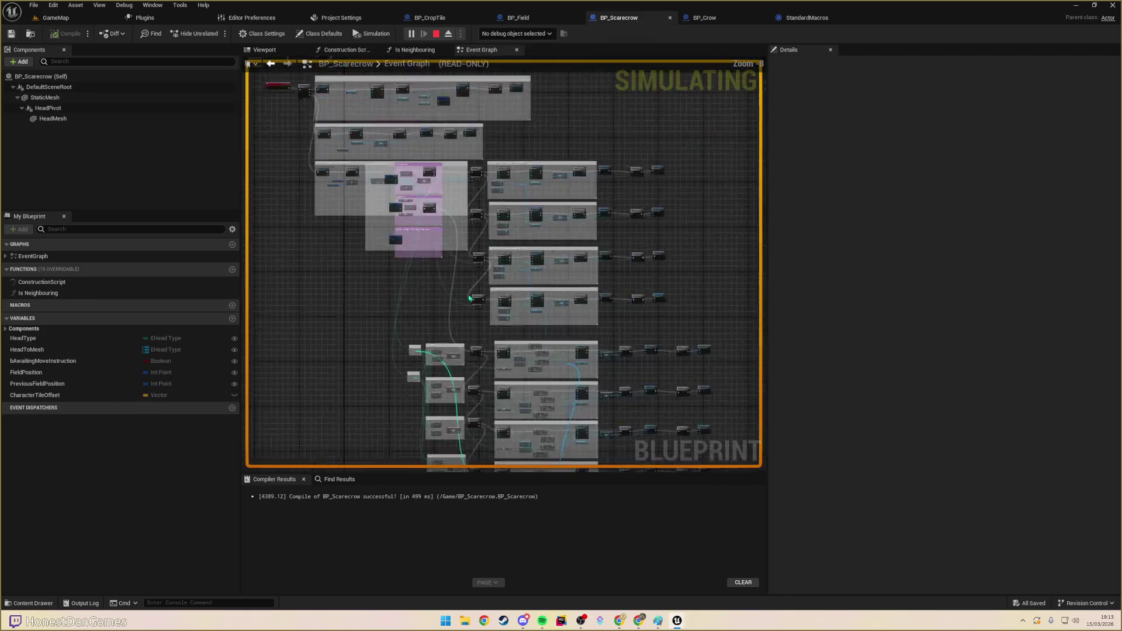
{"action": "scroll", "coordinate": [469, 298], "scroll_direction": "down", "scroll_amount": 3}
{"action": "scroll", "coordinate": [476, 309], "scroll_direction": "up", "scroll_amount": 2}
{"action": "left_click", "coordinate": [430, 18]}
{"action": "left_click", "coordinate": [518, 17]}
{"action": "left_click", "coordinate": [607, 17]}
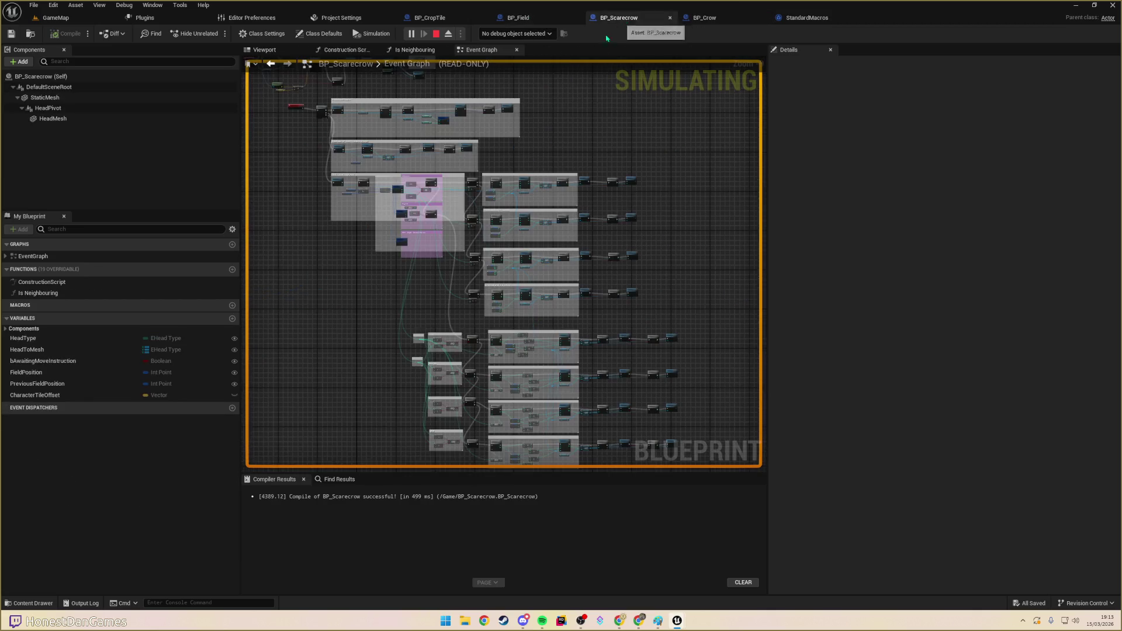
{"action": "scroll", "coordinate": [323, 273], "scroll_direction": "up", "scroll_amount": 2}
{"action": "scroll", "coordinate": [361, 291], "scroll_direction": "down", "scroll_amount": 2}
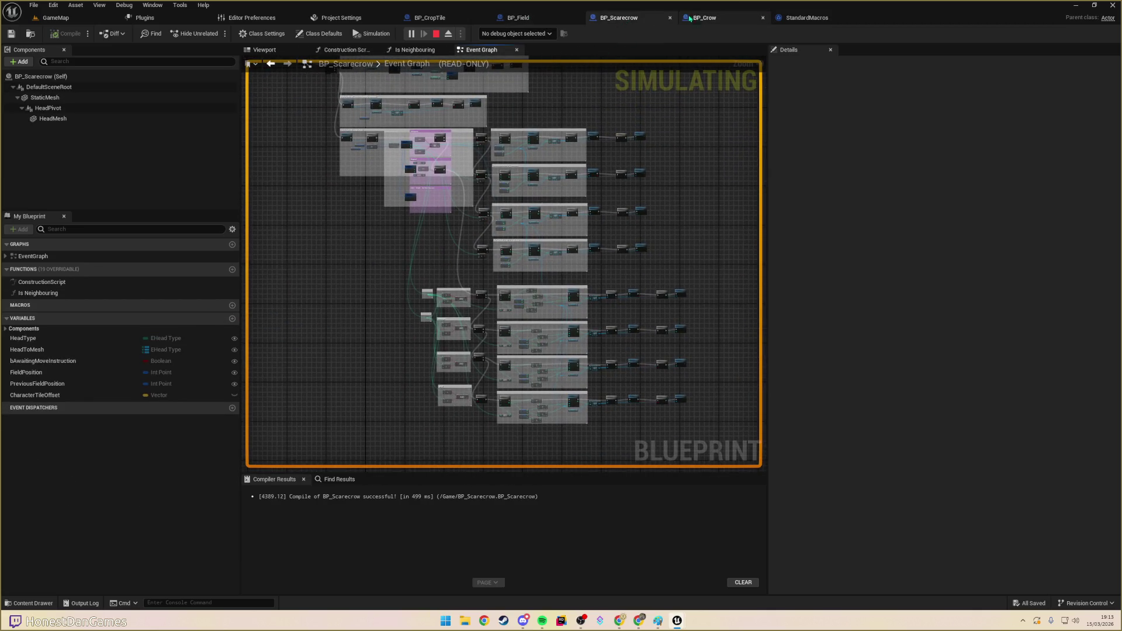
- Select the crop-maturity check nodes in BP_Field's Generate Orthoganal Movement top row
{"action": "left_click", "coordinate": [518, 18]}
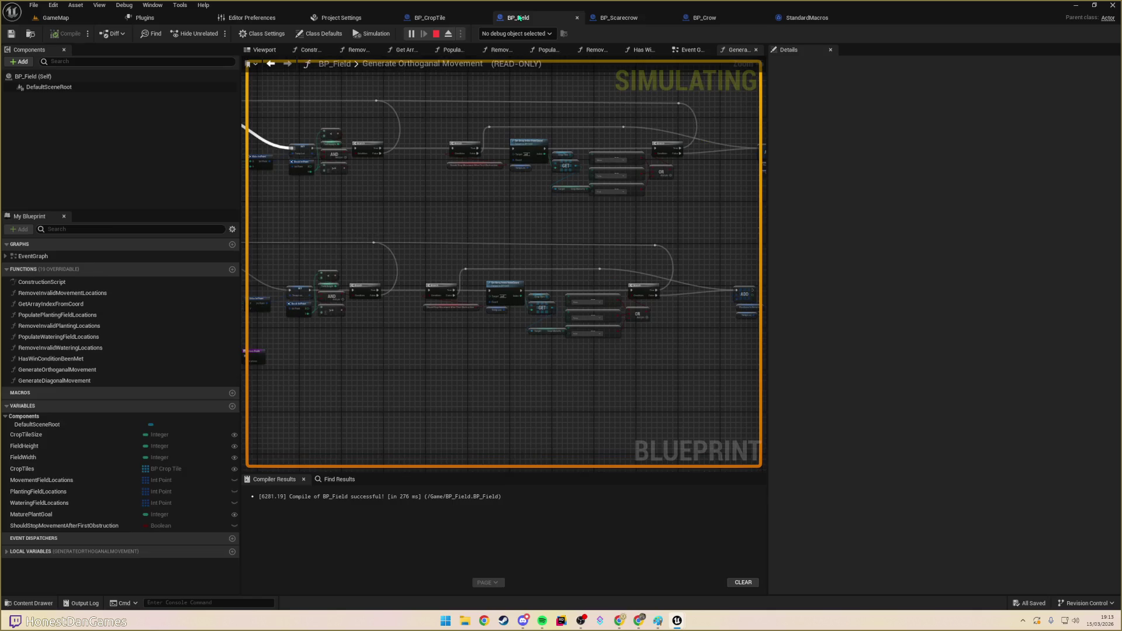
{"action": "left_click", "coordinate": [81, 326]}
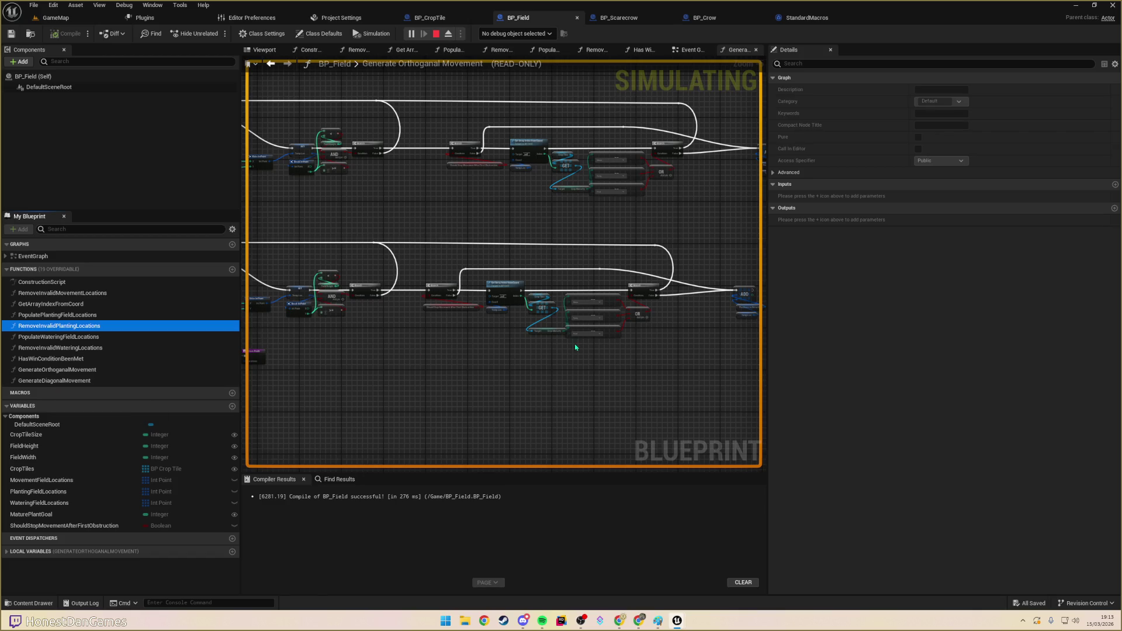
{"action": "scroll", "coordinate": [576, 348], "scroll_direction": "down", "scroll_amount": 5}
{"action": "left_click_drag", "start_coordinate": [468, 186], "coordinate": [658, 300]}
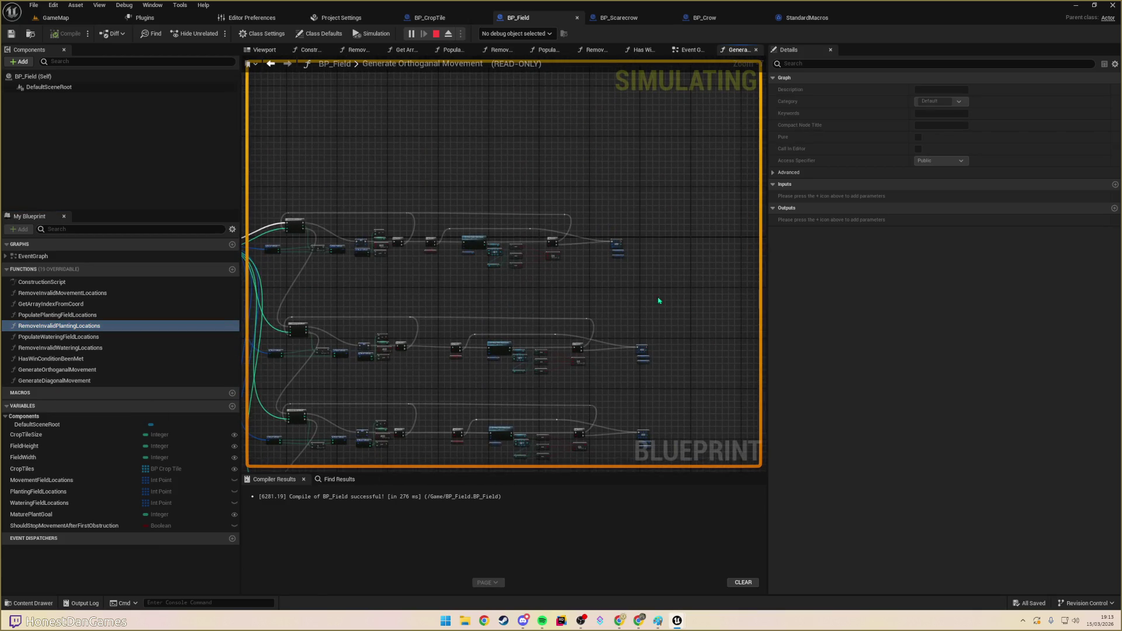
{"action": "left_click_drag", "start_coordinate": [578, 288], "coordinate": [420, 198]}
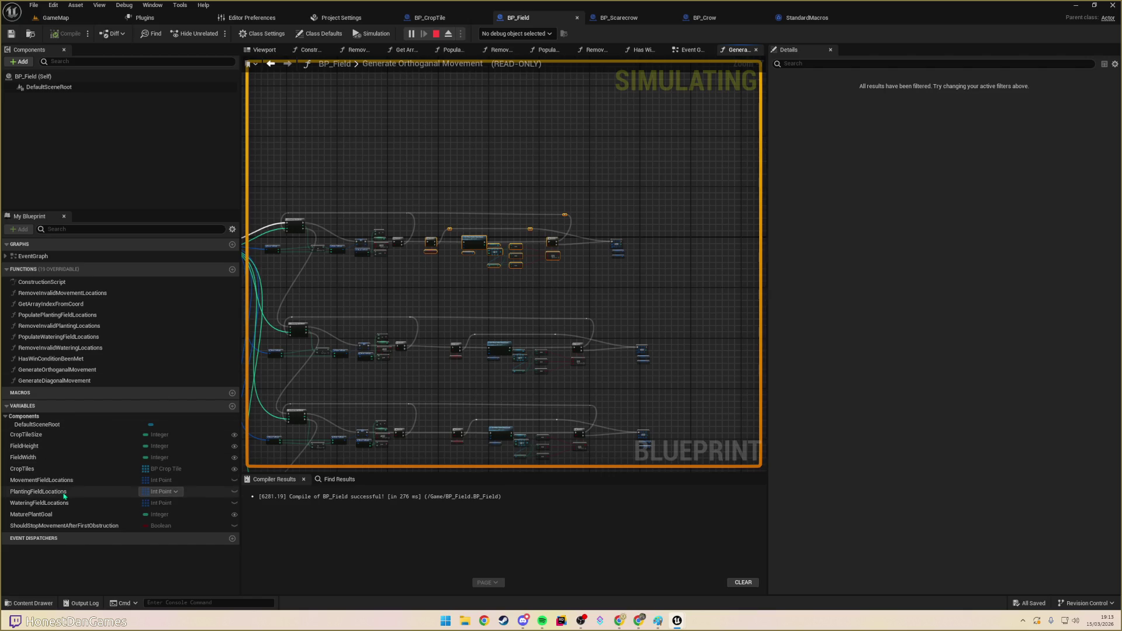
- Open BP_Field's GenerateDiagonalMovement function graph
{"action": "left_click", "coordinate": [53, 381]}
{"action": "double_click", "coordinate": [53, 381]}
{"action": "scroll", "coordinate": [416, 294], "scroll_direction": "up", "scroll_amount": 8}
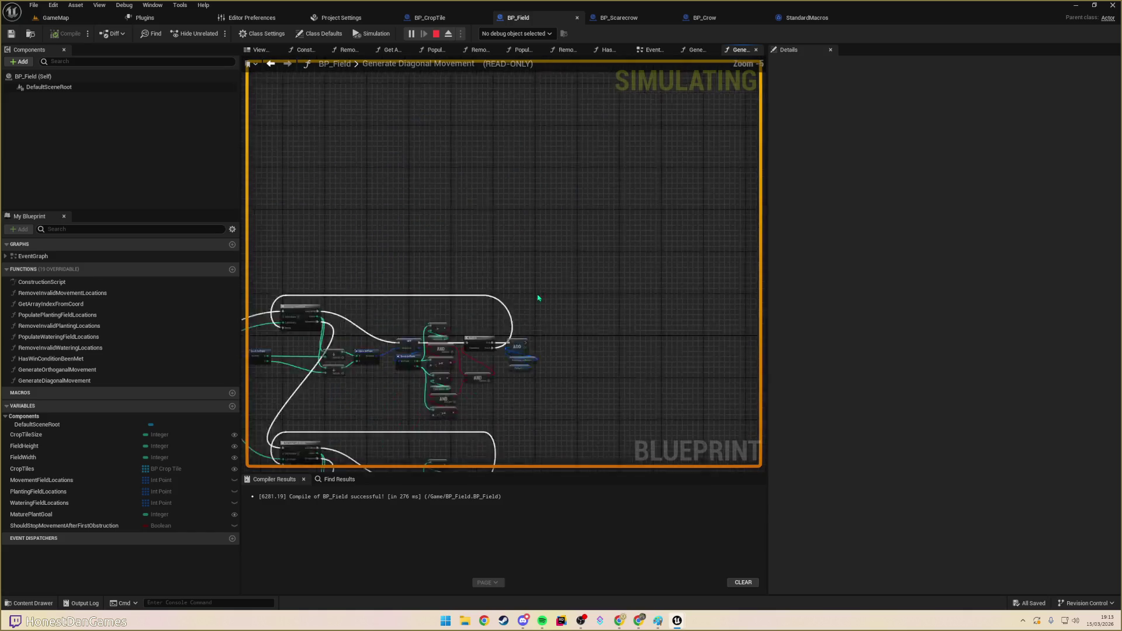
{"action": "scroll", "coordinate": [565, 222], "scroll_direction": "down", "scroll_amount": 6}
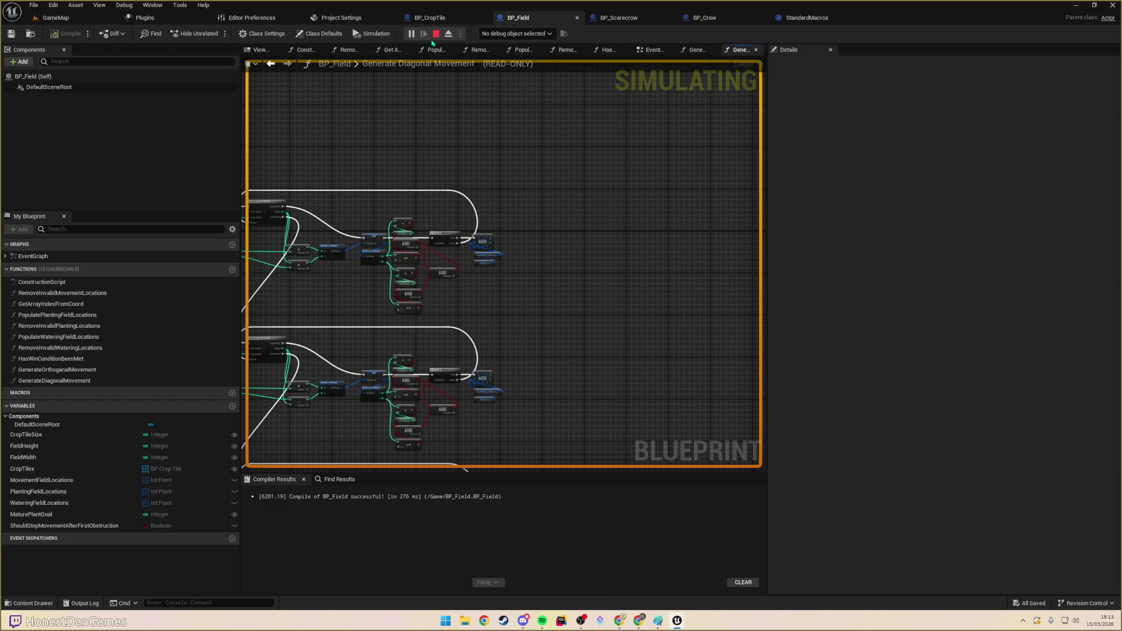
- Stop the simulation and paste the crop-maturity check nodes into the diagonal graph
{"action": "key", "text": "Escape"}
{"action": "key", "text": "ctrl+v"}
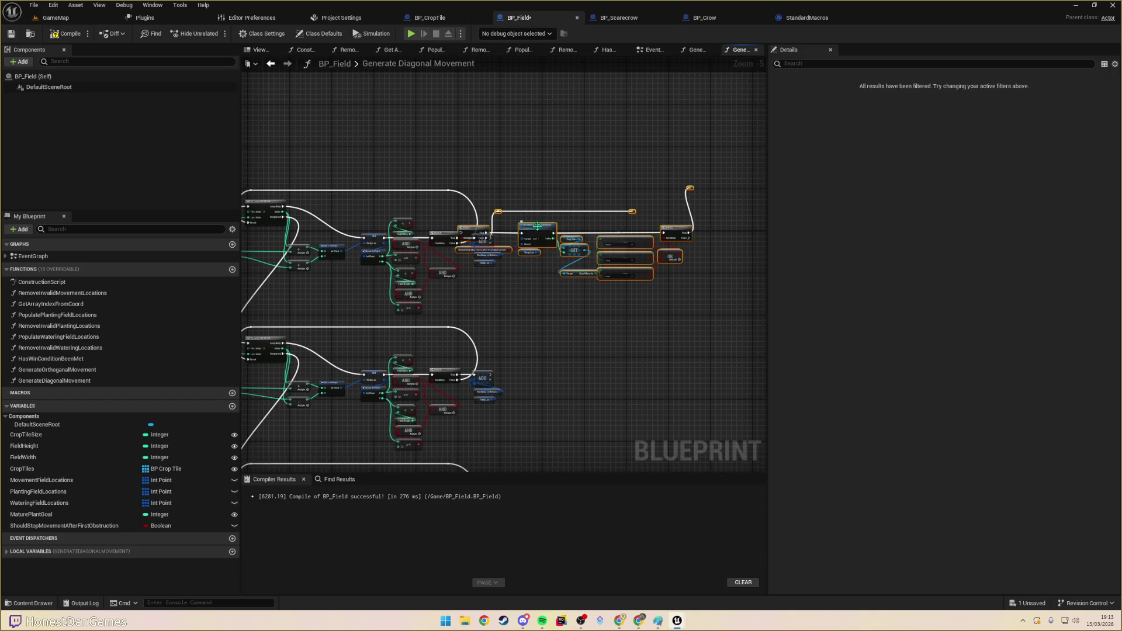
{"action": "left_click_drag", "start_coordinate": [578, 241], "coordinate": [633, 245]}
{"action": "scroll", "coordinate": [463, 213], "scroll_direction": "up", "scroll_amount": 3}
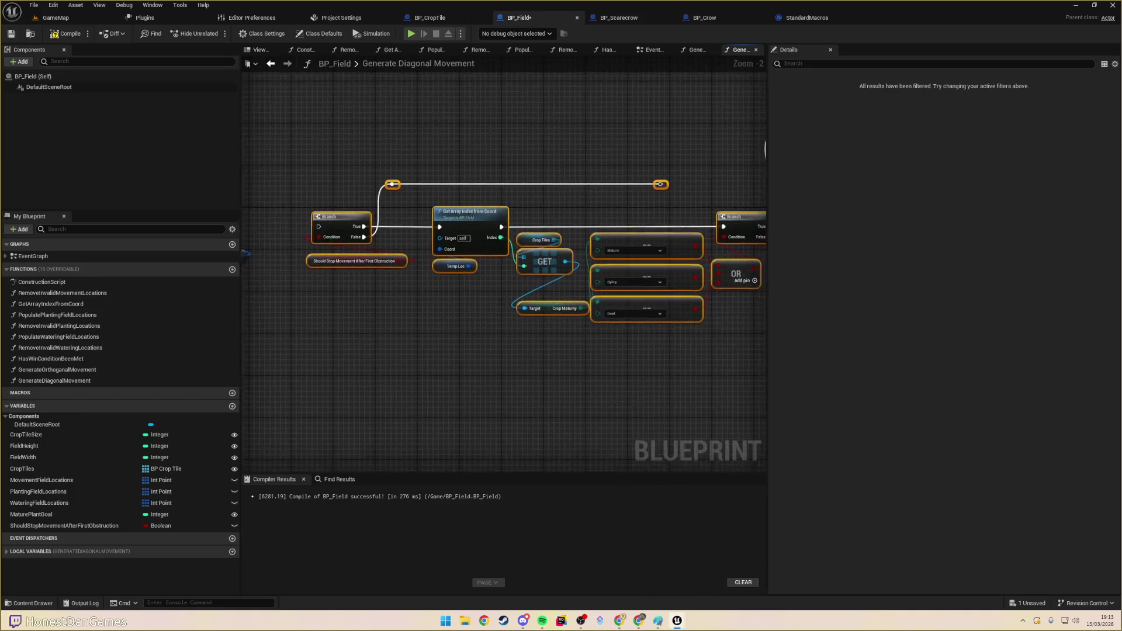
{"action": "left_click", "coordinate": [465, 316]}
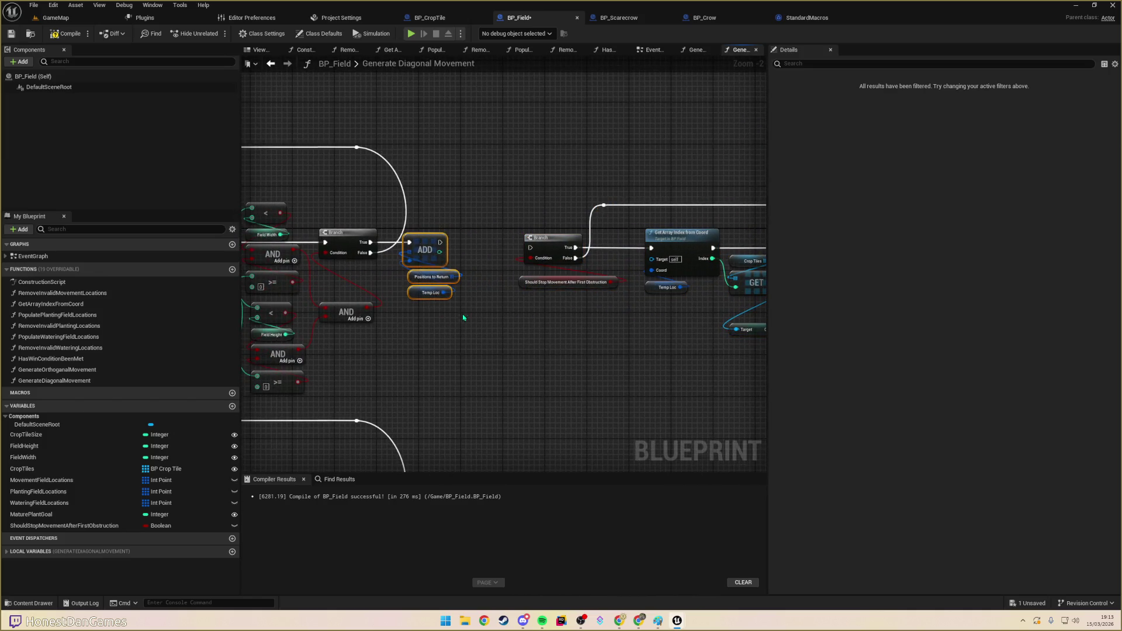
- Paste the ADD, Positions to Return and Temp Loc nodes, shift the reroute, and reopen Generate Orthoganal Movement
{"action": "key", "text": "ctrl+v"}
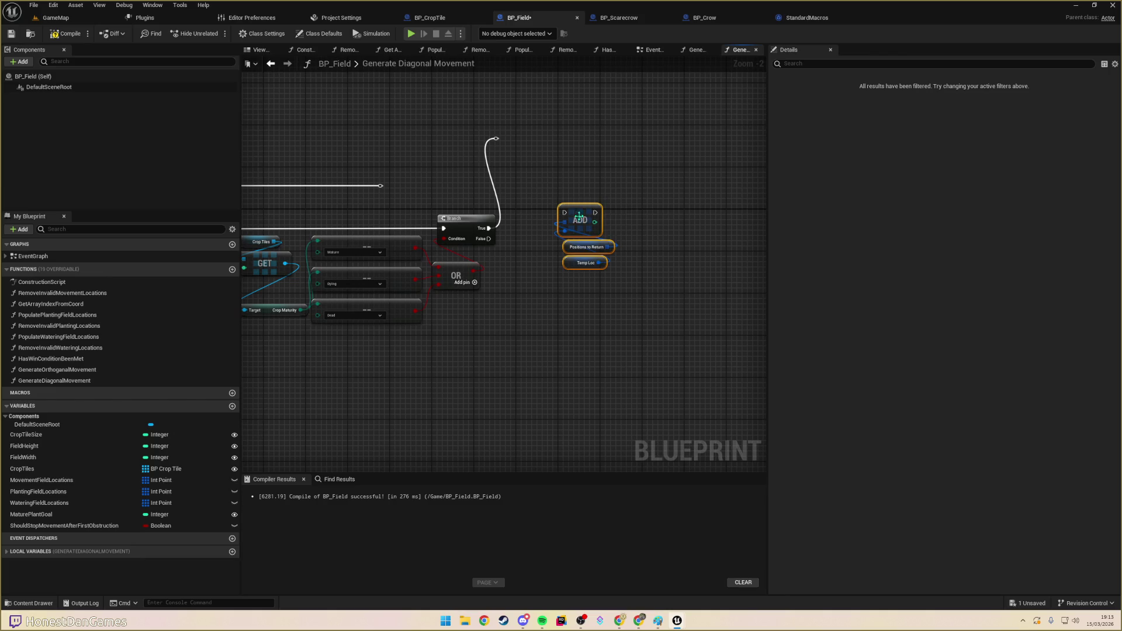
{"action": "left_click", "coordinate": [518, 176]}
{"action": "mouse_move", "coordinate": [461, 180]}
{"action": "left_mouse_down"}
{"action": "mouse_move", "coordinate": [747, 162]}
{"action": "mouse_move", "coordinate": [456, 193]}
{"action": "mouse_move", "coordinate": [595, 222]}
{"action": "left_mouse_up"}
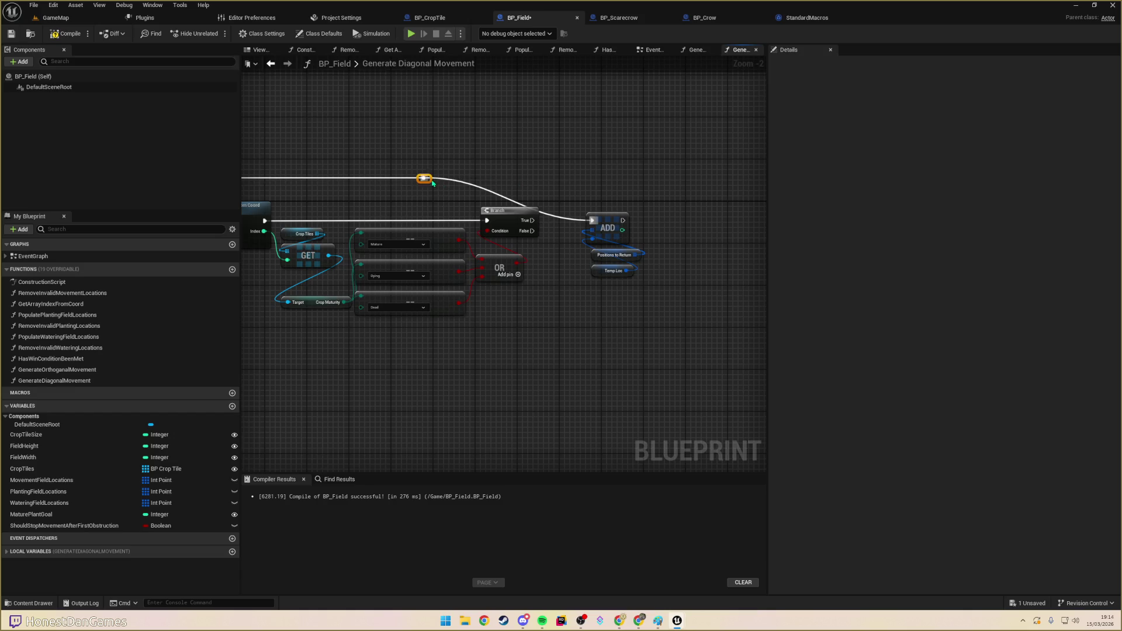
{"action": "left_click_drag", "start_coordinate": [432, 183], "coordinate": [510, 181]}
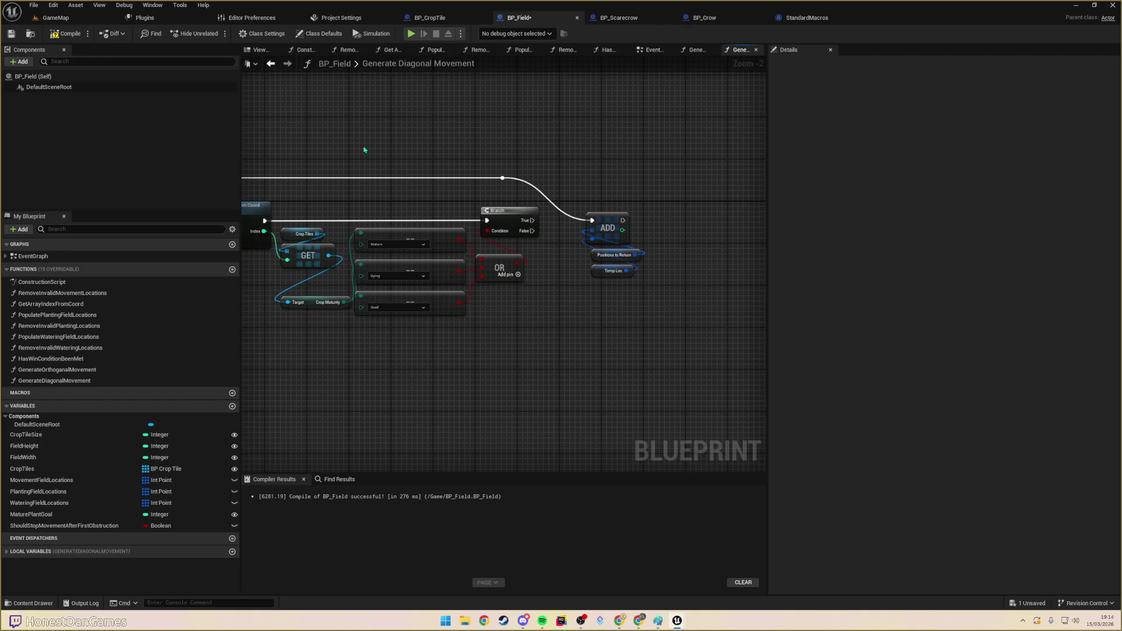
{"action": "double_click", "coordinate": [56, 370]}
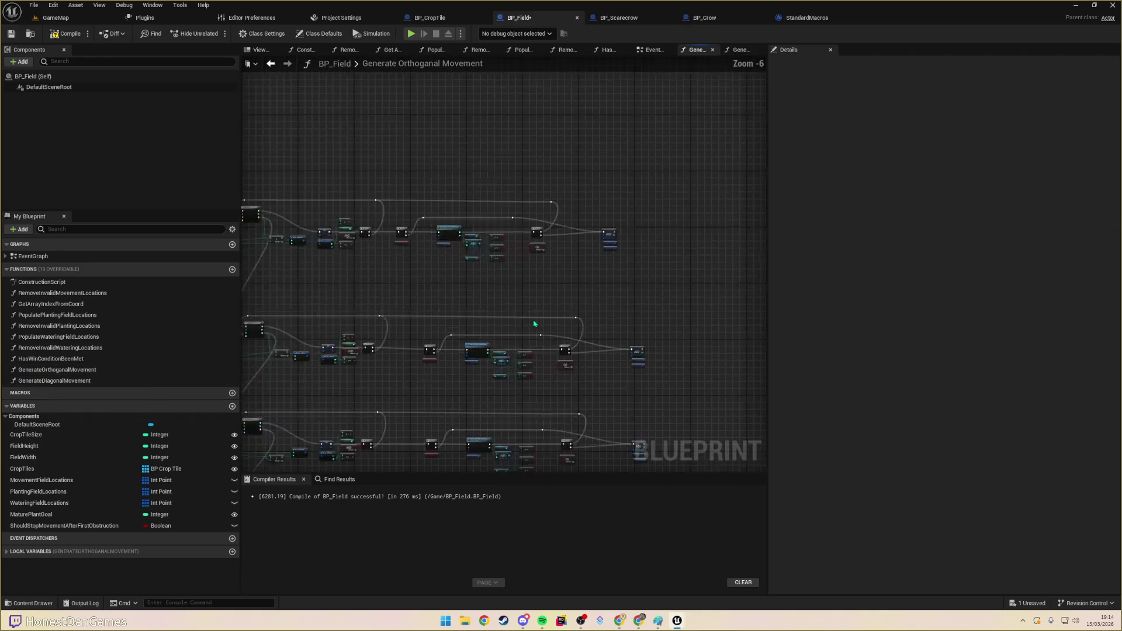
- Check the orthogonal graph's third node row, then return to Generate Diagonal Movement
{"action": "mouse_move", "coordinate": [575, 260]}
{"action": "left_mouse_down"}
{"action": "mouse_move", "coordinate": [395, 218]}
{"action": "mouse_move", "coordinate": [460, 199]}
{"action": "mouse_move", "coordinate": [581, 120]}
{"action": "mouse_move", "coordinate": [608, 234]}
{"action": "mouse_move", "coordinate": [672, 353]}
{"action": "left_mouse_up"}
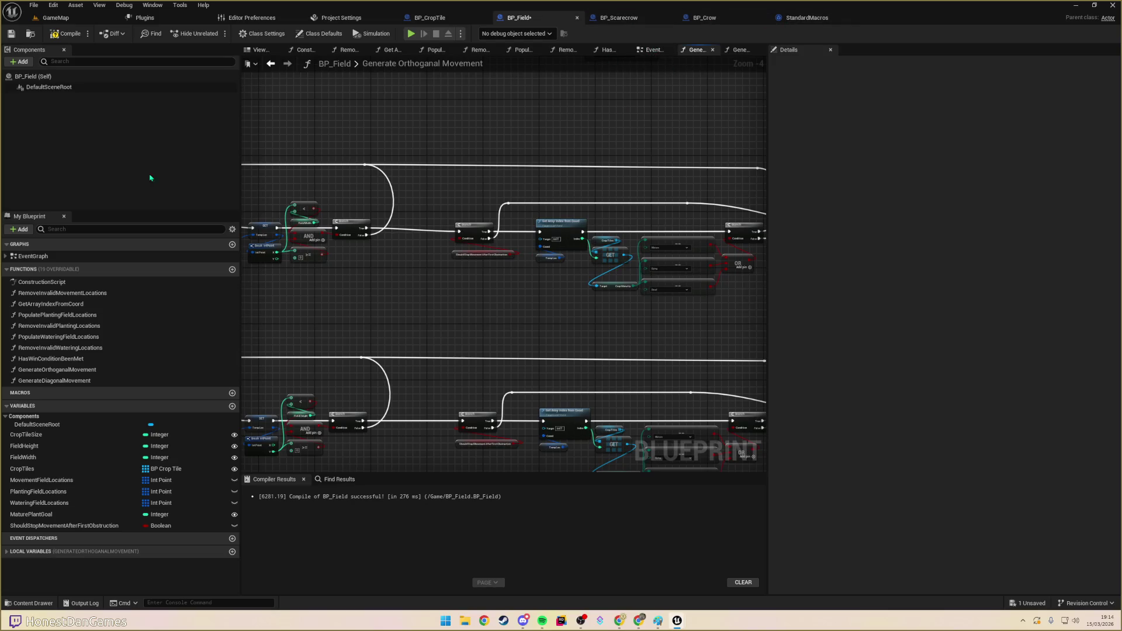
{"action": "double_click", "coordinate": [79, 380]}
{"action": "left_click_drag", "start_coordinate": [462, 362], "coordinate": [798, 395]}
{"action": "left_click_drag", "start_coordinate": [409, 350], "coordinate": [531, 353]}
- Wire the ShouldStopMovementAfterFirstObstruction Branch's True output through the crop-maturity checks toward ADD
{"action": "left_click_drag", "start_coordinate": [409, 263], "coordinate": [575, 267]}
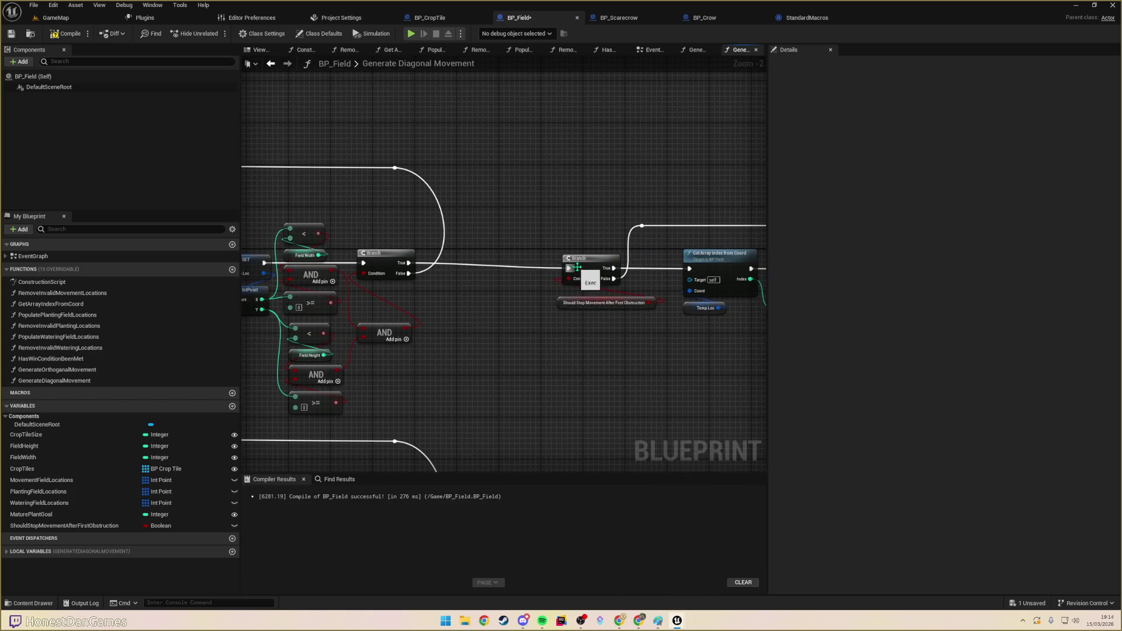
{"action": "left_click", "coordinate": [570, 308]}
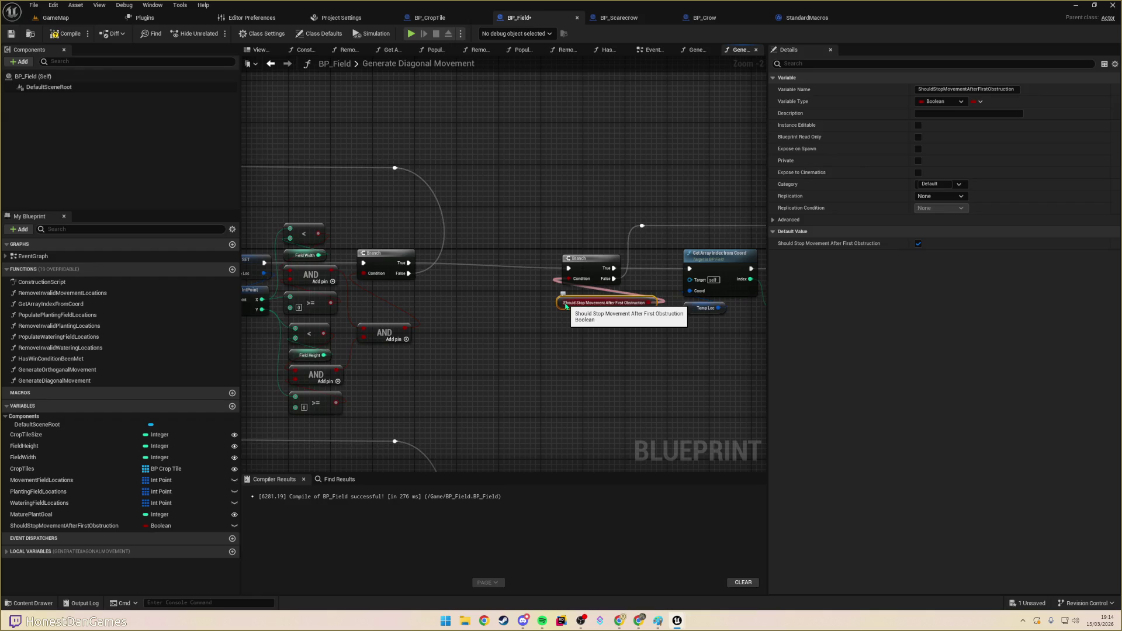
{"action": "mouse_move", "coordinate": [567, 307]}
{"action": "left_mouse_down"}
{"action": "mouse_move", "coordinate": [533, 376]}
{"action": "mouse_move", "coordinate": [608, 386]}
{"action": "mouse_move", "coordinate": [433, 368]}
{"action": "left_mouse_up"}
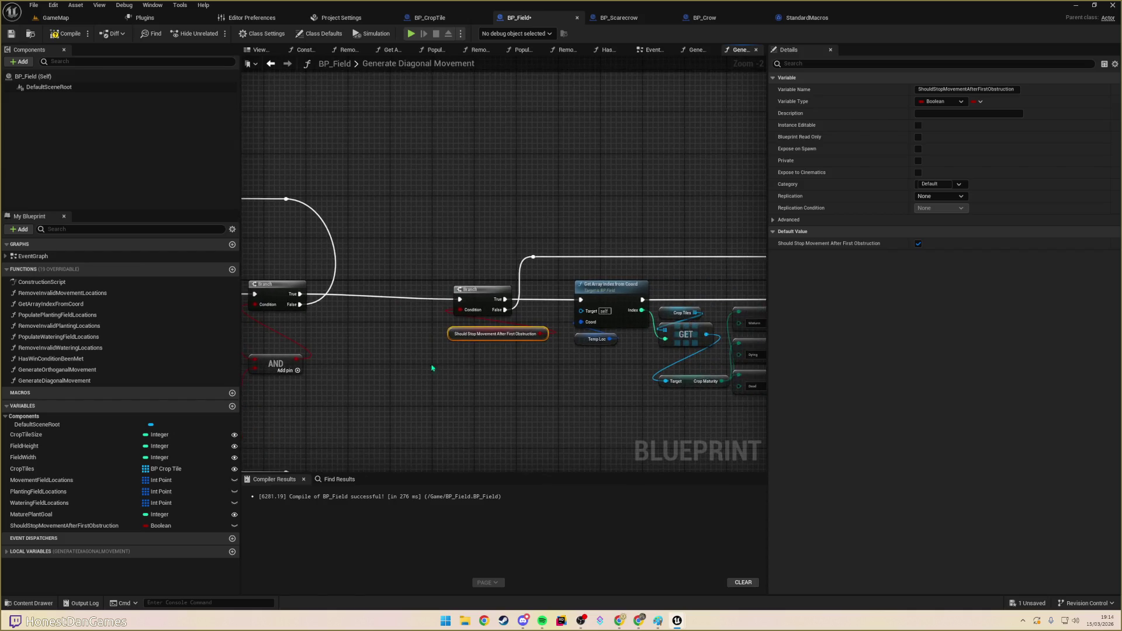
{"action": "scroll", "coordinate": [415, 370], "scroll_direction": "down", "scroll_amount": 3}
{"action": "scroll", "coordinate": [463, 346], "scroll_direction": "up", "scroll_amount": 3}
{"action": "left_click_drag", "start_coordinate": [629, 303], "coordinate": [680, 291]}
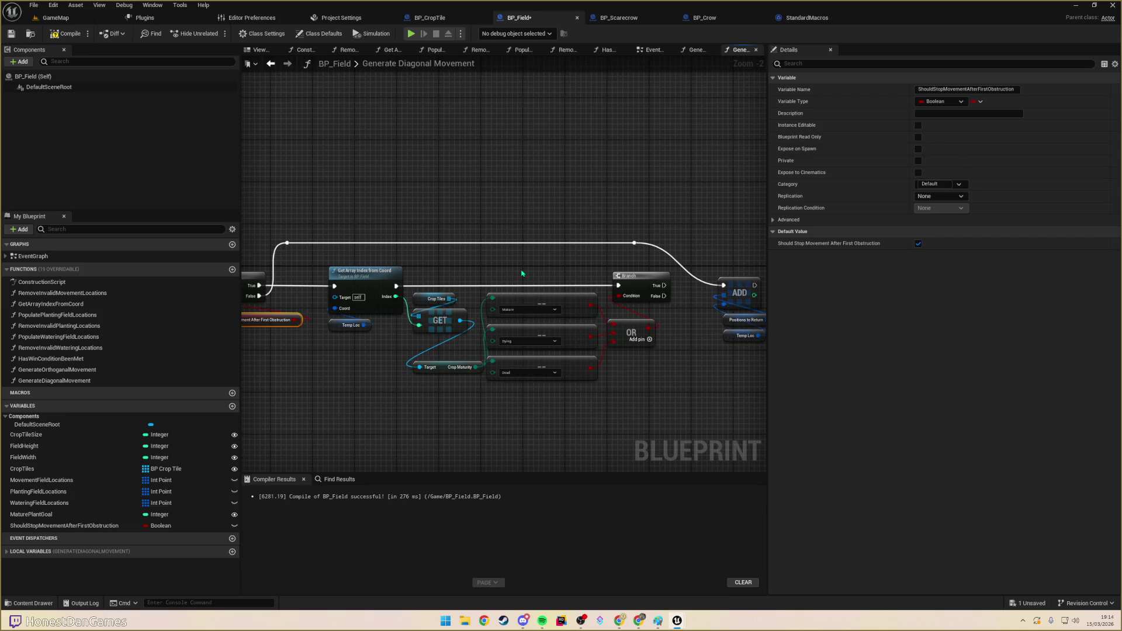
{"action": "left_click_drag", "start_coordinate": [544, 416], "coordinate": [511, 419]}
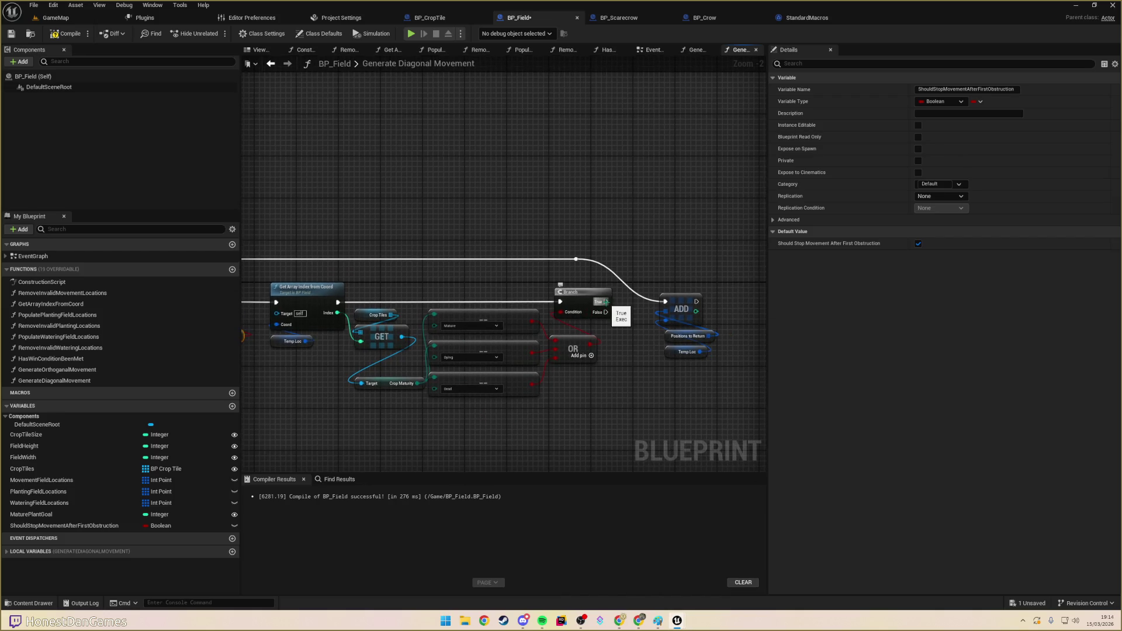
{"action": "mouse_move", "coordinate": [605, 302]}
{"action": "left_mouse_down"}
{"action": "mouse_move", "coordinate": [571, 245]}
{"action": "mouse_move", "coordinate": [243, 218]}
{"action": "mouse_move", "coordinate": [413, 216]}
{"action": "mouse_move", "coordinate": [376, 173]}
{"action": "mouse_move", "coordinate": [333, 157]}
{"action": "mouse_move", "coordinate": [759, 181]}
{"action": "mouse_move", "coordinate": [285, 204]}
{"action": "mouse_move", "coordinate": [600, 250]}
{"action": "mouse_move", "coordinate": [570, 245]}
{"action": "mouse_move", "coordinate": [586, 204]}
{"action": "mouse_move", "coordinate": [577, 179]}
{"action": "mouse_move", "coordinate": [620, 180]}
{"action": "mouse_move", "coordinate": [629, 167]}
{"action": "left_mouse_up"}
{"action": "mouse_move", "coordinate": [675, 277]}
{"action": "left_mouse_down"}
{"action": "mouse_move", "coordinate": [639, 250]}
{"action": "mouse_move", "coordinate": [596, 263]}
{"action": "mouse_move", "coordinate": [719, 232]}
{"action": "left_mouse_up"}
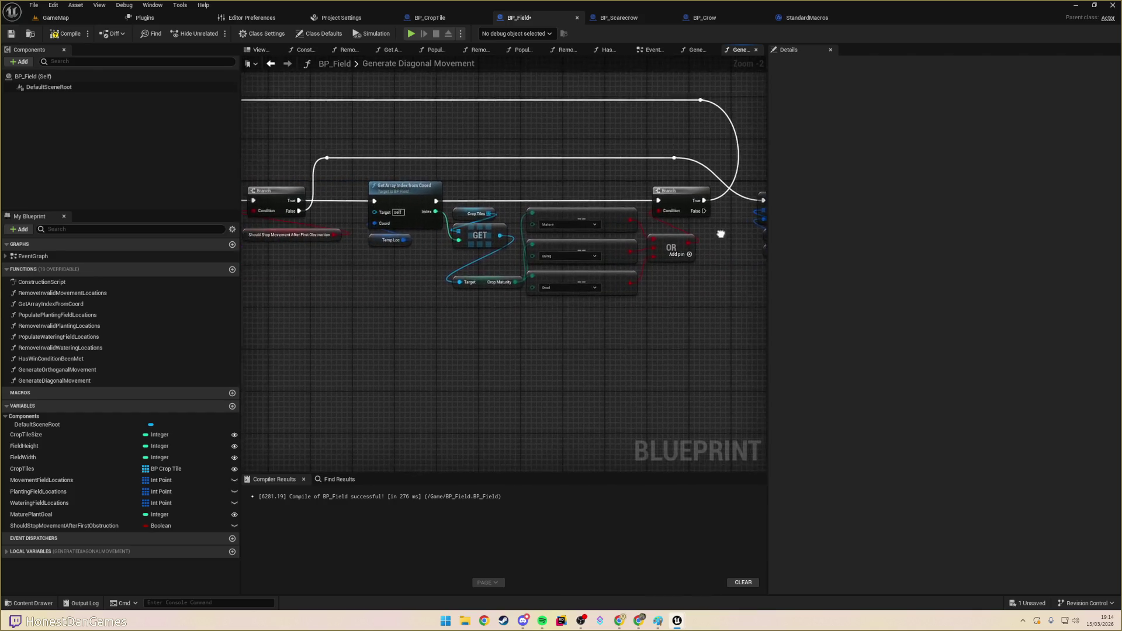
- Arrange the first row's Branch, GET, OR and ADD check chain and select it
{"action": "scroll", "coordinate": [439, 308], "scroll_direction": "down", "scroll_amount": 1}
{"action": "scroll", "coordinate": [399, 299], "scroll_direction": "down", "scroll_amount": 2}
{"action": "mouse_move", "coordinate": [677, 329]}
{"action": "left_mouse_down"}
{"action": "mouse_move", "coordinate": [587, 304]}
{"action": "mouse_move", "coordinate": [364, 177]}
{"action": "left_mouse_up"}
{"action": "left_click_drag", "start_coordinate": [404, 253], "coordinate": [363, 250]}
{"action": "left_click", "coordinate": [513, 187]}
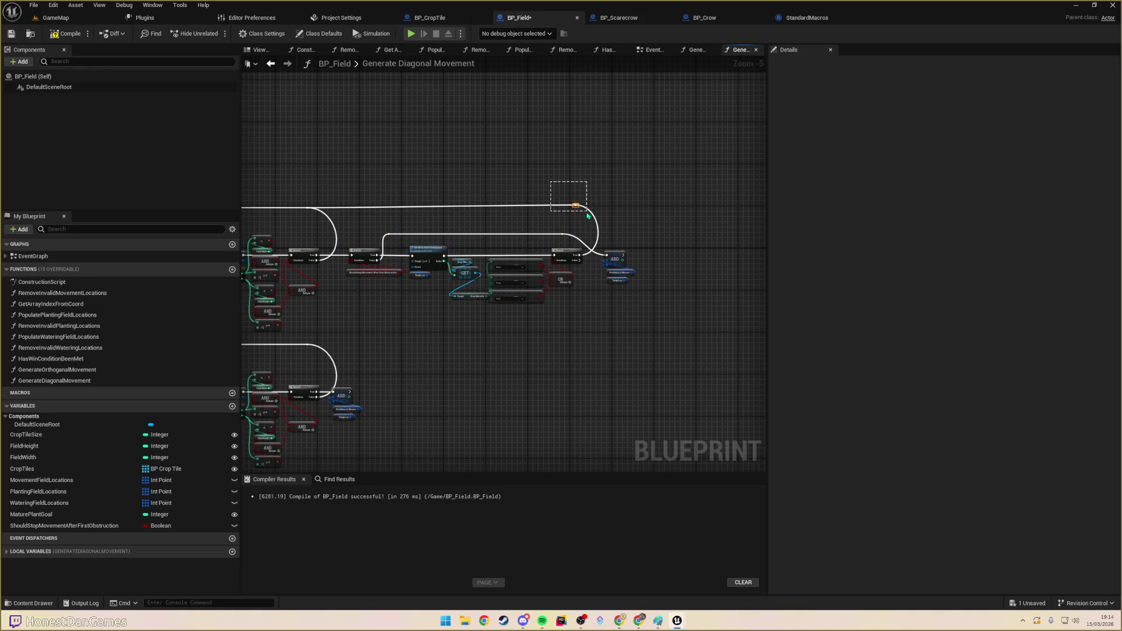
{"action": "left_click_drag", "start_coordinate": [579, 209], "coordinate": [577, 209]}
{"action": "mouse_move", "coordinate": [358, 206]}
{"action": "left_mouse_down"}
{"action": "mouse_move", "coordinate": [438, 258]}
{"action": "mouse_move", "coordinate": [647, 325]}
{"action": "mouse_move", "coordinate": [426, 205]}
{"action": "mouse_move", "coordinate": [344, 175]}
{"action": "left_mouse_up"}
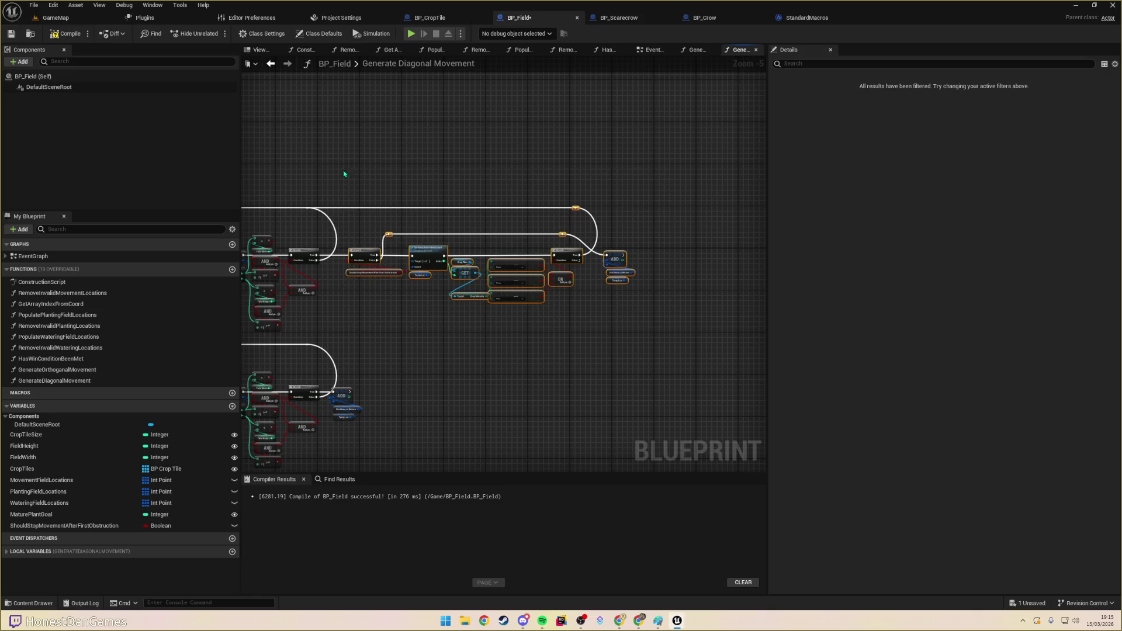
- Replace the middle row's old ADD nodes with the check chain and rewire it via a reroute
{"action": "scroll", "coordinate": [503, 268], "scroll_direction": "down", "scroll_amount": 5}
{"action": "mouse_move", "coordinate": [379, 299]}
{"action": "left_mouse_down"}
{"action": "mouse_move", "coordinate": [361, 256]}
{"action": "mouse_move", "coordinate": [450, 253]}
{"action": "left_mouse_up"}
{"action": "key", "text": "Delete"}
{"action": "key", "text": "ctrl+v"}
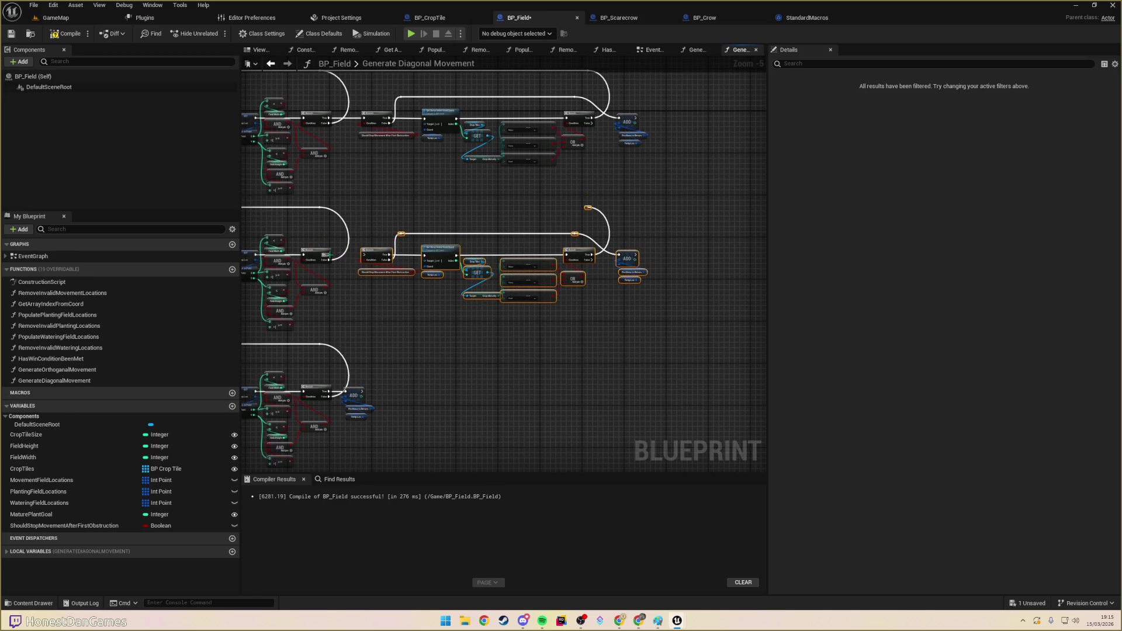
{"action": "left_click_drag", "start_coordinate": [574, 203], "coordinate": [610, 217]}
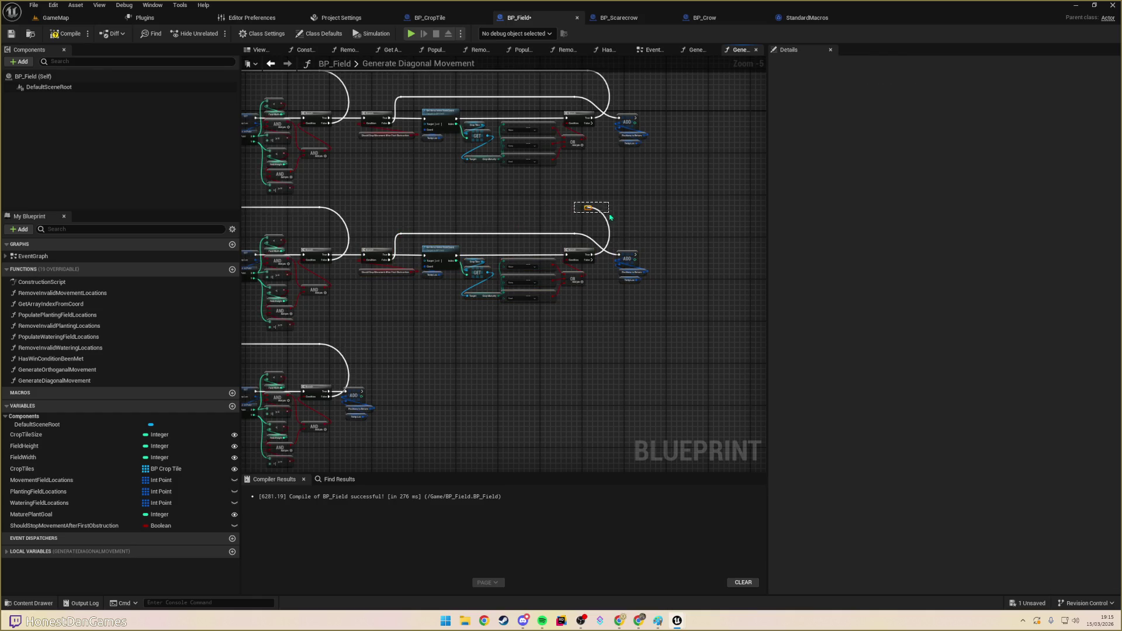
{"action": "mouse_move", "coordinate": [591, 256]}
{"action": "left_mouse_down"}
{"action": "mouse_move", "coordinate": [370, 230]}
{"action": "mouse_move", "coordinate": [388, 244]}
{"action": "mouse_move", "coordinate": [308, 208]}
{"action": "mouse_move", "coordinate": [320, 208]}
{"action": "left_mouse_up"}
{"action": "double_click", "coordinate": [580, 242]}
{"action": "left_click_drag", "start_coordinate": [580, 243], "coordinate": [589, 212]}
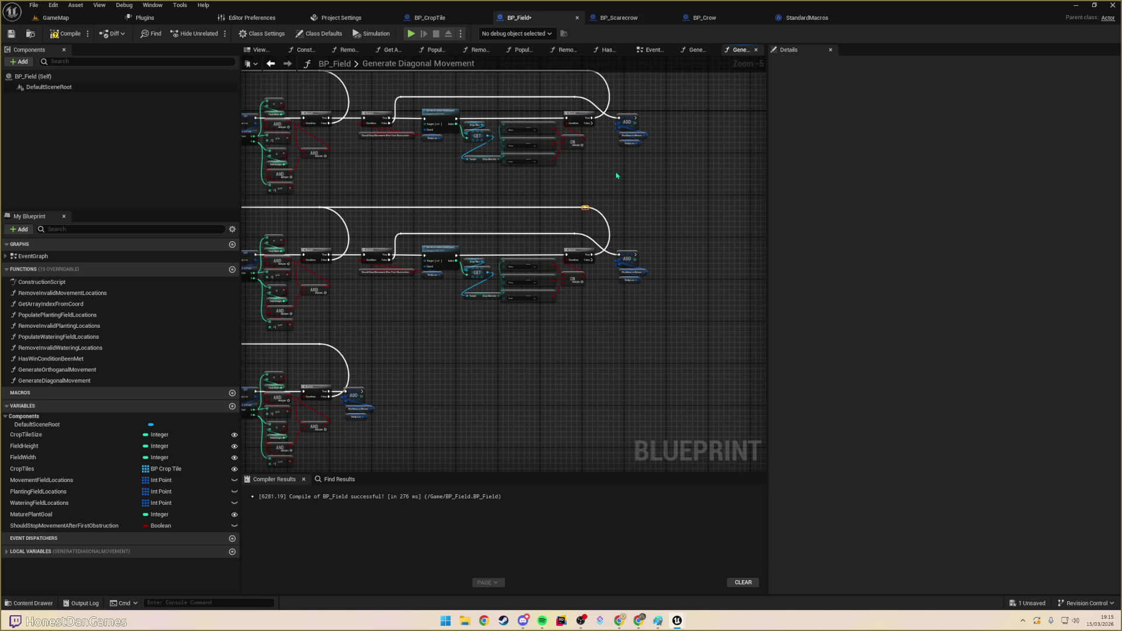
{"action": "scroll", "coordinate": [611, 360], "scroll_direction": "up", "scroll_amount": 3}
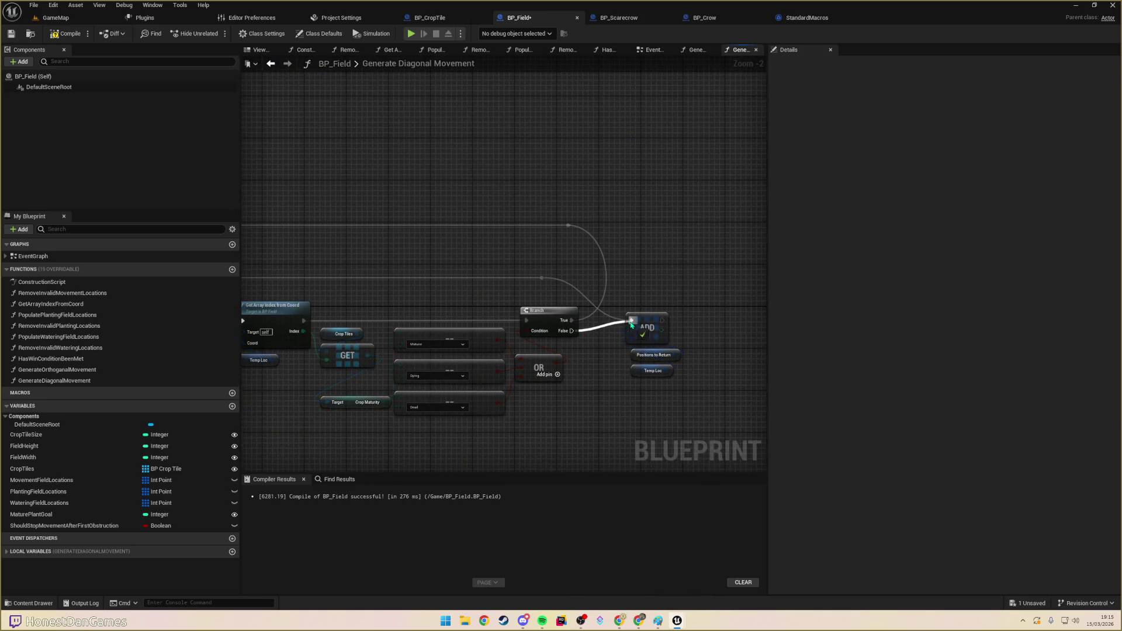
{"action": "left_click", "coordinate": [568, 224]}
{"action": "mouse_move", "coordinate": [535, 296]}
{"action": "left_mouse_down"}
{"action": "mouse_move", "coordinate": [554, 303]}
{"action": "mouse_move", "coordinate": [604, 283]}
{"action": "left_mouse_up"}
{"action": "scroll", "coordinate": [642, 245], "scroll_direction": "down", "scroll_amount": 2}
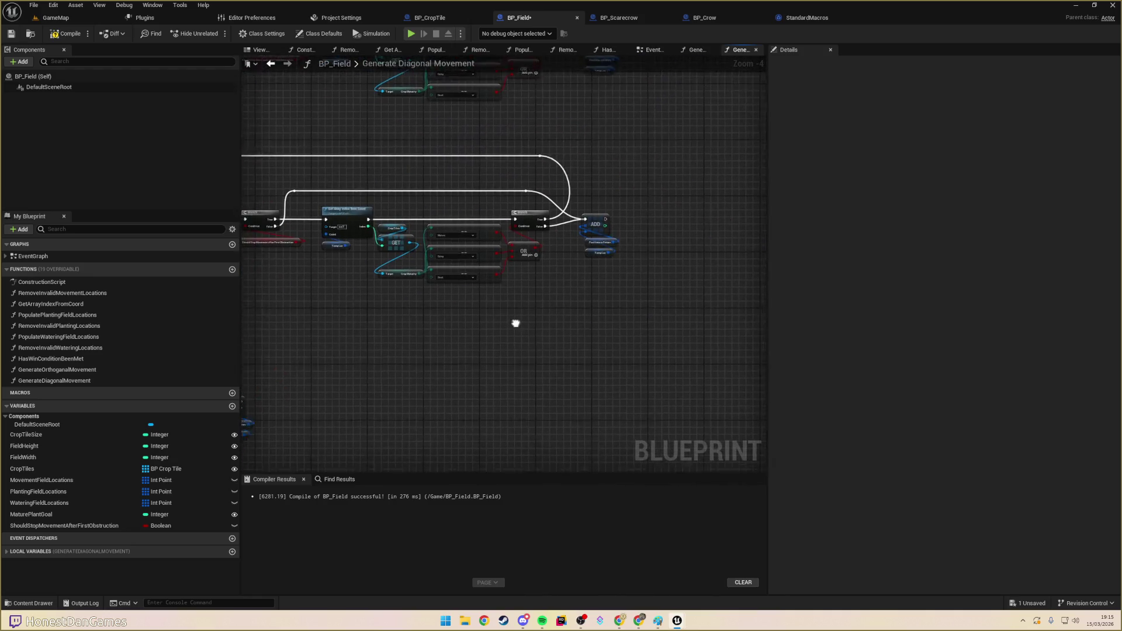
- Replace the lower row's ADD node with the check chain, routing its exec wire through a raised reroute
{"action": "left_click_drag", "start_coordinate": [661, 305], "coordinate": [248, 135]}
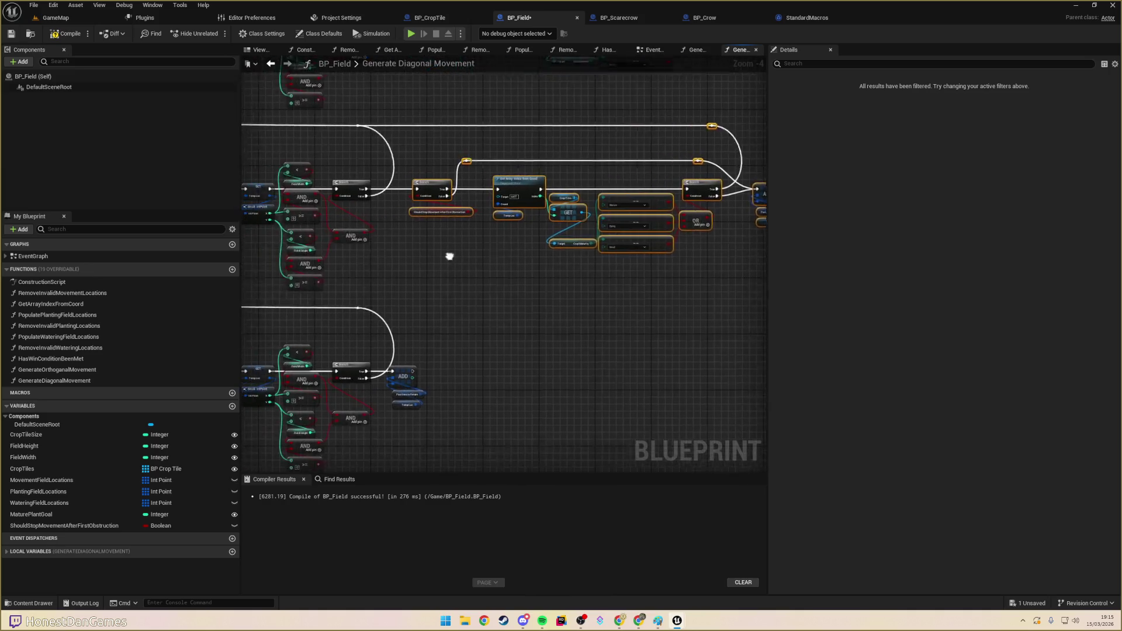
{"action": "left_click_drag", "start_coordinate": [337, 208], "coordinate": [380, 272]}
{"action": "key", "text": "Delete"}
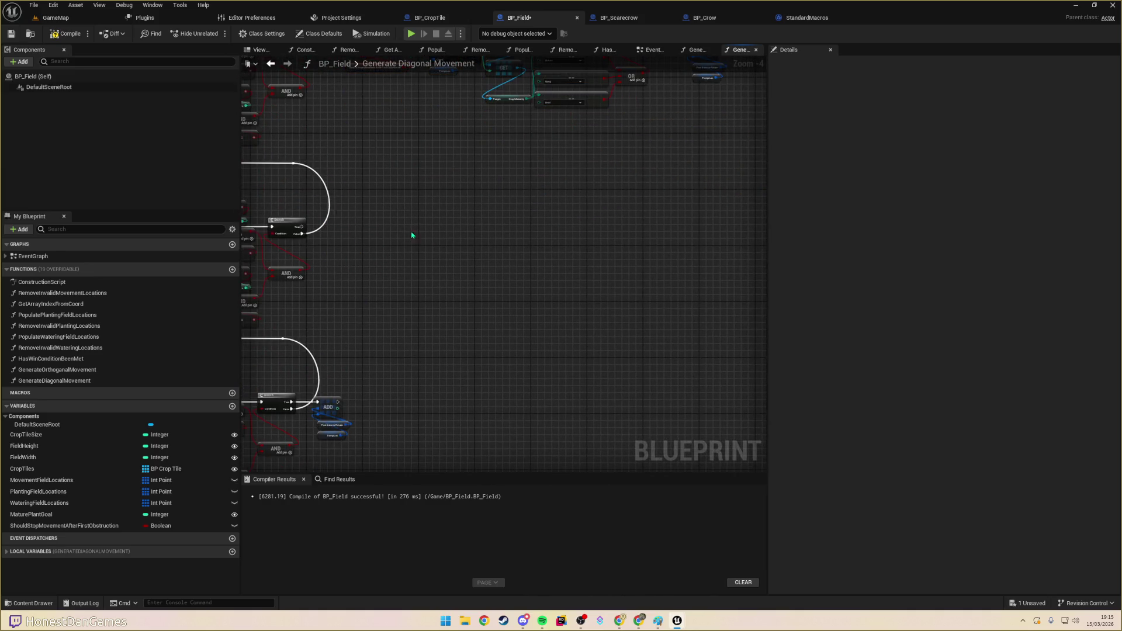
{"action": "key", "text": "ctrl+v"}
{"action": "mouse_move", "coordinate": [349, 201]}
{"action": "left_mouse_down"}
{"action": "mouse_move", "coordinate": [467, 204]}
{"action": "mouse_move", "coordinate": [463, 220]}
{"action": "left_mouse_up"}
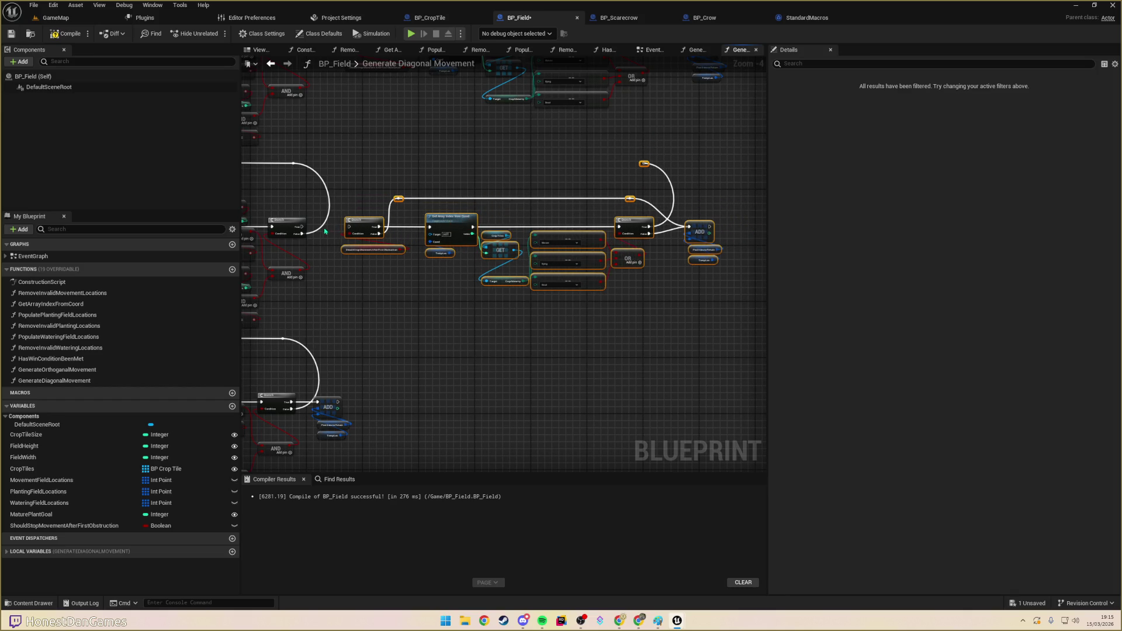
{"action": "left_click", "coordinate": [634, 156]}
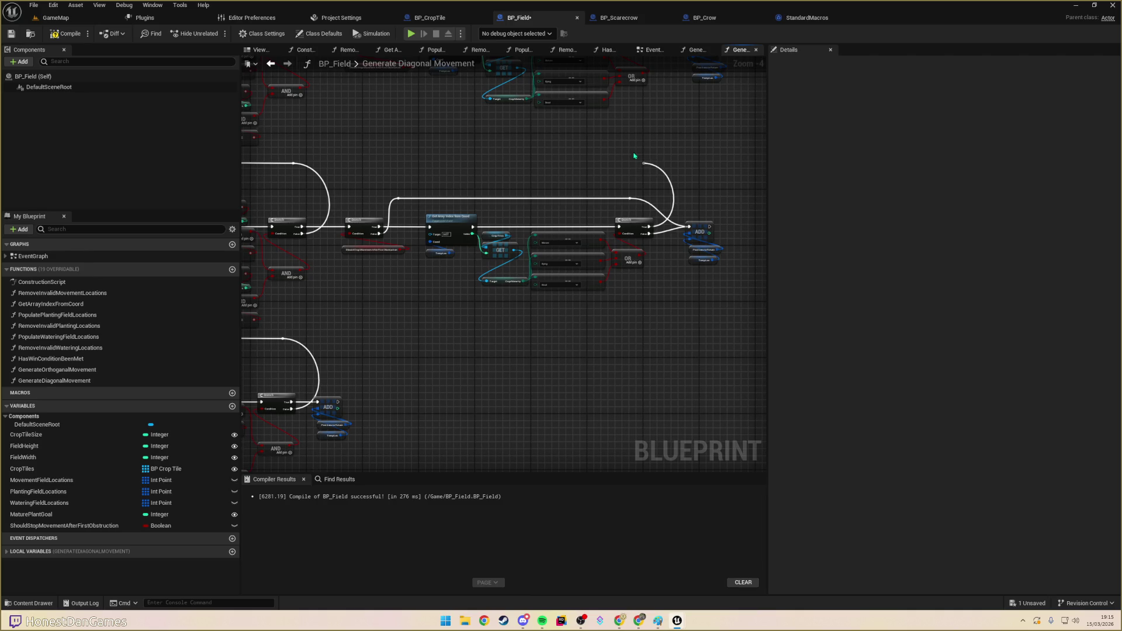
{"action": "key", "text": "Delete"}
{"action": "mouse_move", "coordinate": [687, 227]}
{"action": "left_mouse_down"}
{"action": "mouse_move", "coordinate": [301, 176]}
{"action": "mouse_move", "coordinate": [293, 164]}
{"action": "left_mouse_up"}
{"action": "double_click", "coordinate": [589, 202]}
{"action": "left_click_drag", "start_coordinate": [591, 201], "coordinate": [665, 168]}
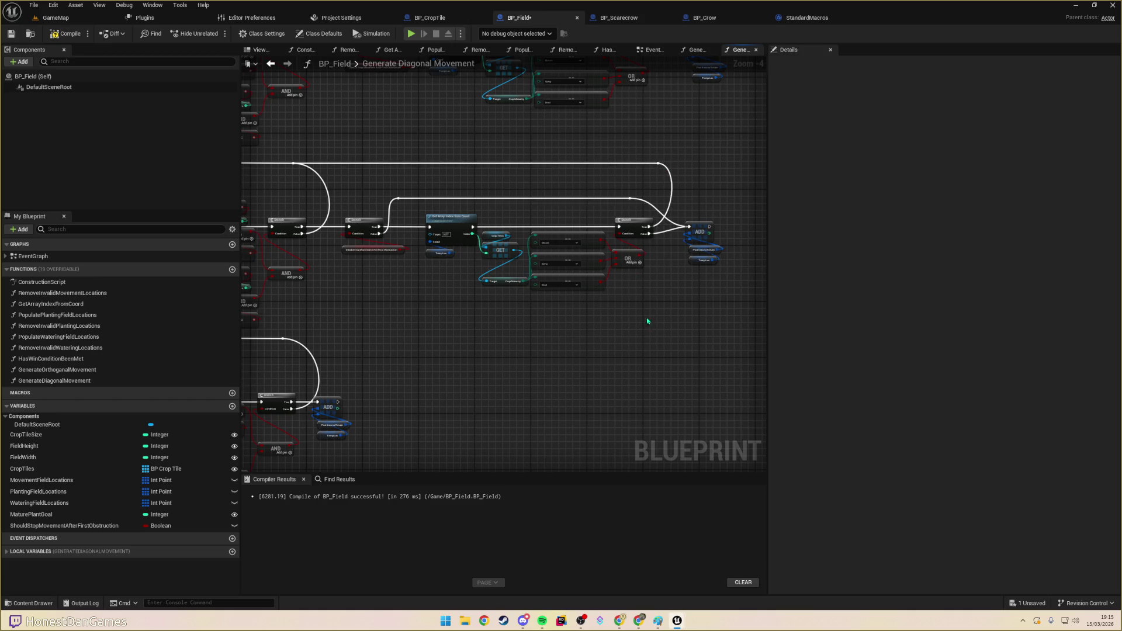
{"action": "scroll", "coordinate": [569, 231], "scroll_direction": "down", "scroll_amount": 3}
{"action": "scroll", "coordinate": [514, 264], "scroll_direction": "up", "scroll_amount": 3}
{"action": "scroll", "coordinate": [511, 263], "scroll_direction": "down", "scroll_amount": 1}
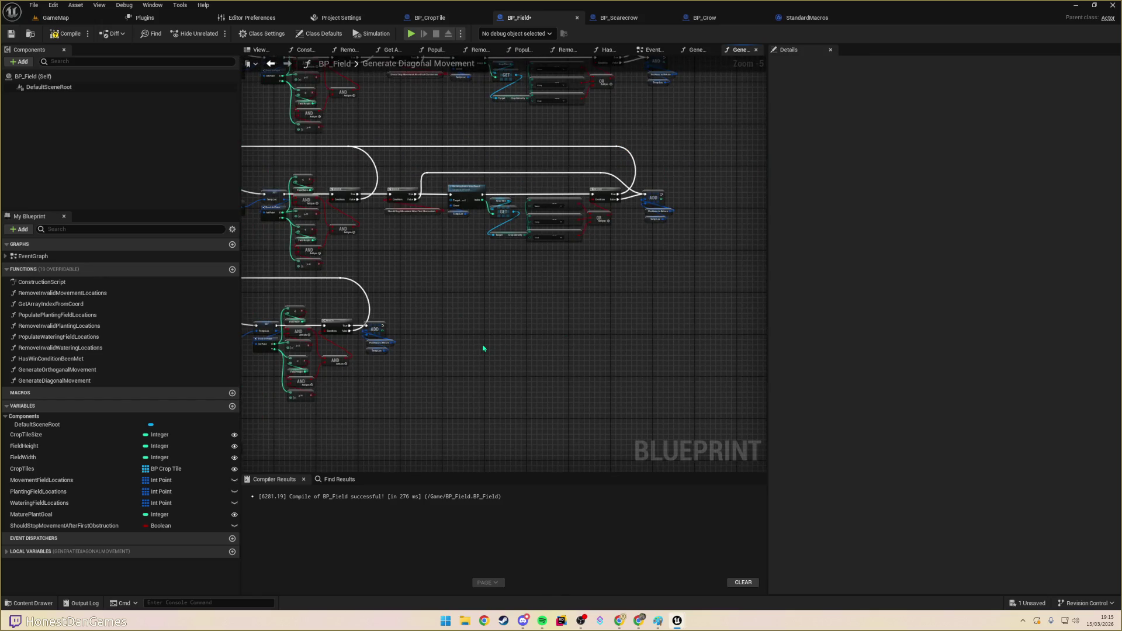
- Paste the check chain into the bottom row, align its nodes, and run new wires from its Branch
{"action": "key", "text": "ctrl+v"}
{"action": "mouse_move", "coordinate": [520, 346]}
{"action": "left_mouse_down"}
{"action": "mouse_move", "coordinate": [570, 327]}
{"action": "mouse_move", "coordinate": [573, 338]}
{"action": "left_mouse_up"}
{"action": "left_click", "coordinate": [383, 348]}
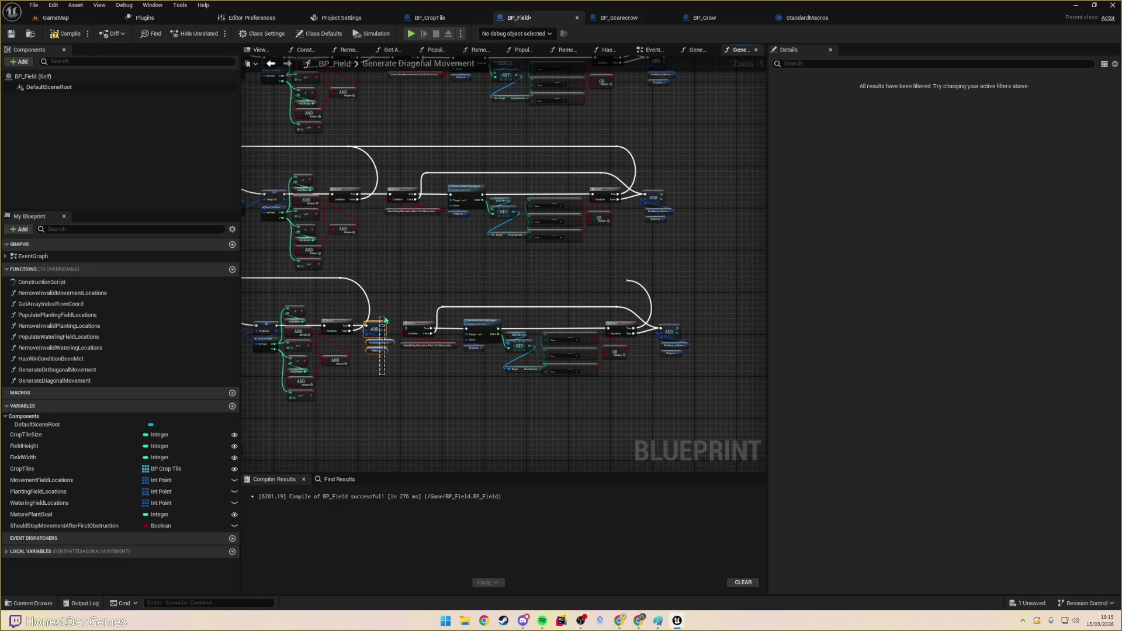
{"action": "mouse_move", "coordinate": [410, 291]}
{"action": "left_mouse_down"}
{"action": "mouse_move", "coordinate": [743, 417]}
{"action": "mouse_move", "coordinate": [713, 412]}
{"action": "left_mouse_up"}
{"action": "left_click_drag", "start_coordinate": [421, 330], "coordinate": [402, 328]}
{"action": "left_click", "coordinate": [584, 292]}
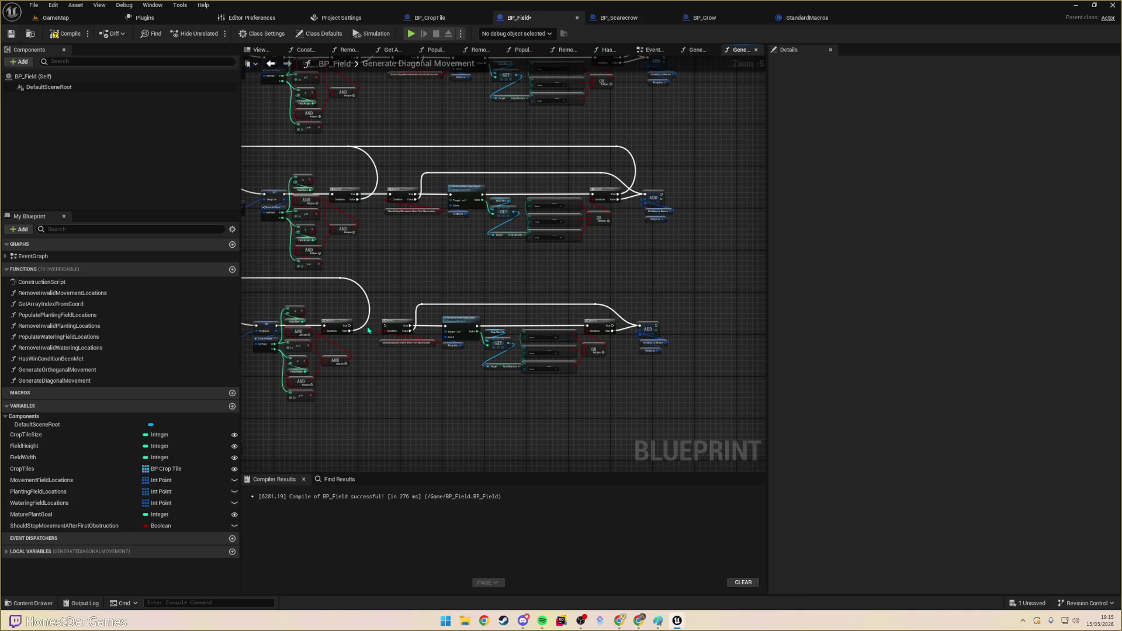
{"action": "left_click_drag", "start_coordinate": [354, 330], "coordinate": [397, 330]}
{"action": "mouse_move", "coordinate": [615, 330]}
{"action": "left_mouse_down"}
{"action": "mouse_move", "coordinate": [334, 287]}
{"action": "mouse_move", "coordinate": [350, 283]}
{"action": "left_mouse_up"}
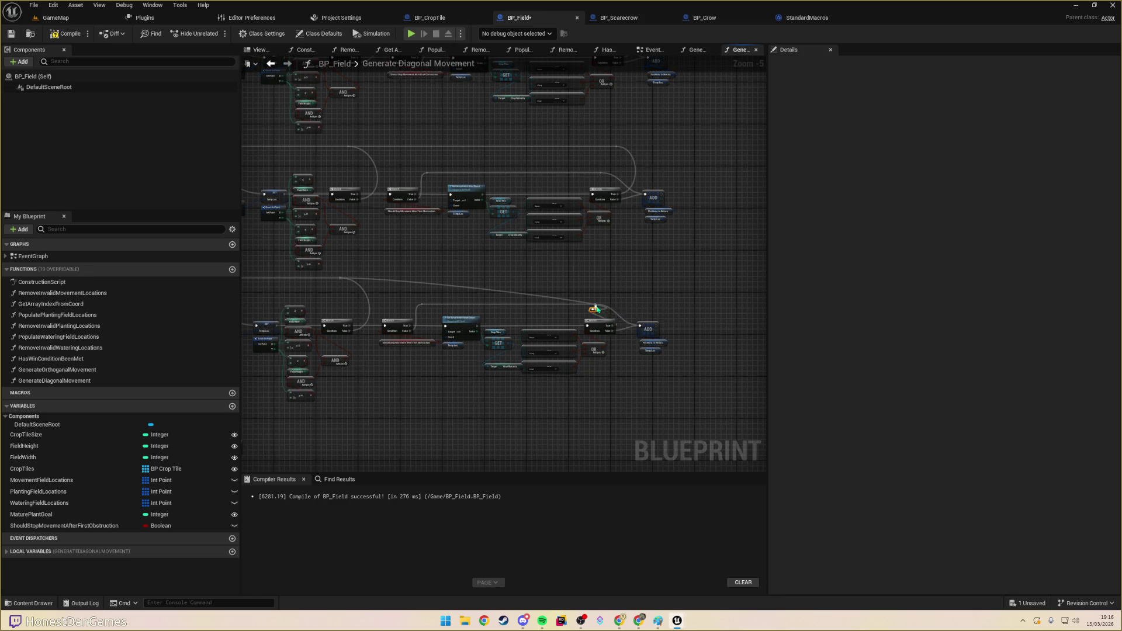
- Pan across the Event Graph's Bishop movement nodes, then go back to the GameMap level
{"action": "mouse_move", "coordinate": [527, 244]}
{"action": "left_mouse_down"}
{"action": "mouse_move", "coordinate": [498, 248]}
{"action": "mouse_move", "coordinate": [552, 173]}
{"action": "left_mouse_up"}
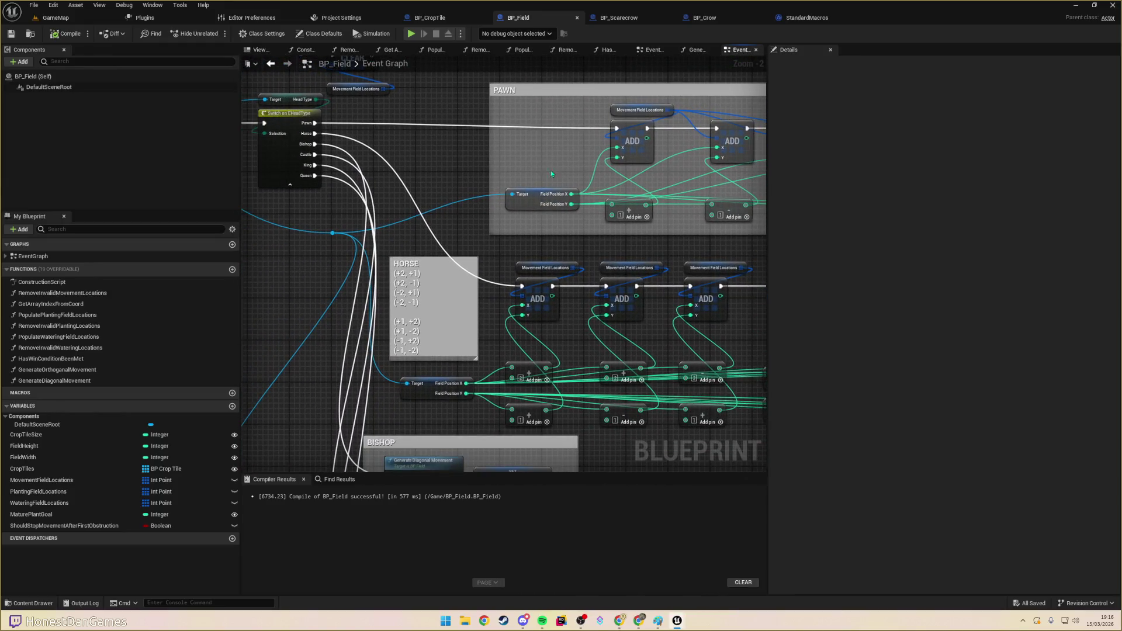
{"action": "scroll", "coordinate": [533, 163], "scroll_direction": "down", "scroll_amount": 1}
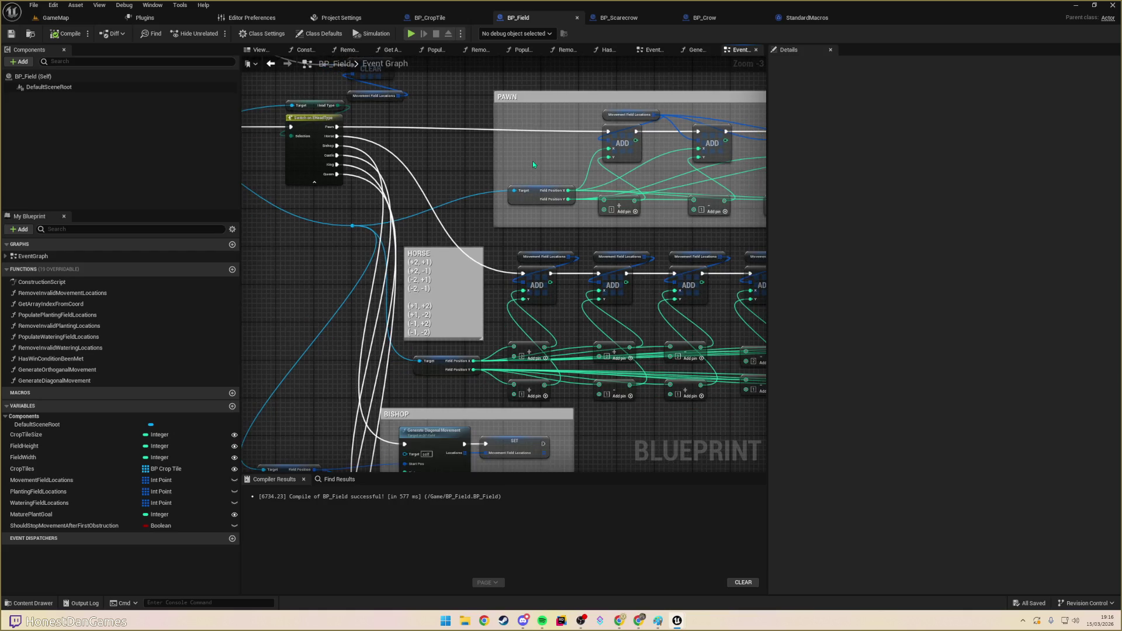
{"action": "mouse_move", "coordinate": [531, 163]}
{"action": "left_mouse_down"}
{"action": "mouse_move", "coordinate": [298, 92]}
{"action": "mouse_move", "coordinate": [265, 102]}
{"action": "left_mouse_up"}
{"action": "scroll", "coordinate": [266, 102], "scroll_direction": "down", "scroll_amount": 1}
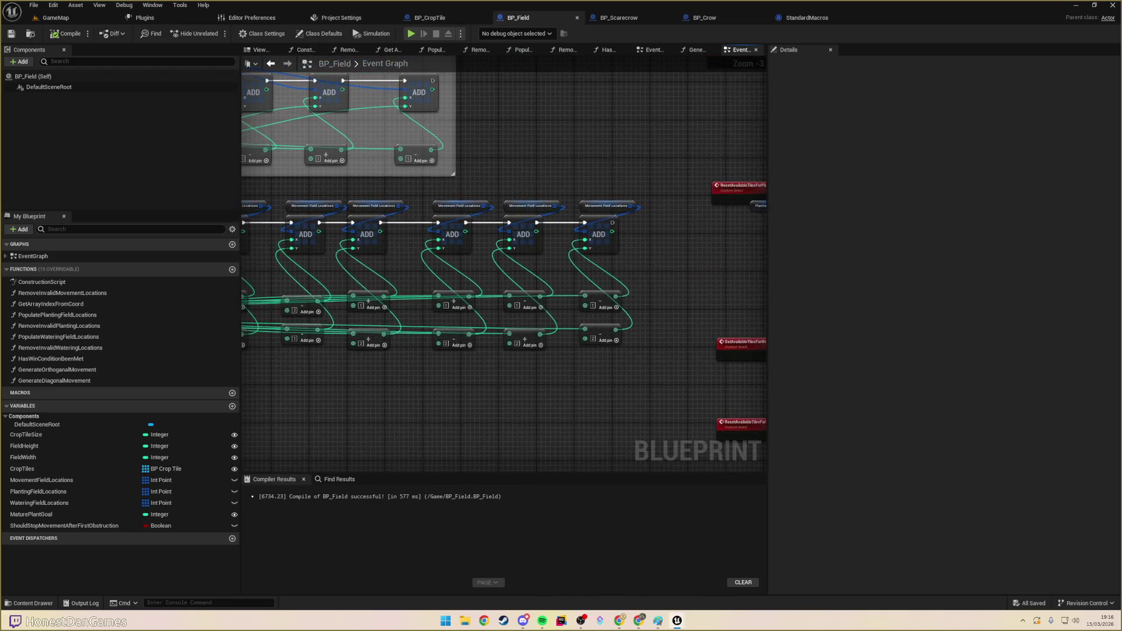
{"action": "scroll", "coordinate": [497, 259], "scroll_direction": "down", "scroll_amount": 3}
{"action": "left_click_drag", "start_coordinate": [497, 259], "coordinate": [474, 347]}
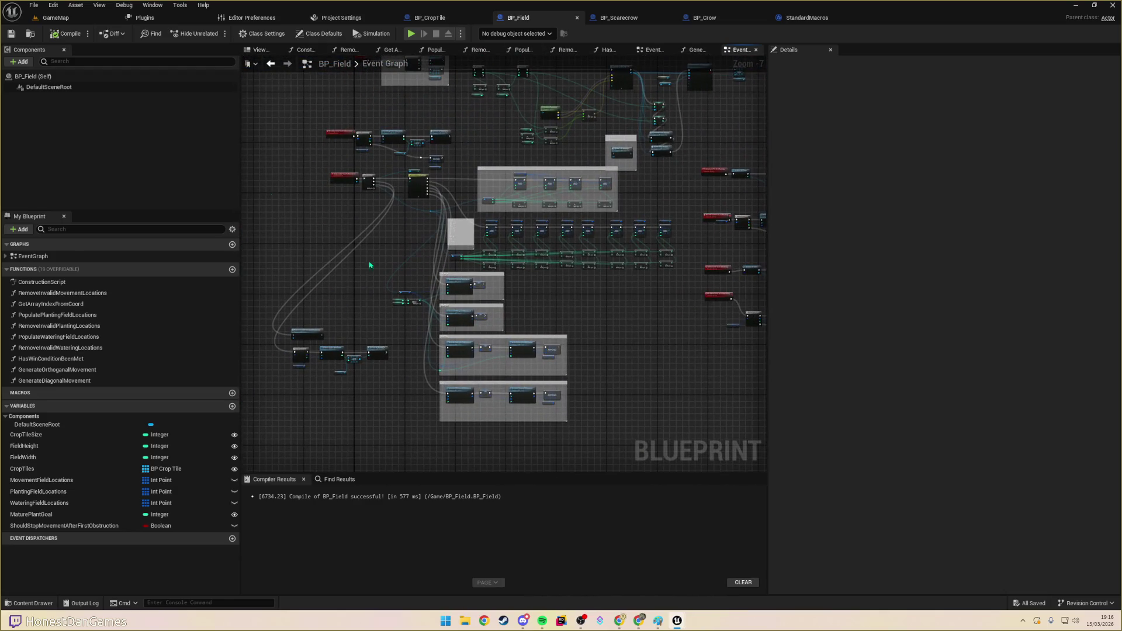
{"action": "left_click", "coordinate": [56, 17]}
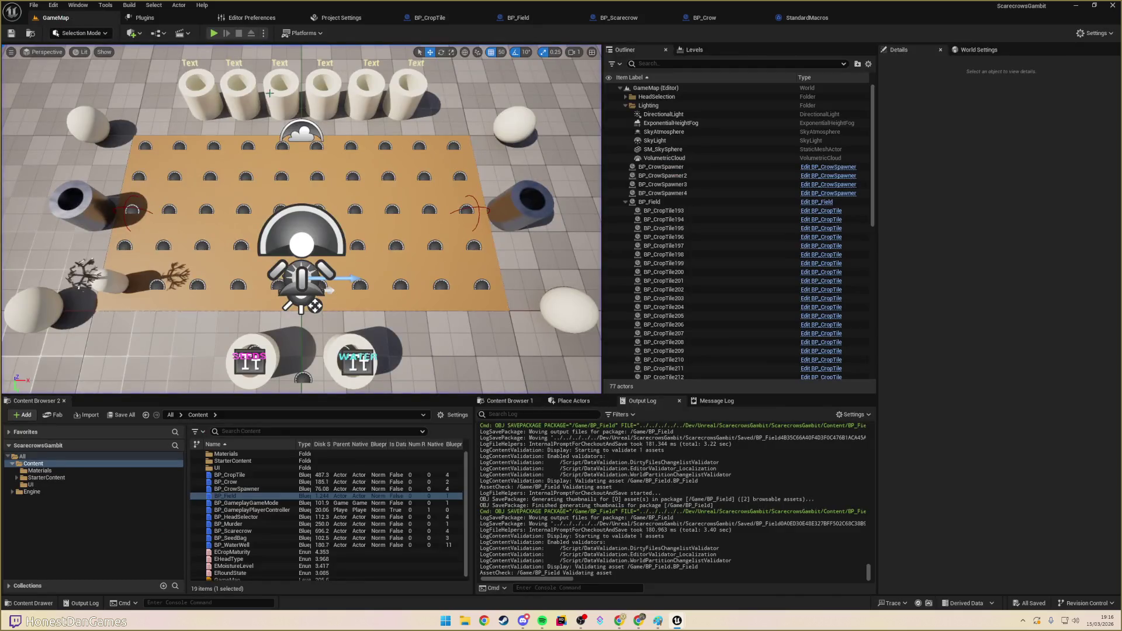
- Start a play test and move the piece onto the field centre
{"action": "left_click", "coordinate": [215, 34]}
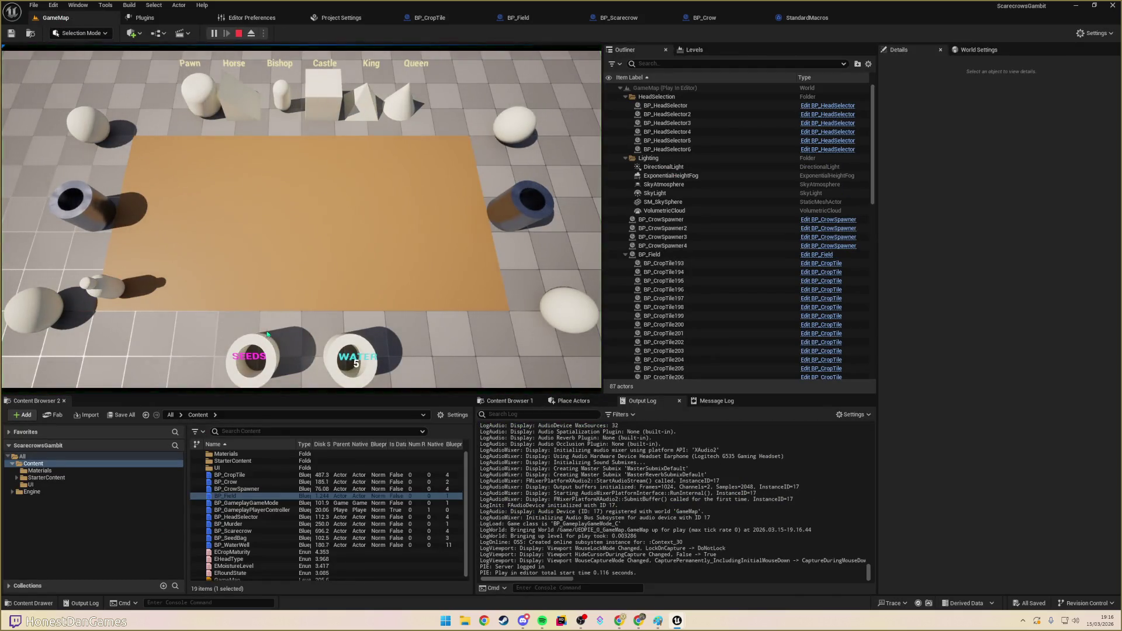
{"action": "left_click", "coordinate": [117, 296]}
{"action": "left_click", "coordinate": [200, 205]}
{"action": "left_click", "coordinate": [200, 205]}
{"action": "left_click", "coordinate": [281, 206]}
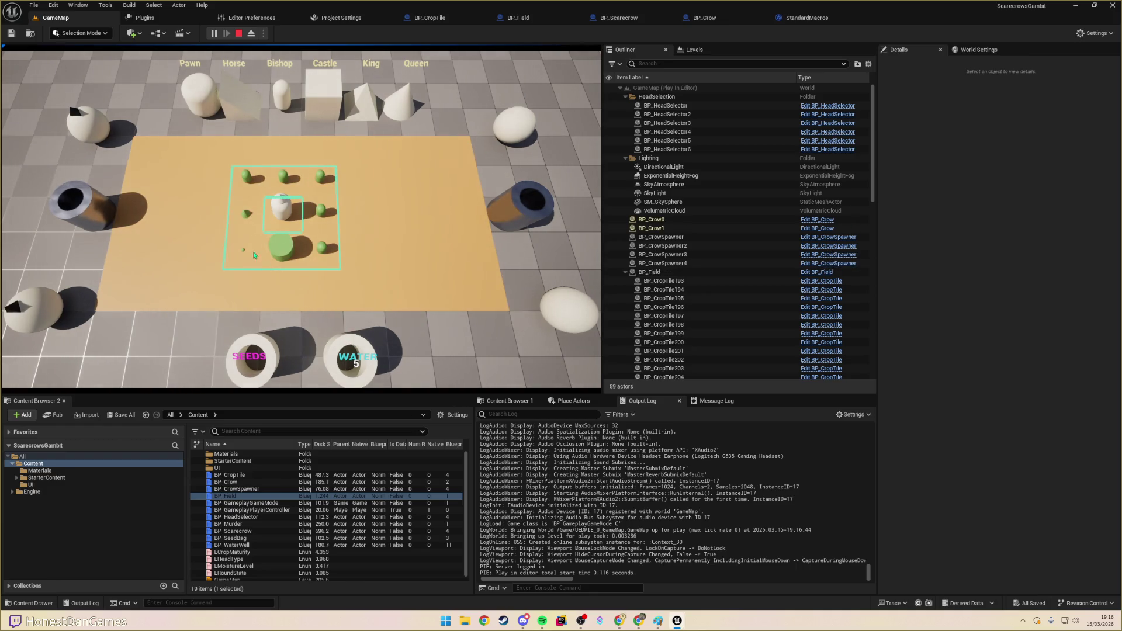
- Water the bottom-left crop tile and its neighbouring crop tiles
{"action": "left_click", "coordinate": [254, 255]}
{"action": "left_click", "coordinate": [261, 188]}
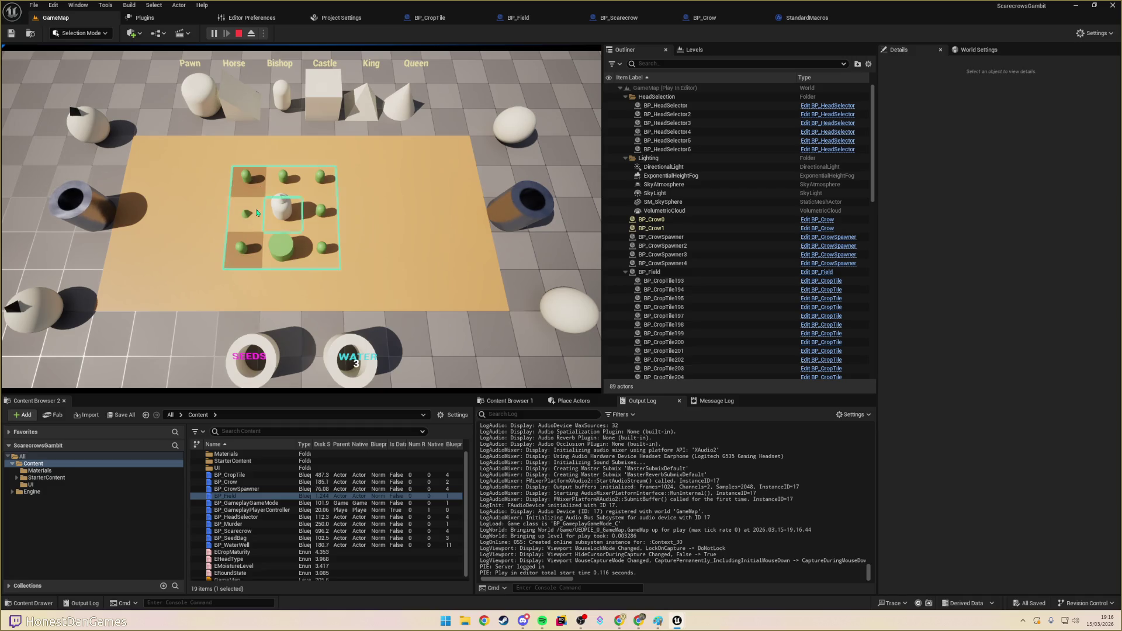
{"action": "left_click", "coordinate": [246, 213]}
{"action": "left_click", "coordinate": [285, 180]}
{"action": "left_click", "coordinate": [322, 181]}
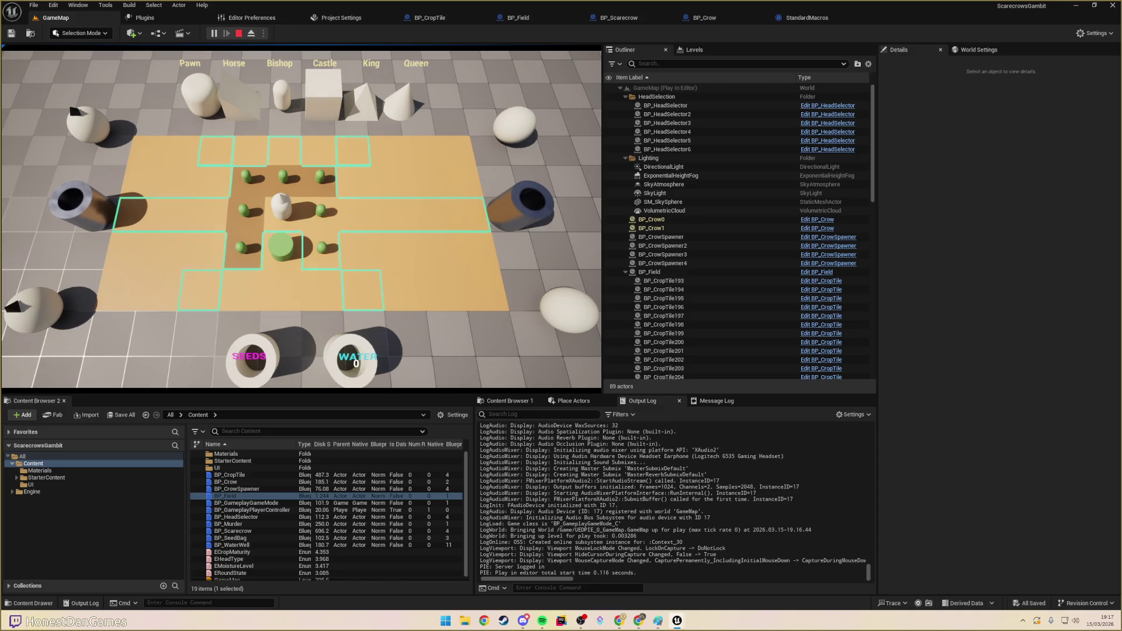
- Move the scarecrow to the left tile, then back to the centre tile
{"action": "left_click", "coordinate": [139, 219]}
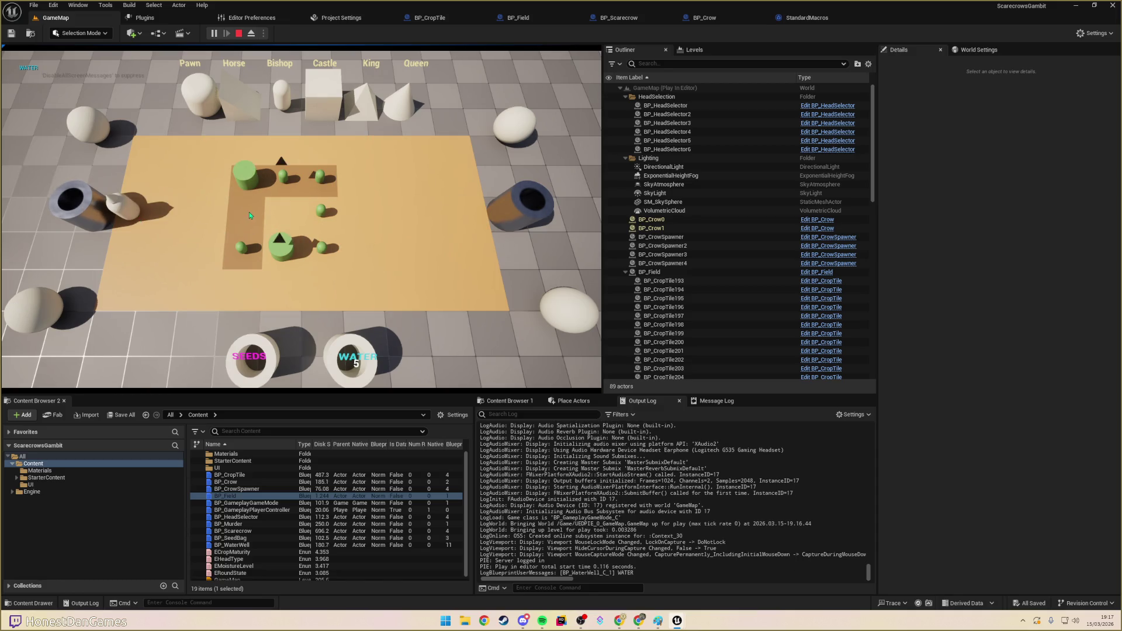
{"action": "left_click", "coordinate": [134, 209]}
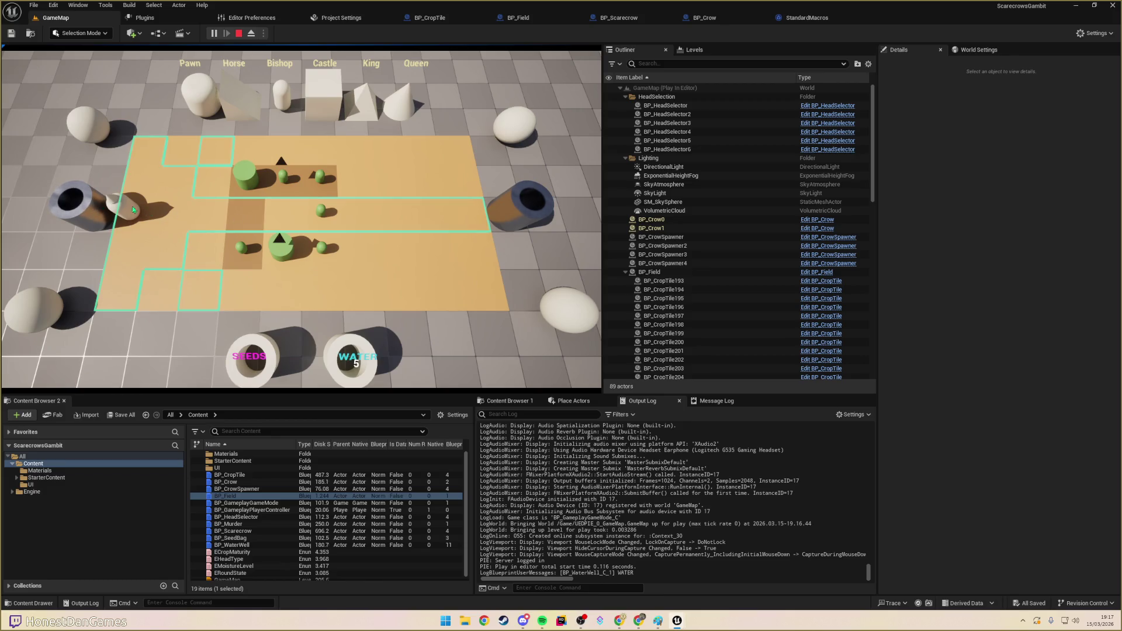
{"action": "left_click", "coordinate": [289, 218]}
{"action": "left_click", "coordinate": [285, 194]}
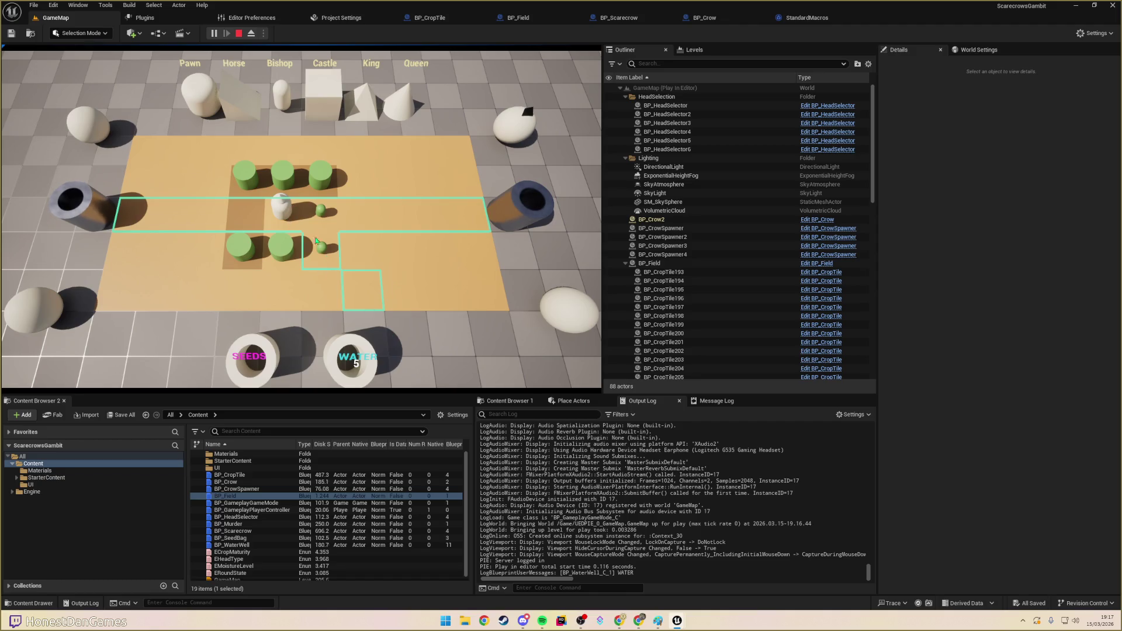
{"action": "left_click", "coordinate": [280, 215]}
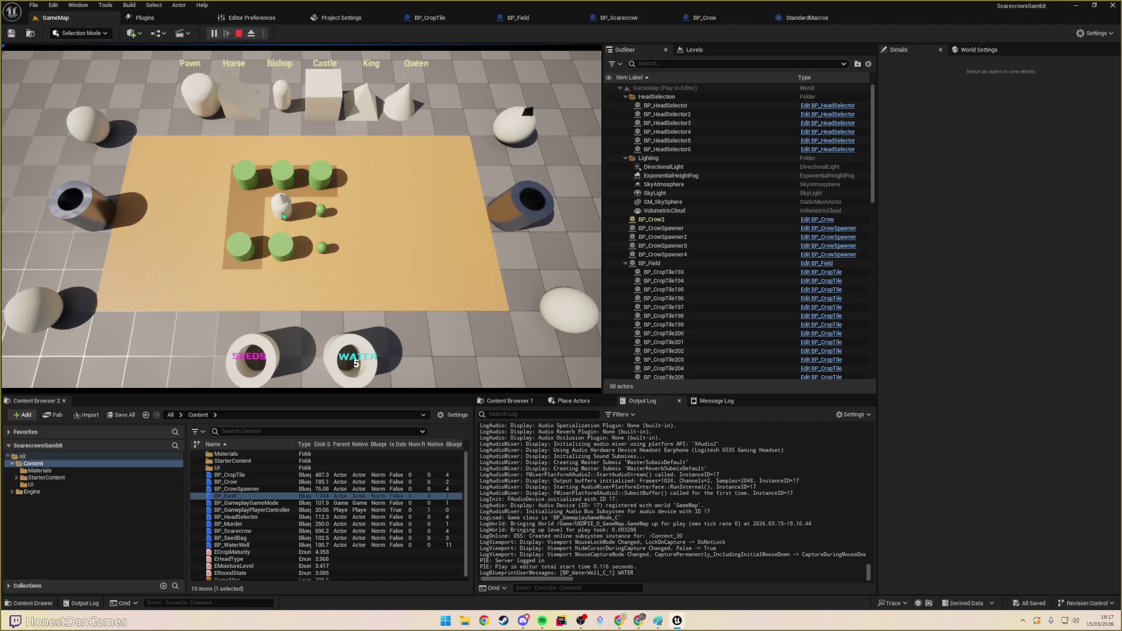
{"action": "left_click", "coordinate": [280, 214]}
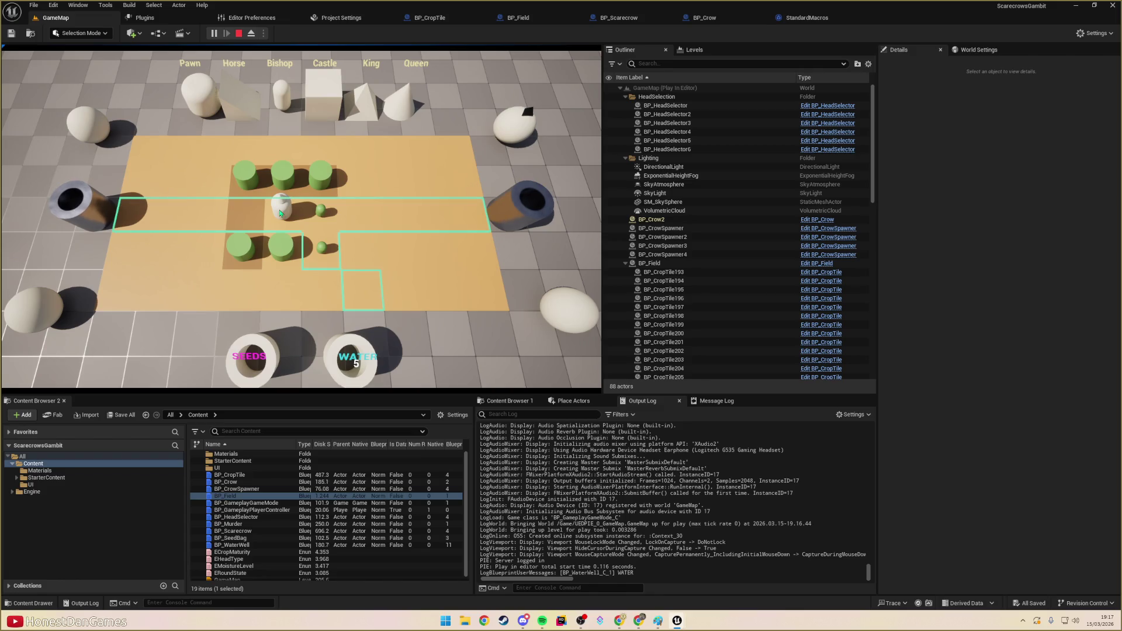
- Move the scarecrow one tile right, one down, then up onto a highlighted tile
{"action": "left_click", "coordinate": [353, 225]}
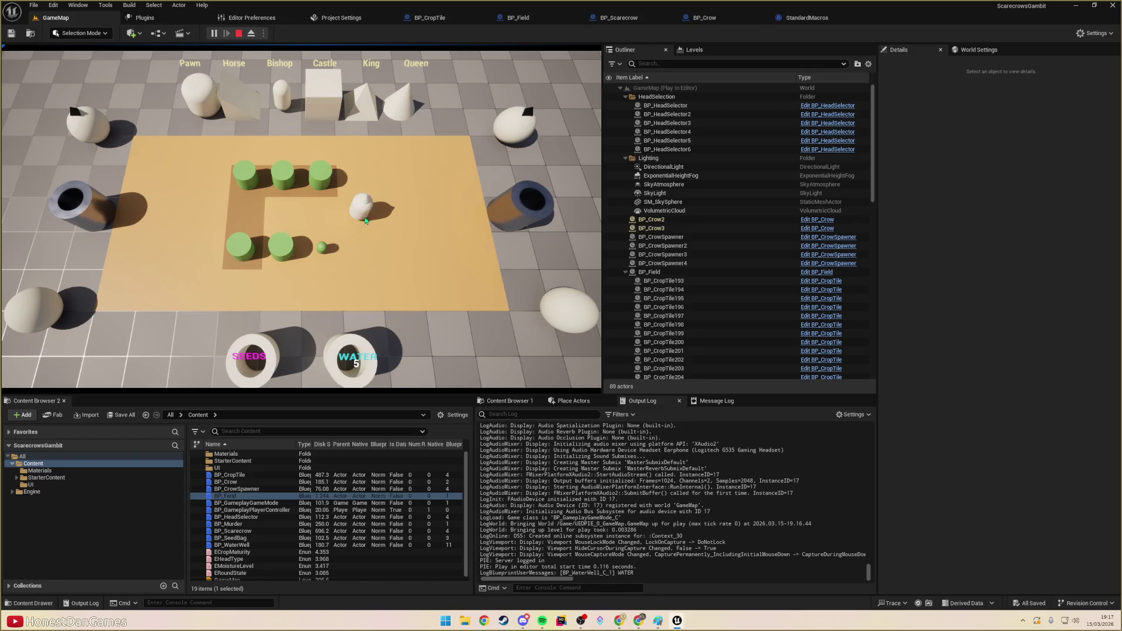
{"action": "left_click", "coordinate": [365, 249]}
{"action": "left_click", "coordinate": [375, 248]}
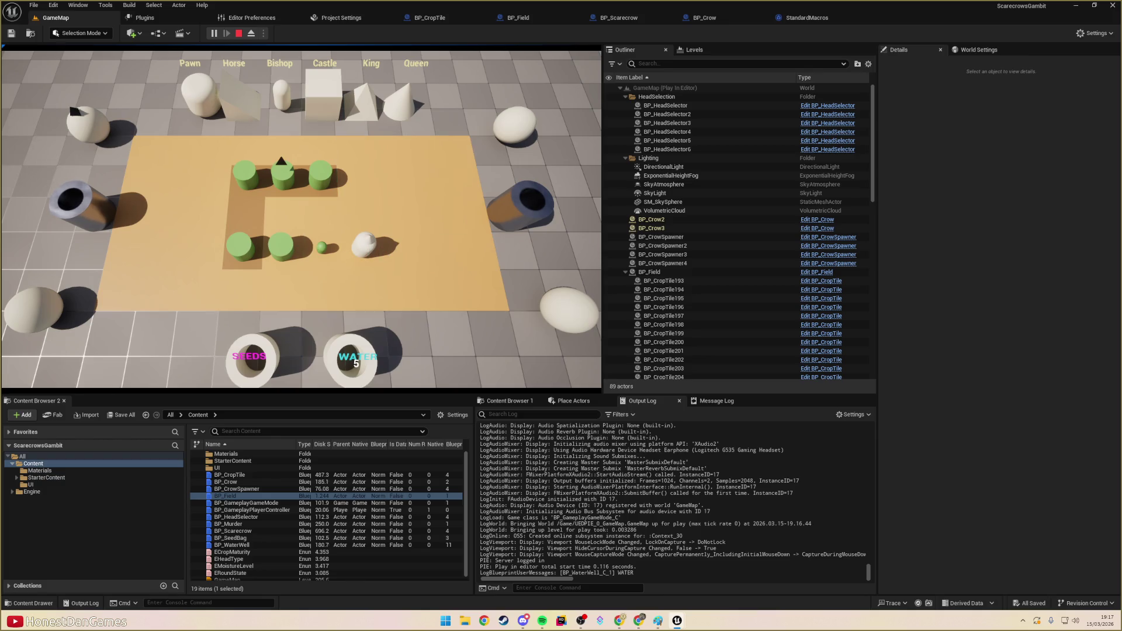
{"action": "left_click", "coordinate": [367, 247]}
{"action": "left_click", "coordinate": [362, 211]}
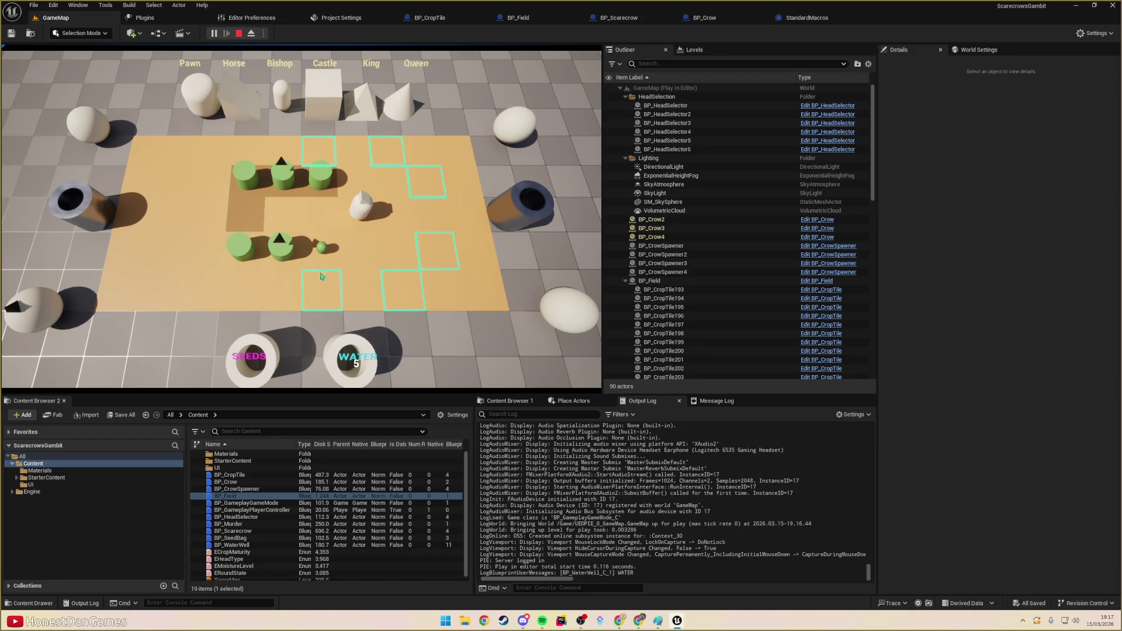
{"action": "left_click", "coordinate": [319, 162]}
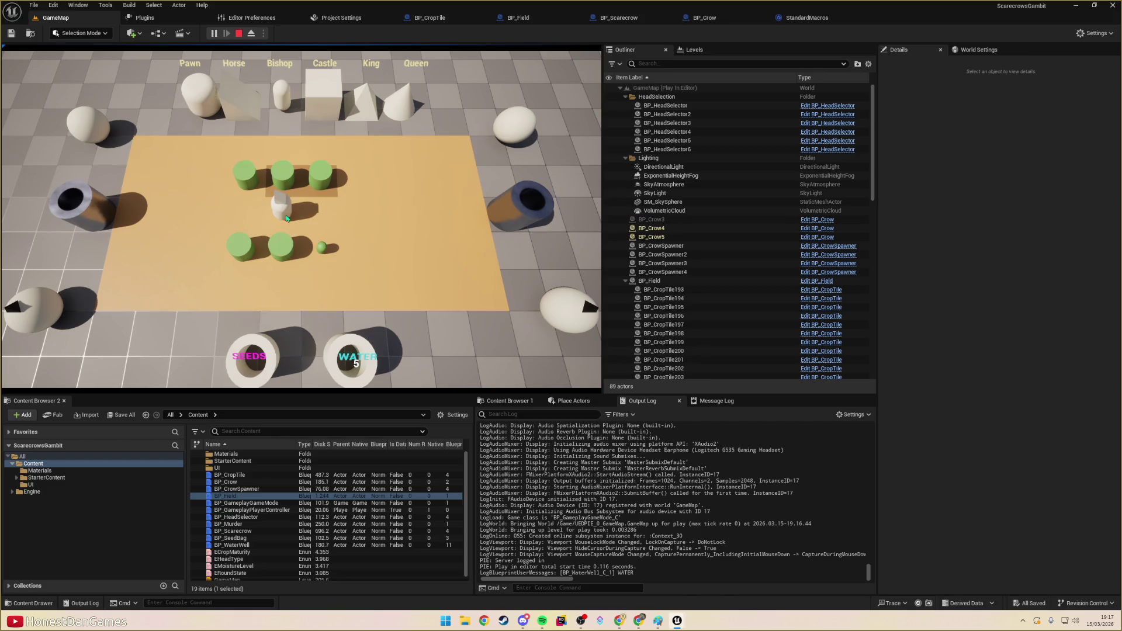
- Move the scarecrow beside the top crop row, then down to the tile left of centre
{"action": "left_click", "coordinate": [245, 297]}
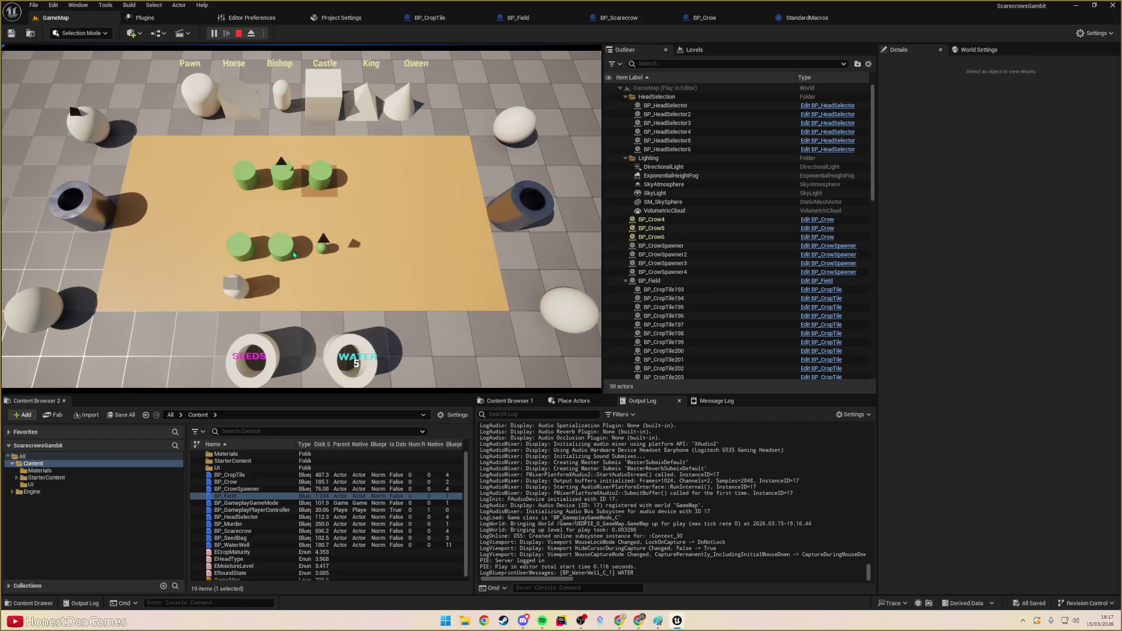
{"action": "left_click", "coordinate": [284, 225]}
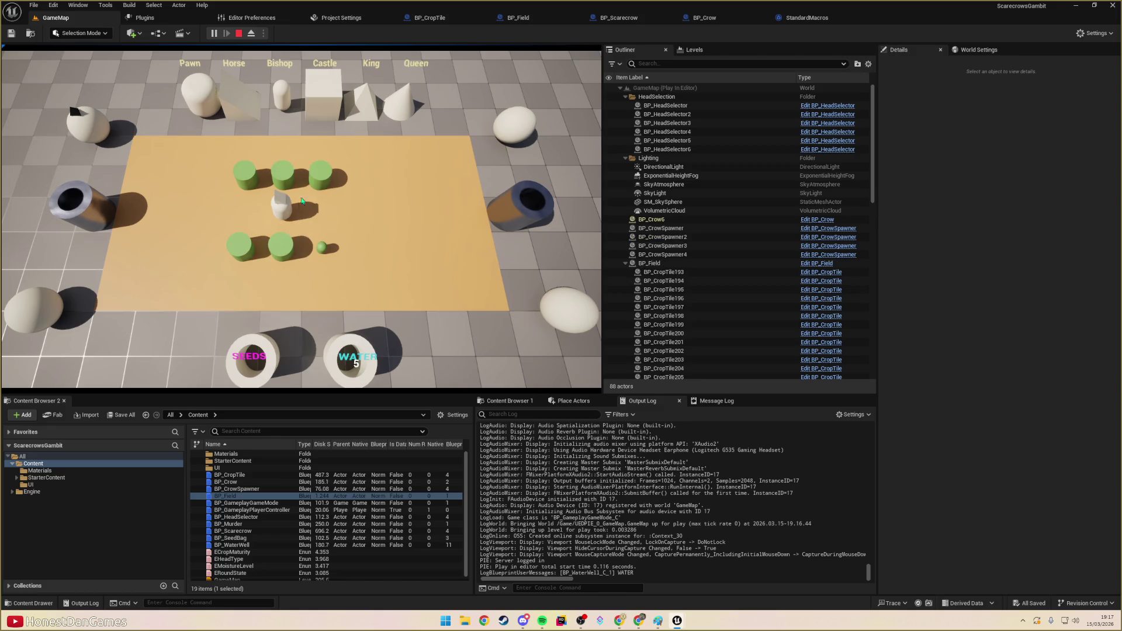
{"action": "left_click", "coordinate": [300, 216]}
{"action": "left_click", "coordinate": [361, 175]}
{"action": "left_click", "coordinate": [363, 183]}
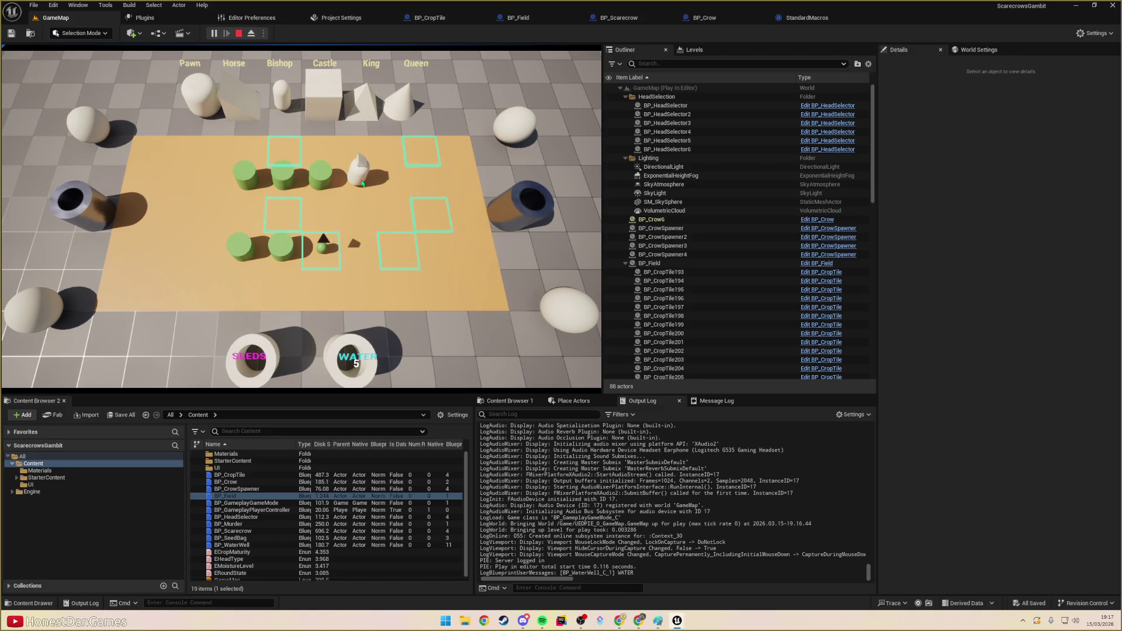
{"action": "left_click", "coordinate": [336, 266]}
{"action": "left_click", "coordinate": [336, 263]}
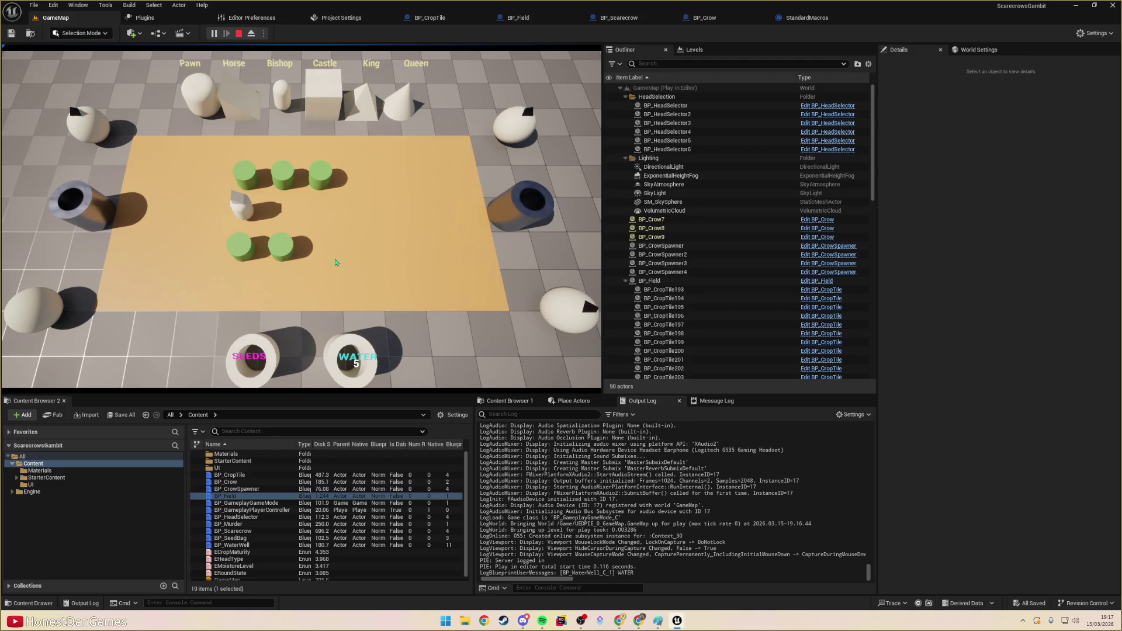
- Sow seeds on the tiles left of the scarecrow and water both seeded tiles
{"action": "left_click", "coordinate": [221, 192]}
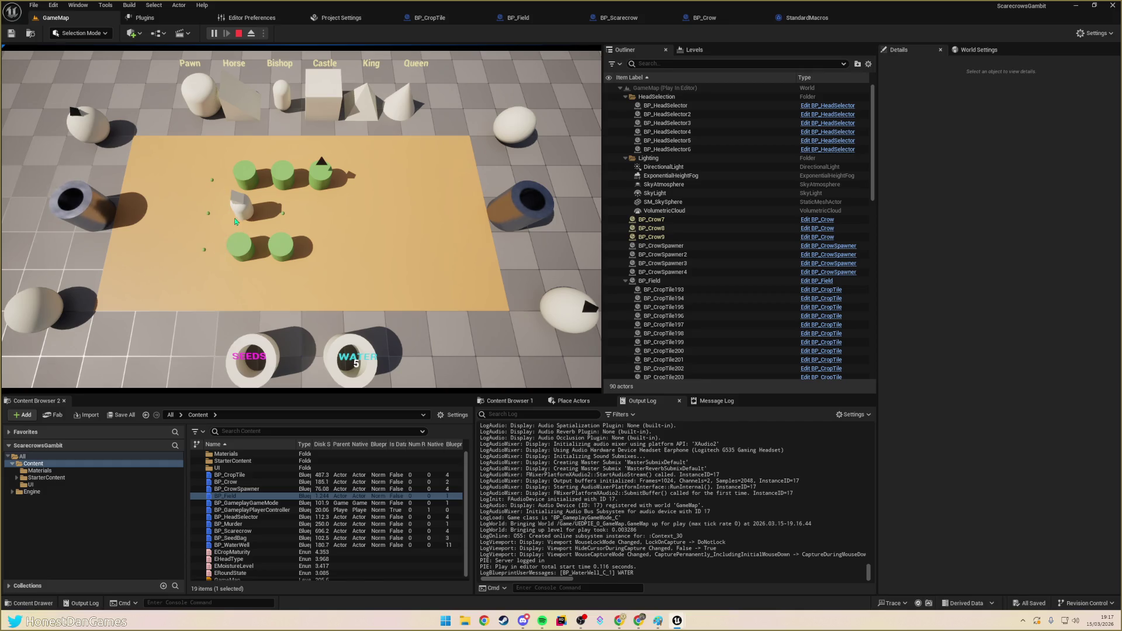
{"action": "left_click", "coordinate": [212, 212]}
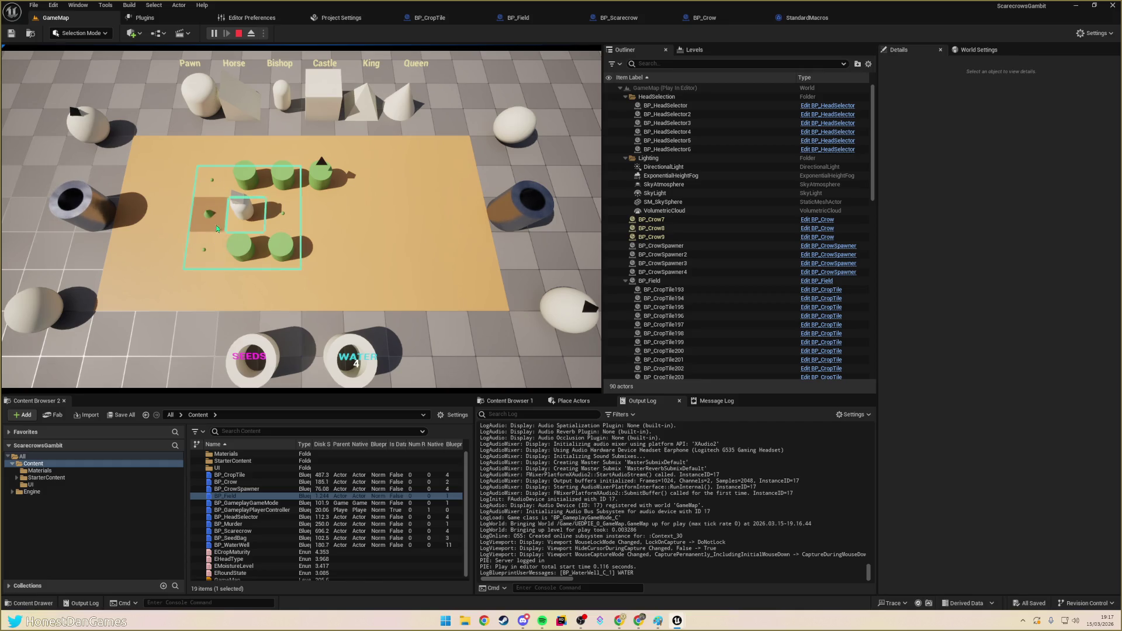
{"action": "left_click", "coordinate": [215, 253]}
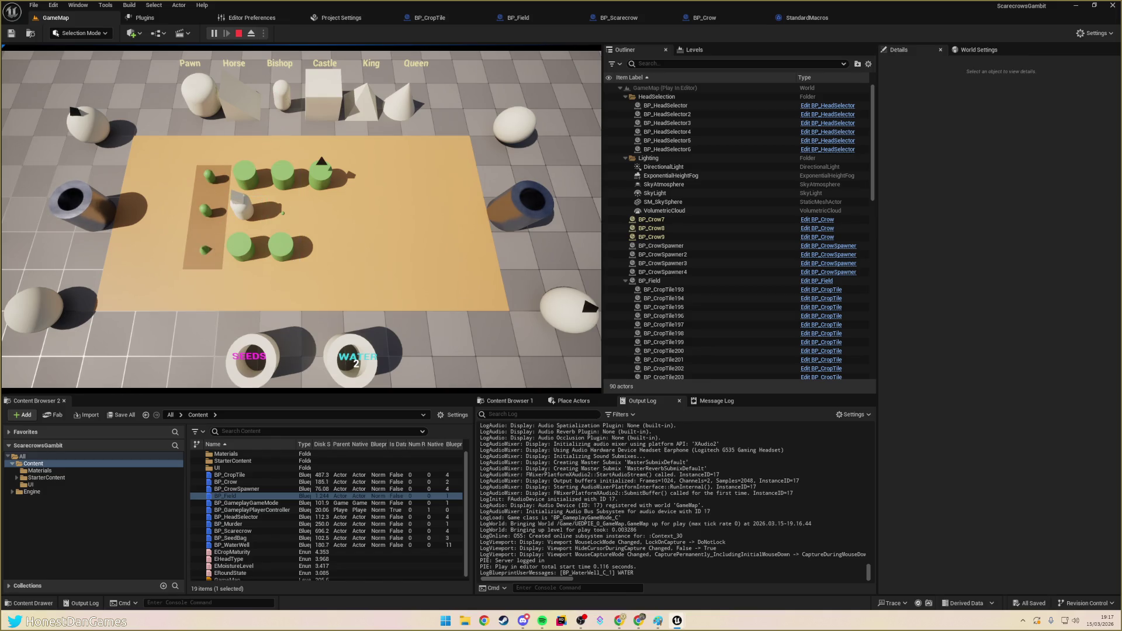
- Chase crows off the crops, give the scarecrow the castle's row movement, and move it right
{"action": "left_click", "coordinate": [279, 247]}
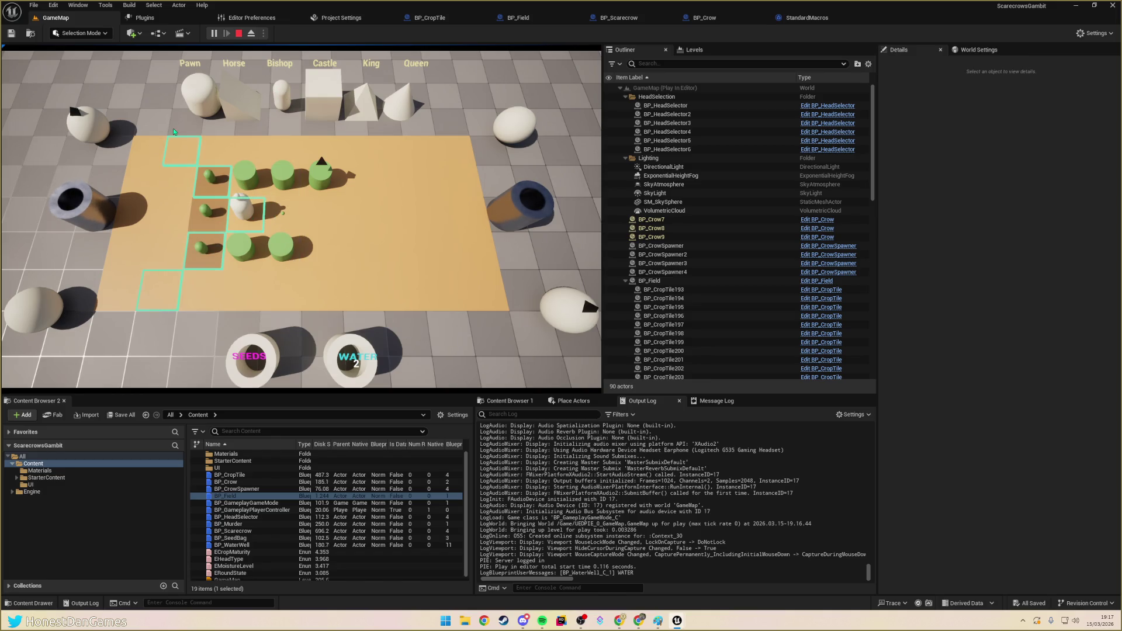
{"action": "left_click", "coordinate": [183, 157]}
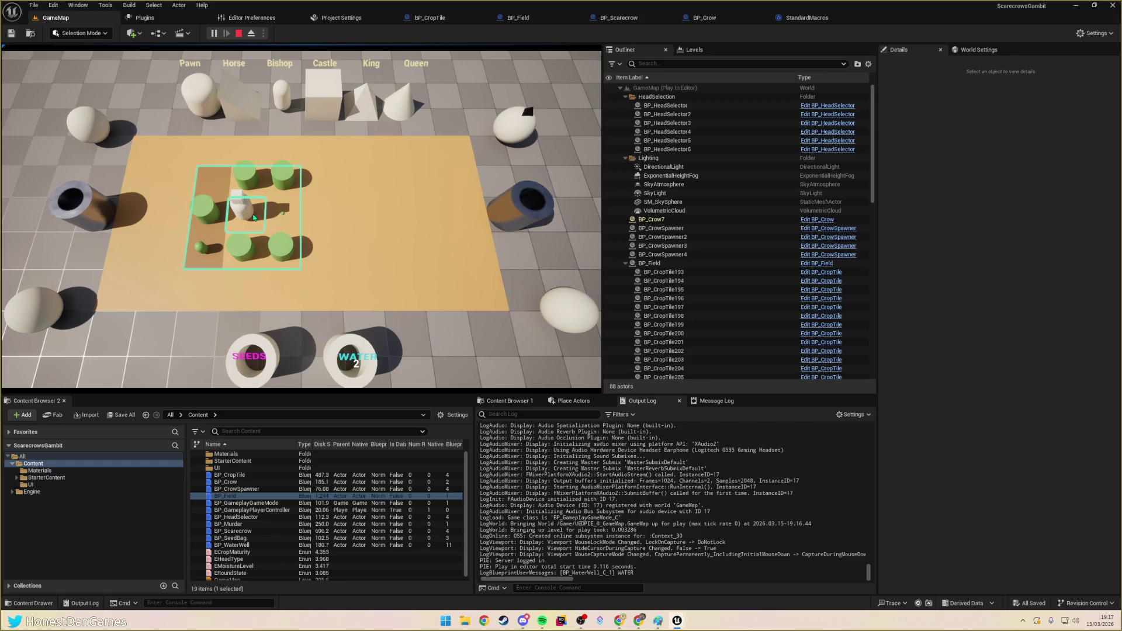
{"action": "left_click", "coordinate": [332, 99]}
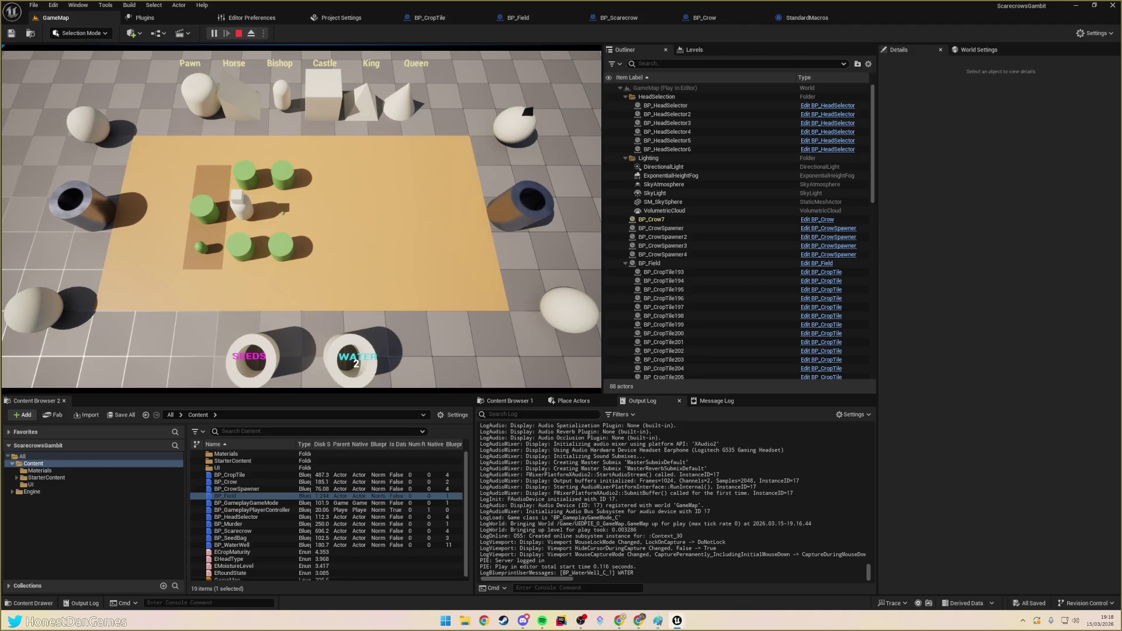
{"action": "left_click", "coordinate": [321, 217]}
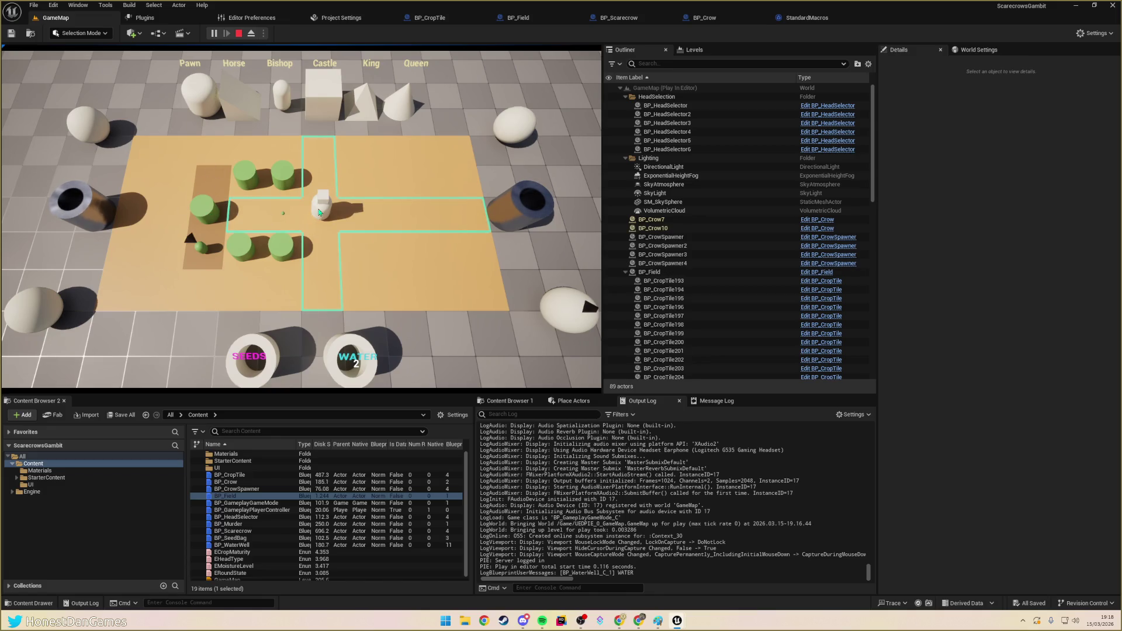
{"action": "left_click", "coordinate": [322, 210]}
- Switch the scarecrow's head to the cone piece and check its movement range
{"action": "left_click", "coordinate": [399, 107]}
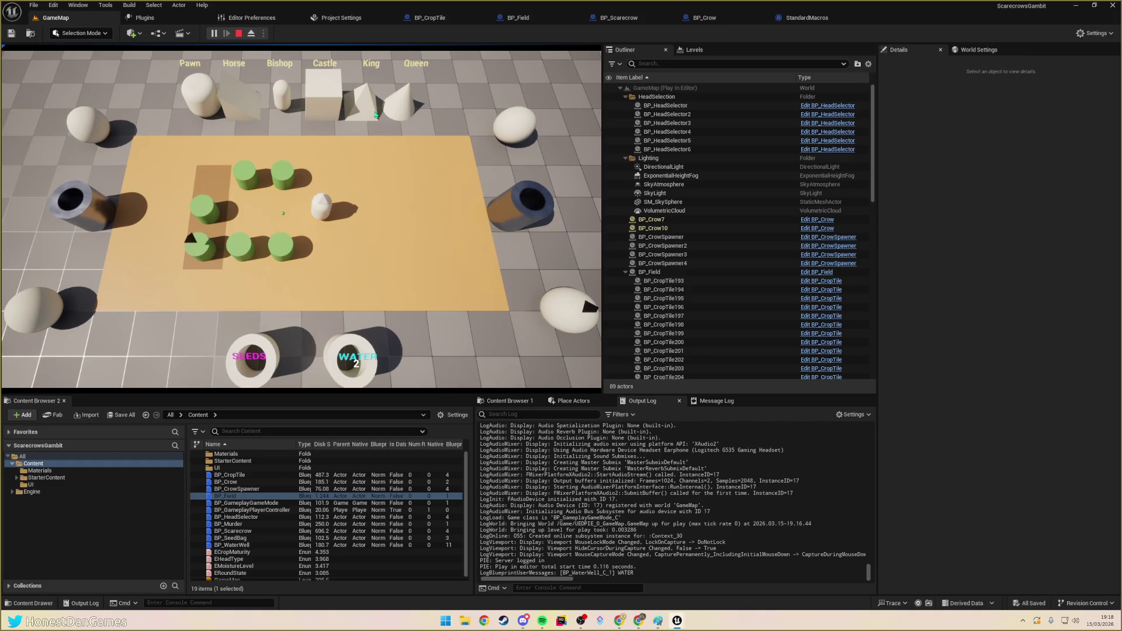
{"action": "left_click", "coordinate": [316, 216]}
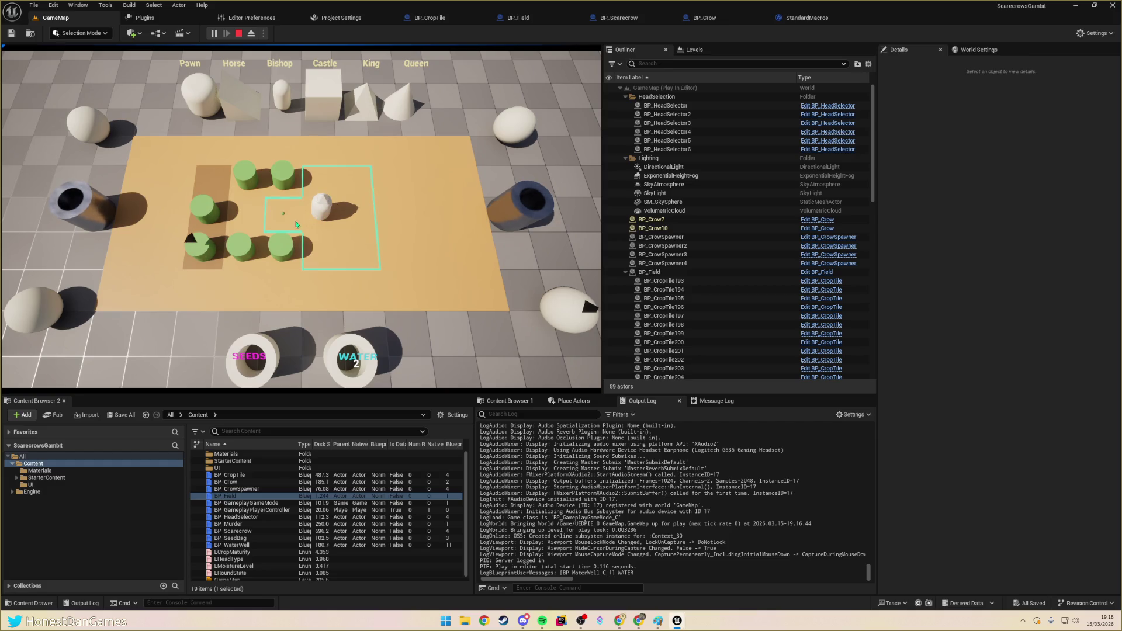
{"action": "left_click", "coordinate": [340, 205]}
{"action": "left_click", "coordinate": [325, 218]}
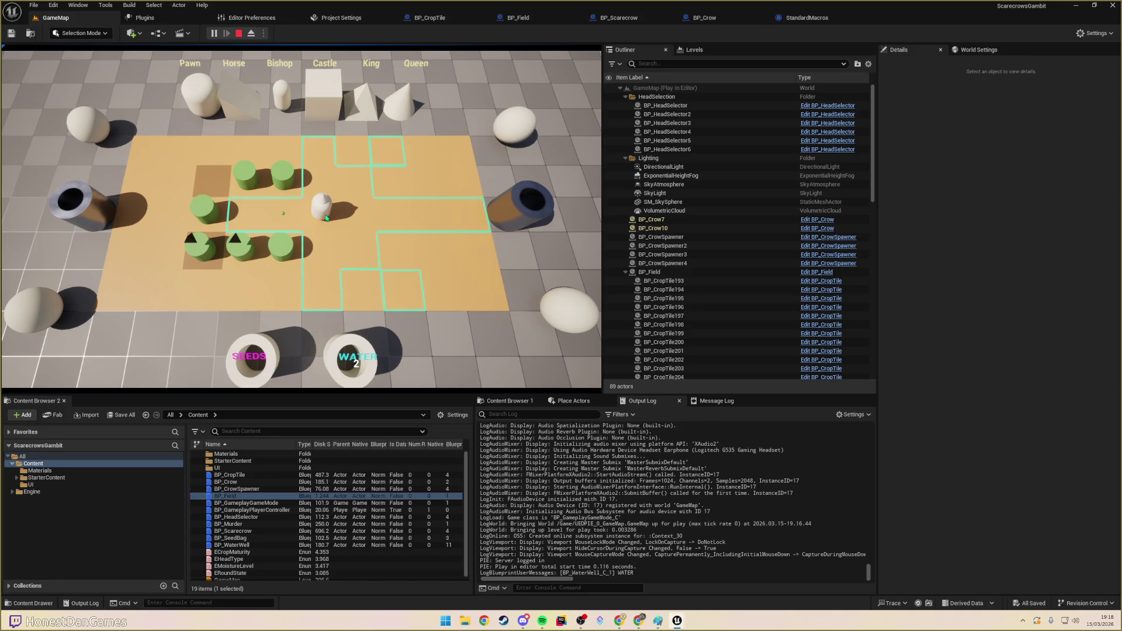
- End the play test, save all assets, and switch to Chrome
{"action": "key", "text": "Escape"}
{"action": "left_click", "coordinate": [11, 33]}
{"action": "key", "text": "alt+Tab"}
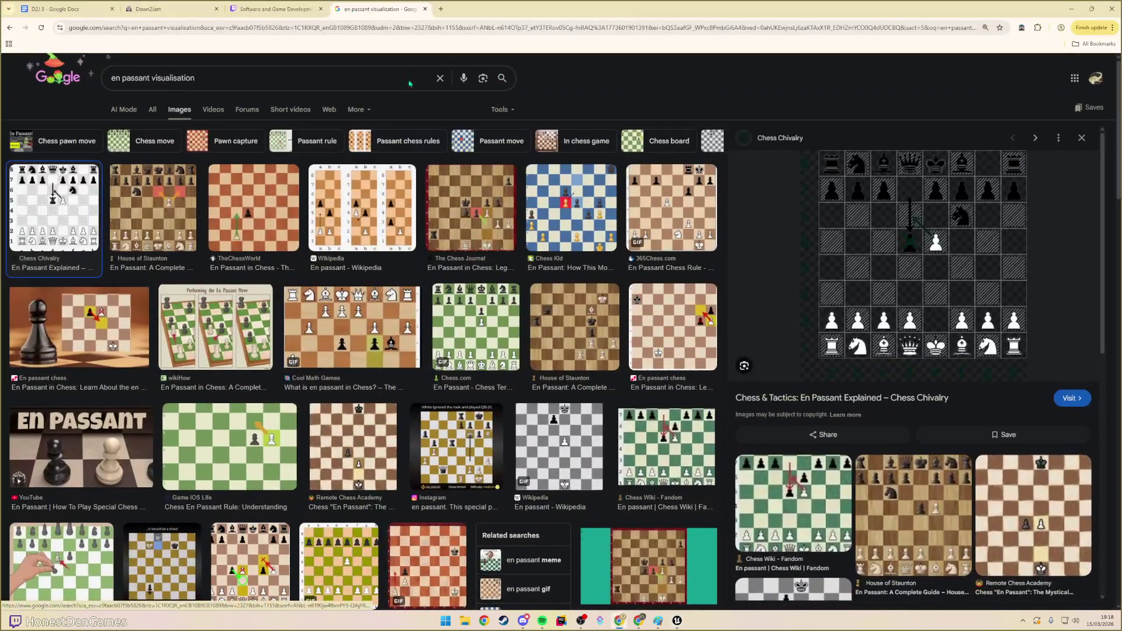
- Open the Chess & Tactics en passant article from the image results and scroll into it
{"action": "left_click", "coordinate": [82, 10]}
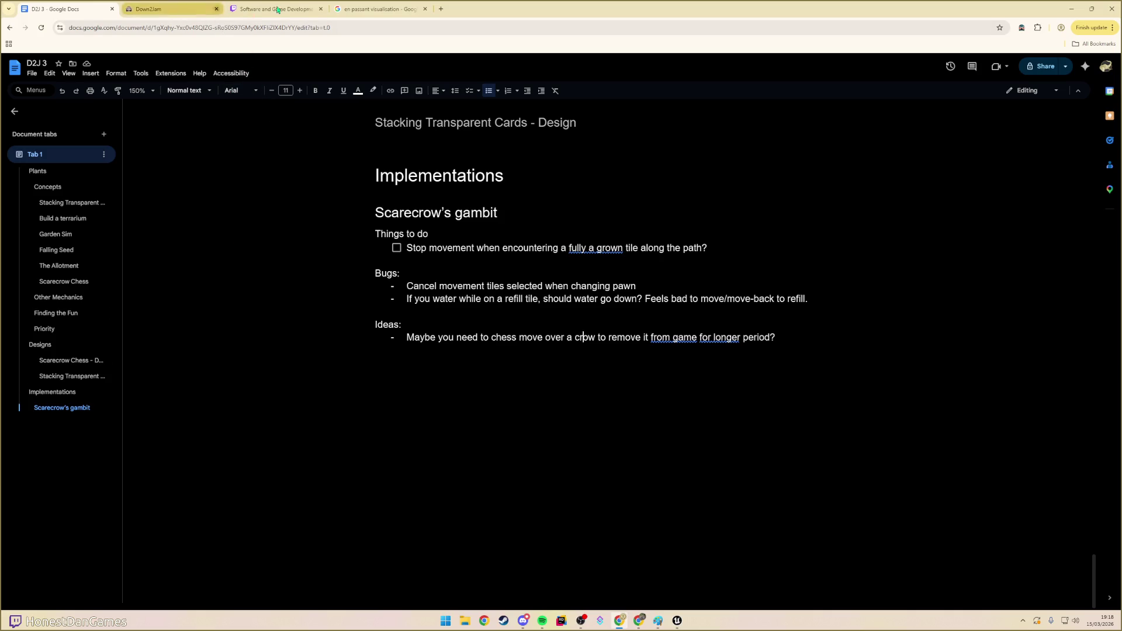
{"action": "left_click", "coordinate": [388, 10]}
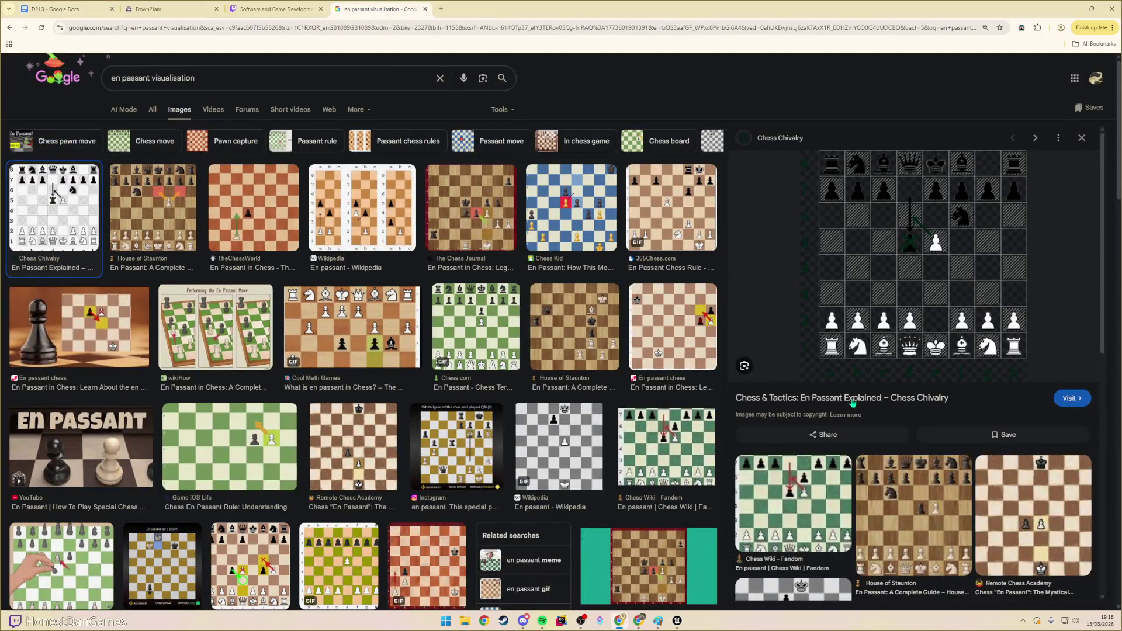
{"action": "left_click", "coordinate": [816, 399]}
{"action": "scroll", "coordinate": [310, 249], "scroll_direction": "down", "scroll_amount": 5}
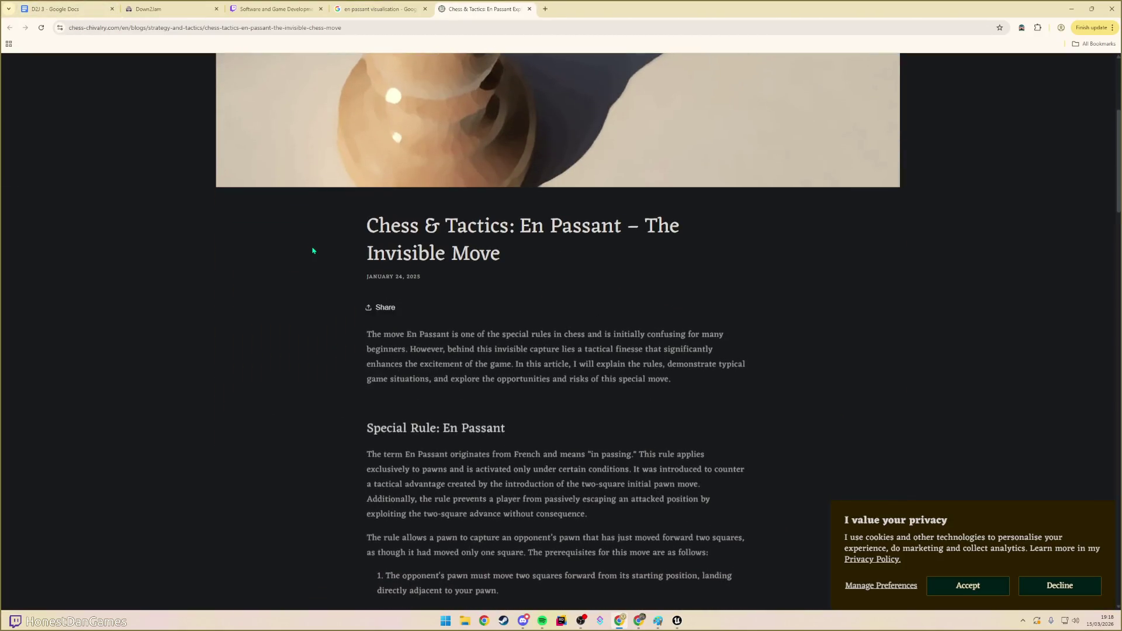
{"action": "scroll", "coordinate": [326, 255], "scroll_direction": "down", "scroll_amount": 18}
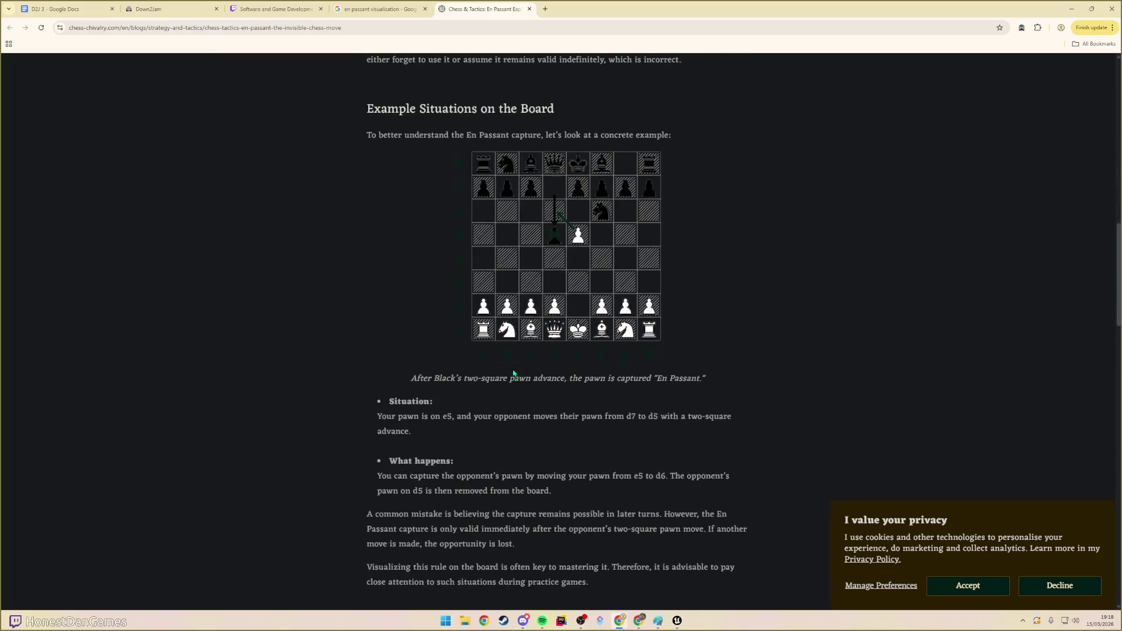
{"action": "scroll", "coordinate": [517, 373], "scroll_direction": "down", "scroll_amount": 5}
{"action": "scroll", "coordinate": [520, 368], "scroll_direction": "up", "scroll_amount": 20}
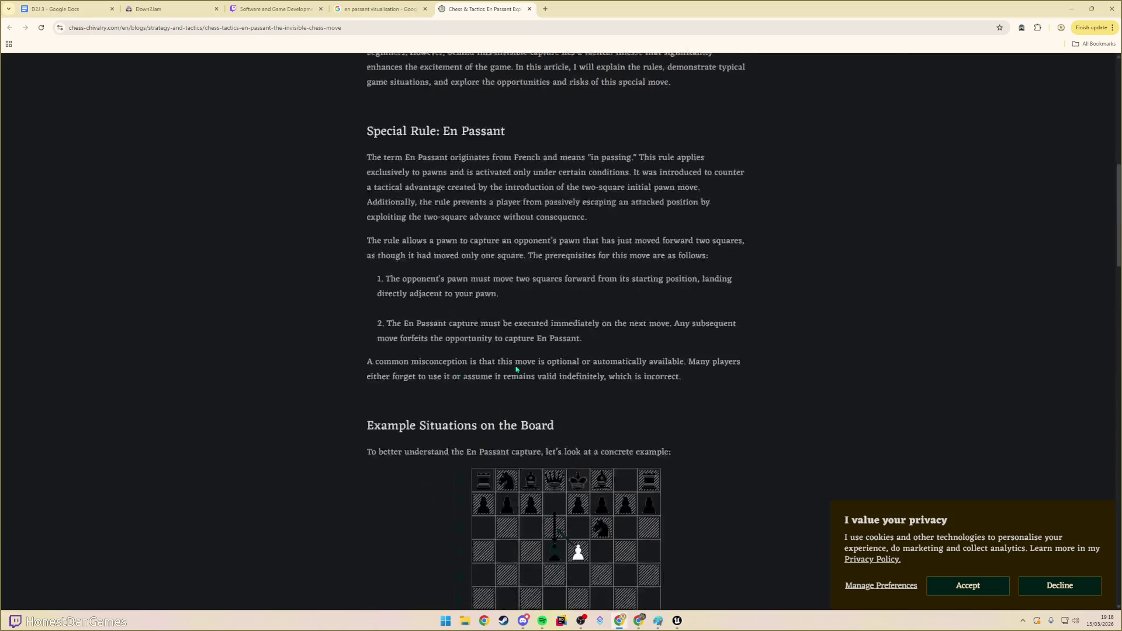
{"action": "scroll", "coordinate": [520, 365], "scroll_direction": "up", "scroll_amount": 2}
{"action": "scroll", "coordinate": [514, 365], "scroll_direction": "down", "scroll_amount": 5}
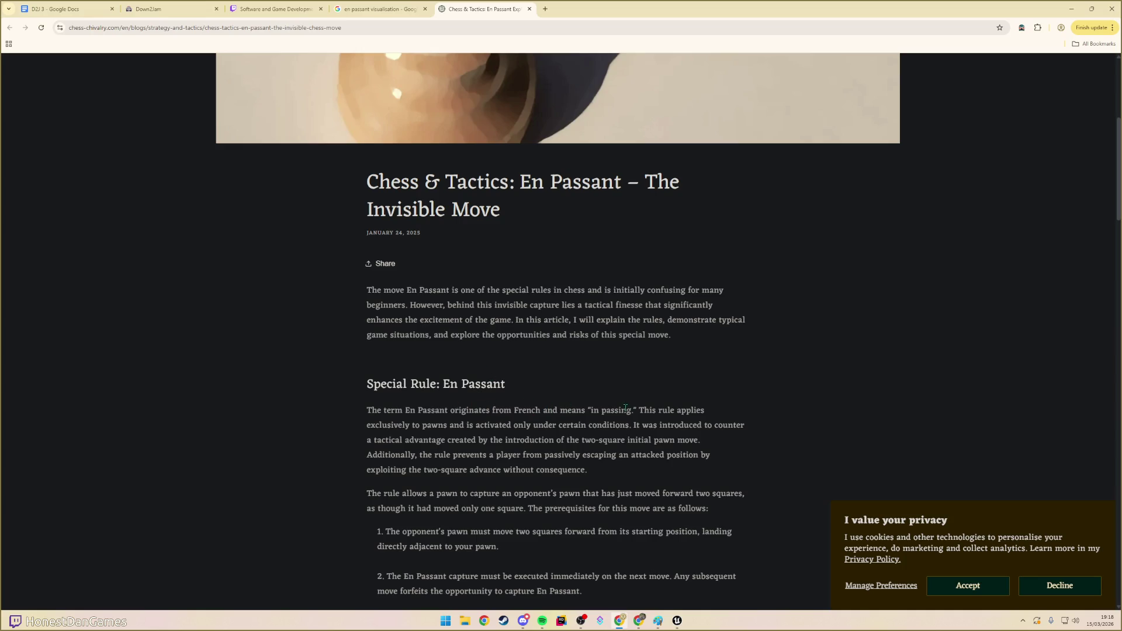
- Highlight the passages on pawns, the two-square advance and capturing an opponent's pawn while reading
{"action": "double_click", "coordinate": [445, 420]}
{"action": "left_click", "coordinate": [507, 435]}
{"action": "scroll", "coordinate": [515, 430], "scroll_direction": "down", "scroll_amount": 1}
{"action": "mouse_move", "coordinate": [385, 411]}
{"action": "left_mouse_down"}
{"action": "mouse_move", "coordinate": [522, 414]}
{"action": "mouse_move", "coordinate": [618, 433]}
{"action": "left_mouse_up"}
{"action": "scroll", "coordinate": [424, 451], "scroll_direction": "down", "scroll_amount": 2}
{"action": "left_click_drag", "start_coordinate": [405, 399], "coordinate": [424, 400]}
{"action": "left_click", "coordinate": [527, 399]}
{"action": "left_click_drag", "start_coordinate": [467, 365], "coordinate": [580, 366]}
{"action": "left_click", "coordinate": [534, 369]}
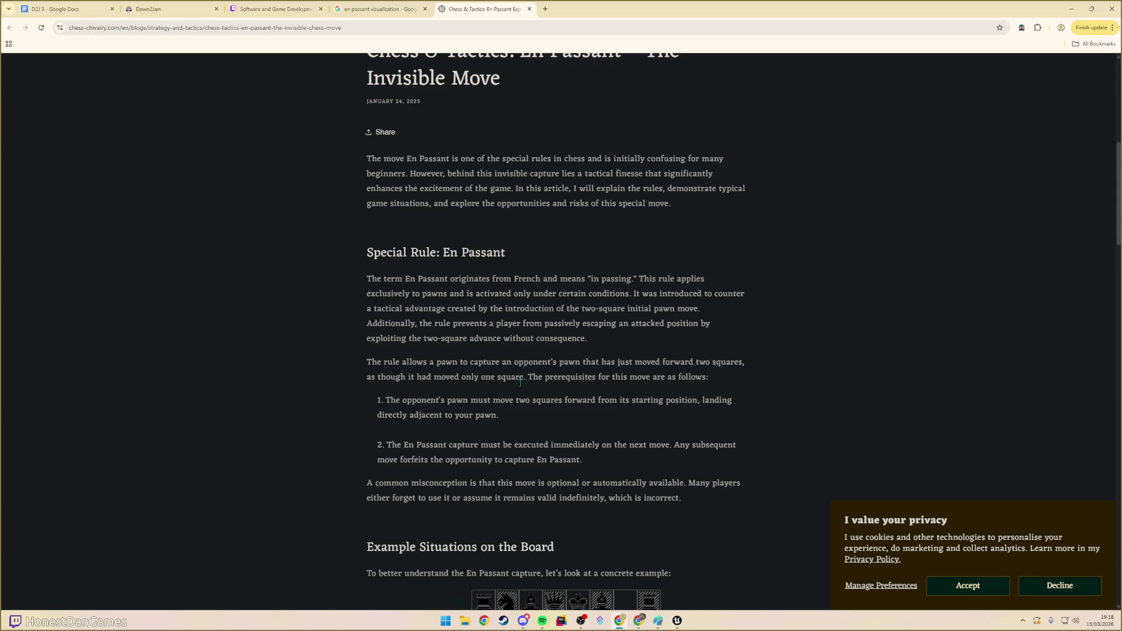
- Read the en passant prerequisites down to the board example, then return to the D2J 3 document
{"action": "left_click_drag", "start_coordinate": [550, 380], "coordinate": [624, 378]}
{"action": "left_click_drag", "start_coordinate": [421, 401], "coordinate": [520, 414]}
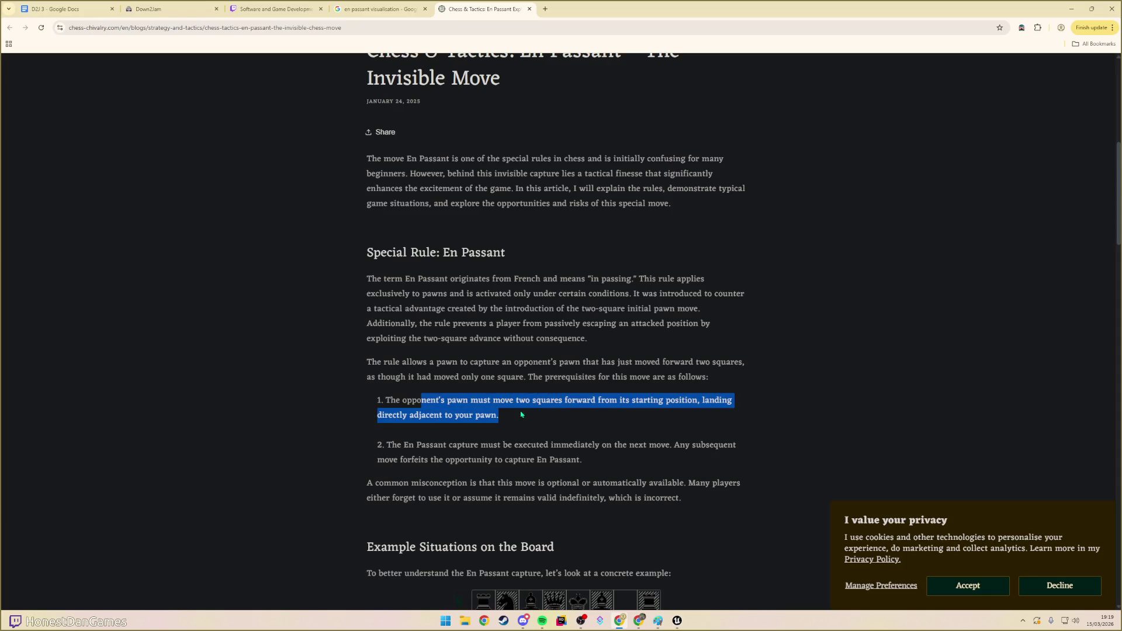
{"action": "left_click", "coordinate": [439, 447]}
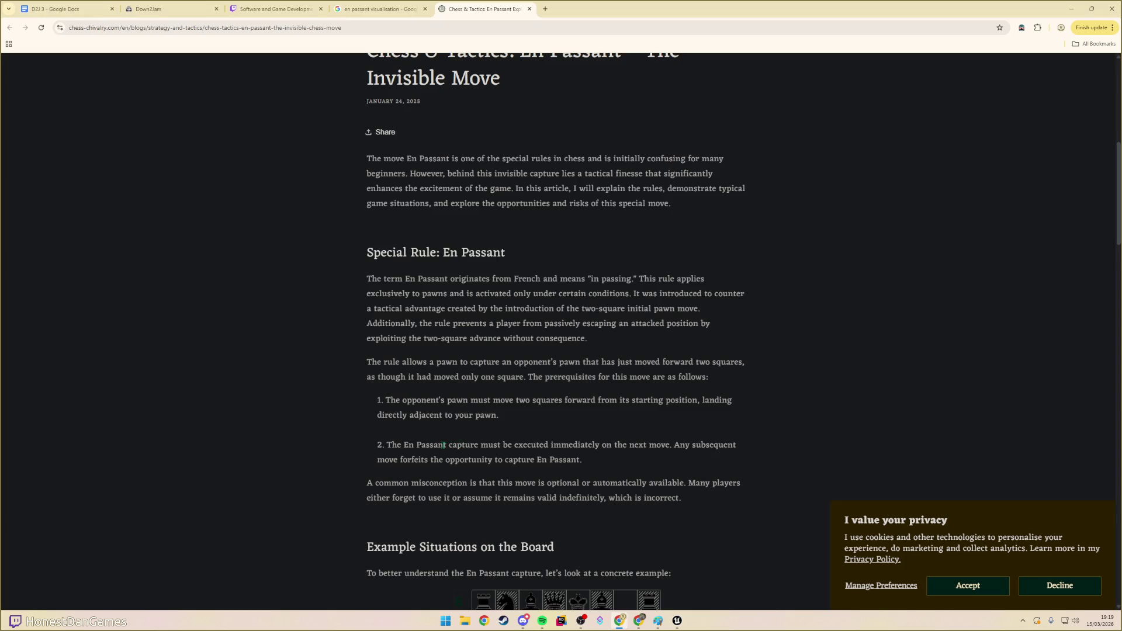
{"action": "left_click_drag", "start_coordinate": [387, 445], "coordinate": [571, 459]}
{"action": "left_click", "coordinate": [572, 459]}
{"action": "scroll", "coordinate": [510, 451], "scroll_direction": "down", "scroll_amount": 5}
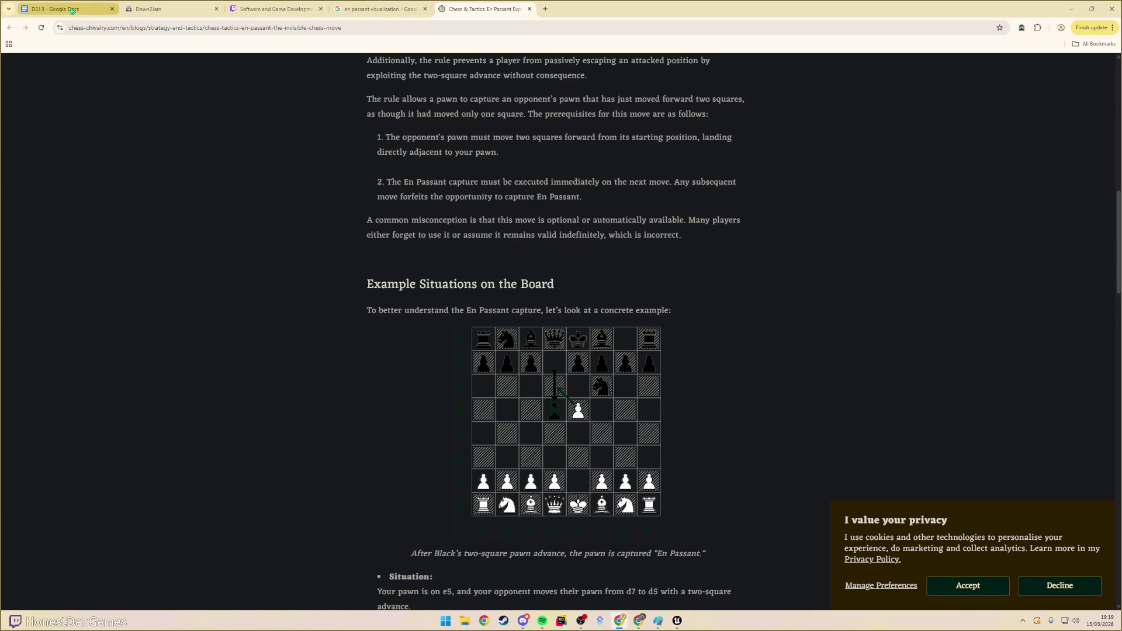
{"action": "left_click", "coordinate": [103, 9]}
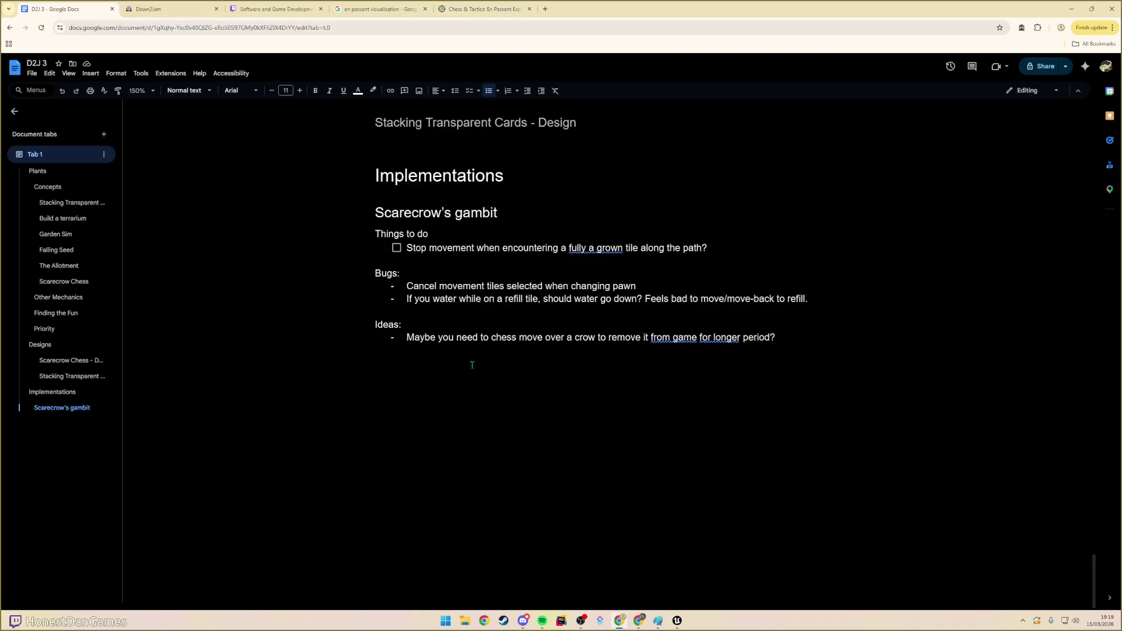
- Check off the 'Stop movement…' task, drop its trailing '?', and add a 'Crop variety' item
{"action": "left_click", "coordinate": [397, 248]}
{"action": "left_click", "coordinate": [709, 245]}
{"action": "key", "text": "BackSpace"}
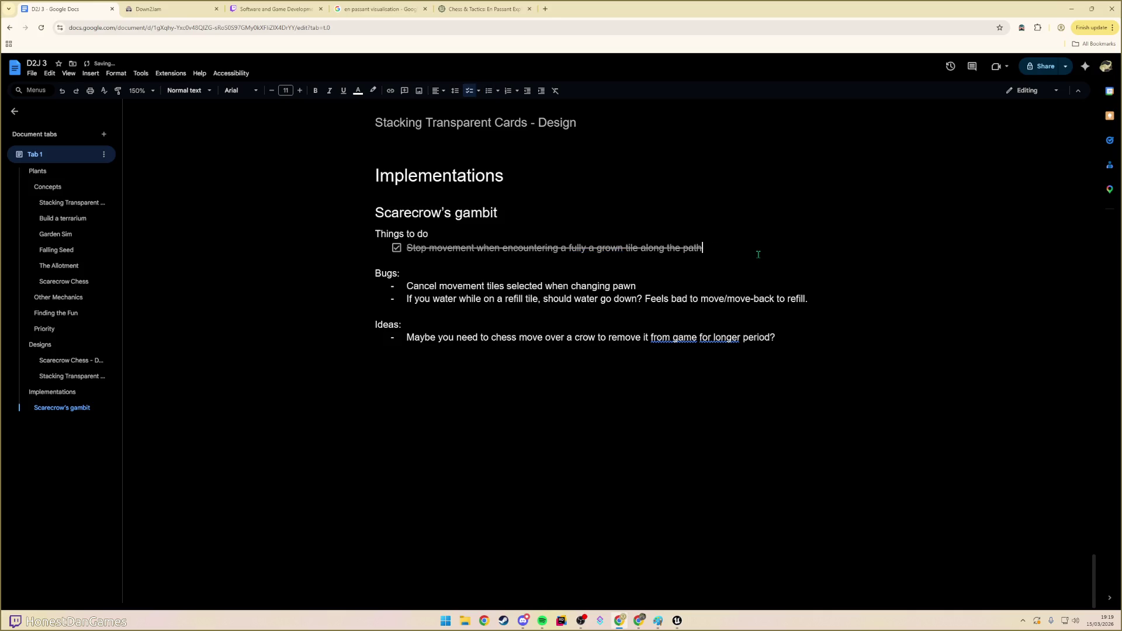
{"action": "key", "text": "Return"}
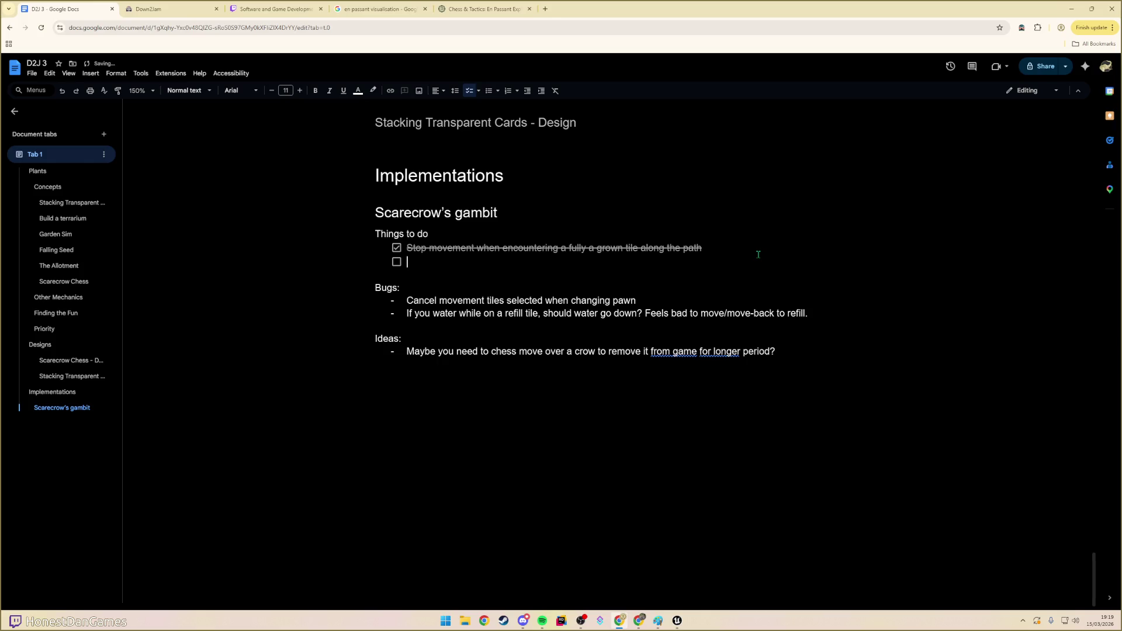
{"action": "type", "text": "Crop vaariet"}
{"action": "key", "text": "ctrl+BackSpace"}
{"action": "type", "text": "varaiety"}
{"action": "key", "text": "BackSpace"}
{"action": "key", "text": "BackSpace"}
{"action": "key", "text": "BackSpace"}
{"action": "key", "text": "BackSpace"}
{"action": "type", "text": "iety"}
- Add indented sub-items 'Rules on what stomps or not', 'Rules on growth speeds', 'Rules on crow chance to eat'
{"action": "key", "text": "Return"}
{"action": "key", "text": "Tab"}
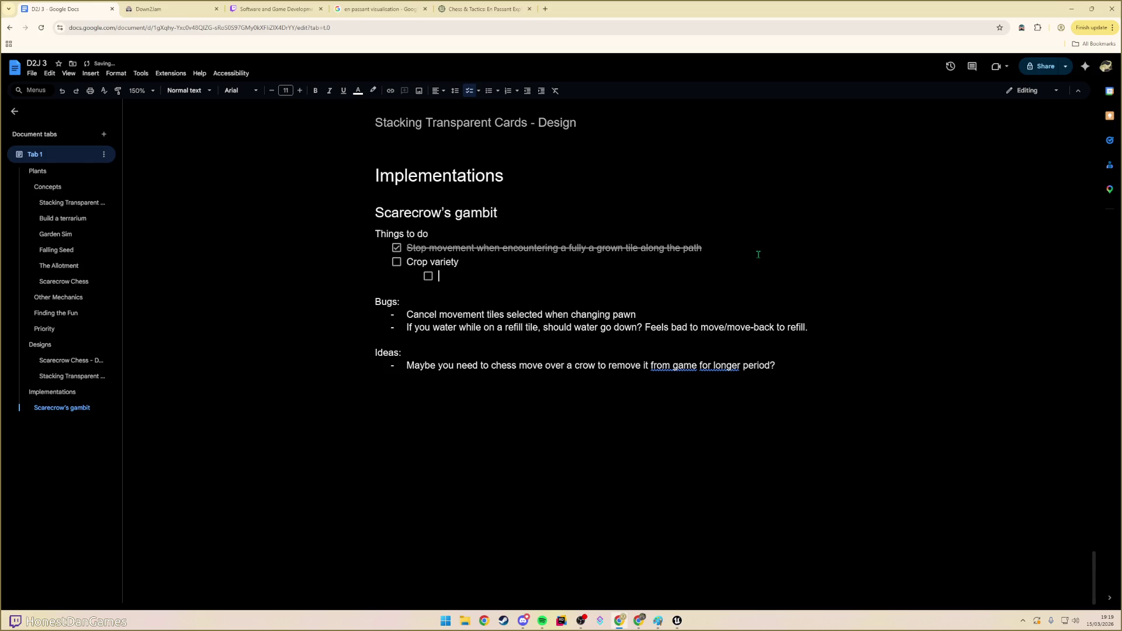
{"action": "type", "text": "Rules on what st"}
{"action": "type", "text": "omps"}
{"action": "key", "text": "BackSpace"}
{"action": "key", "text": "BackSpace"}
{"action": "key", "text": "BackSpace"}
{"action": "type", "text": "omps "}
{"action": "type", "text": "or not"}
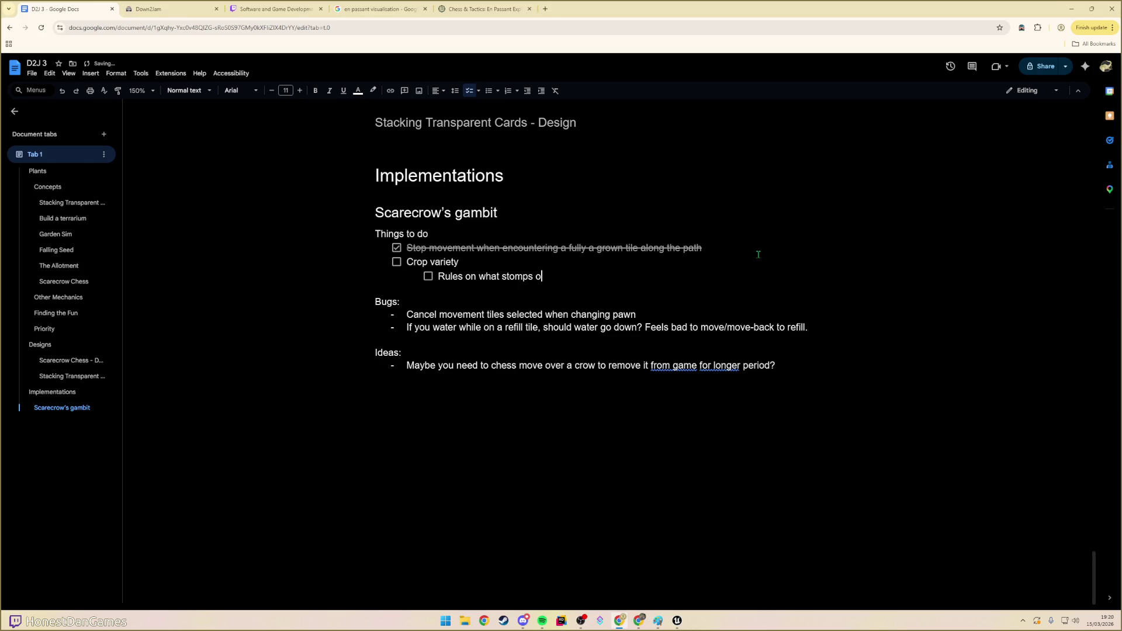
{"action": "key", "text": "Return"}
{"action": "type", "text": "Rules on "}
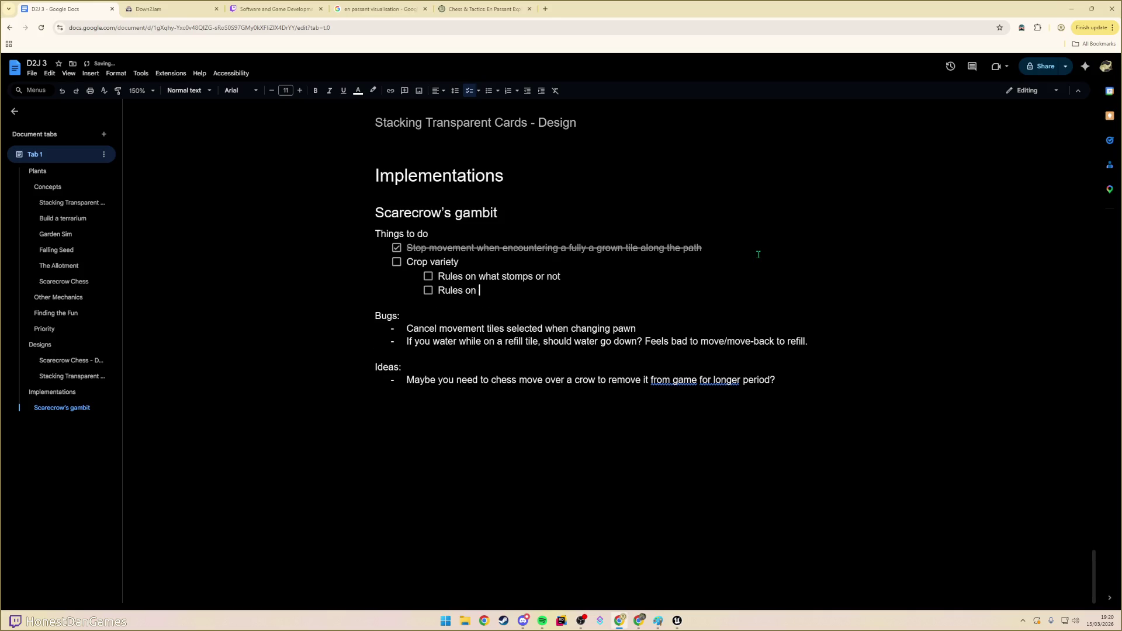
{"action": "type", "text": "growth"}
{"action": "type", "text": " speeds"}
{"action": "key", "text": "Return"}
{"action": "type", "text": "Rules on "}
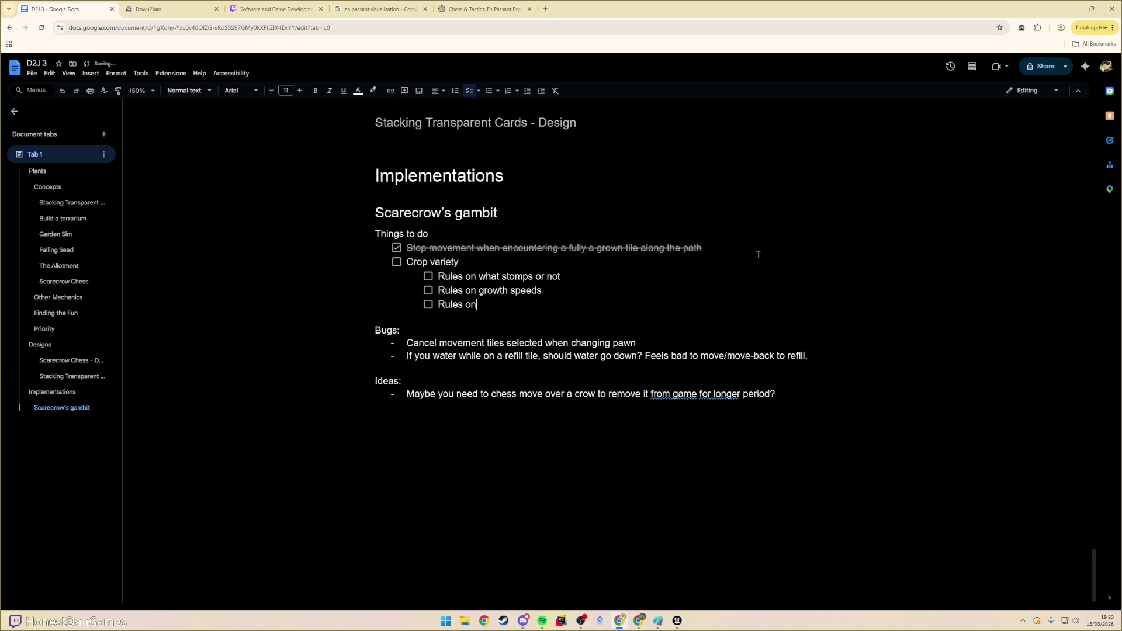
{"action": "type", "text": "crow chance "}
{"action": "type", "text": "to nom"}
{"action": "key", "text": "BackSpace"}
{"action": "key", "text": "BackSpace"}
{"action": "key", "text": "BackSpace"}
{"action": "type", "text": "eat"}
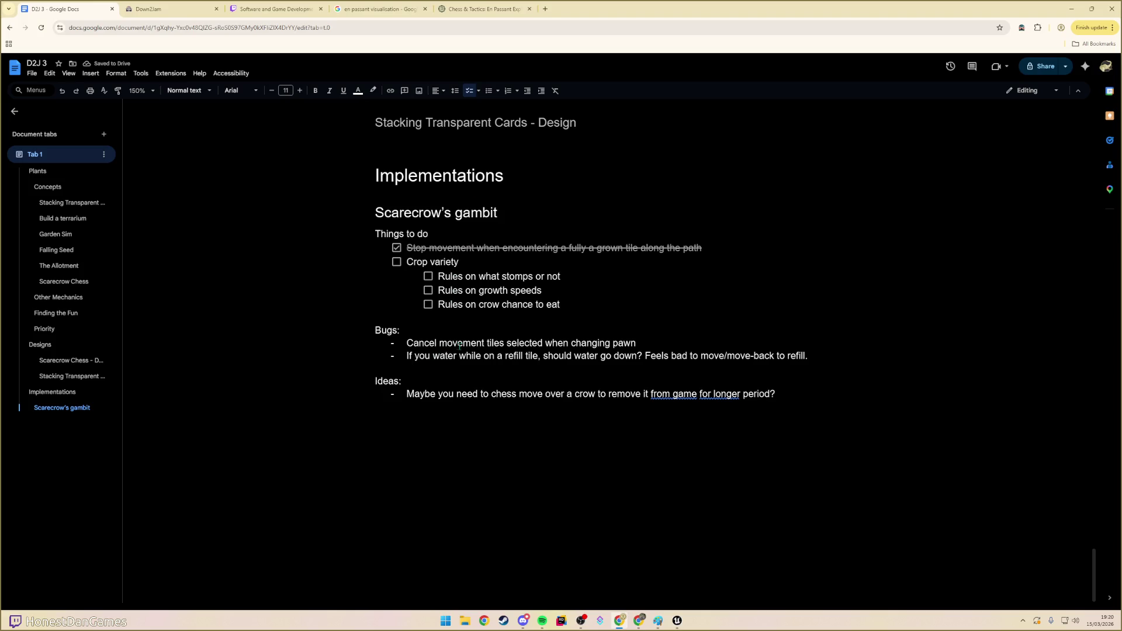
- Review the bug lines in the to-do list, then go back to the Unreal editor
{"action": "double_click", "coordinate": [558, 343]}
{"action": "mouse_move", "coordinate": [641, 343]}
{"action": "left_mouse_down"}
{"action": "mouse_move", "coordinate": [351, 324]}
{"action": "mouse_move", "coordinate": [409, 340]}
{"action": "mouse_move", "coordinate": [376, 368]}
{"action": "mouse_move", "coordinate": [570, 356]}
{"action": "left_mouse_up"}
{"action": "left_click", "coordinate": [507, 393]}
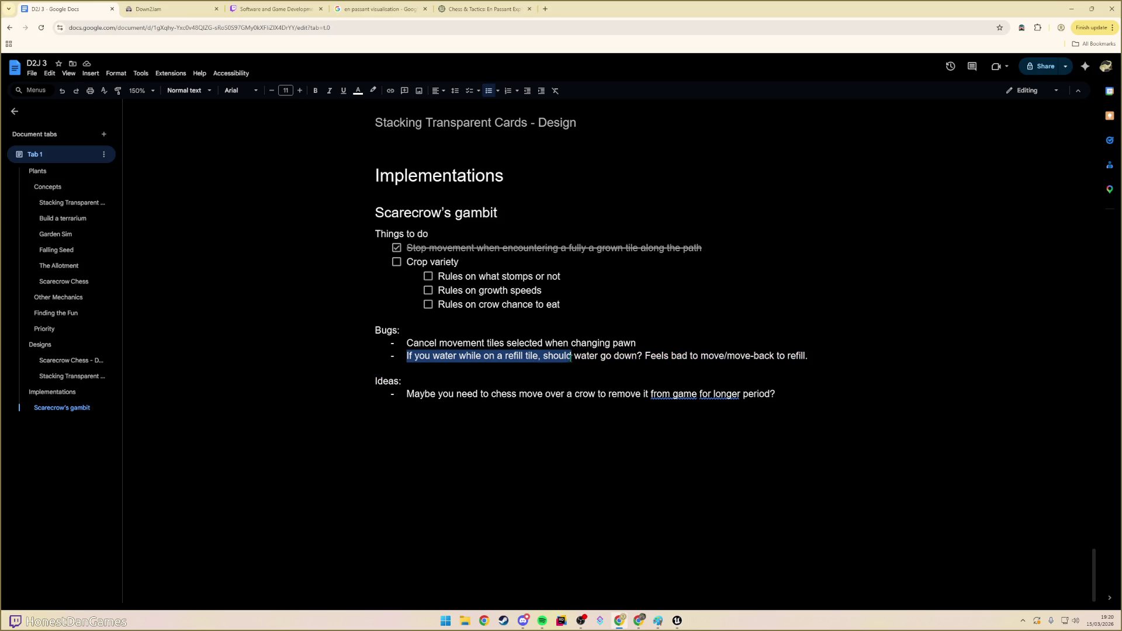
{"action": "left_click", "coordinate": [528, 356]}
{"action": "key", "text": "alt+Tab"}
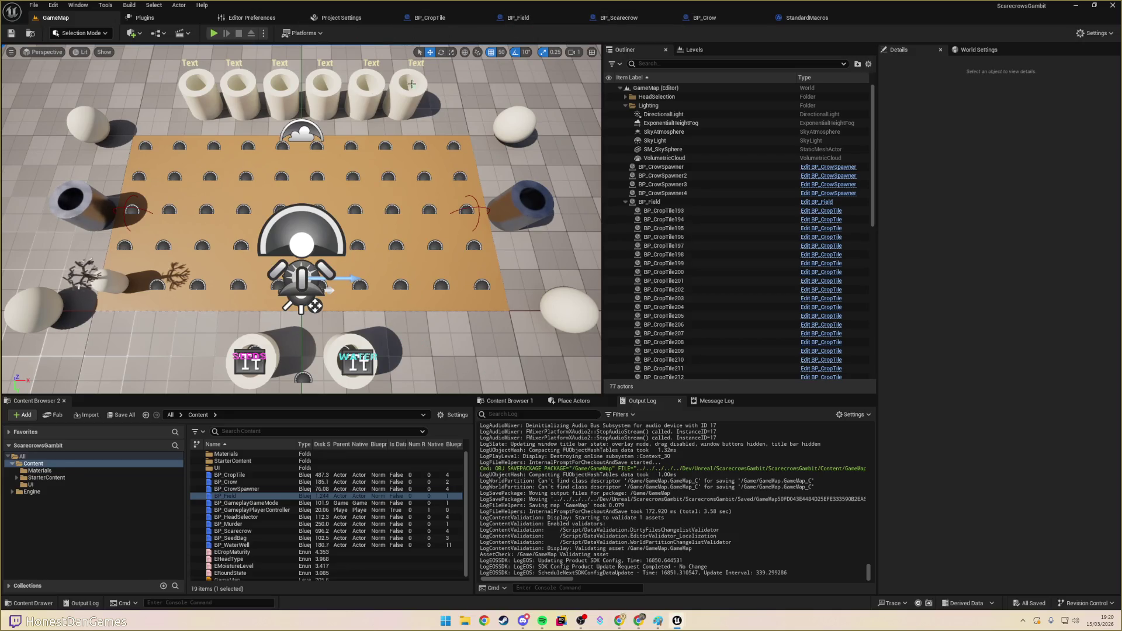
- Play-test GameMap: place a scarecrow, give it the Pawn head, move it up then down, and stop
{"action": "left_click", "coordinate": [214, 34]}
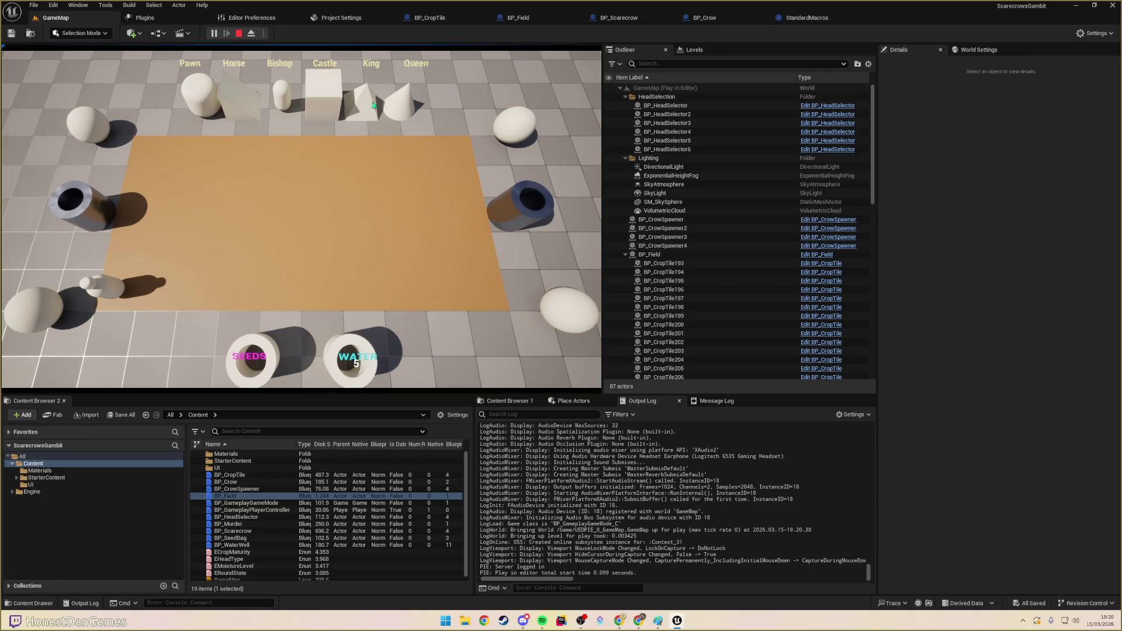
{"action": "left_click", "coordinate": [205, 223]}
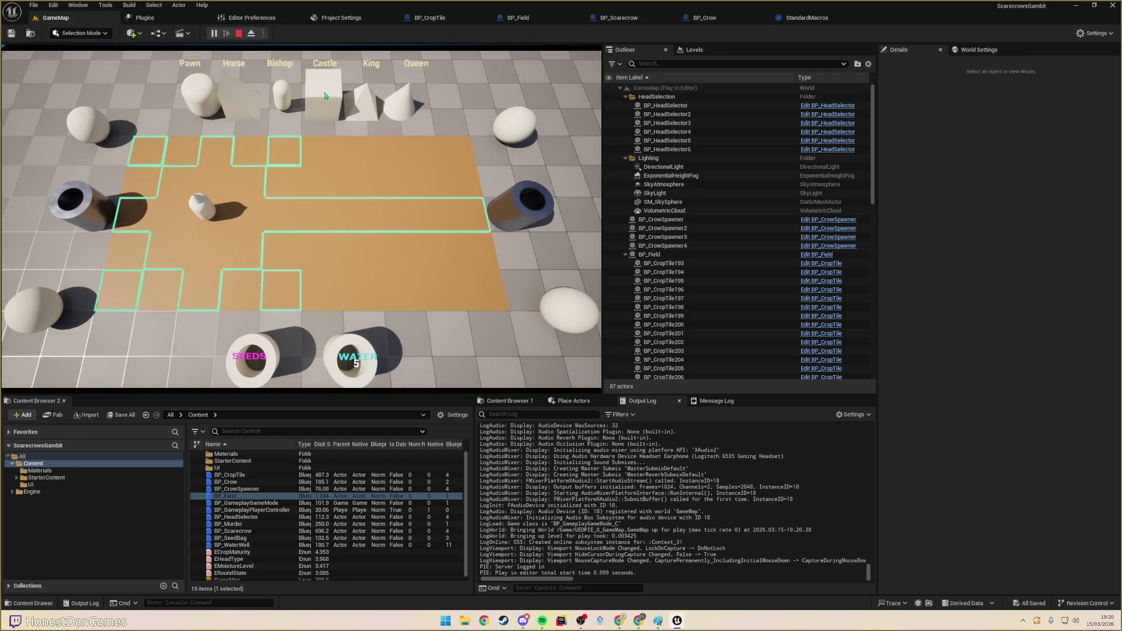
{"action": "left_click", "coordinate": [205, 104]}
{"action": "left_click", "coordinate": [293, 163]}
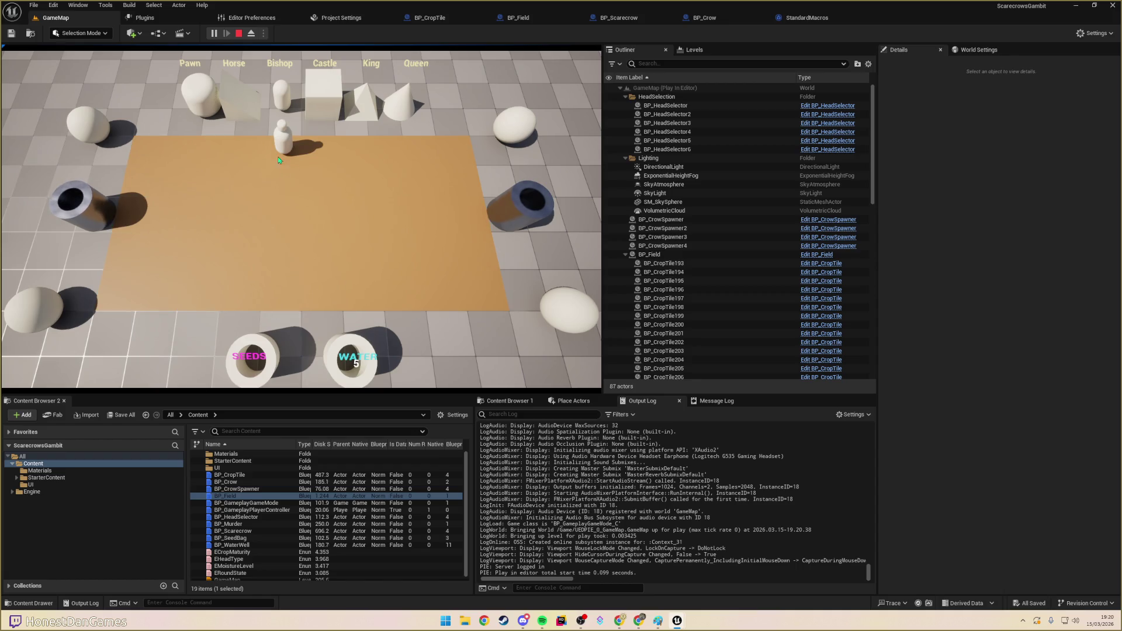
{"action": "left_click", "coordinate": [286, 153]}
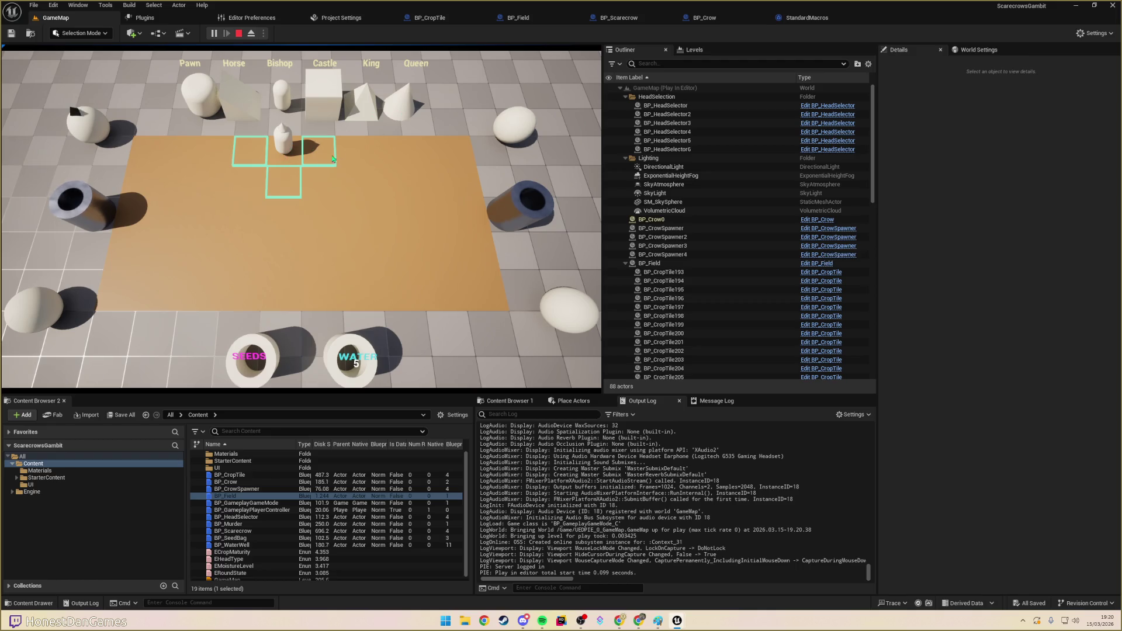
{"action": "left_click", "coordinate": [280, 188]}
{"action": "key", "text": "Escape"}
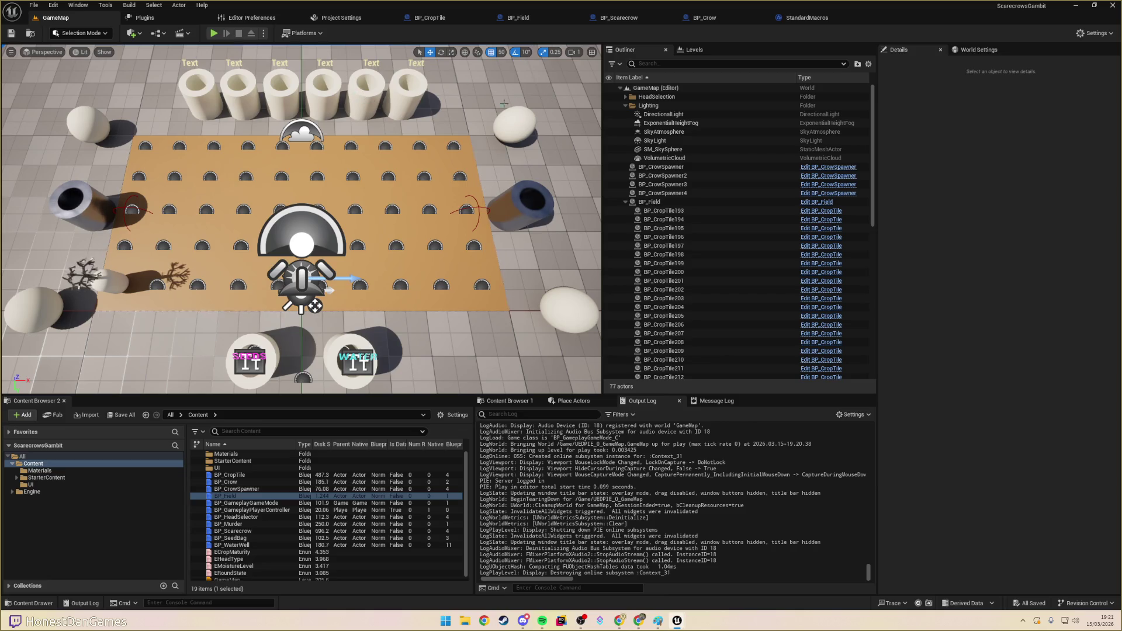
- Open BP_HeadSelector from a selected head selector and trace its Set Head, cast and Branch nodes
{"action": "left_click", "coordinate": [411, 102]}
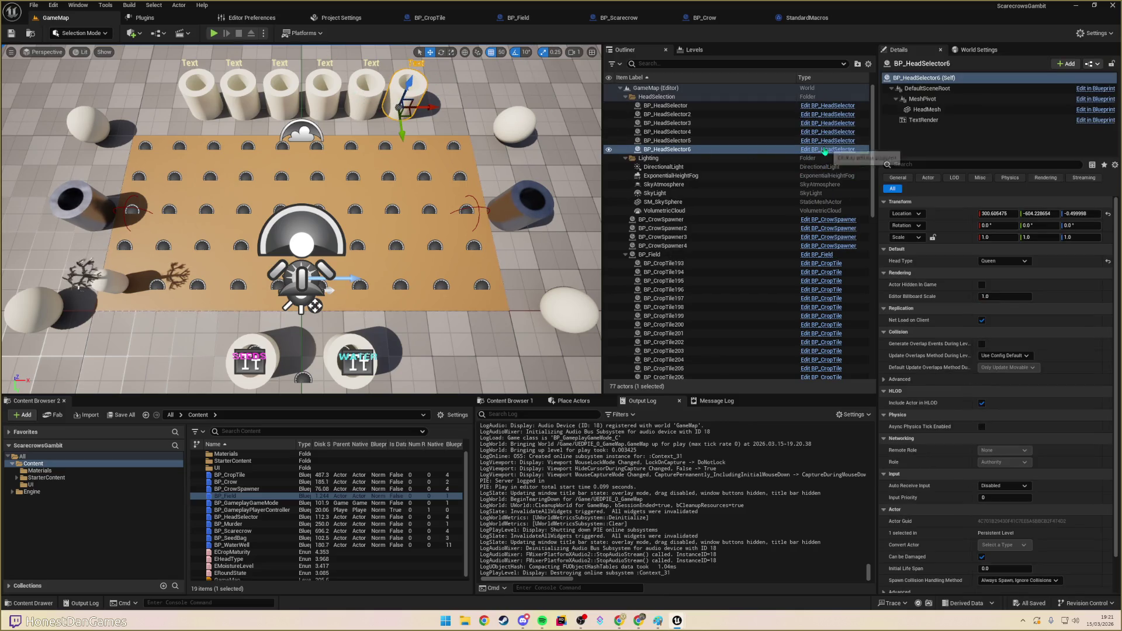
{"action": "left_click", "coordinate": [829, 153]}
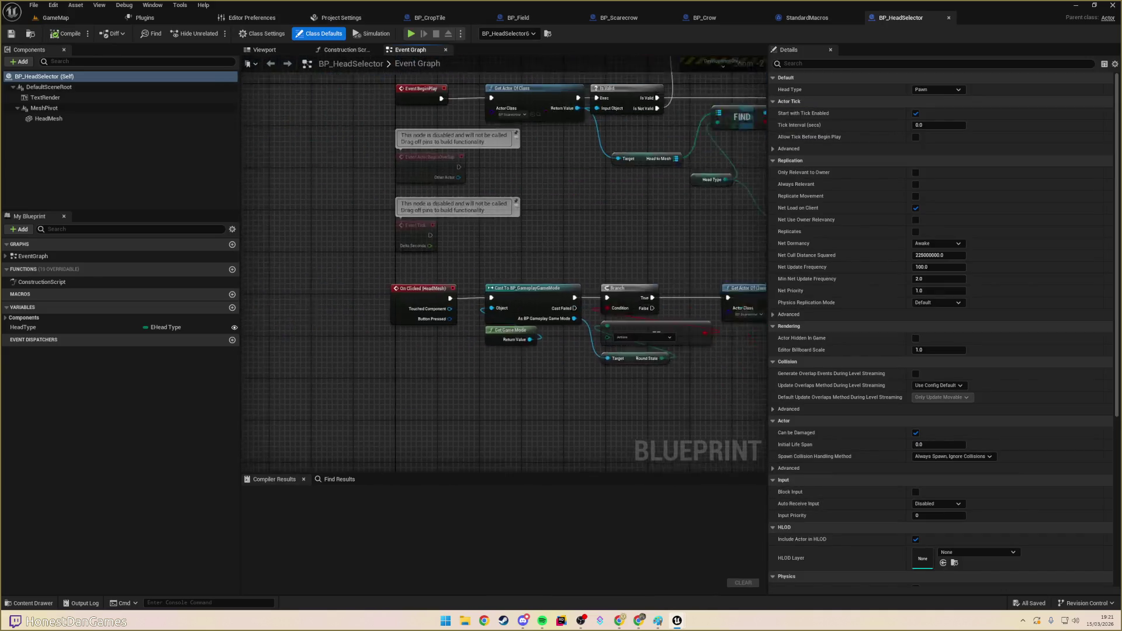
{"action": "mouse_move", "coordinate": [342, 340]}
{"action": "left_mouse_down"}
{"action": "mouse_move", "coordinate": [271, 324]}
{"action": "mouse_move", "coordinate": [426, 351]}
{"action": "mouse_move", "coordinate": [376, 318]}
{"action": "left_mouse_up"}
{"action": "left_click_drag", "start_coordinate": [390, 262], "coordinate": [364, 258]}
{"action": "left_click_drag", "start_coordinate": [473, 289], "coordinate": [421, 276]}
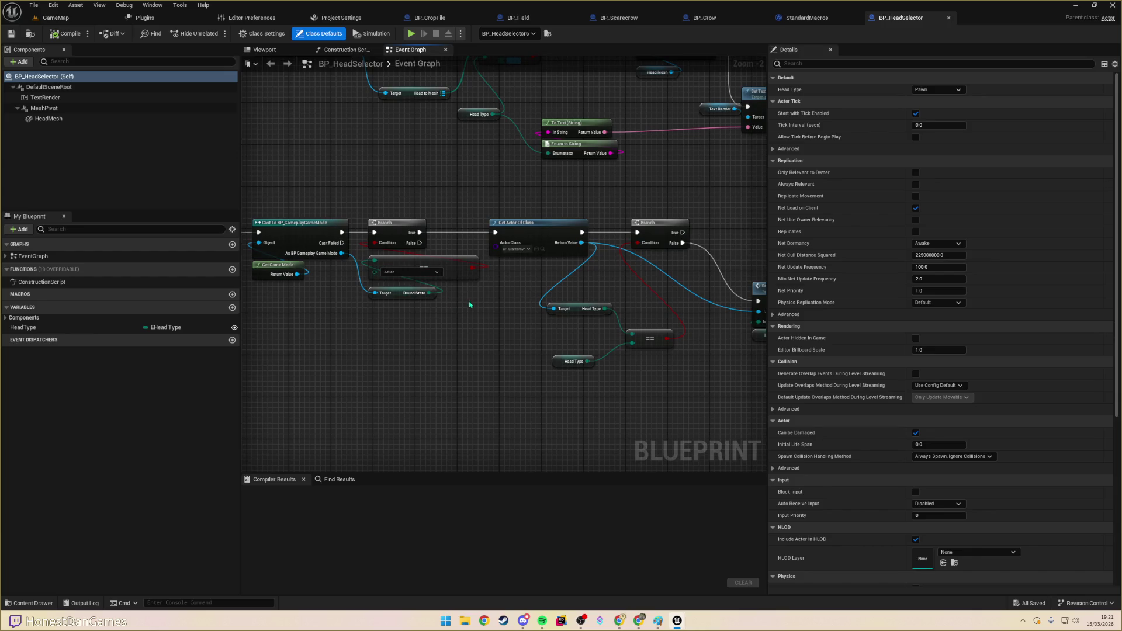
{"action": "scroll", "coordinate": [376, 294], "scroll_direction": "up", "scroll_amount": 2}
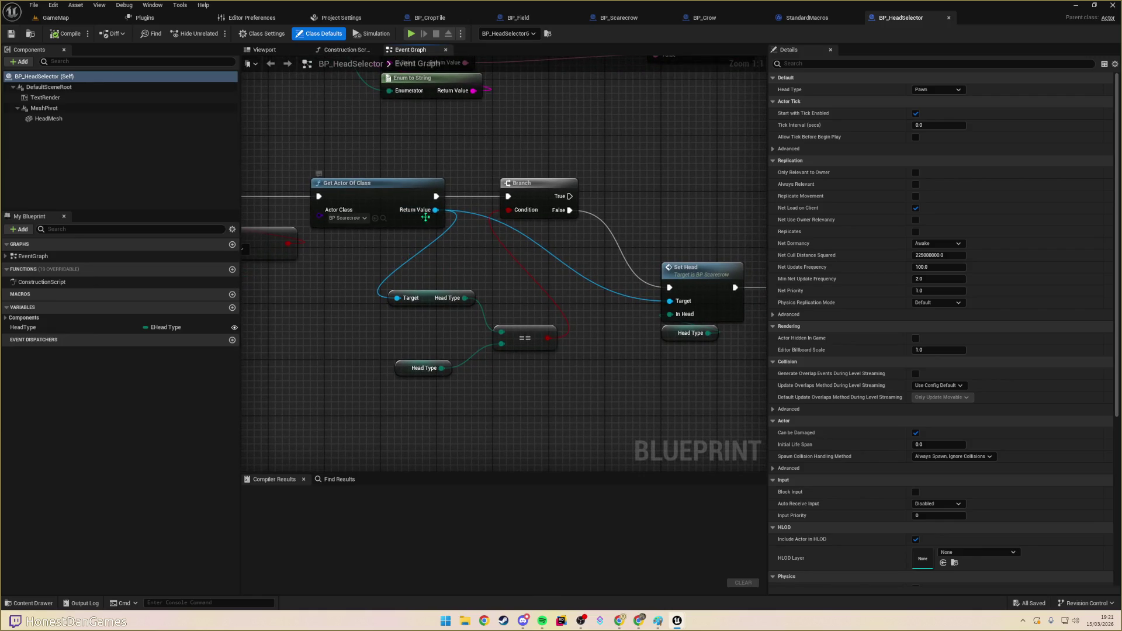
{"action": "mouse_move", "coordinate": [426, 217]}
{"action": "left_mouse_down"}
{"action": "mouse_move", "coordinate": [352, 229]}
{"action": "mouse_move", "coordinate": [426, 233]}
{"action": "mouse_move", "coordinate": [350, 193]}
{"action": "mouse_move", "coordinate": [292, 263]}
{"action": "mouse_move", "coordinate": [319, 228]}
{"action": "left_mouse_up"}
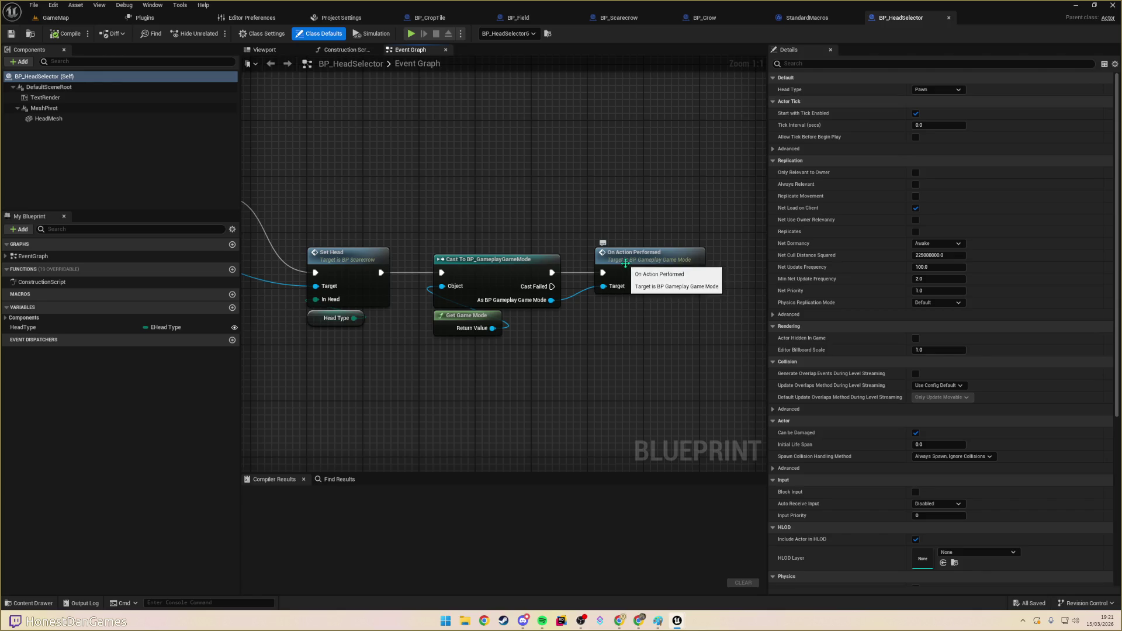
{"action": "mouse_move", "coordinate": [408, 208]}
{"action": "left_mouse_down"}
{"action": "mouse_move", "coordinate": [501, 193]}
{"action": "mouse_move", "coordinate": [432, 205]}
{"action": "left_mouse_up"}
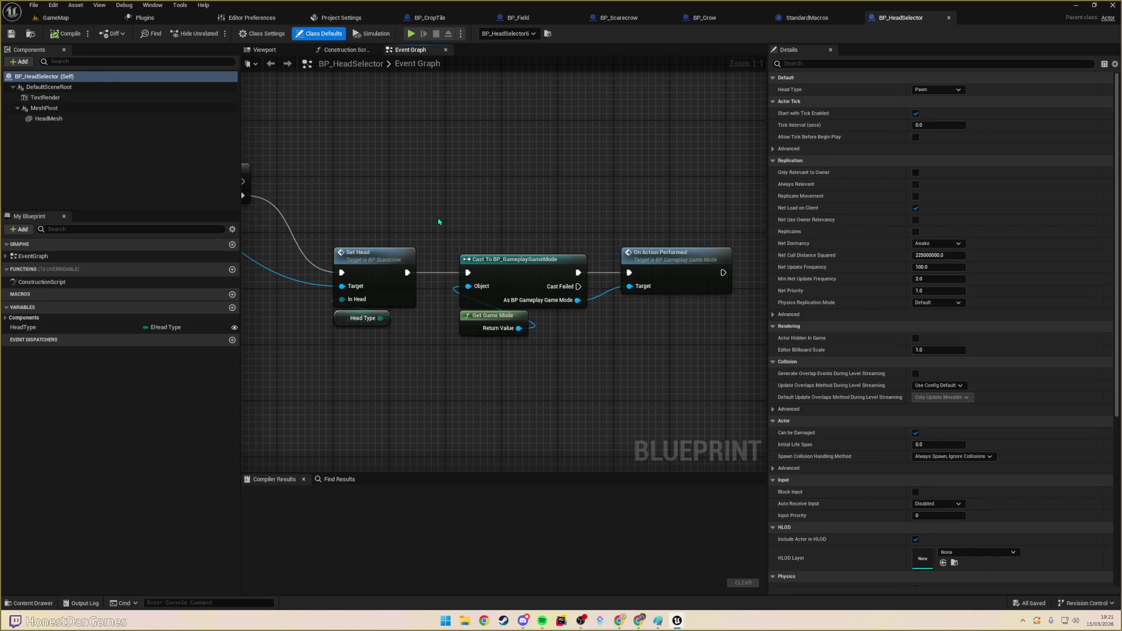
{"action": "left_click_drag", "start_coordinate": [439, 221], "coordinate": [517, 216]}
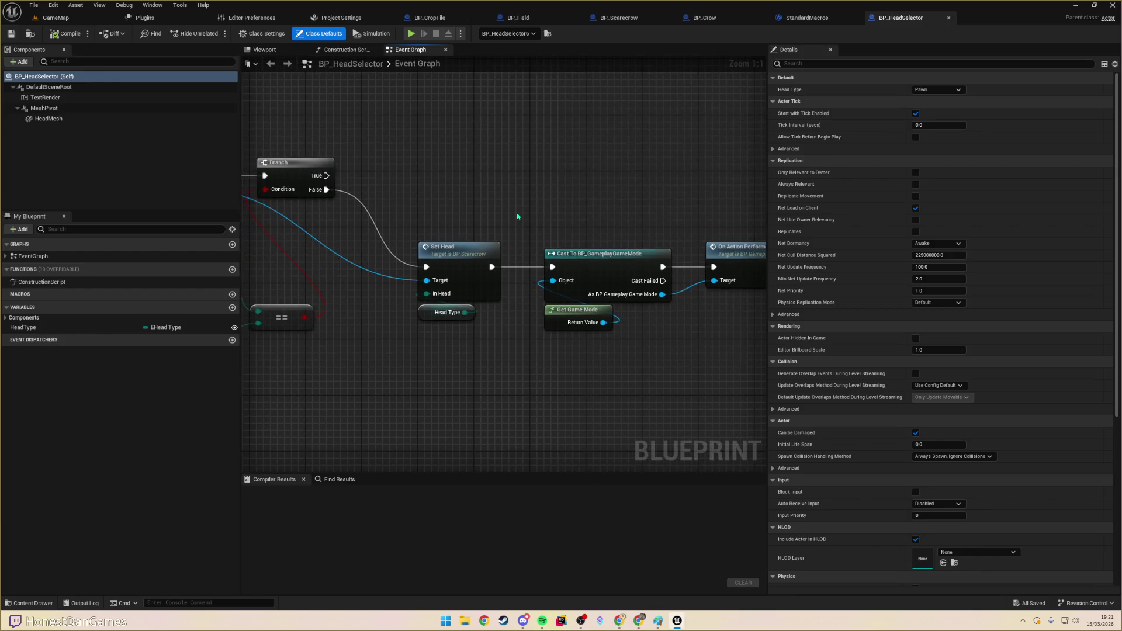
- Jump from the Set Head call to the SetHead event in BP_Scarecrow's Event Graph
{"action": "double_click", "coordinate": [455, 244]}
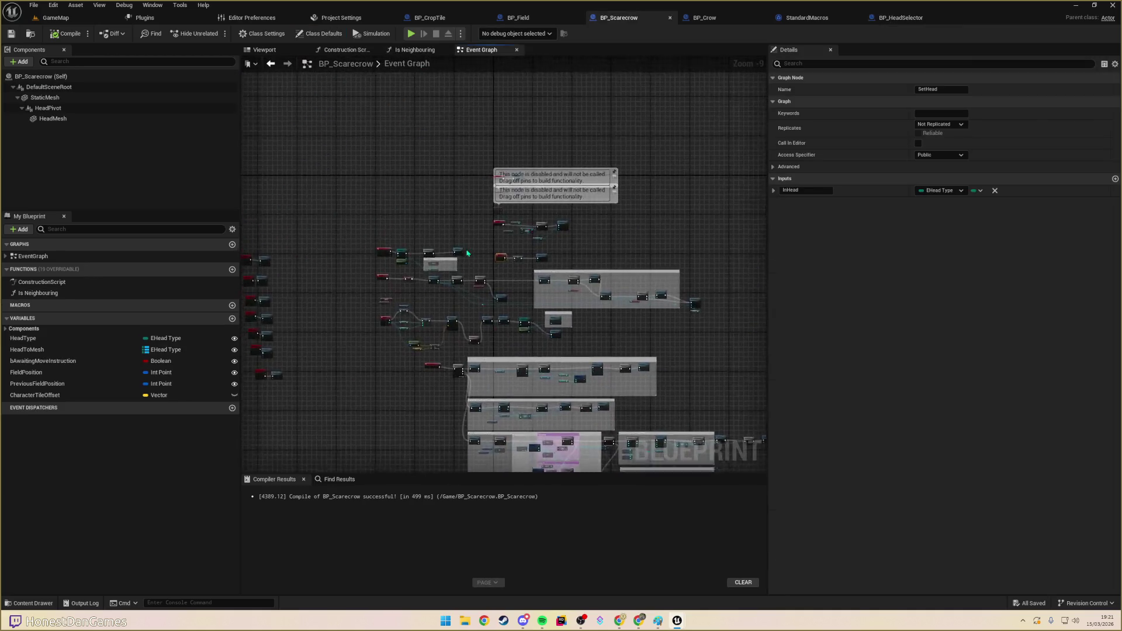
{"action": "mouse_move", "coordinate": [358, 229]}
{"action": "left_mouse_down"}
{"action": "mouse_move", "coordinate": [383, 220]}
{"action": "mouse_move", "coordinate": [355, 220]}
{"action": "left_mouse_up"}
{"action": "left_click_drag", "start_coordinate": [503, 262], "coordinate": [277, 252]}
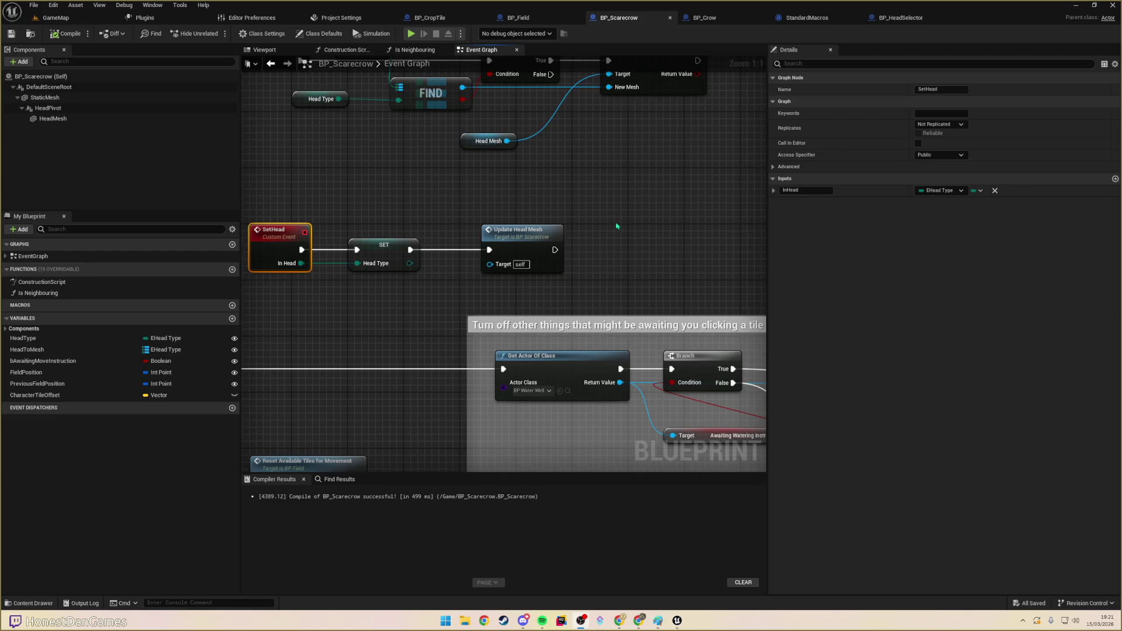
- After panning around the SetHead event nodes, open BP_SeedBag by searching 'seed' with Ctrl+P
{"action": "mouse_move", "coordinate": [390, 206]}
{"action": "left_mouse_down"}
{"action": "mouse_move", "coordinate": [556, 170]}
{"action": "mouse_move", "coordinate": [386, 178]}
{"action": "left_mouse_up"}
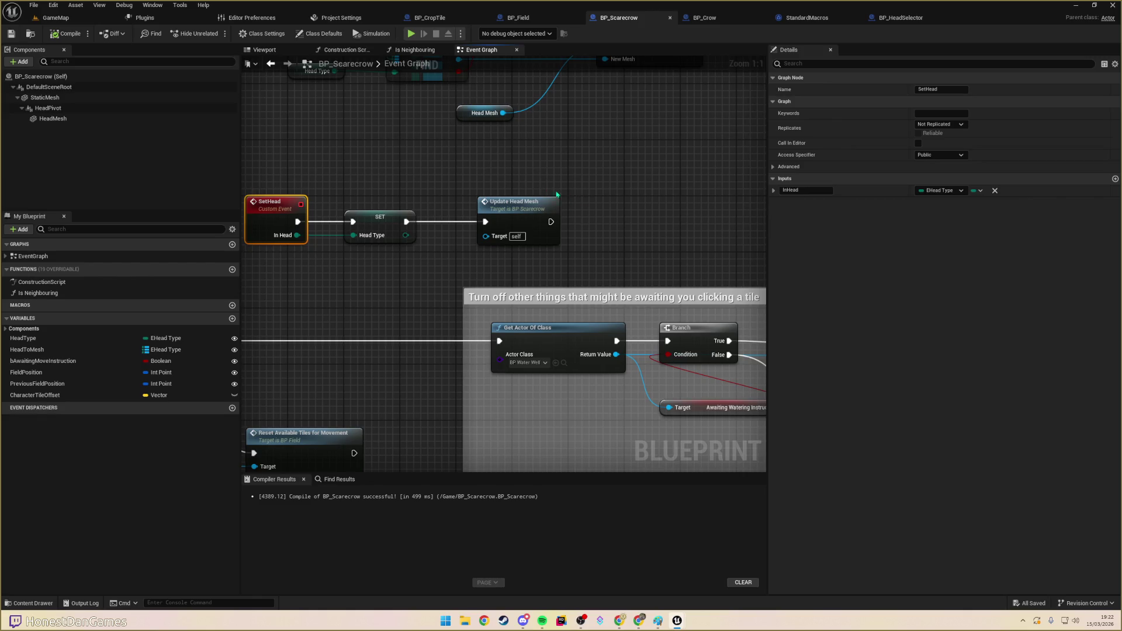
{"action": "scroll", "coordinate": [572, 193], "scroll_direction": "down", "scroll_amount": 9}
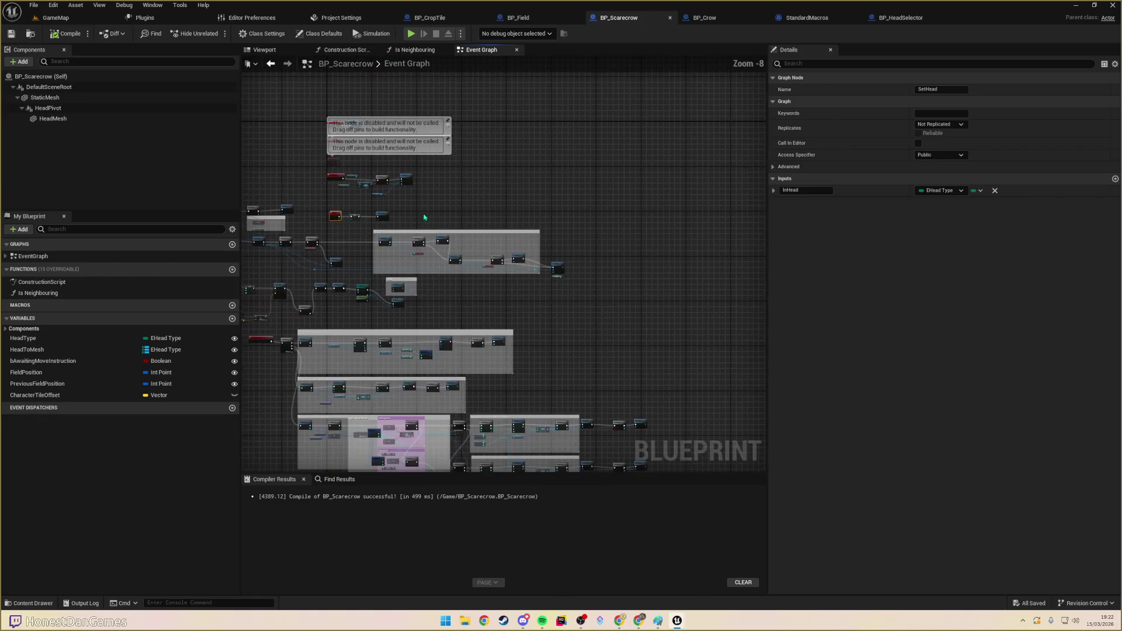
{"action": "mouse_move", "coordinate": [554, 314]}
{"action": "left_mouse_down"}
{"action": "mouse_move", "coordinate": [531, 169]}
{"action": "mouse_move", "coordinate": [578, 279]}
{"action": "left_mouse_up"}
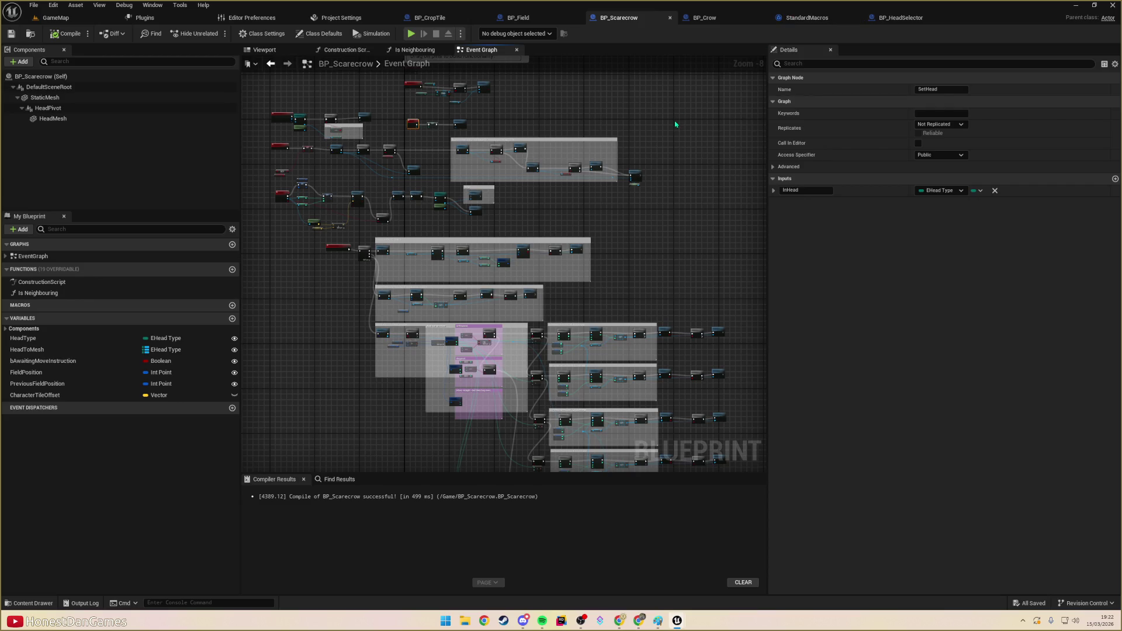
{"action": "key", "text": "ctrl+p"}
{"action": "type", "text": "seed"}
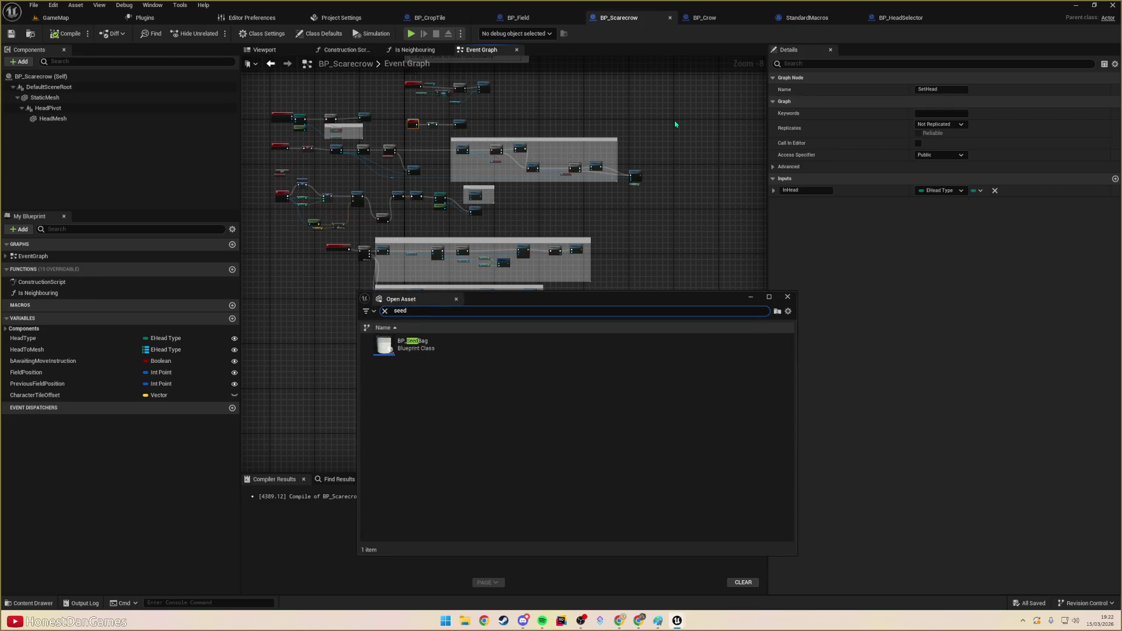
{"action": "double_click", "coordinate": [409, 345]}
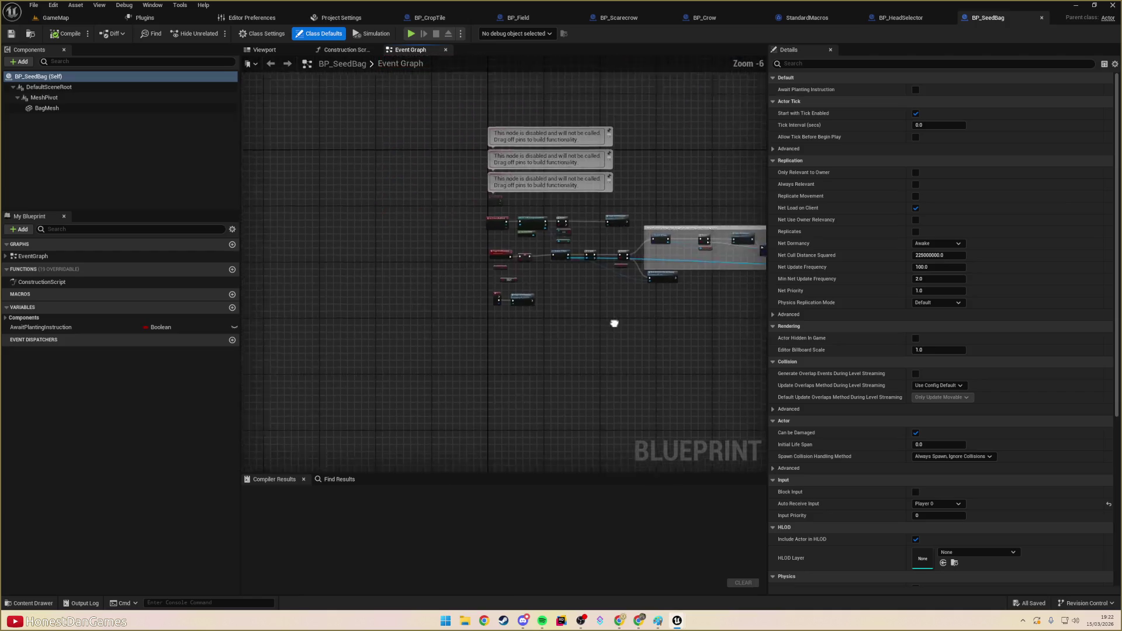
- Review BP_SeedBag's Cast, SET, Toggle Movement and Await Planting Instruction nodes, then go to BP_HeadSelector
{"action": "scroll", "coordinate": [398, 289], "scroll_direction": "up", "scroll_amount": 3}
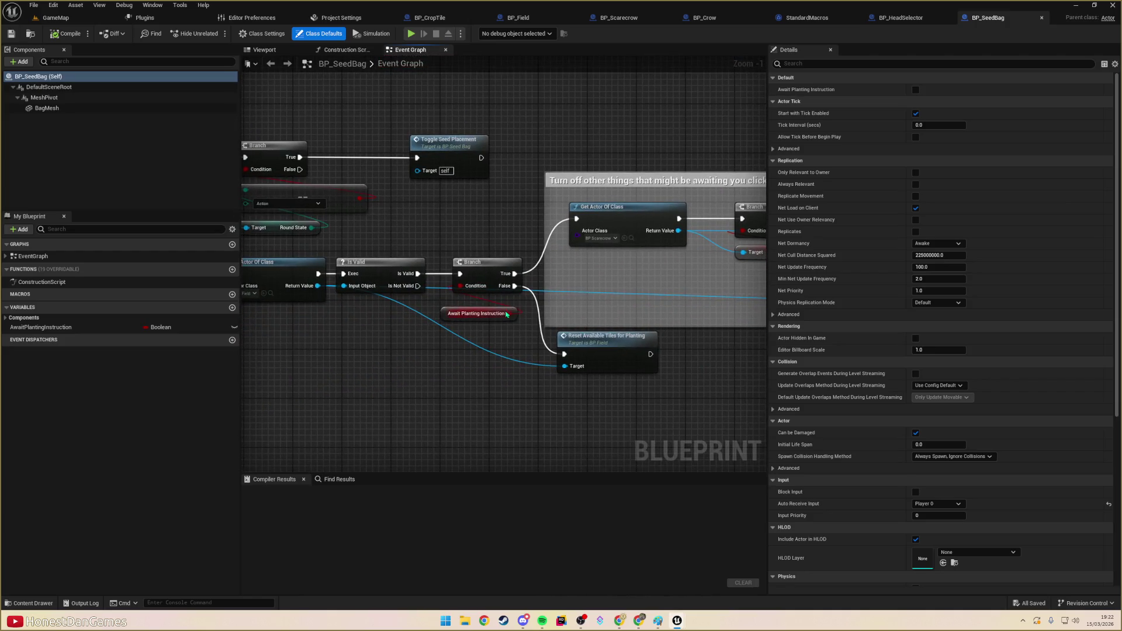
{"action": "left_click_drag", "start_coordinate": [529, 317], "coordinate": [509, 305]}
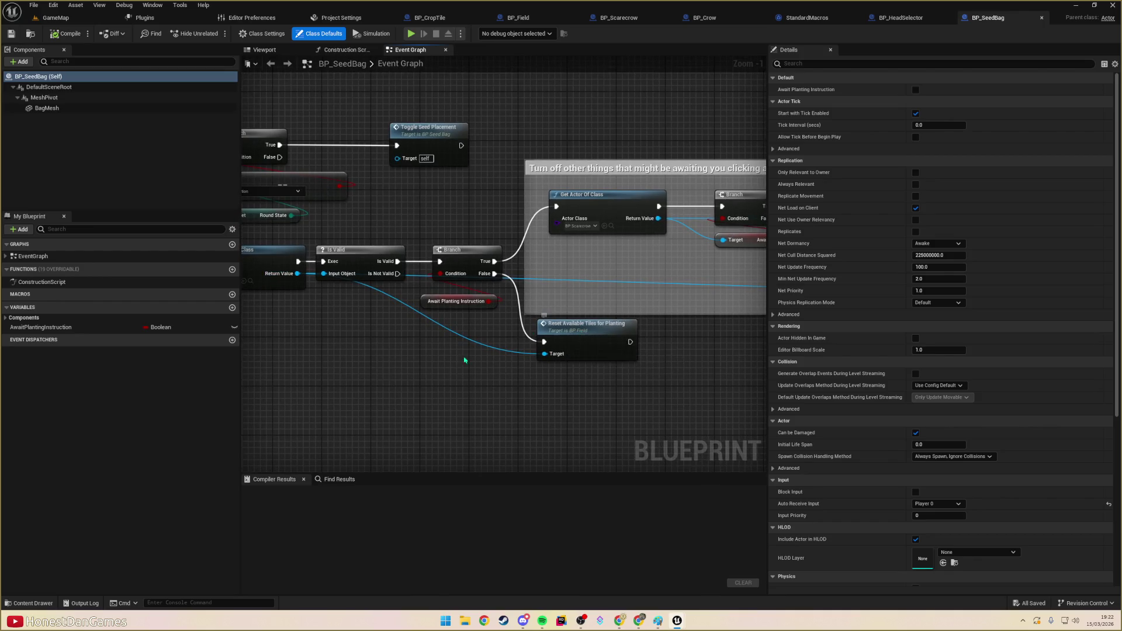
{"action": "left_click_drag", "start_coordinate": [579, 337], "coordinate": [608, 339]}
{"action": "left_click_drag", "start_coordinate": [497, 308], "coordinate": [656, 357]}
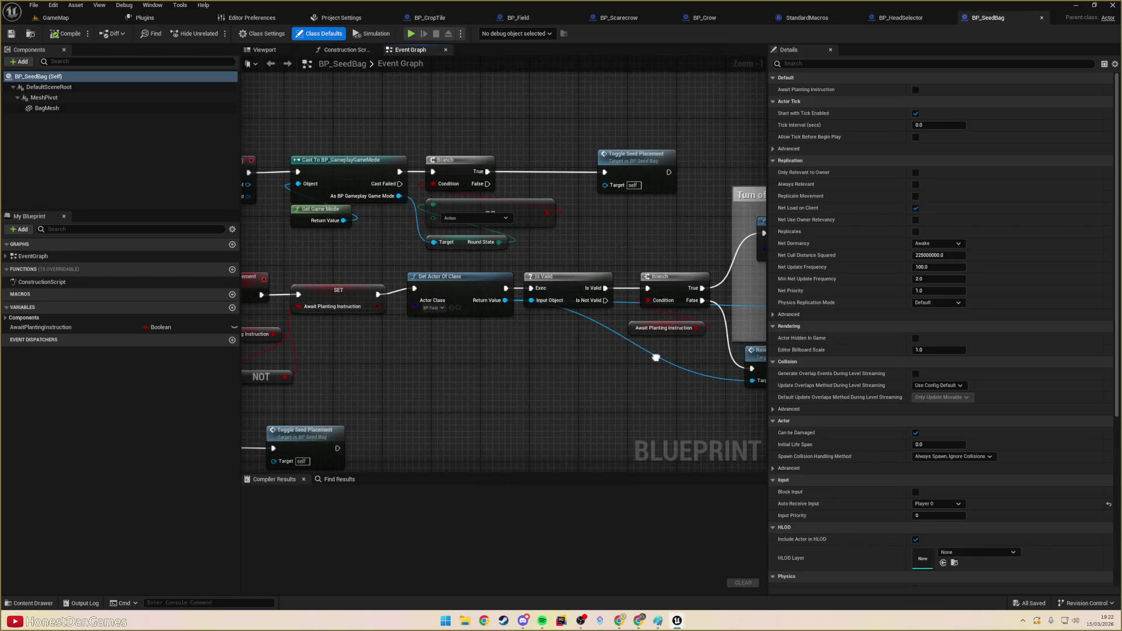
{"action": "scroll", "coordinate": [479, 325], "scroll_direction": "down", "scroll_amount": 4}
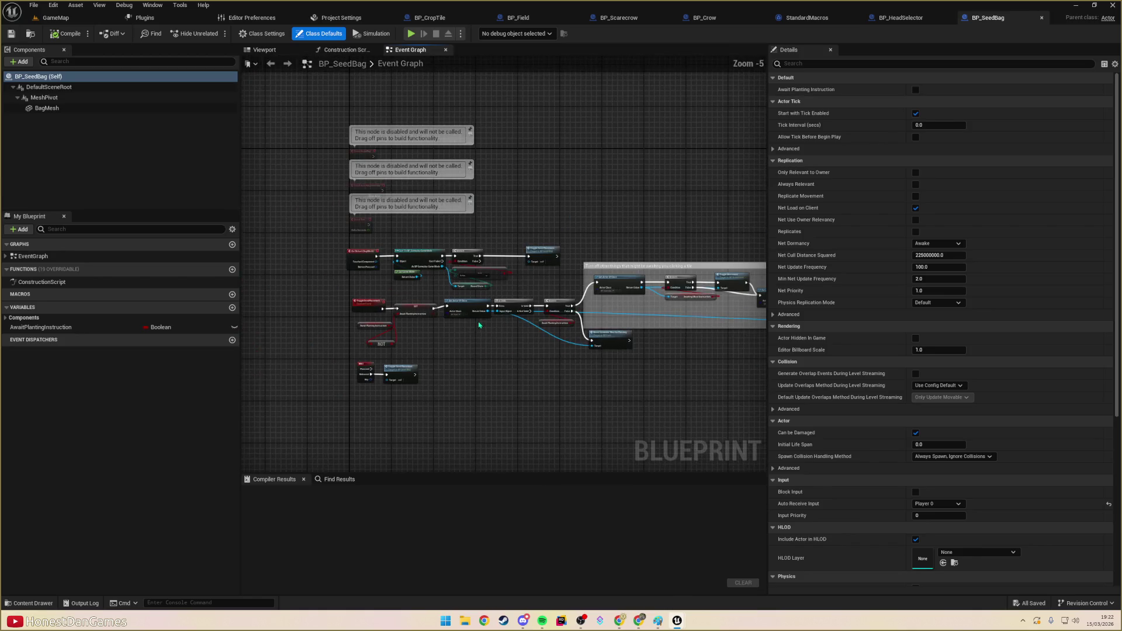
{"action": "scroll", "coordinate": [619, 341], "scroll_direction": "up", "scroll_amount": 4}
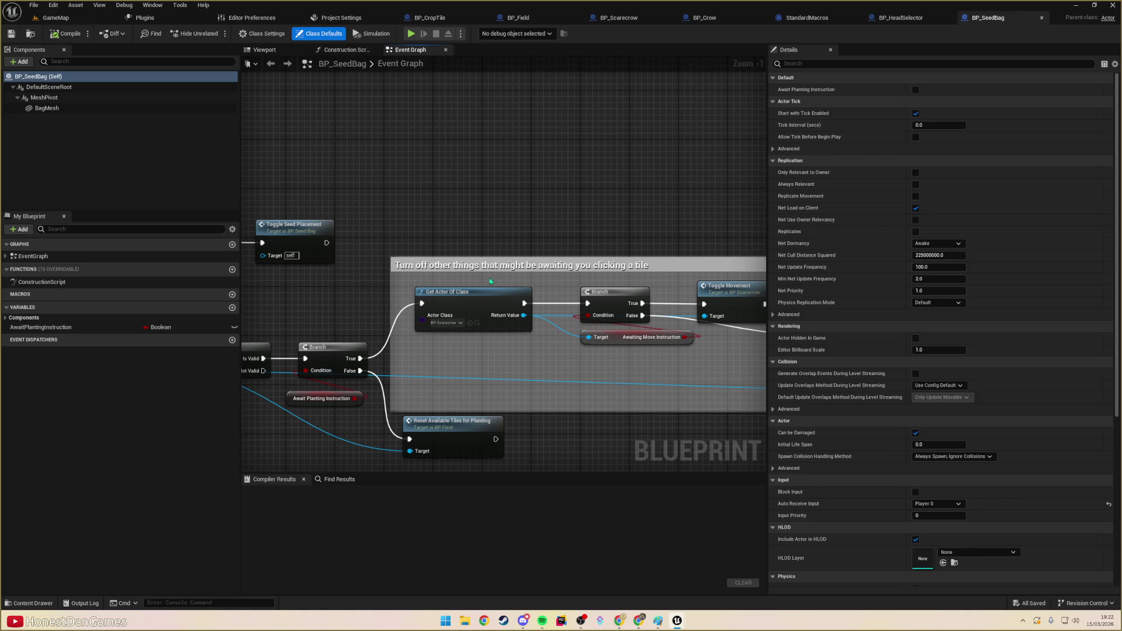
{"action": "mouse_move", "coordinate": [667, 350]}
{"action": "left_mouse_down"}
{"action": "mouse_move", "coordinate": [422, 332]}
{"action": "mouse_move", "coordinate": [604, 303]}
{"action": "left_mouse_up"}
{"action": "left_click_drag", "start_coordinate": [360, 277], "coordinate": [517, 272]}
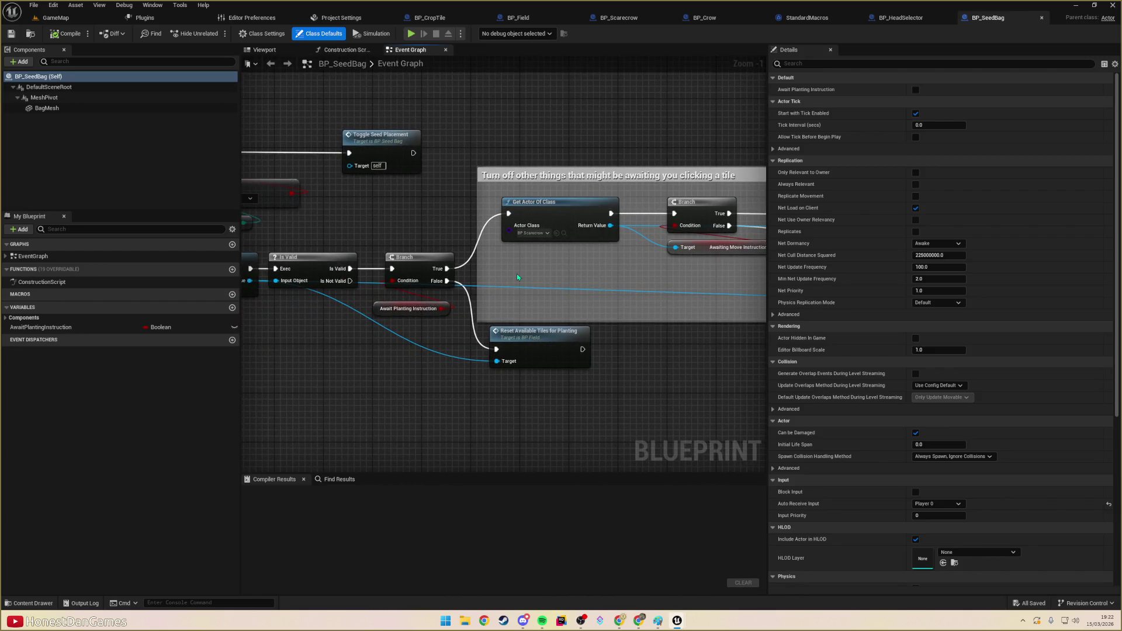
{"action": "left_click", "coordinate": [383, 311]}
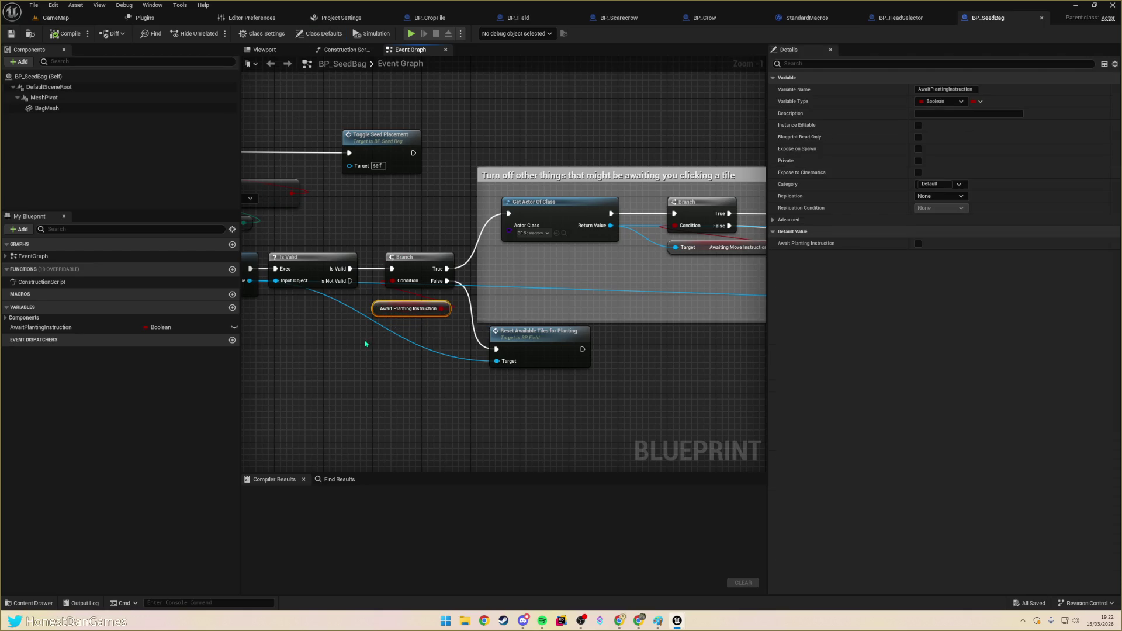
{"action": "left_click_drag", "start_coordinate": [346, 350], "coordinate": [355, 357]}
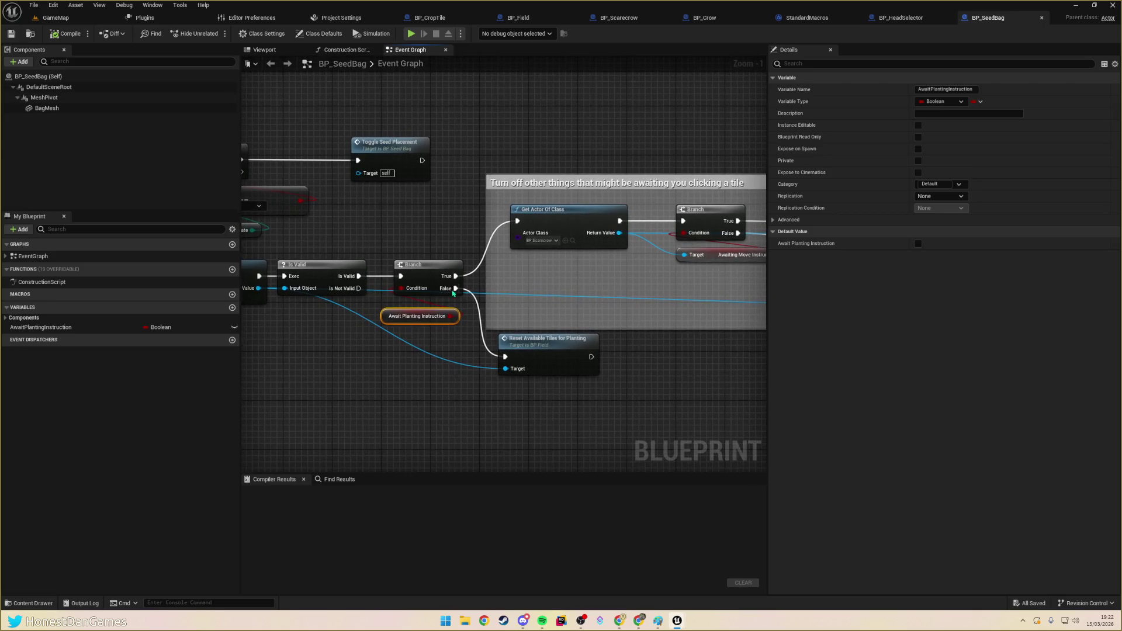
{"action": "left_click", "coordinate": [886, 16]}
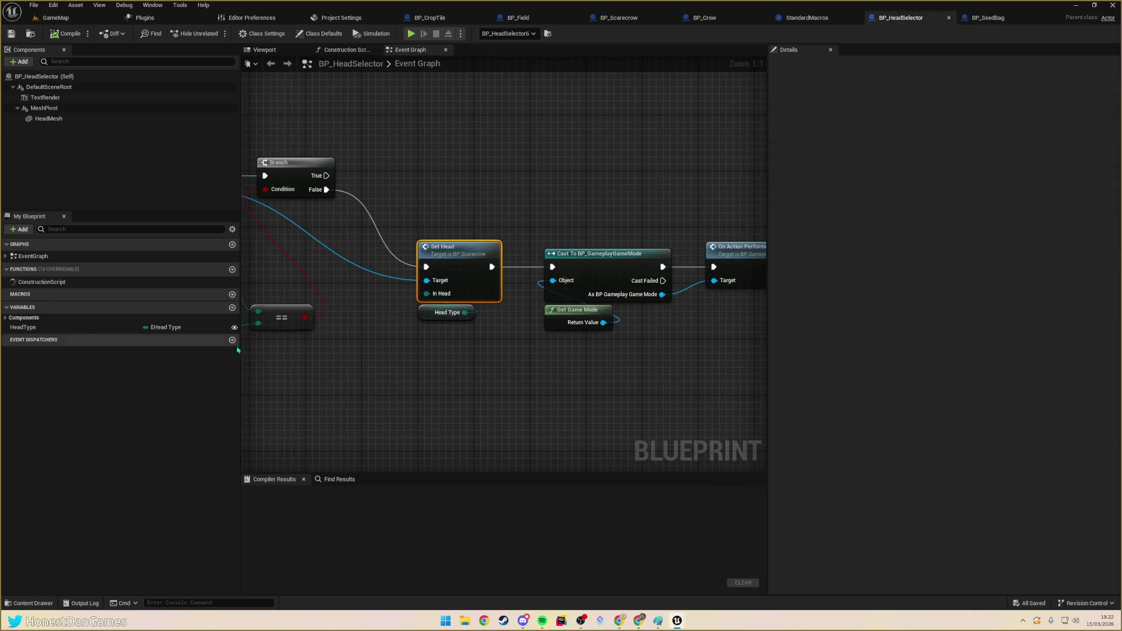
{"action": "scroll", "coordinate": [534, 378], "scroll_direction": "down", "scroll_amount": 5}
{"action": "mouse_move", "coordinate": [535, 378]}
{"action": "left_mouse_down"}
{"action": "mouse_move", "coordinate": [592, 316]}
{"action": "mouse_move", "coordinate": [531, 342]}
{"action": "mouse_move", "coordinate": [426, 333]}
{"action": "mouse_move", "coordinate": [465, 255]}
{"action": "mouse_move", "coordinate": [443, 222]}
{"action": "left_mouse_up"}
{"action": "scroll", "coordinate": [592, 316], "scroll_direction": "up", "scroll_amount": 3}
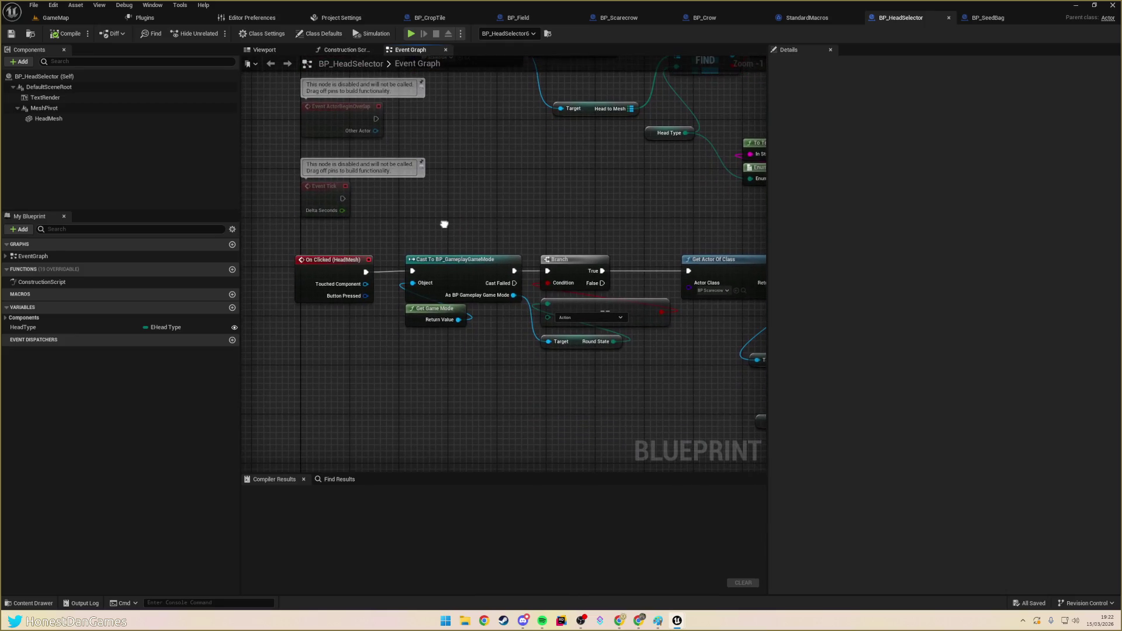
{"action": "scroll", "coordinate": [465, 355], "scroll_direction": "down", "scroll_amount": 2}
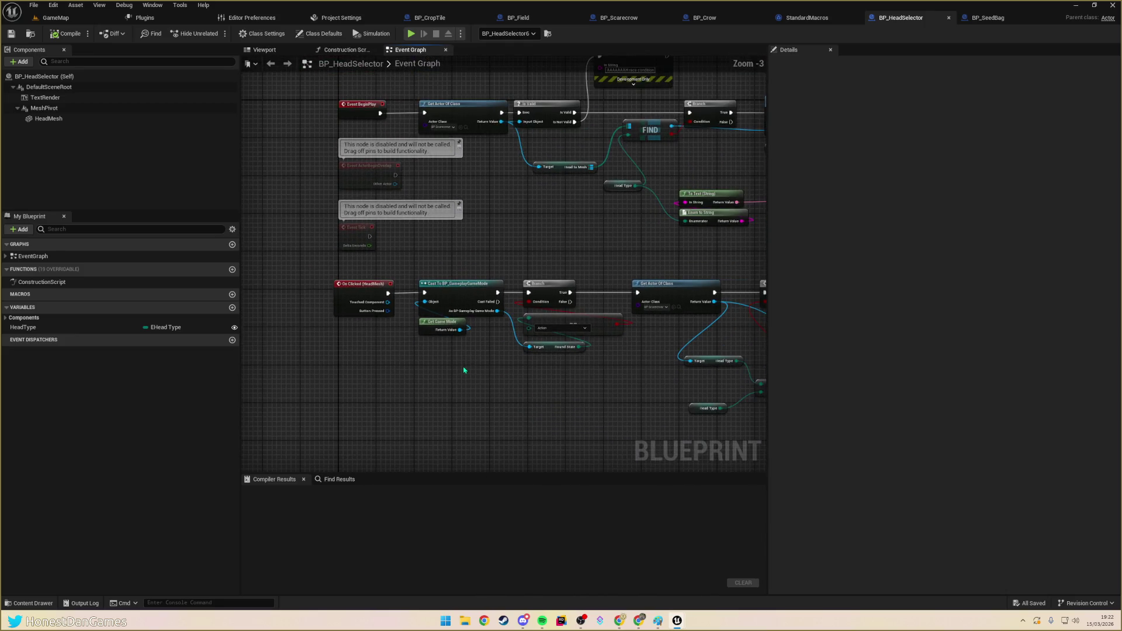
{"action": "scroll", "coordinate": [473, 360], "scroll_direction": "up", "scroll_amount": 3}
{"action": "mouse_move", "coordinate": [517, 375]}
{"action": "left_mouse_down"}
{"action": "mouse_move", "coordinate": [478, 389]}
{"action": "mouse_move", "coordinate": [485, 362]}
{"action": "left_mouse_up"}
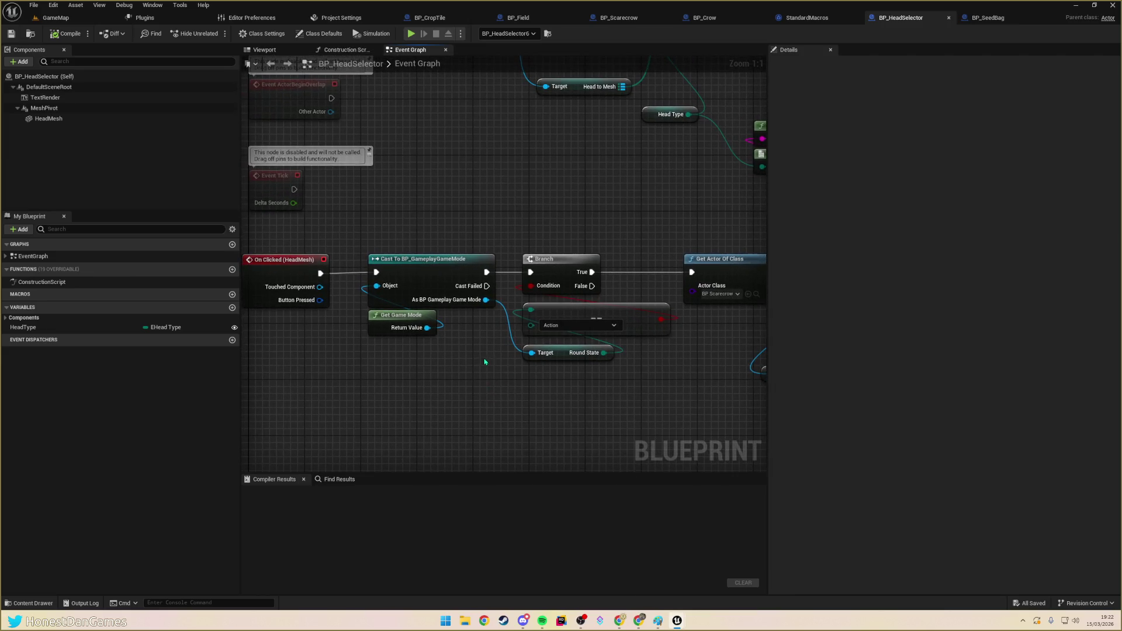
{"action": "left_click", "coordinate": [988, 17]}
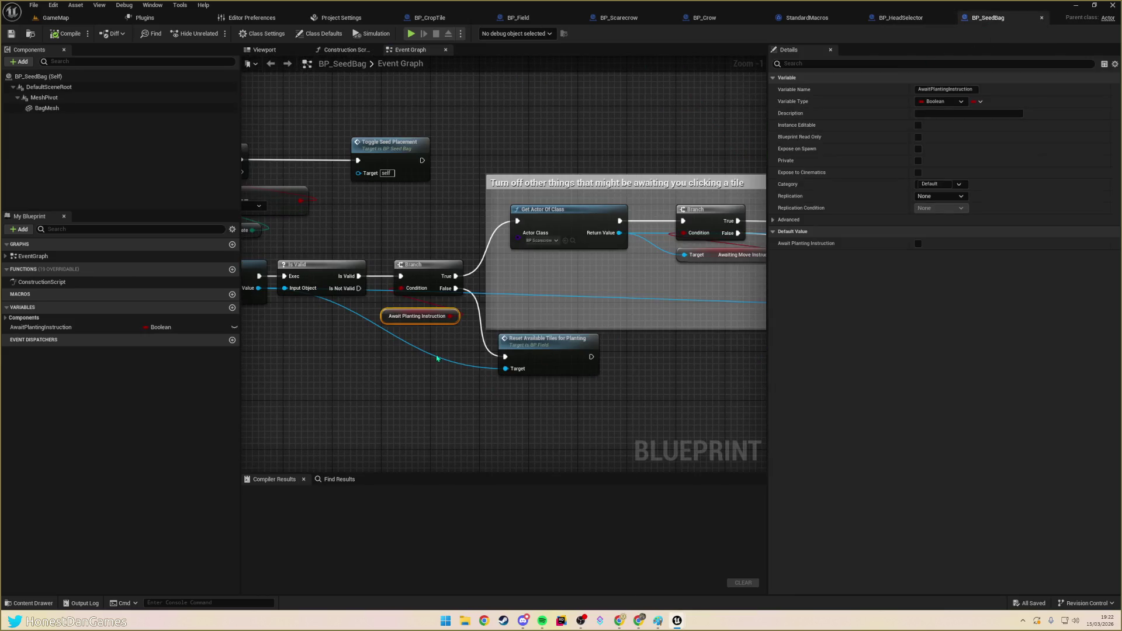
{"action": "scroll", "coordinate": [436, 358], "scroll_direction": "down", "scroll_amount": 6}
{"action": "left_click_drag", "start_coordinate": [678, 401], "coordinate": [500, 269]}
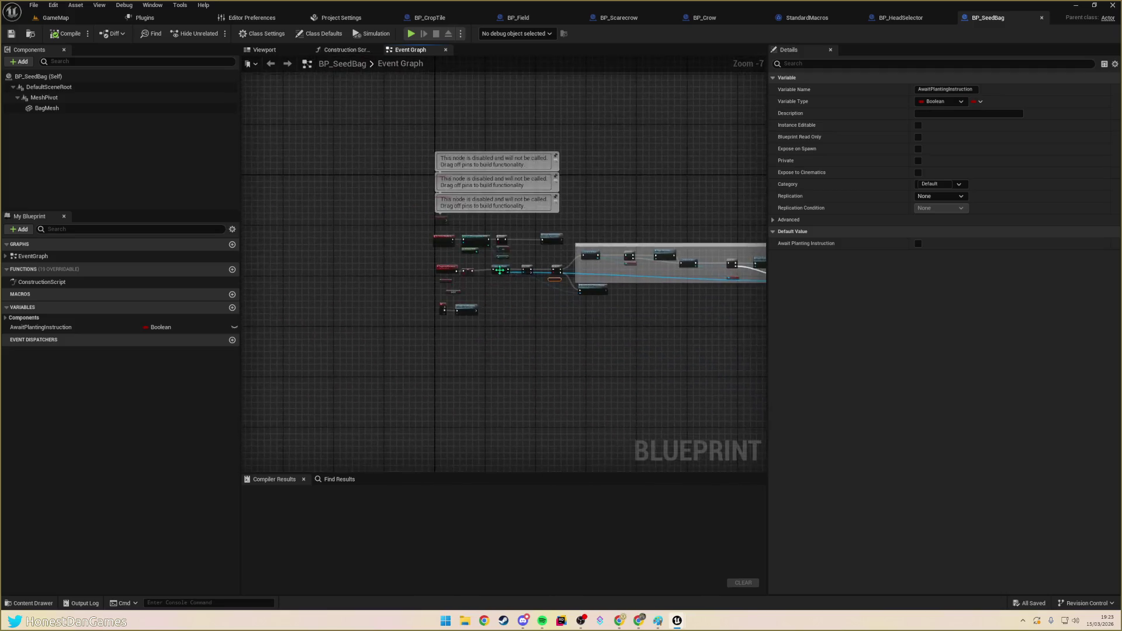
{"action": "scroll", "coordinate": [499, 270], "scroll_direction": "up", "scroll_amount": 4}
{"action": "scroll", "coordinate": [448, 246], "scroll_direction": "up", "scroll_amount": 1}
{"action": "mouse_move", "coordinate": [395, 288]}
{"action": "left_mouse_down"}
{"action": "mouse_move", "coordinate": [461, 330]}
{"action": "mouse_move", "coordinate": [478, 359]}
{"action": "left_mouse_up"}
{"action": "mouse_move", "coordinate": [548, 363]}
{"action": "left_mouse_down"}
{"action": "mouse_move", "coordinate": [546, 408]}
{"action": "mouse_move", "coordinate": [565, 261]}
{"action": "left_mouse_up"}
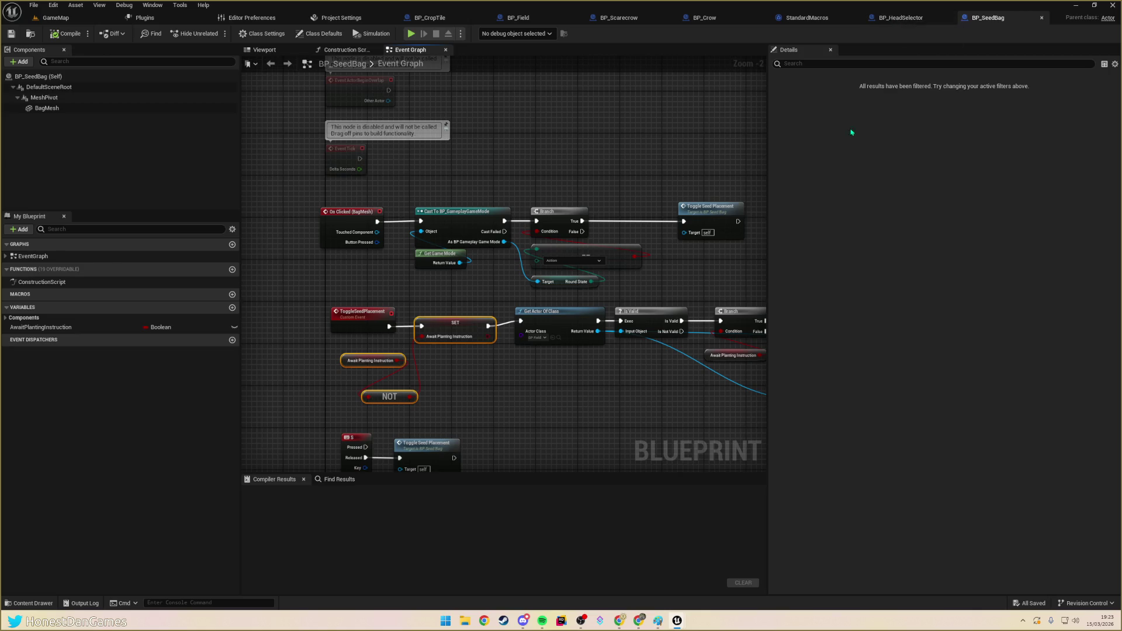
{"action": "scroll", "coordinate": [427, 394], "scroll_direction": "up", "scroll_amount": 2}
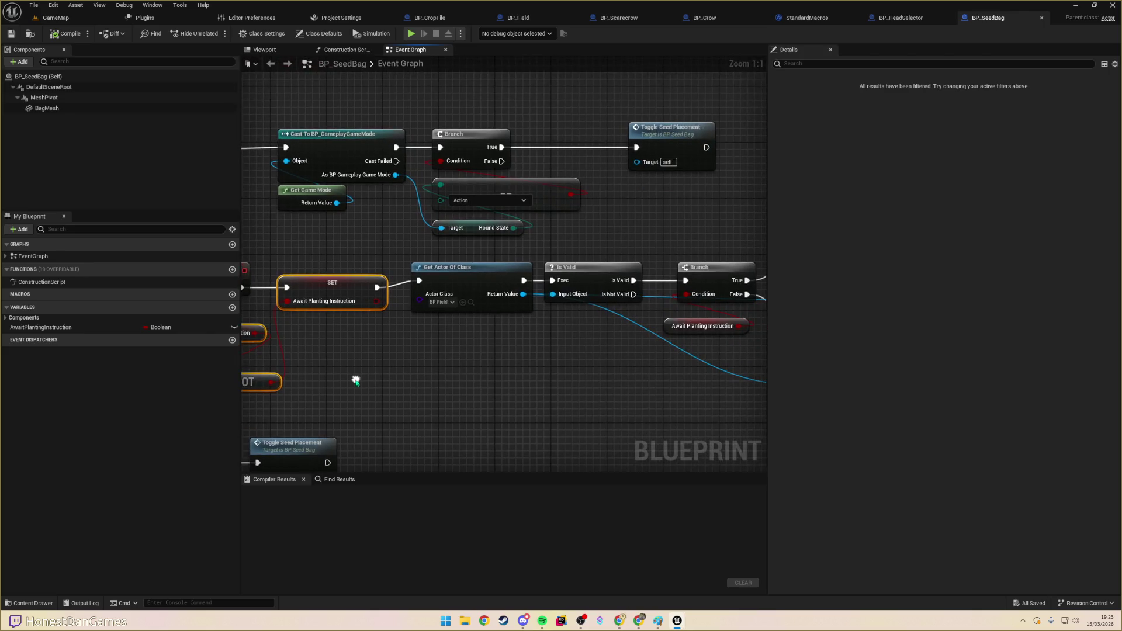
{"action": "left_click_drag", "start_coordinate": [683, 372], "coordinate": [507, 357]}
{"action": "scroll", "coordinate": [508, 357], "scroll_direction": "down", "scroll_amount": 7}
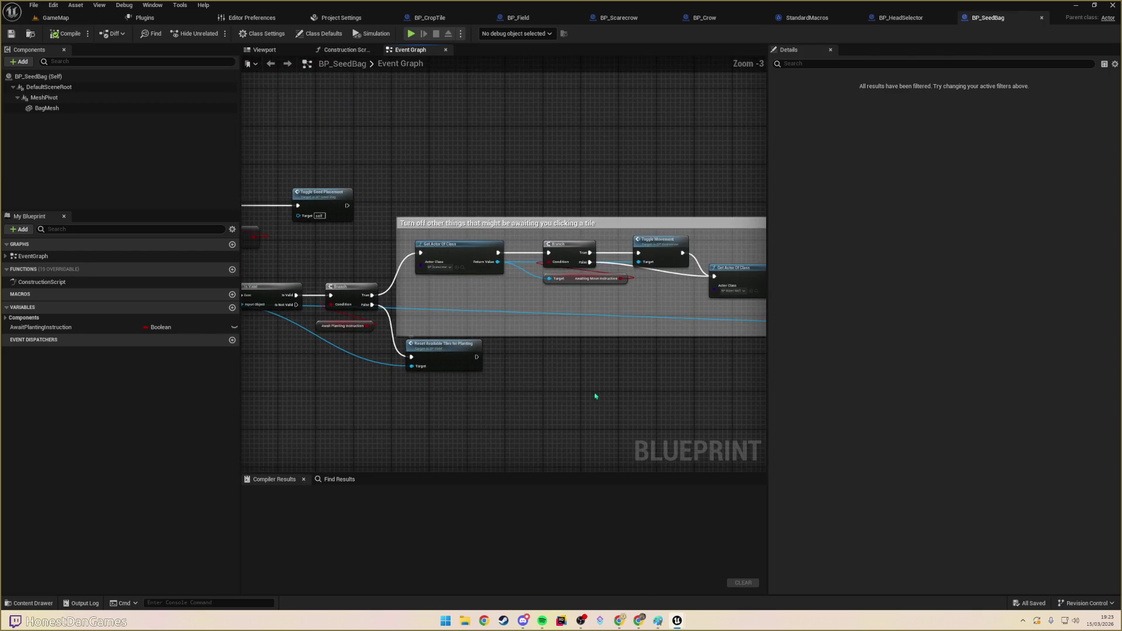
{"action": "scroll", "coordinate": [549, 335], "scroll_direction": "up", "scroll_amount": 4}
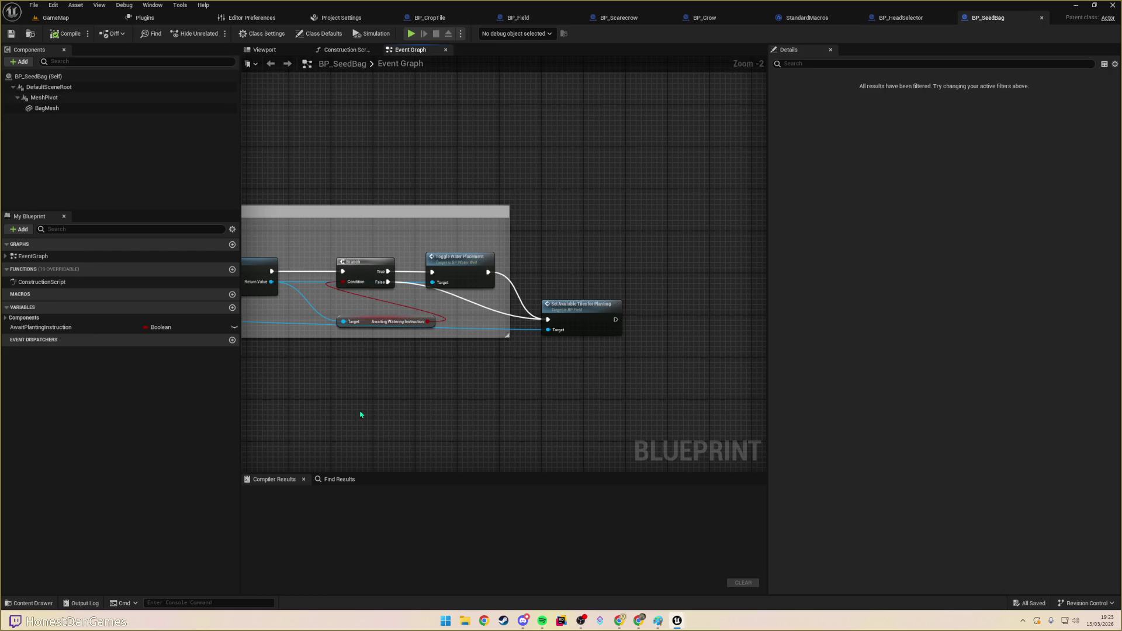
{"action": "left_click", "coordinate": [900, 17]}
{"action": "scroll", "coordinate": [596, 370], "scroll_direction": "down", "scroll_amount": 4}
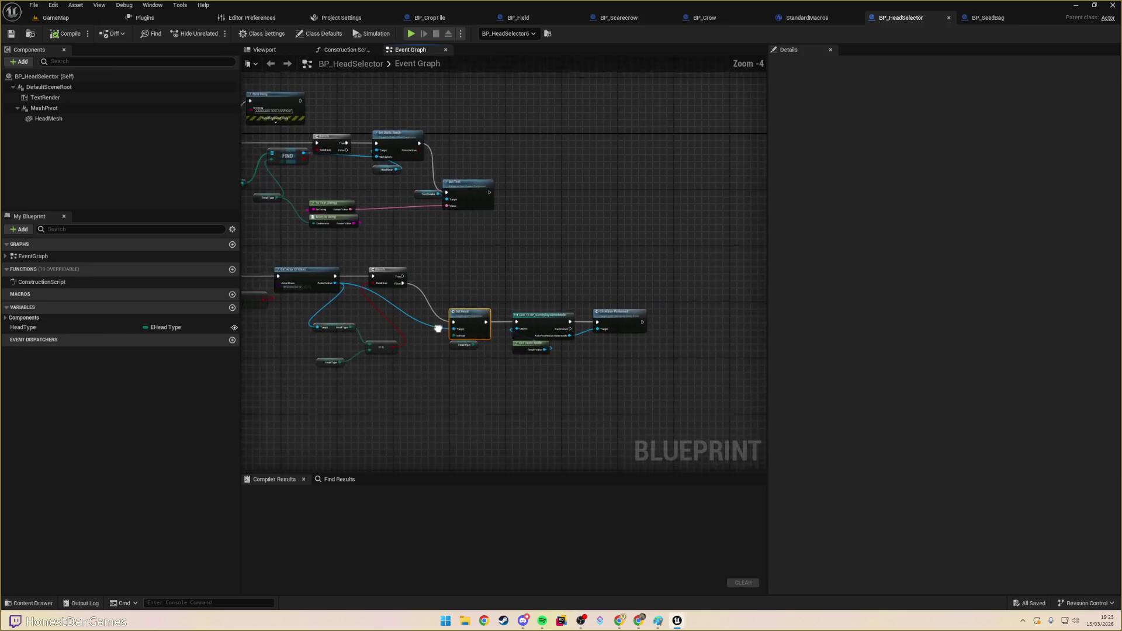
{"action": "scroll", "coordinate": [437, 328], "scroll_direction": "up", "scroll_amount": 4}
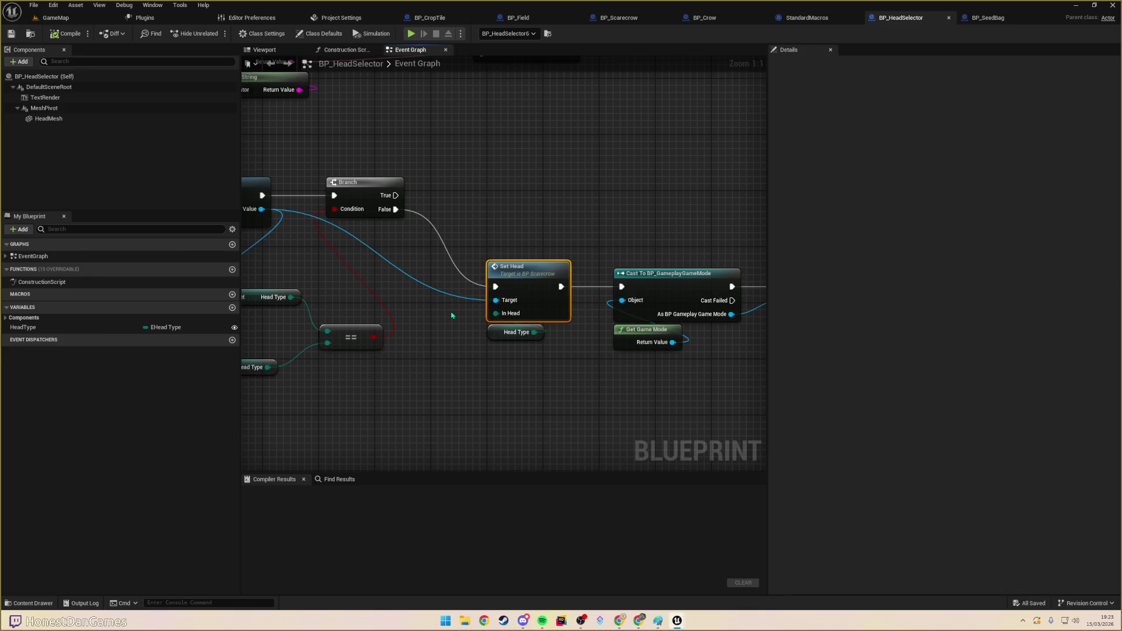
{"action": "scroll", "coordinate": [448, 185], "scroll_direction": "down", "scroll_amount": 5}
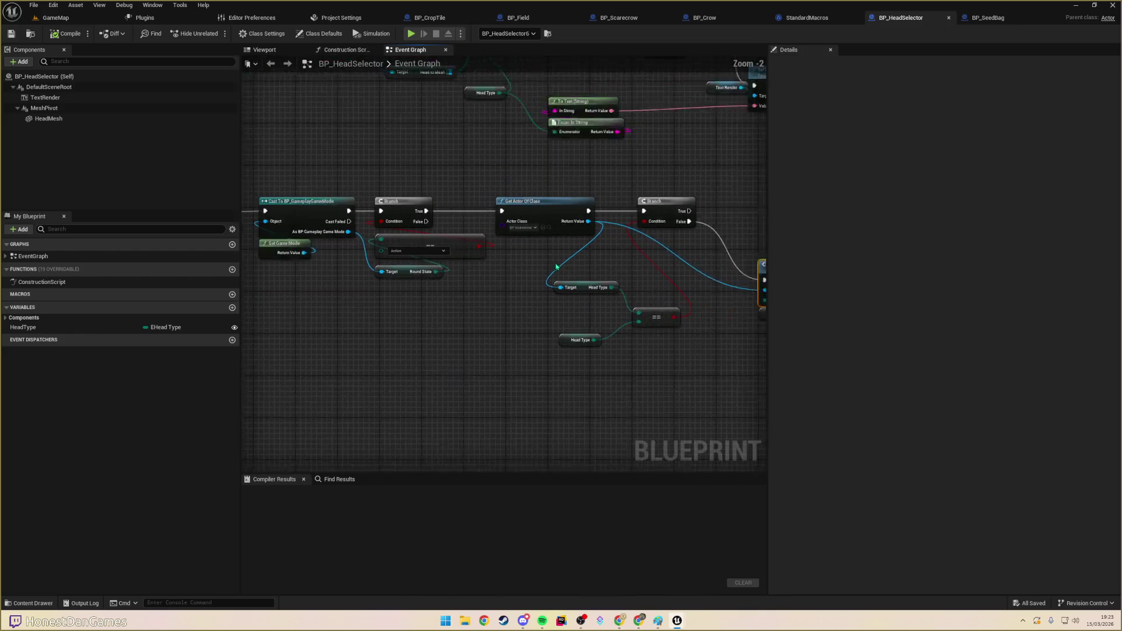
{"action": "scroll", "coordinate": [462, 284], "scroll_direction": "up", "scroll_amount": 4}
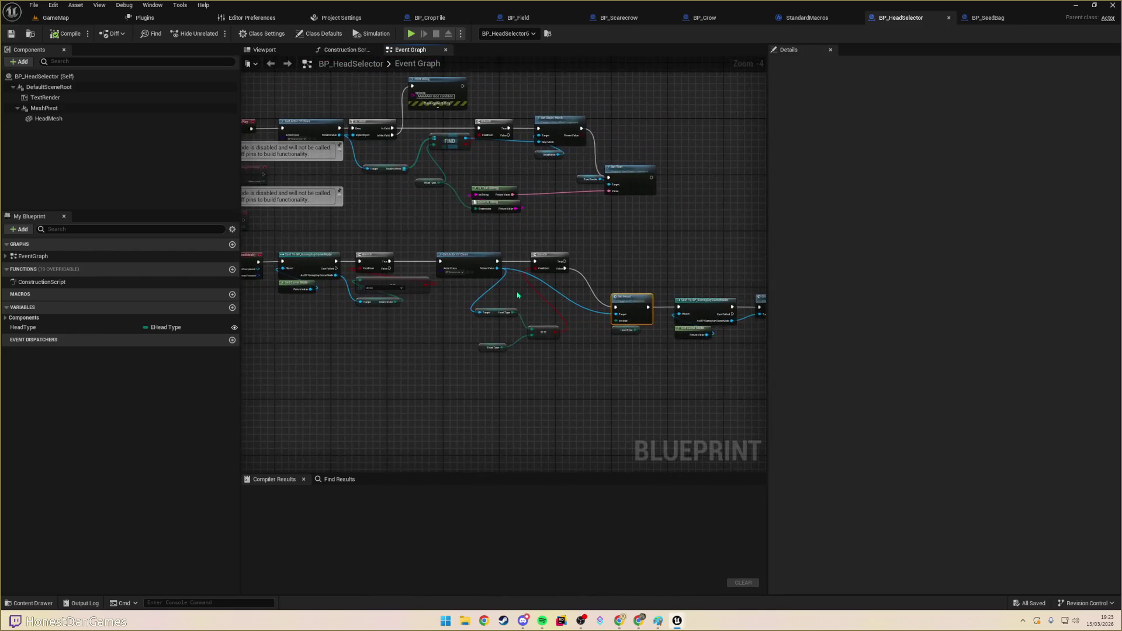
{"action": "mouse_move", "coordinate": [592, 317]}
{"action": "left_mouse_down"}
{"action": "mouse_move", "coordinate": [366, 243]}
{"action": "mouse_move", "coordinate": [291, 248]}
{"action": "left_mouse_up"}
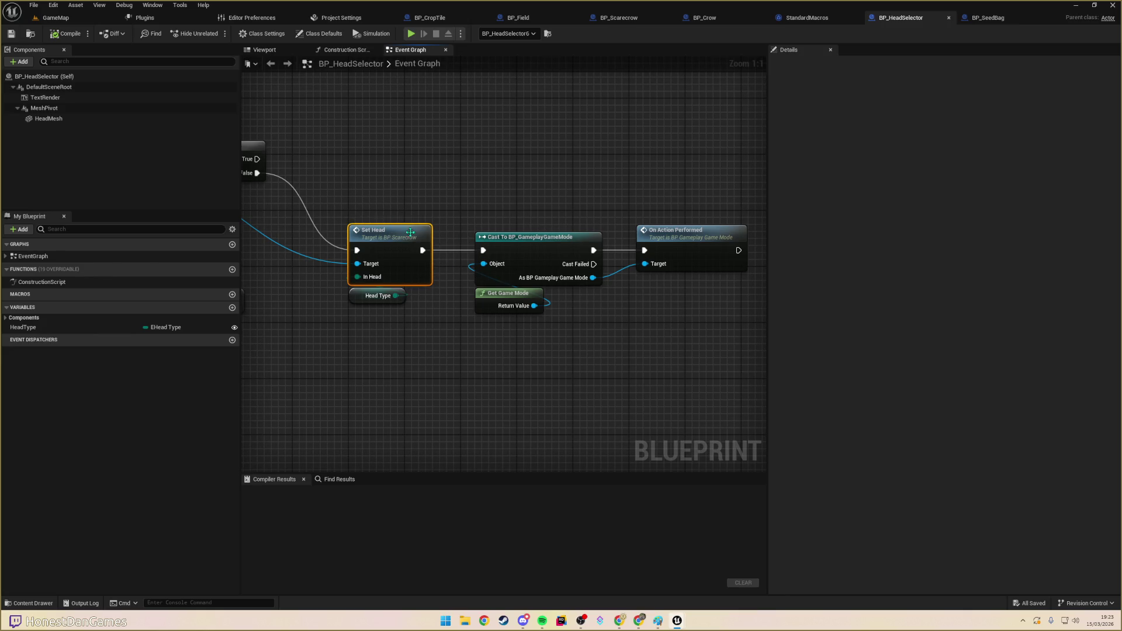
{"action": "mouse_move", "coordinate": [390, 234]}
{"action": "left_mouse_down"}
{"action": "mouse_move", "coordinate": [531, 173]}
{"action": "mouse_move", "coordinate": [322, 198]}
{"action": "mouse_move", "coordinate": [943, 237]}
{"action": "mouse_move", "coordinate": [483, 243]}
{"action": "mouse_move", "coordinate": [610, 228]}
{"action": "left_mouse_up"}
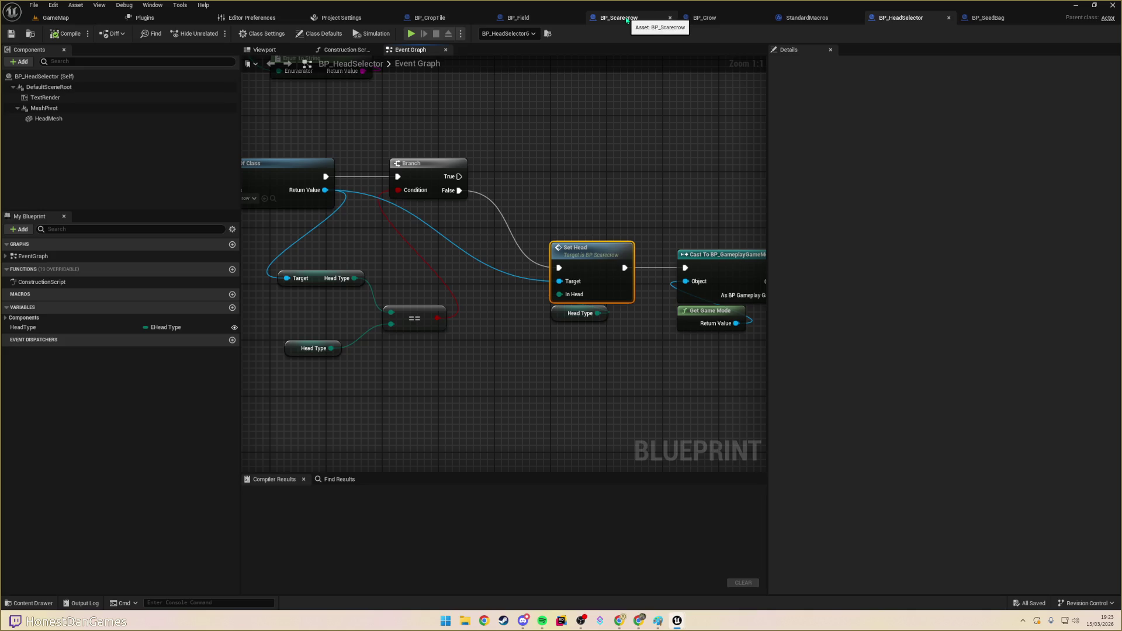
- Glance at BP_Field's graph, then return to BP_SeedBag
{"action": "left_click", "coordinate": [517, 18]}
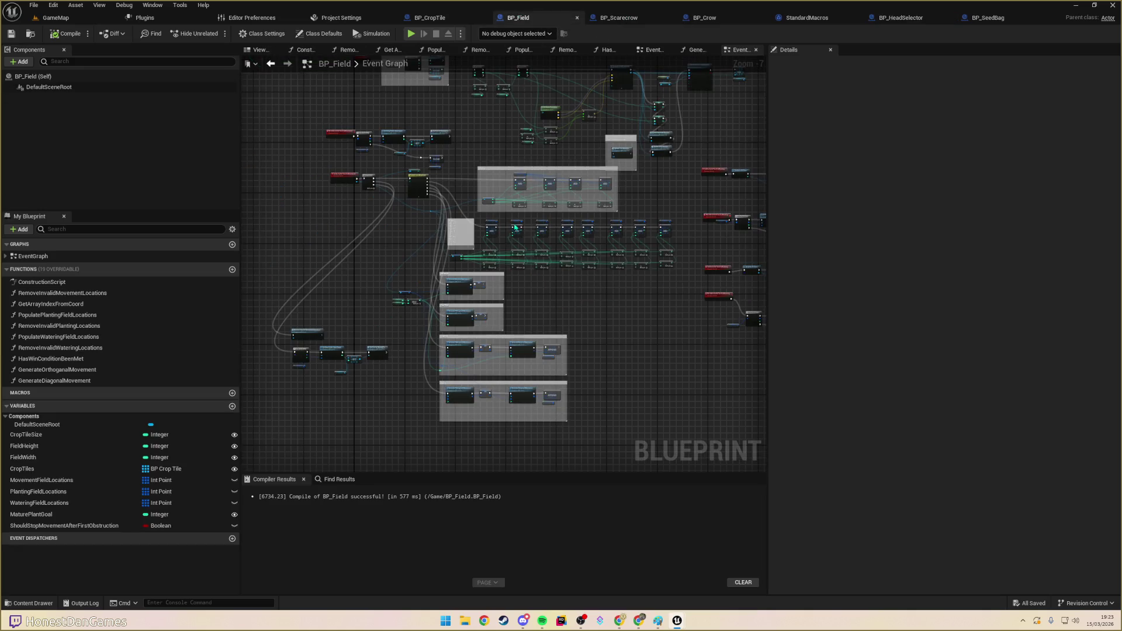
{"action": "scroll", "coordinate": [515, 228], "scroll_direction": "up", "scroll_amount": 3}
{"action": "scroll", "coordinate": [516, 228], "scroll_direction": "down", "scroll_amount": 5}
{"action": "left_click", "coordinate": [988, 18]}
- Pan through BP_SeedBag's tile-clicking comment block covering Get Actor Of Class, Branch and Is Valid
{"action": "left_click_drag", "start_coordinate": [570, 210], "coordinate": [475, 193]}
{"action": "scroll", "coordinate": [606, 239], "scroll_direction": "up", "scroll_amount": 1}
{"action": "mouse_move", "coordinate": [606, 239]}
{"action": "left_mouse_down"}
{"action": "mouse_move", "coordinate": [571, 247]}
{"action": "mouse_move", "coordinate": [508, 229]}
{"action": "left_mouse_up"}
{"action": "left_click_drag", "start_coordinate": [588, 254], "coordinate": [447, 261]}
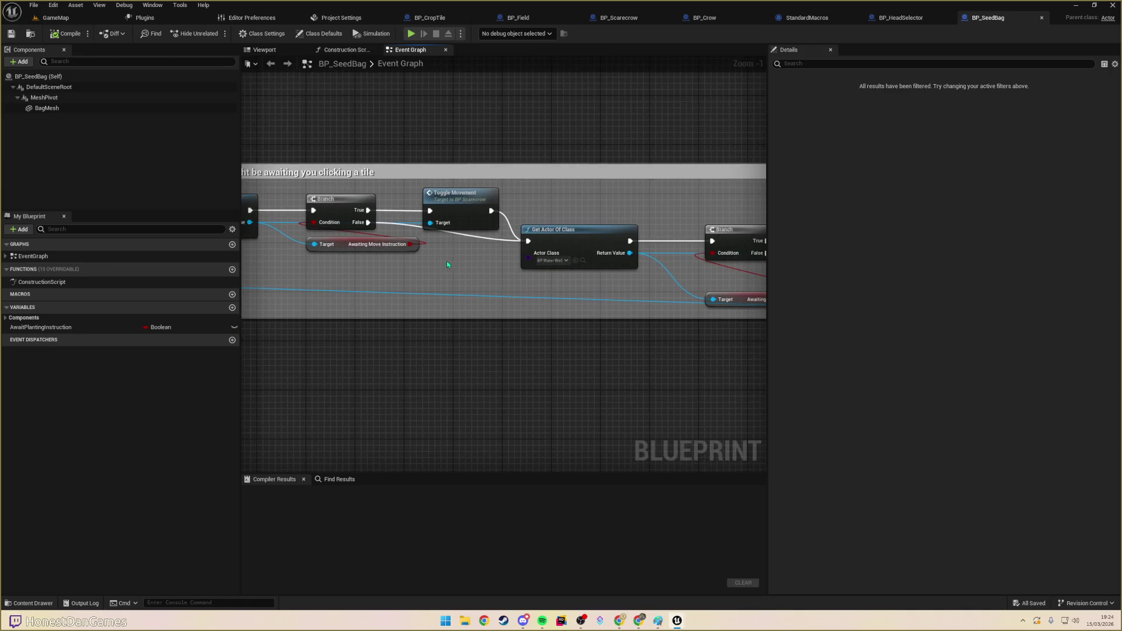
{"action": "mouse_move", "coordinate": [614, 283]}
{"action": "left_mouse_down"}
{"action": "mouse_move", "coordinate": [353, 258]}
{"action": "mouse_move", "coordinate": [518, 265]}
{"action": "mouse_move", "coordinate": [443, 284]}
{"action": "left_mouse_up"}
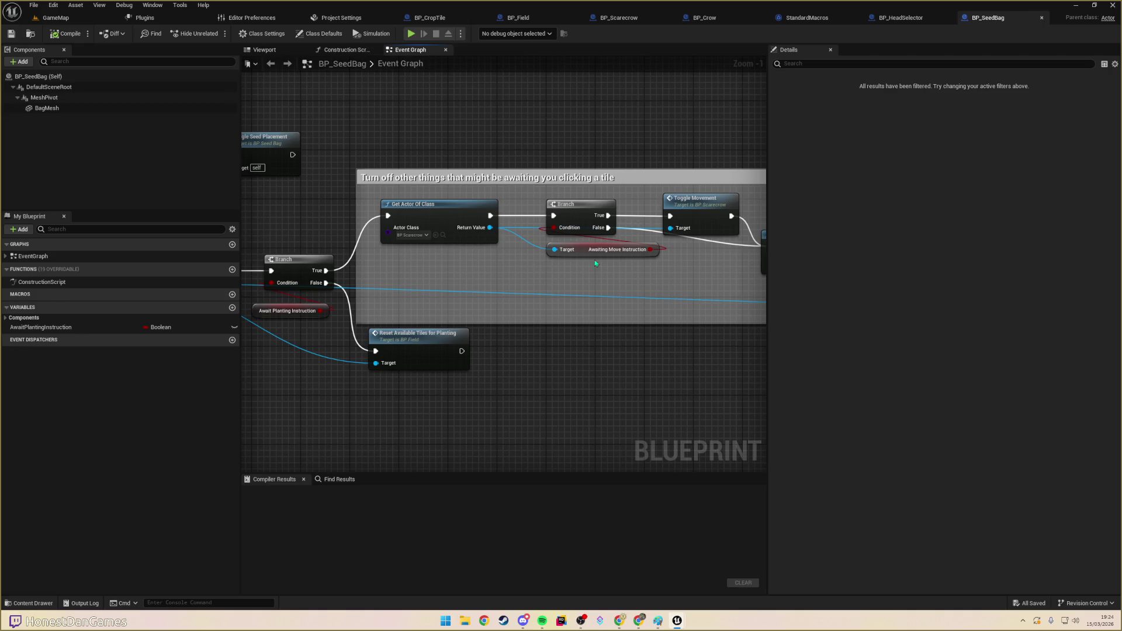
{"action": "mouse_move", "coordinate": [672, 268]}
{"action": "left_mouse_down"}
{"action": "mouse_move", "coordinate": [452, 241]}
{"action": "mouse_move", "coordinate": [575, 218]}
{"action": "mouse_move", "coordinate": [334, 167]}
{"action": "left_mouse_up"}
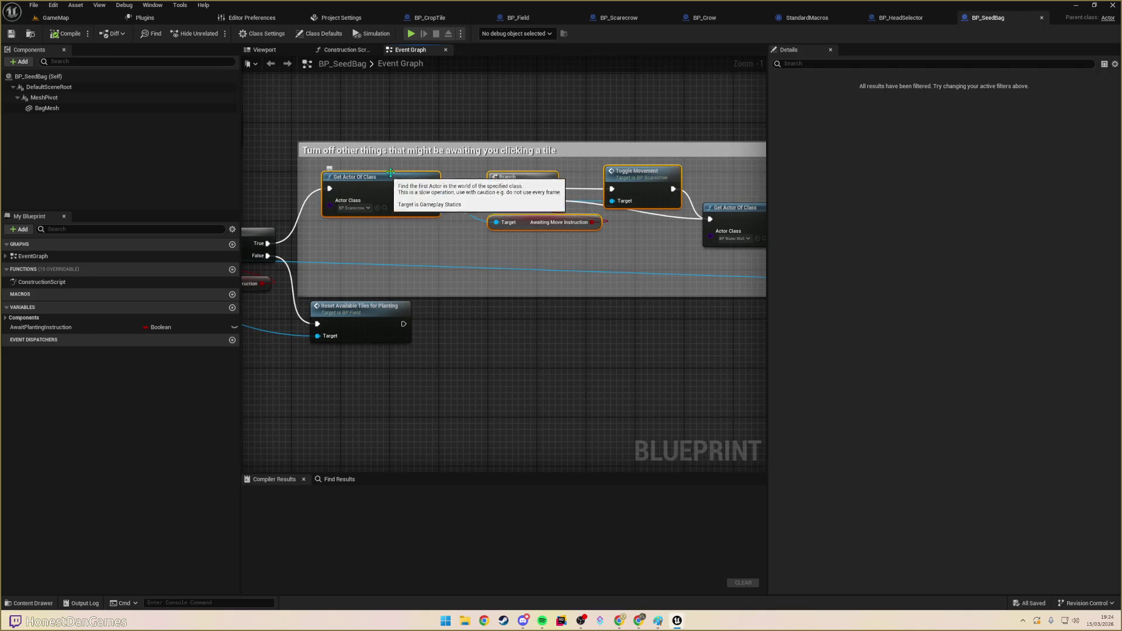
{"action": "mouse_move", "coordinate": [378, 247]}
{"action": "left_mouse_down"}
{"action": "mouse_move", "coordinate": [561, 236]}
{"action": "mouse_move", "coordinate": [393, 250]}
{"action": "mouse_move", "coordinate": [558, 240]}
{"action": "mouse_move", "coordinate": [459, 271]}
{"action": "mouse_move", "coordinate": [494, 266]}
{"action": "mouse_move", "coordinate": [317, 277]}
{"action": "mouse_move", "coordinate": [526, 251]}
{"action": "left_mouse_up"}
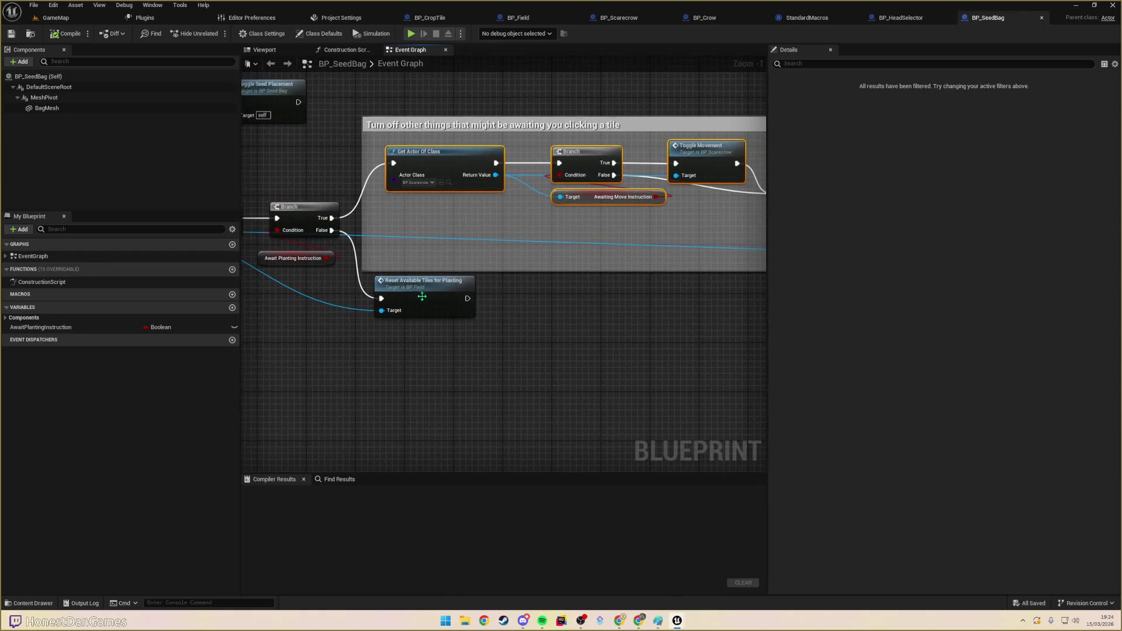
{"action": "left_click_drag", "start_coordinate": [318, 315], "coordinate": [429, 314]}
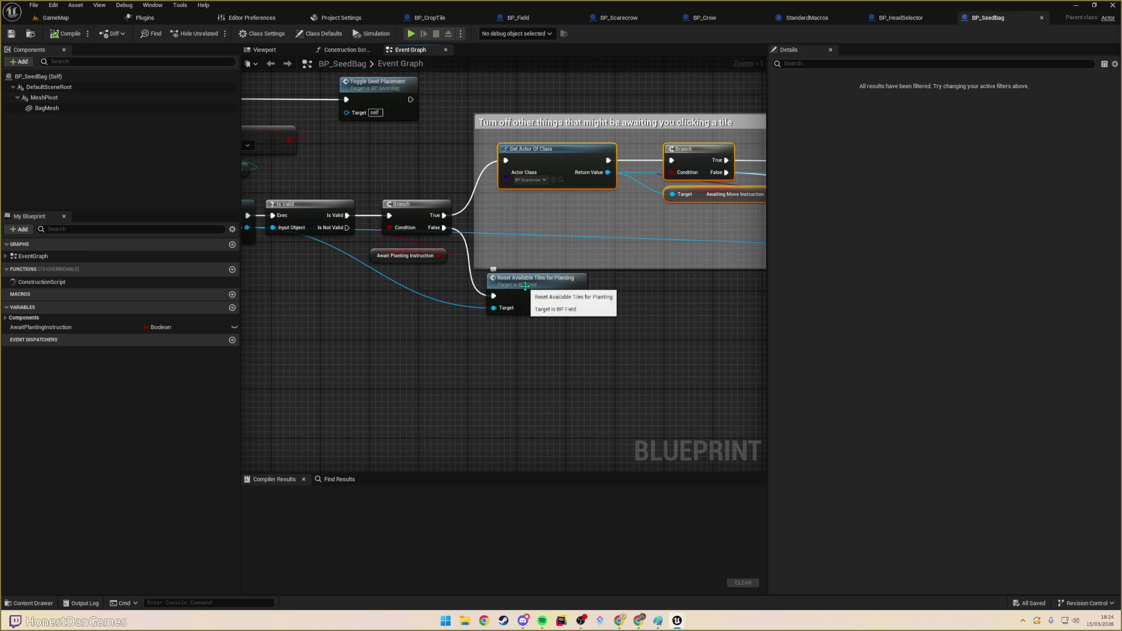
{"action": "mouse_move", "coordinate": [559, 234]}
{"action": "left_mouse_down"}
{"action": "mouse_move", "coordinate": [566, 223]}
{"action": "mouse_move", "coordinate": [415, 290]}
{"action": "left_mouse_up"}
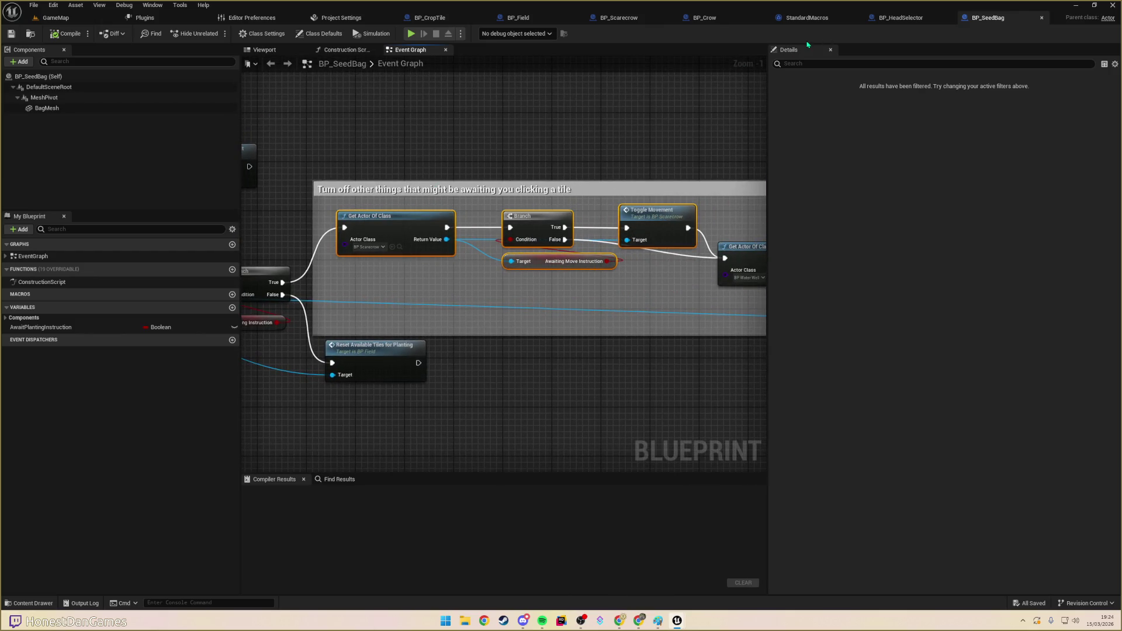
- In BP_HeadSelector, paste the movement-shutoff nodes between Set Head and the game mode Cast
{"action": "left_click", "coordinate": [902, 18]}
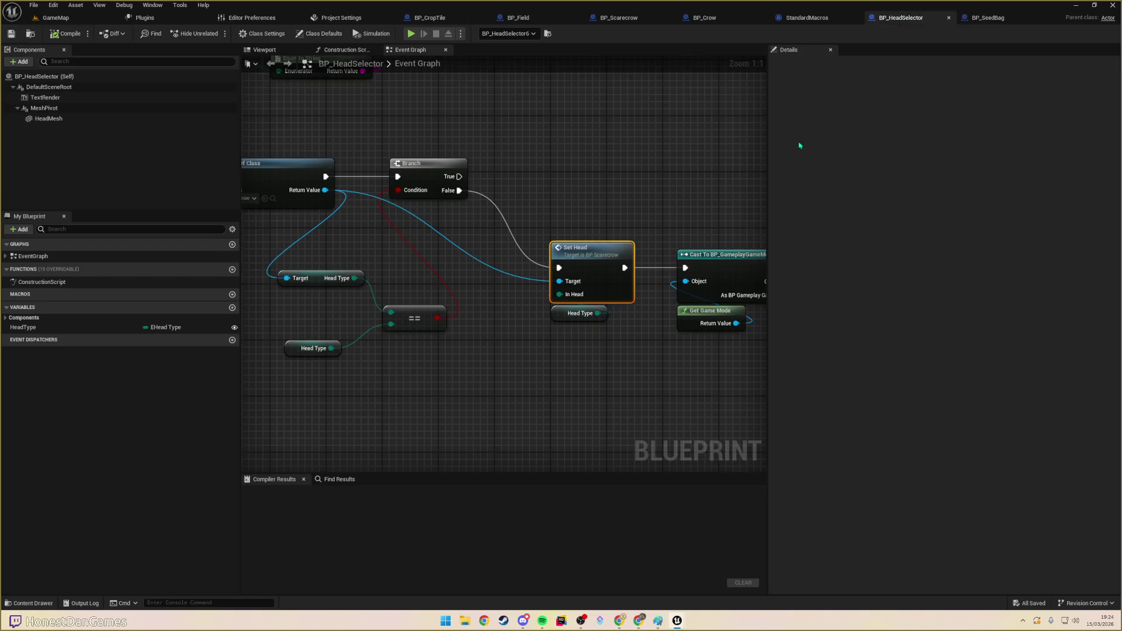
{"action": "scroll", "coordinate": [519, 185], "scroll_direction": "down", "scroll_amount": 2}
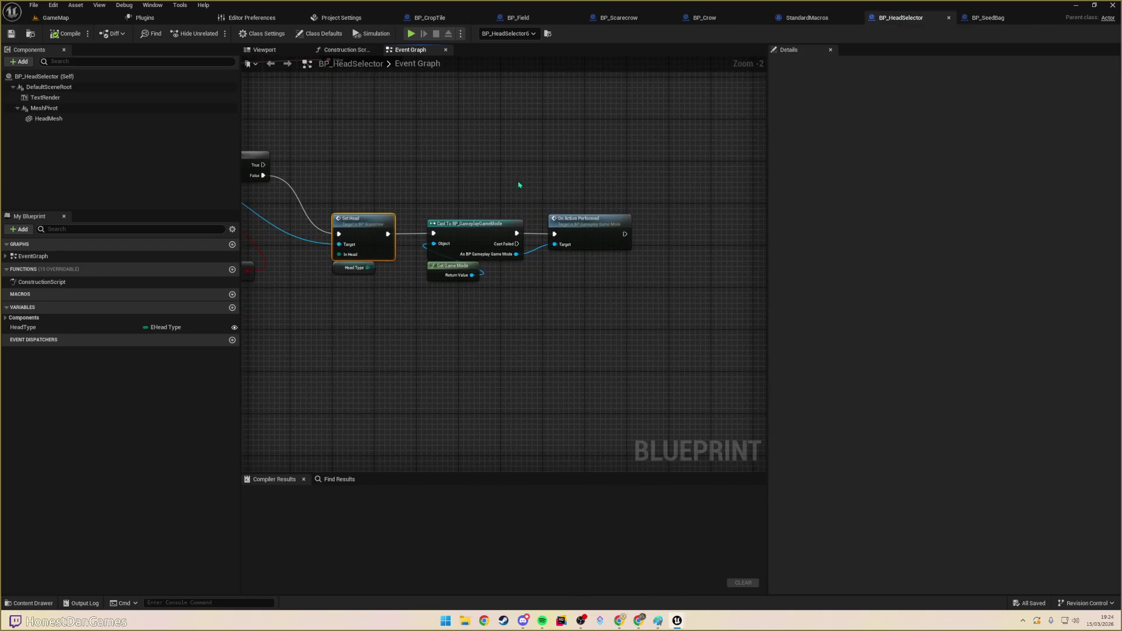
{"action": "left_click_drag", "start_coordinate": [431, 194], "coordinate": [638, 358]}
{"action": "left_click_drag", "start_coordinate": [453, 227], "coordinate": [643, 227]}
{"action": "mouse_move", "coordinate": [417, 326]}
{"action": "left_mouse_down"}
{"action": "mouse_move", "coordinate": [551, 339]}
{"action": "mouse_move", "coordinate": [550, 293]}
{"action": "mouse_move", "coordinate": [460, 251]}
{"action": "left_mouse_up"}
{"action": "key", "text": "ctrl+v"}
{"action": "mouse_move", "coordinate": [415, 203]}
{"action": "left_mouse_down"}
{"action": "mouse_move", "coordinate": [319, 296]}
{"action": "mouse_move", "coordinate": [386, 284]}
{"action": "left_mouse_up"}
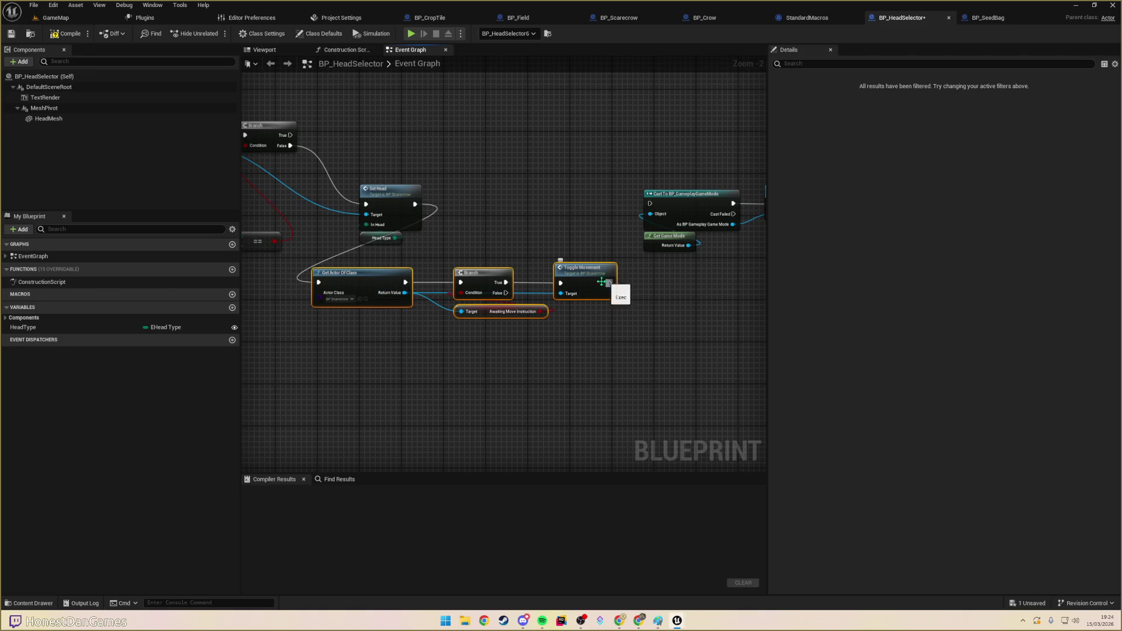
{"action": "mouse_move", "coordinate": [609, 285]}
{"action": "left_mouse_down"}
{"action": "mouse_move", "coordinate": [613, 225]}
{"action": "mouse_move", "coordinate": [649, 203]}
{"action": "left_mouse_up"}
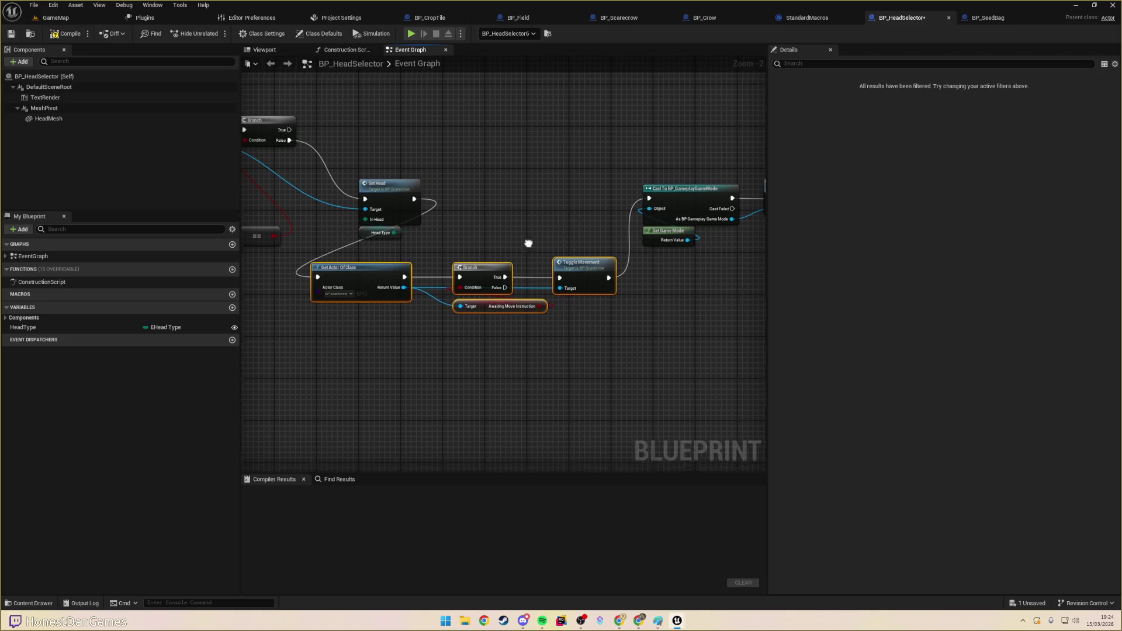
- Compile and save BP_HeadSelector
{"action": "scroll", "coordinate": [528, 243], "scroll_direction": "down", "scroll_amount": 2}
{"action": "left_click", "coordinate": [65, 33]}
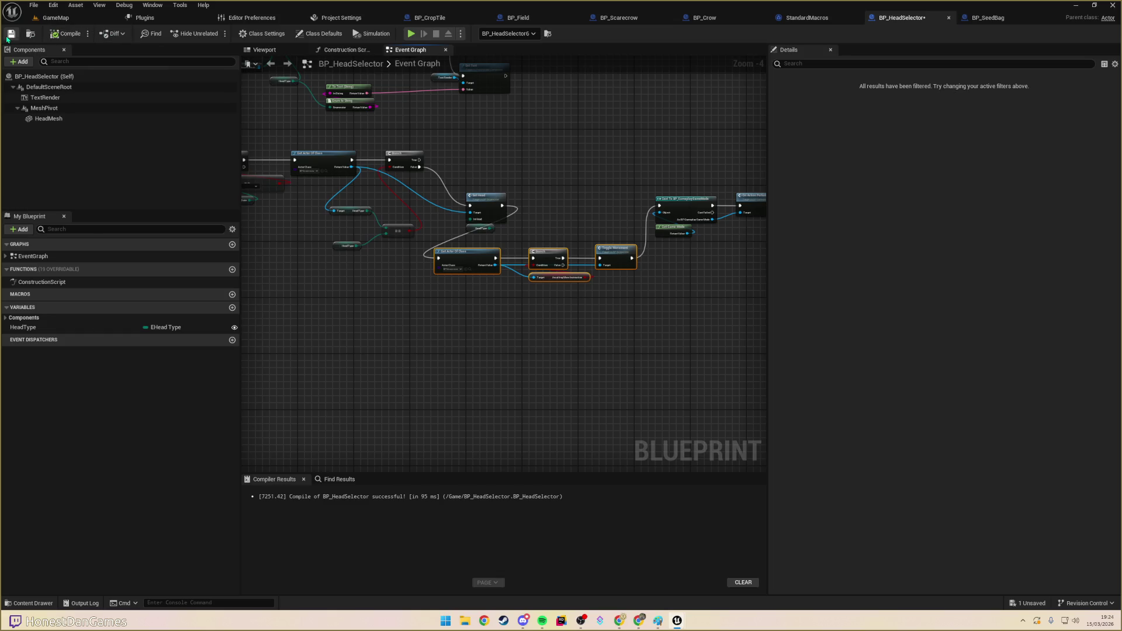
{"action": "left_click", "coordinate": [8, 36]}
{"action": "left_click_drag", "start_coordinate": [473, 323], "coordinate": [497, 365]}
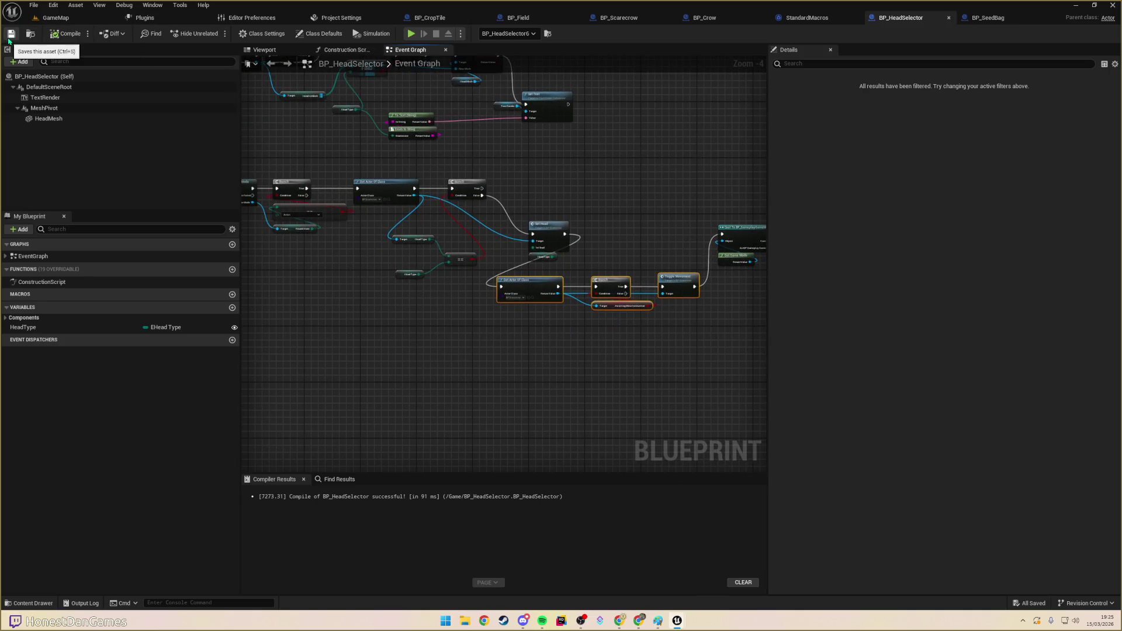
- Save all, play GameMap, and move the pawn-headed scarecrow onto a board tile
{"action": "left_click", "coordinate": [10, 35]}
{"action": "left_click", "coordinate": [55, 18]}
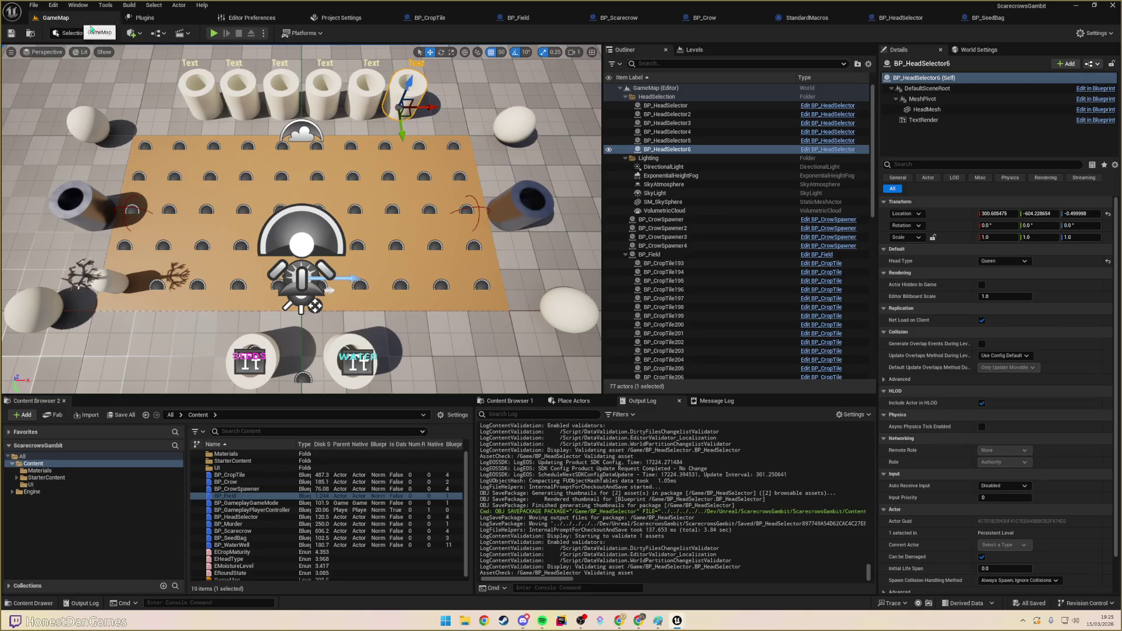
{"action": "left_click", "coordinate": [213, 34]}
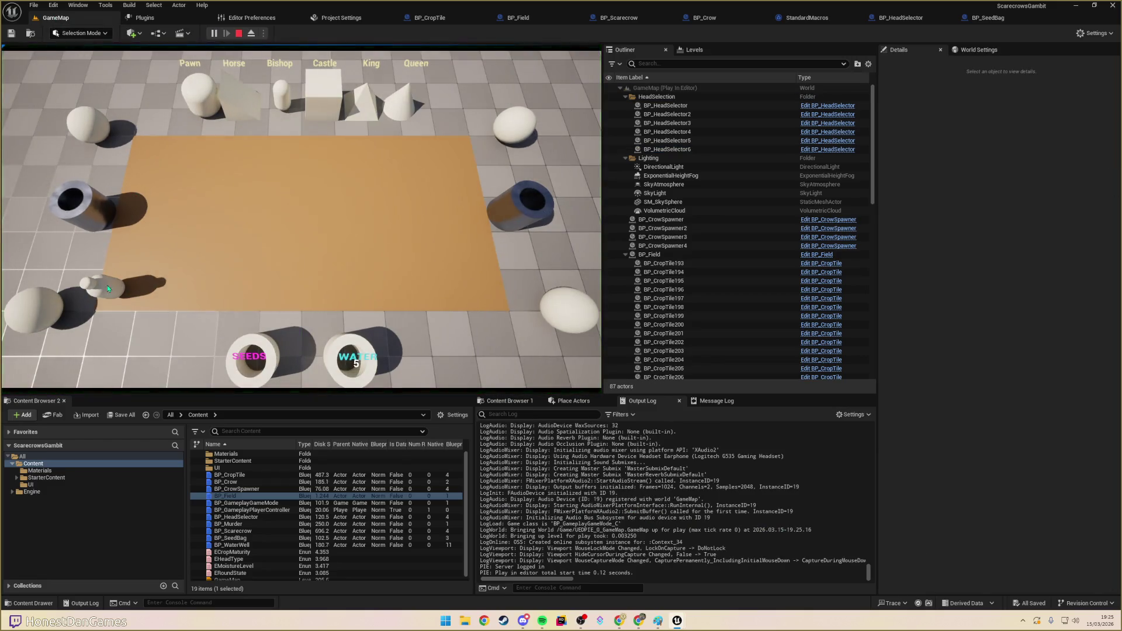
{"action": "left_click", "coordinate": [353, 165]}
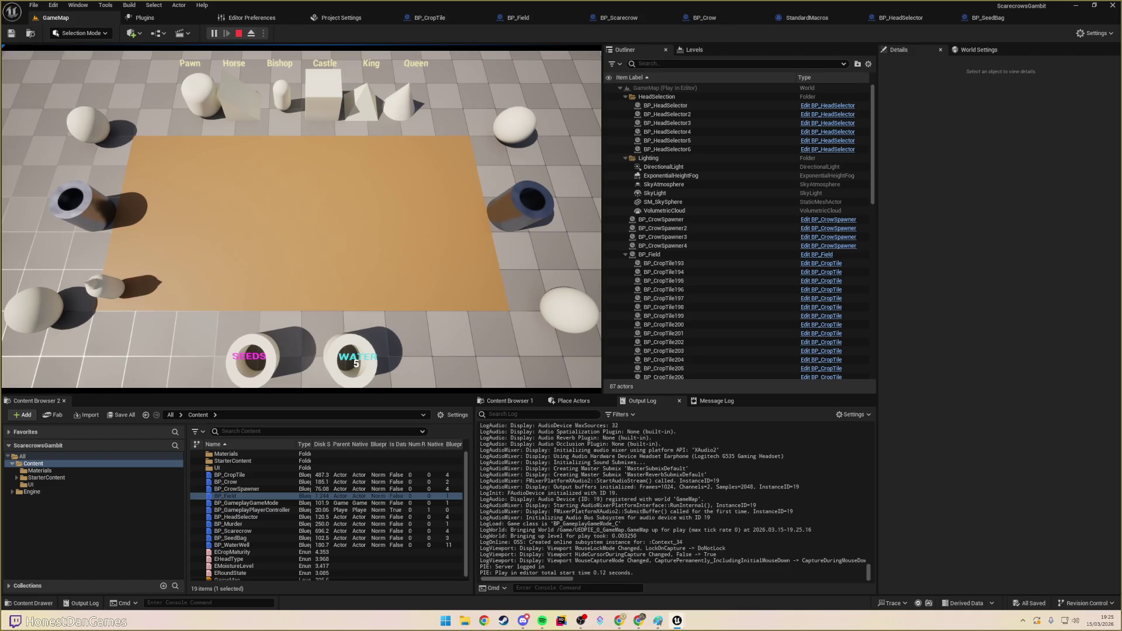
{"action": "left_click", "coordinate": [107, 292]}
{"action": "left_click", "coordinate": [245, 171]}
{"action": "left_click", "coordinate": [255, 176]}
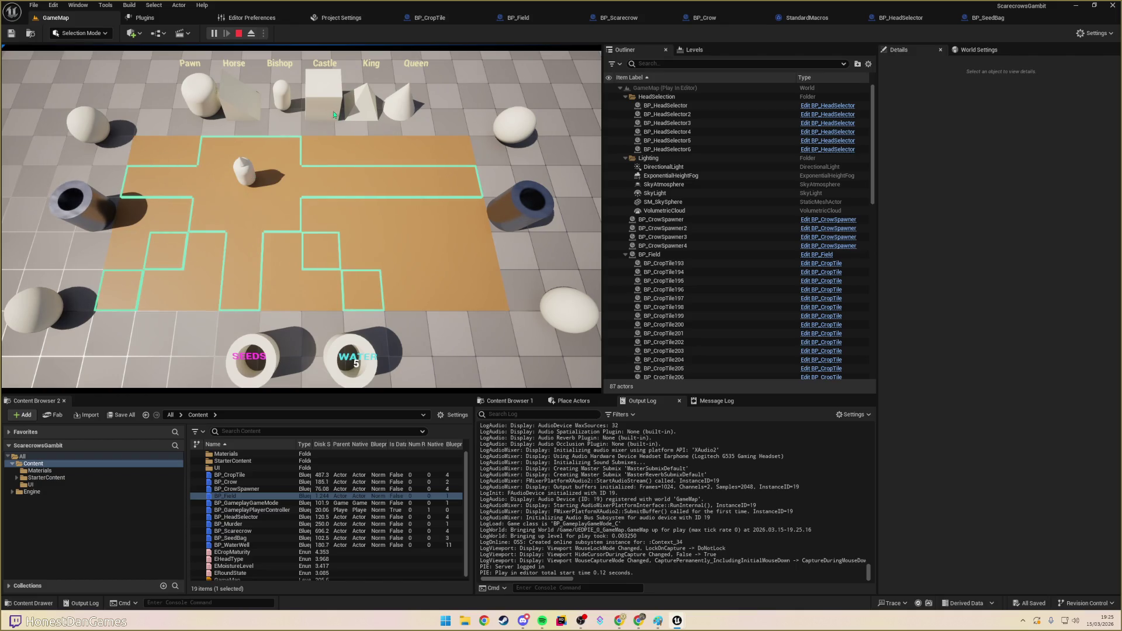
- Swap the scarecrow's head to Horse, Castle and Bishop, checking each piece's moves
{"action": "left_click", "coordinate": [244, 108]}
{"action": "left_click", "coordinate": [244, 169]}
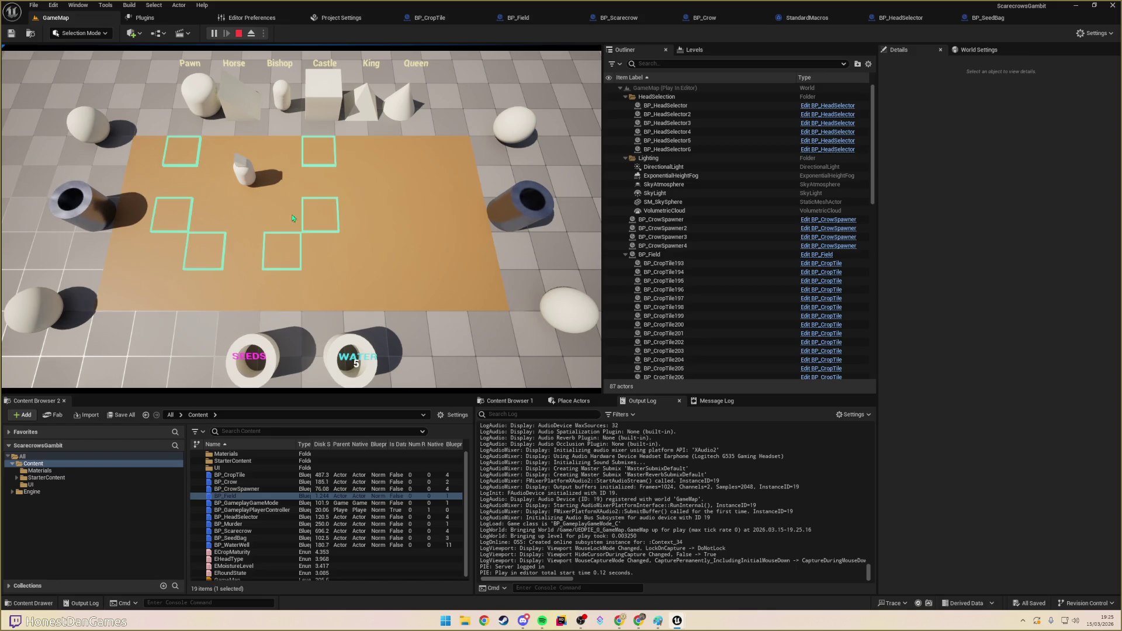
{"action": "left_click", "coordinate": [282, 252]}
{"action": "left_click", "coordinate": [327, 108]}
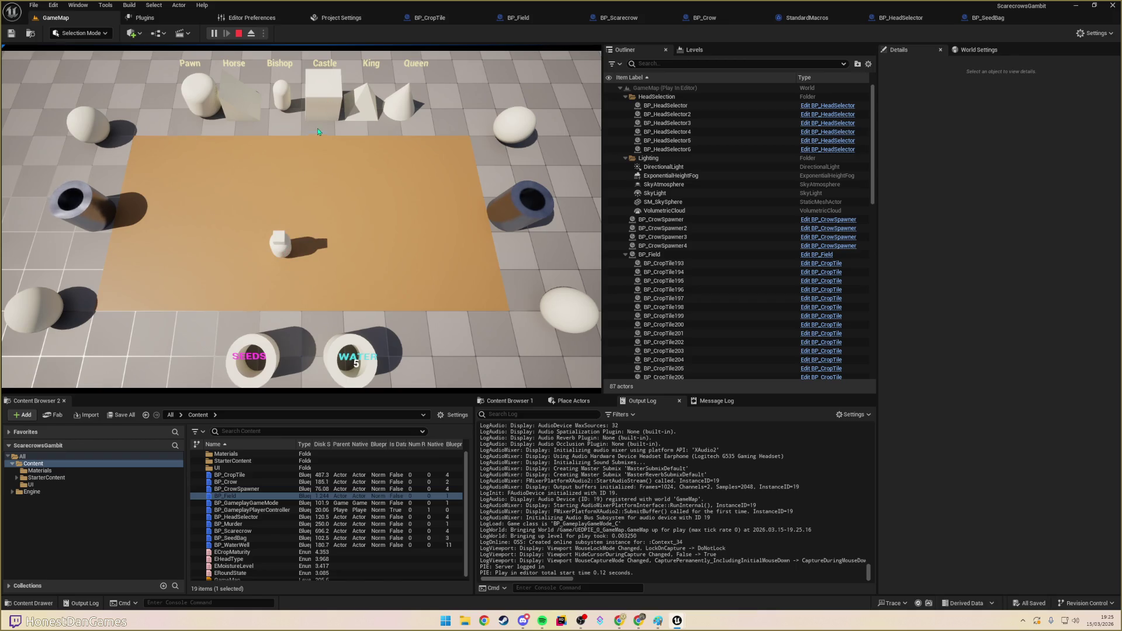
{"action": "left_click", "coordinate": [280, 256]}
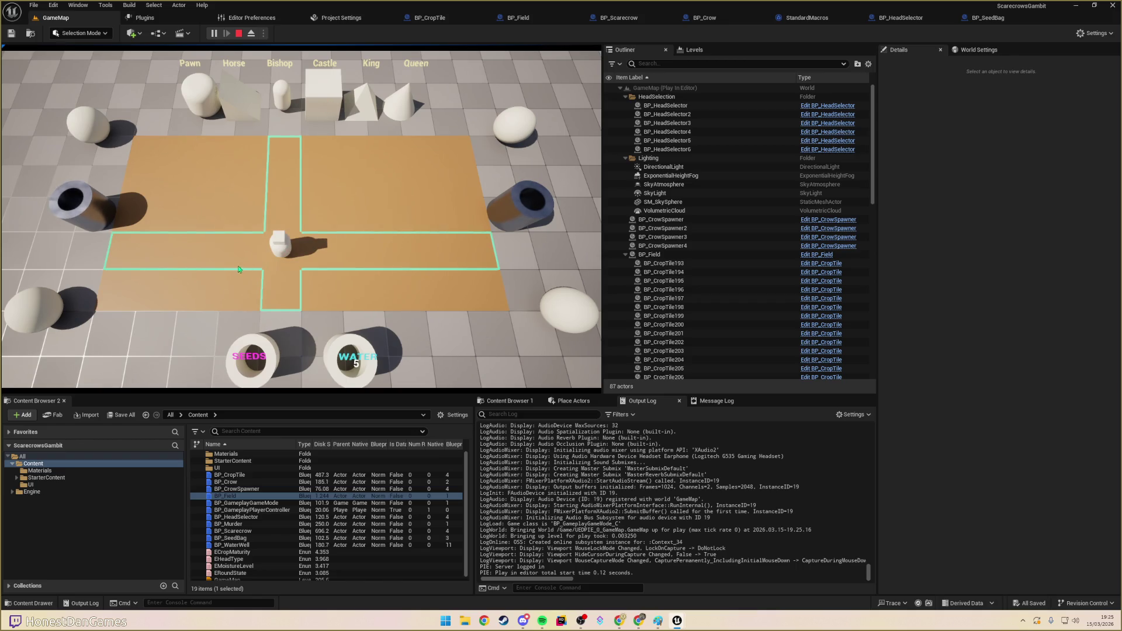
{"action": "left_click", "coordinate": [269, 352]}
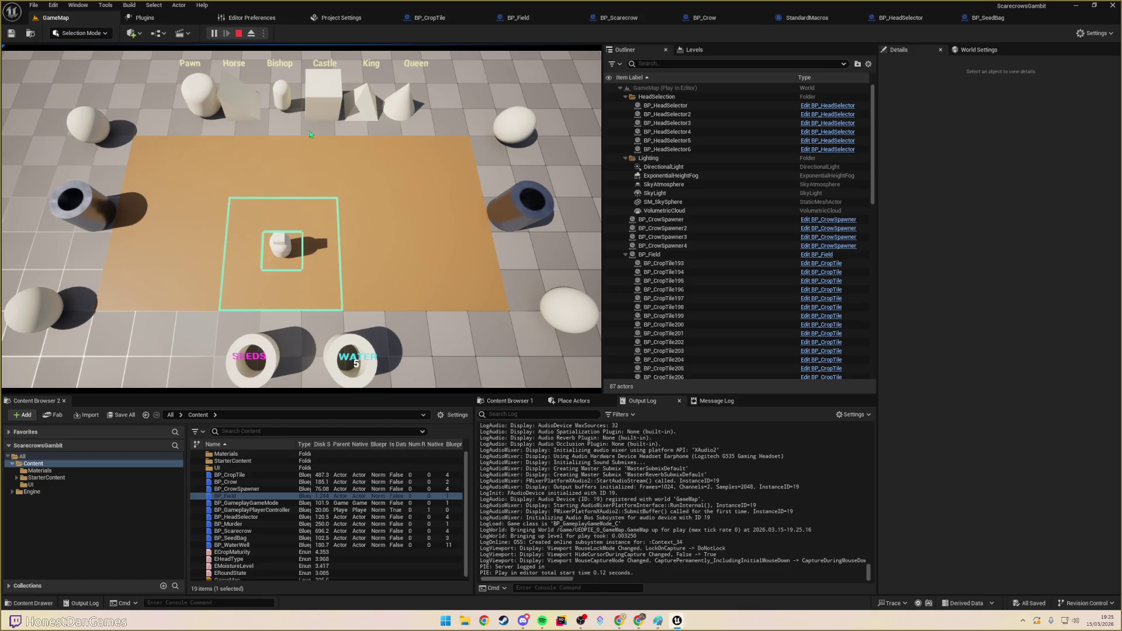
{"action": "left_click", "coordinate": [292, 110]}
- Plant a seed, water a tile beside the scarecrow, and stop the play session
{"action": "left_click", "coordinate": [320, 214]}
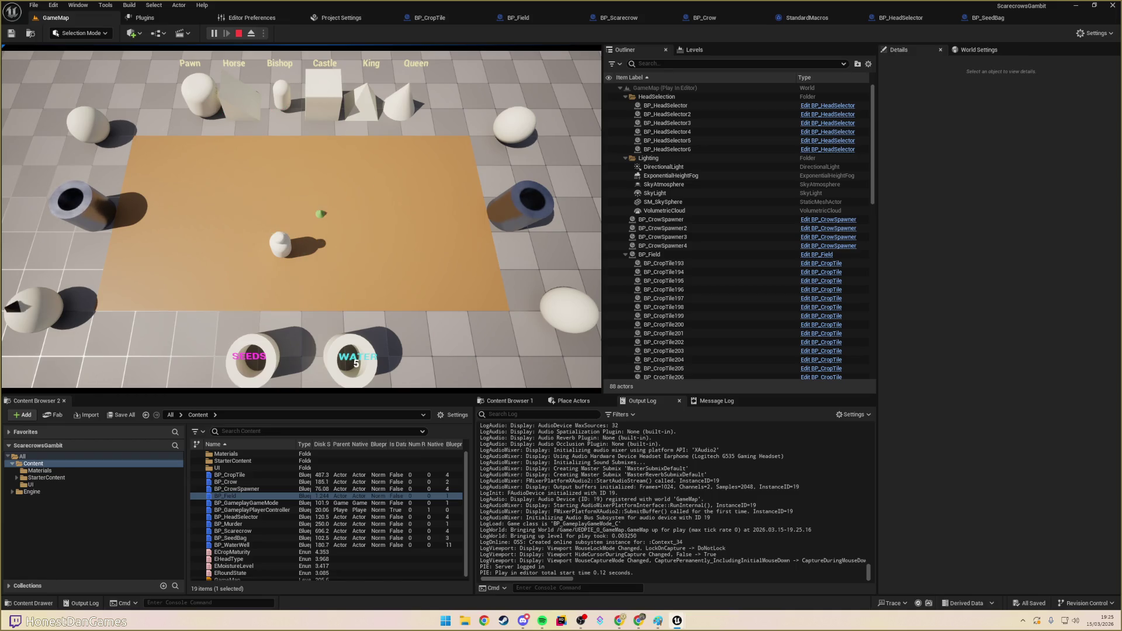
{"action": "left_click", "coordinate": [265, 346]}
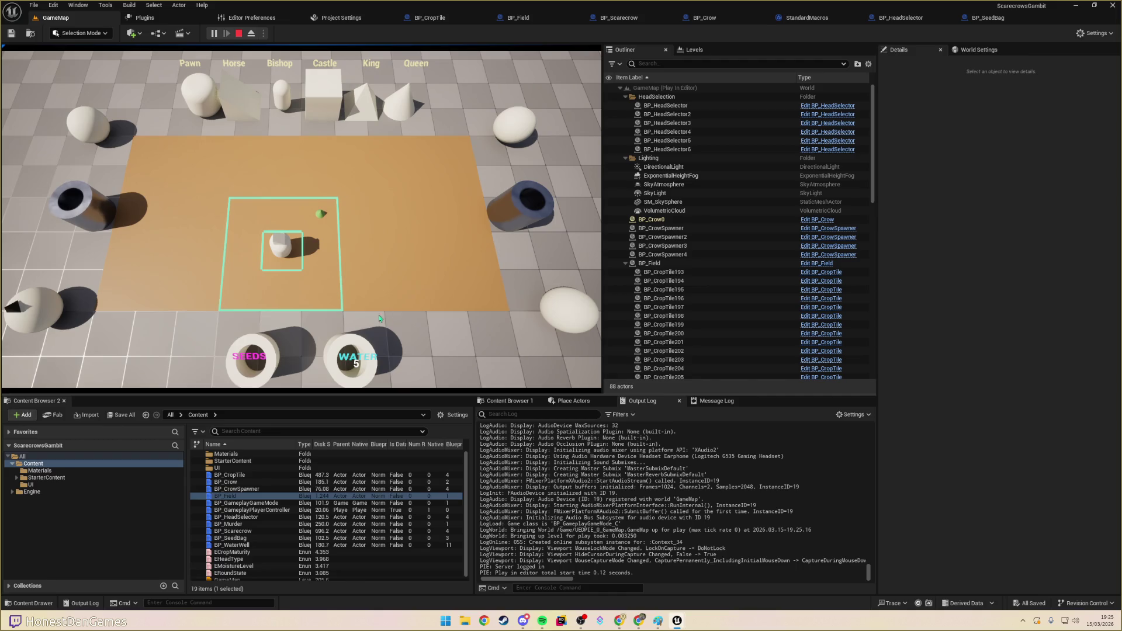
{"action": "left_click", "coordinate": [321, 240]}
{"action": "key", "text": "Escape"}
{"action": "left_click", "coordinate": [418, 63]}
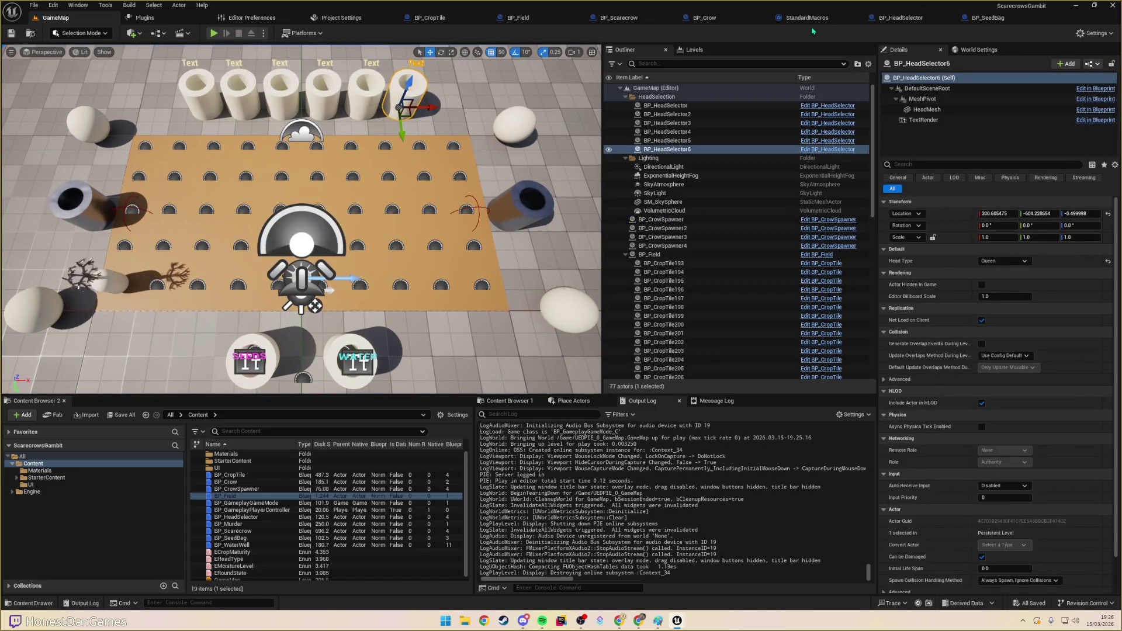
- Select BP_SeedBag's water-well check nodes for copying
{"action": "left_click", "coordinate": [995, 22]}
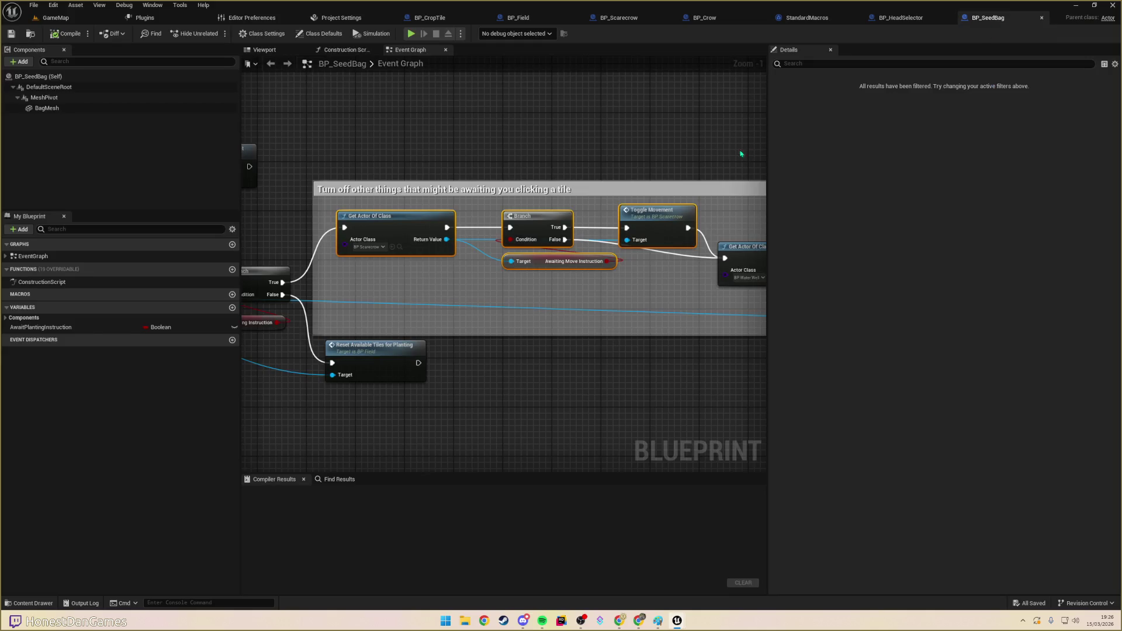
{"action": "scroll", "coordinate": [520, 279], "scroll_direction": "up", "scroll_amount": 1}
{"action": "mouse_move", "coordinate": [520, 280]}
{"action": "left_mouse_down"}
{"action": "mouse_move", "coordinate": [473, 276]}
{"action": "mouse_move", "coordinate": [471, 286]}
{"action": "mouse_move", "coordinate": [462, 269]}
{"action": "left_mouse_up"}
{"action": "mouse_move", "coordinate": [418, 182]}
{"action": "left_mouse_down"}
{"action": "mouse_move", "coordinate": [576, 246]}
{"action": "mouse_move", "coordinate": [708, 260]}
{"action": "mouse_move", "coordinate": [531, 298]}
{"action": "mouse_move", "coordinate": [681, 297]}
{"action": "left_mouse_up"}
{"action": "scroll", "coordinate": [709, 260], "scroll_direction": "down", "scroll_amount": 1}
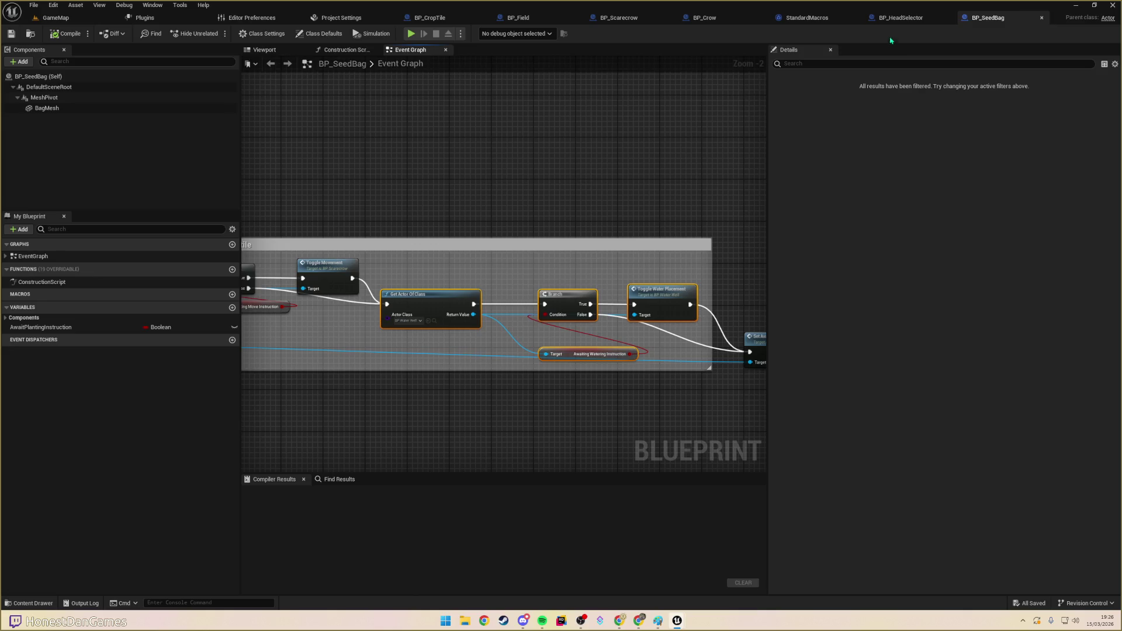
- Paste the water-well nodes into BP_HeadSelector near the Branch and Toggle Movement
{"action": "left_click", "coordinate": [901, 18]}
{"action": "left_click_drag", "start_coordinate": [669, 265], "coordinate": [408, 235]}
{"action": "scroll", "coordinate": [409, 236], "scroll_direction": "down", "scroll_amount": 3}
{"action": "left_click_drag", "start_coordinate": [453, 178], "coordinate": [540, 242]}
{"action": "left_click_drag", "start_coordinate": [478, 214], "coordinate": [653, 241]}
{"action": "scroll", "coordinate": [467, 261], "scroll_direction": "up", "scroll_amount": 6}
{"action": "left_click_drag", "start_coordinate": [419, 286], "coordinate": [571, 264]}
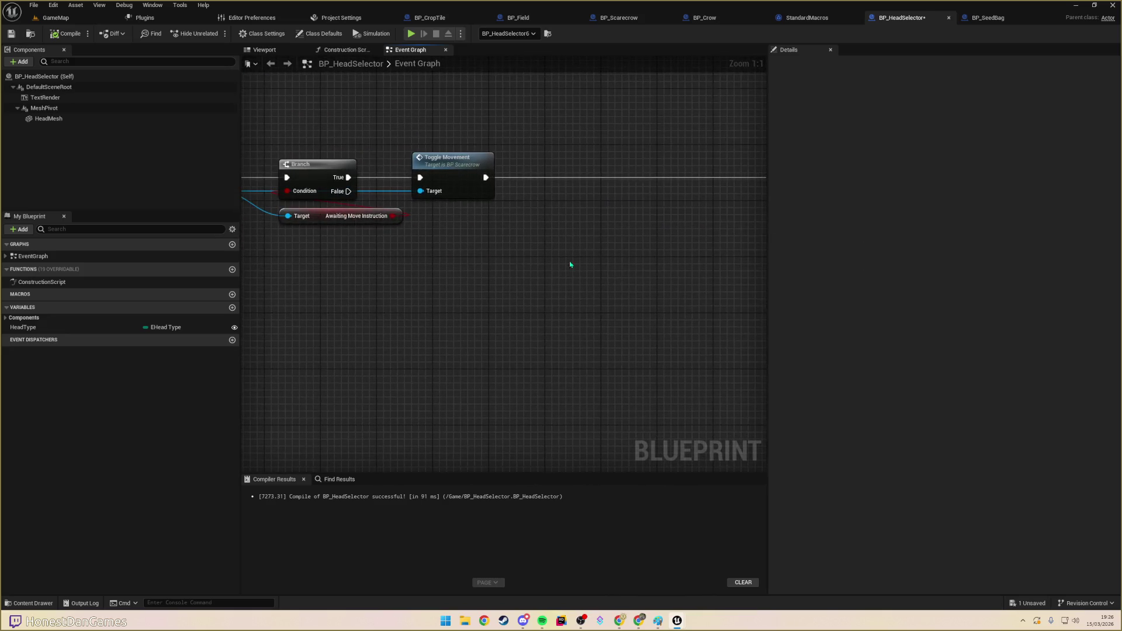
- Run the Branch's False output into the pasted water-well check in BP_HeadSelector
{"action": "mouse_move", "coordinate": [481, 243]}
{"action": "left_mouse_down"}
{"action": "mouse_move", "coordinate": [632, 240]}
{"action": "mouse_move", "coordinate": [589, 242]}
{"action": "left_mouse_up"}
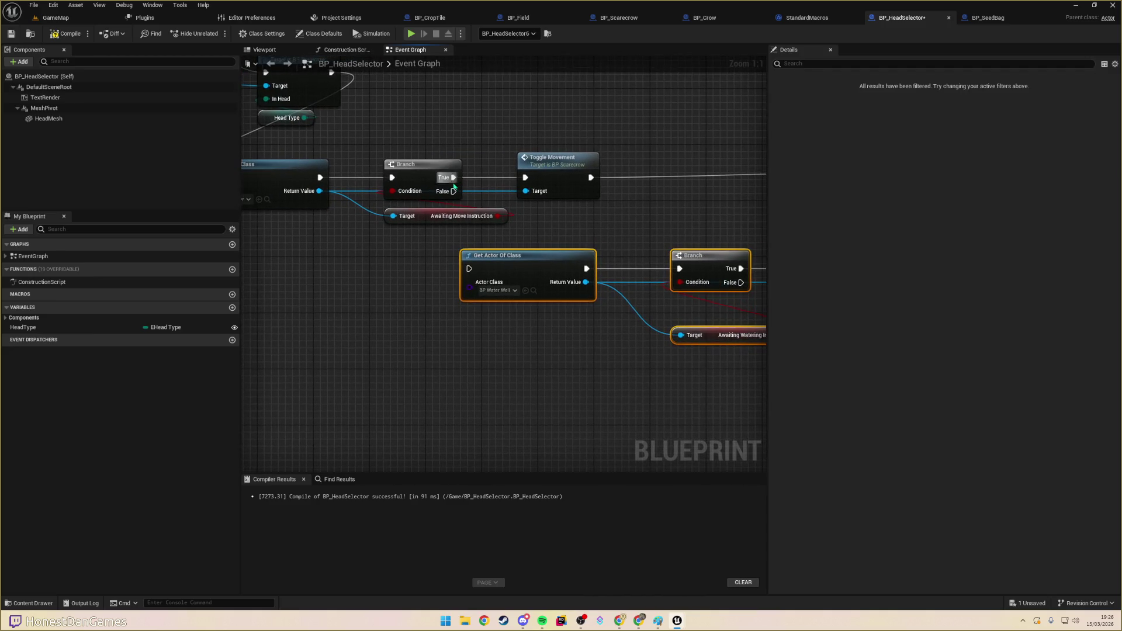
{"action": "mouse_move", "coordinate": [627, 194]}
{"action": "left_mouse_down"}
{"action": "mouse_move", "coordinate": [743, 193]}
{"action": "mouse_move", "coordinate": [544, 220]}
{"action": "mouse_move", "coordinate": [585, 194]}
{"action": "mouse_move", "coordinate": [500, 183]}
{"action": "mouse_move", "coordinate": [375, 205]}
{"action": "mouse_move", "coordinate": [776, 238]}
{"action": "mouse_move", "coordinate": [618, 246]}
{"action": "left_mouse_up"}
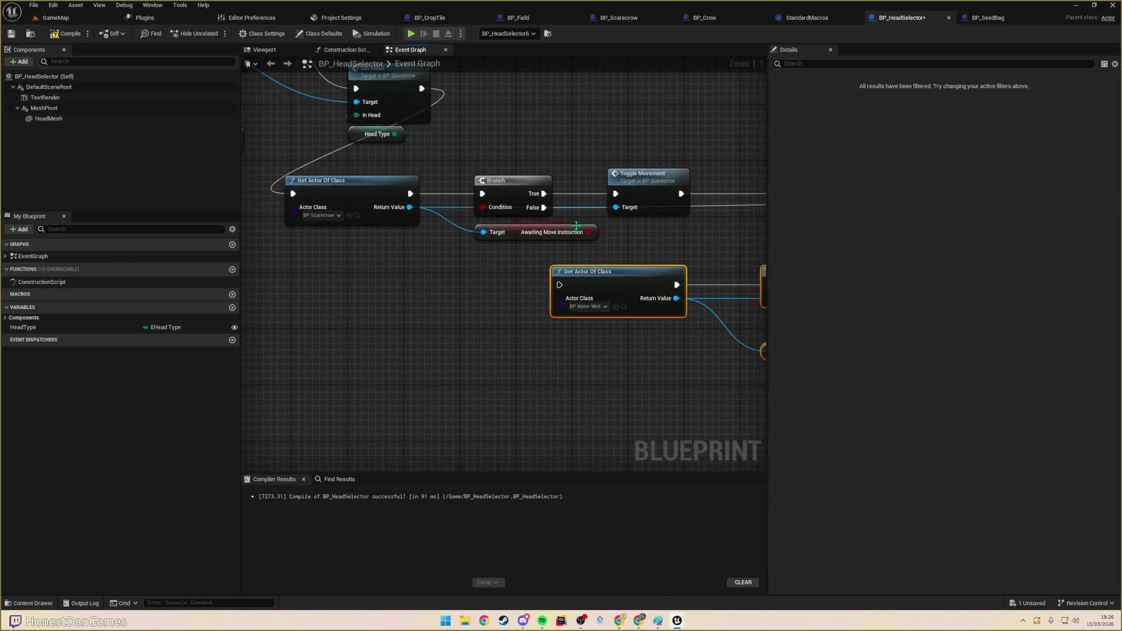
{"action": "mouse_move", "coordinate": [555, 224]}
{"action": "left_mouse_down"}
{"action": "mouse_move", "coordinate": [371, 219]}
{"action": "mouse_move", "coordinate": [602, 372]}
{"action": "left_mouse_up"}
{"action": "left_click_drag", "start_coordinate": [554, 266], "coordinate": [568, 266]}
{"action": "left_click_drag", "start_coordinate": [391, 220], "coordinate": [471, 222]}
{"action": "left_click_drag", "start_coordinate": [366, 191], "coordinate": [395, 269]}
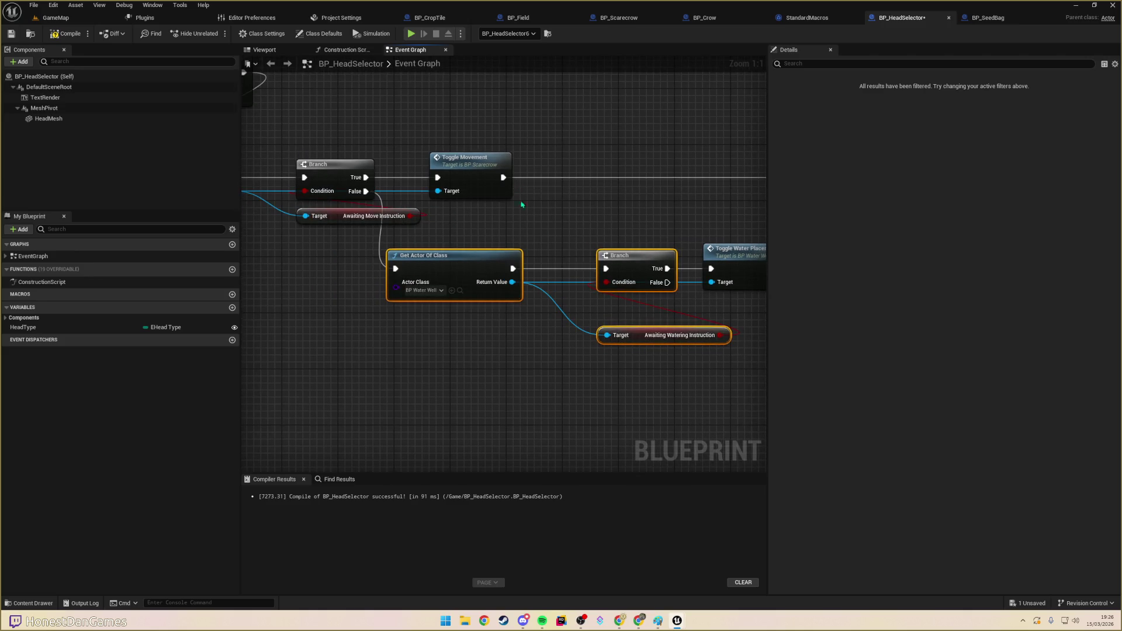
- Chain Toggle Movement into the water-well check and line those nodes up higher
{"action": "scroll", "coordinate": [462, 371], "scroll_direction": "down", "scroll_amount": 4}
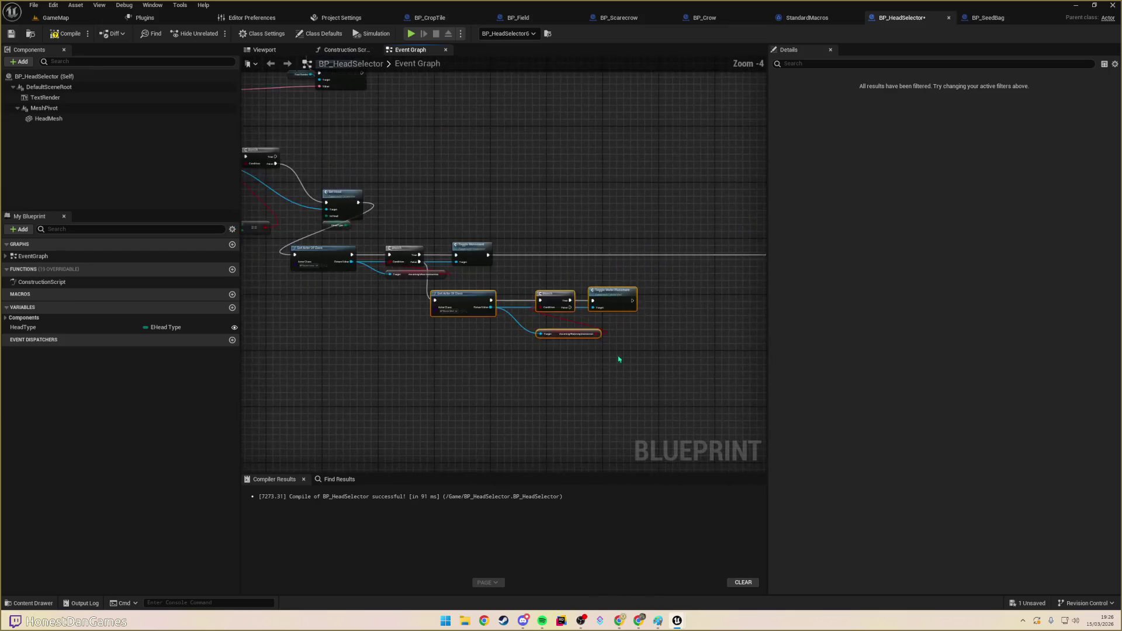
{"action": "left_click_drag", "start_coordinate": [619, 359], "coordinate": [573, 370]}
{"action": "mouse_move", "coordinate": [561, 301]}
{"action": "left_mouse_down"}
{"action": "mouse_move", "coordinate": [649, 307]}
{"action": "mouse_move", "coordinate": [669, 276]}
{"action": "left_mouse_up"}
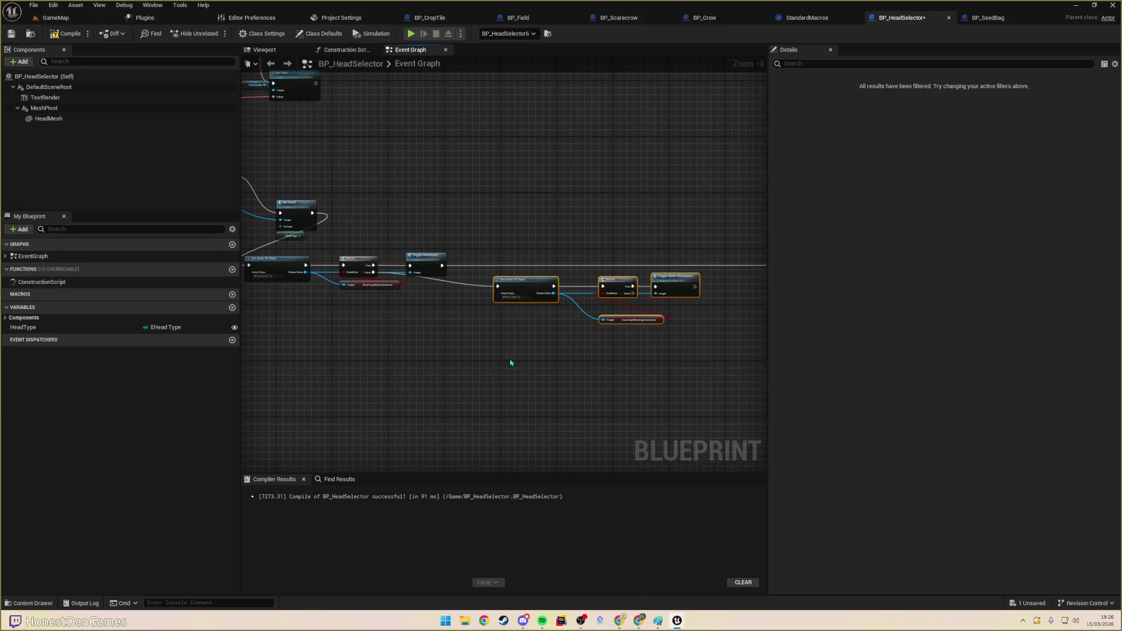
{"action": "scroll", "coordinate": [510, 363], "scroll_direction": "up", "scroll_amount": 2}
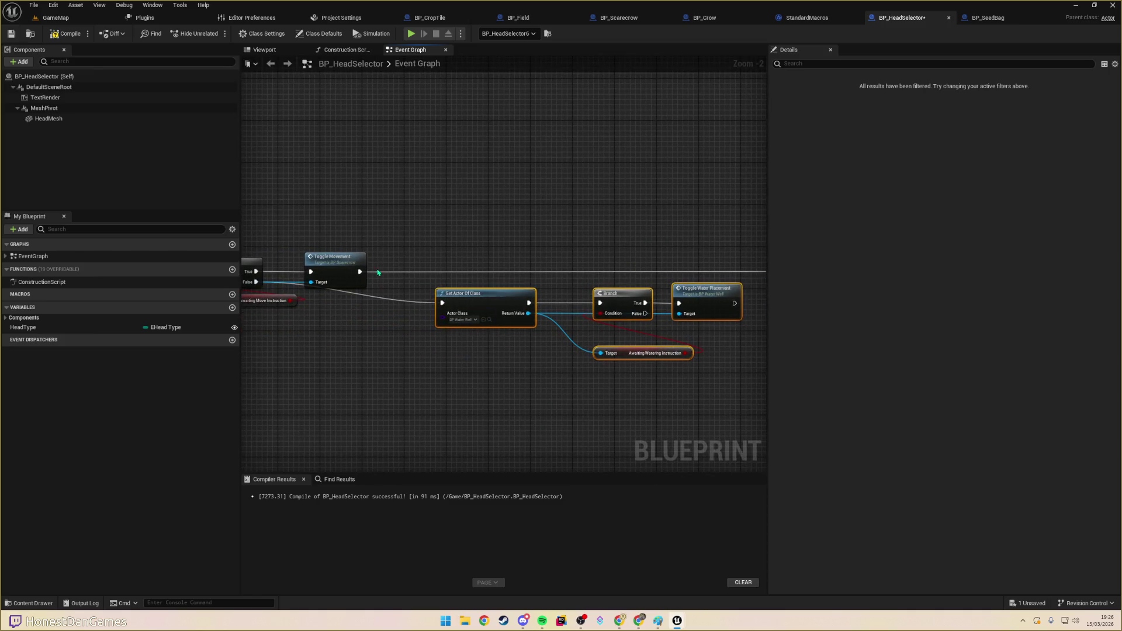
{"action": "left_click_drag", "start_coordinate": [360, 272], "coordinate": [451, 290]}
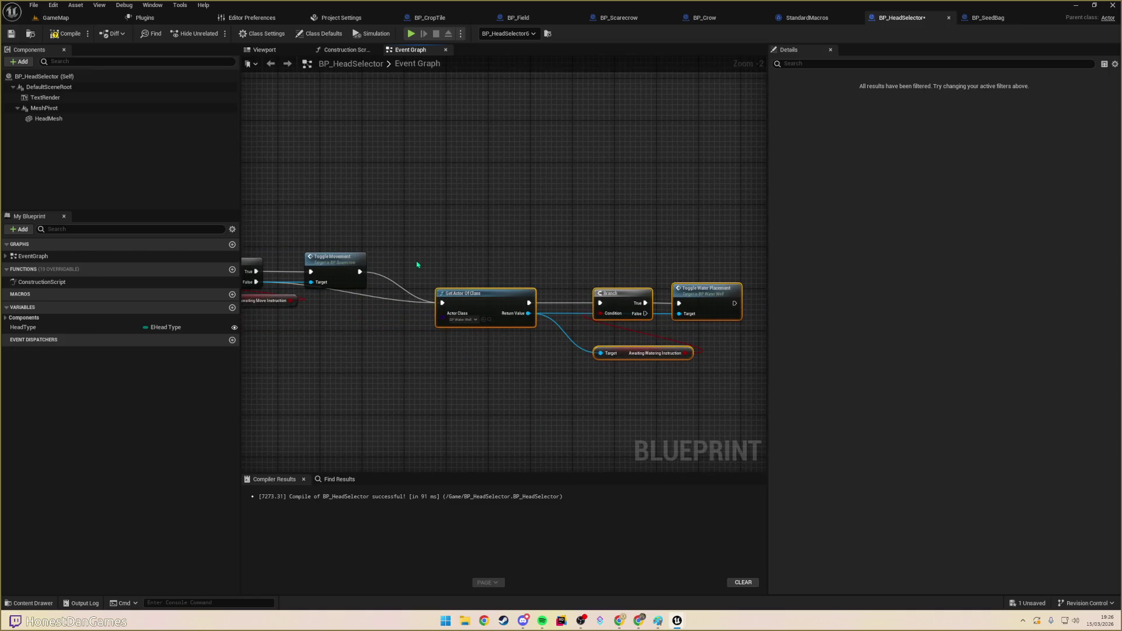
{"action": "left_click_drag", "start_coordinate": [531, 295], "coordinate": [525, 263]}
- Feed the water-well Branch False and Toggle Water Placement into the game mode Cast
{"action": "left_click_drag", "start_coordinate": [522, 358], "coordinate": [258, 336]}
{"action": "mouse_move", "coordinate": [360, 259]}
{"action": "left_mouse_down"}
{"action": "mouse_move", "coordinate": [464, 296]}
{"action": "mouse_move", "coordinate": [633, 250]}
{"action": "left_mouse_up"}
{"action": "left_click_drag", "start_coordinate": [452, 249], "coordinate": [636, 253]}
{"action": "mouse_move", "coordinate": [636, 253]}
{"action": "left_mouse_down"}
{"action": "mouse_move", "coordinate": [403, 259]}
{"action": "mouse_move", "coordinate": [596, 371]}
{"action": "left_mouse_up"}
{"action": "mouse_move", "coordinate": [399, 230]}
{"action": "left_mouse_down"}
{"action": "mouse_move", "coordinate": [490, 236]}
{"action": "mouse_move", "coordinate": [546, 268]}
{"action": "mouse_move", "coordinate": [564, 358]}
{"action": "left_mouse_up"}
{"action": "left_click_drag", "start_coordinate": [443, 317], "coordinate": [523, 323]}
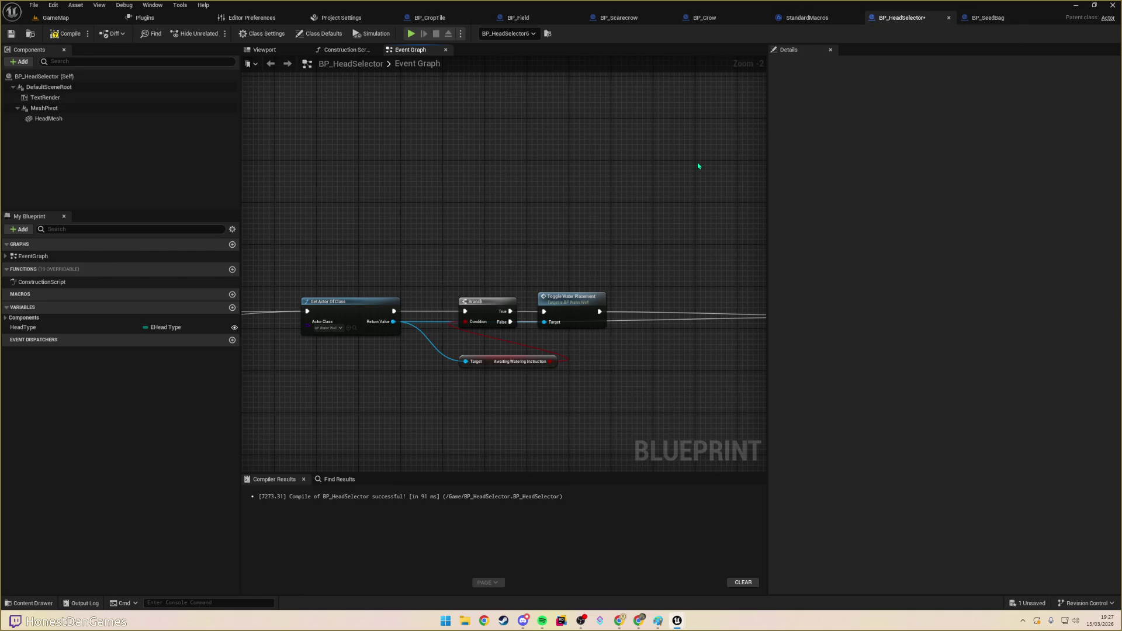
- Open BP_WaterWell by searching 'waterwe' with Ctrl+P
{"action": "key", "text": "ctrl+p"}
{"action": "type", "text": "waterwe"}
{"action": "key", "text": "Return"}
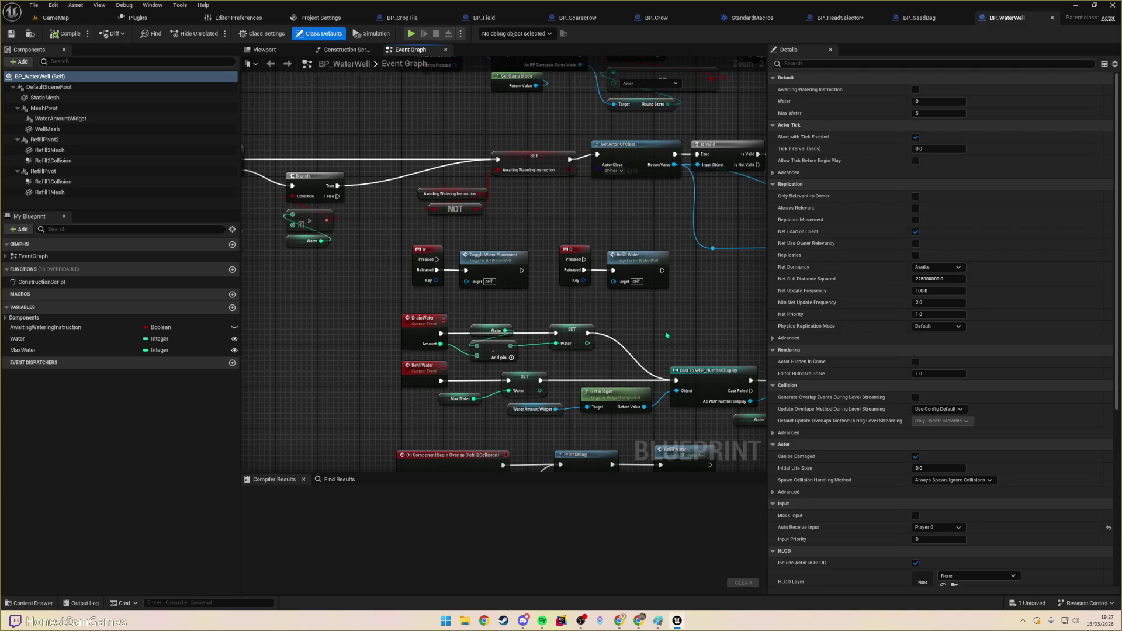
- Select the four seed placement nodes in BP_WaterWell for copying
{"action": "scroll", "coordinate": [666, 335], "scroll_direction": "down", "scroll_amount": 6}
{"action": "scroll", "coordinate": [381, 303], "scroll_direction": "up", "scroll_amount": 5}
{"action": "scroll", "coordinate": [458, 330], "scroll_direction": "up", "scroll_amount": 3}
{"action": "scroll", "coordinate": [380, 319], "scroll_direction": "down", "scroll_amount": 3}
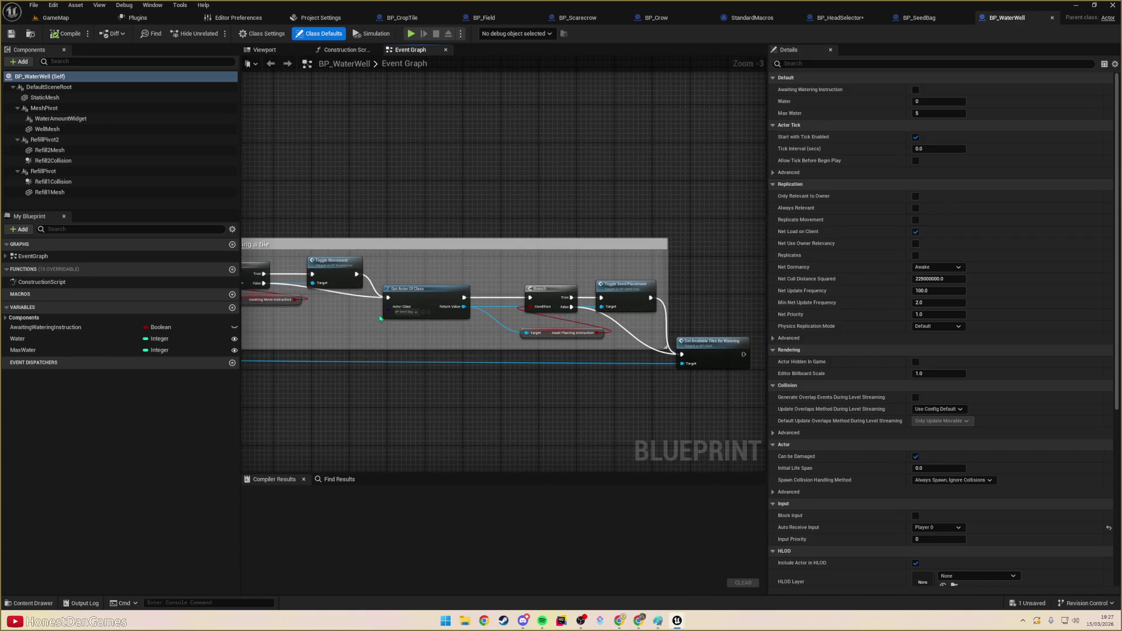
{"action": "left_click_drag", "start_coordinate": [401, 281], "coordinate": [642, 346]}
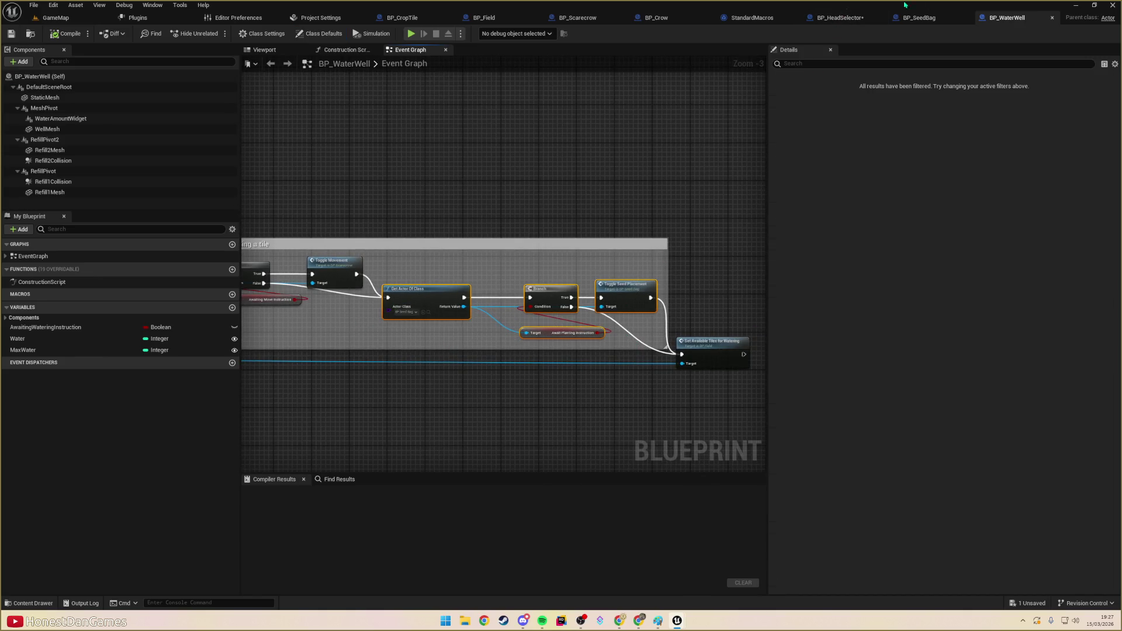
- In BP_HeadSelector, route the exec wires into the seed nodes and Branch False into Cast To
{"action": "left_click", "coordinate": [840, 18]}
{"action": "scroll", "coordinate": [655, 356], "scroll_direction": "down", "scroll_amount": 4}
{"action": "scroll", "coordinate": [655, 356], "scroll_direction": "up", "scroll_amount": 5}
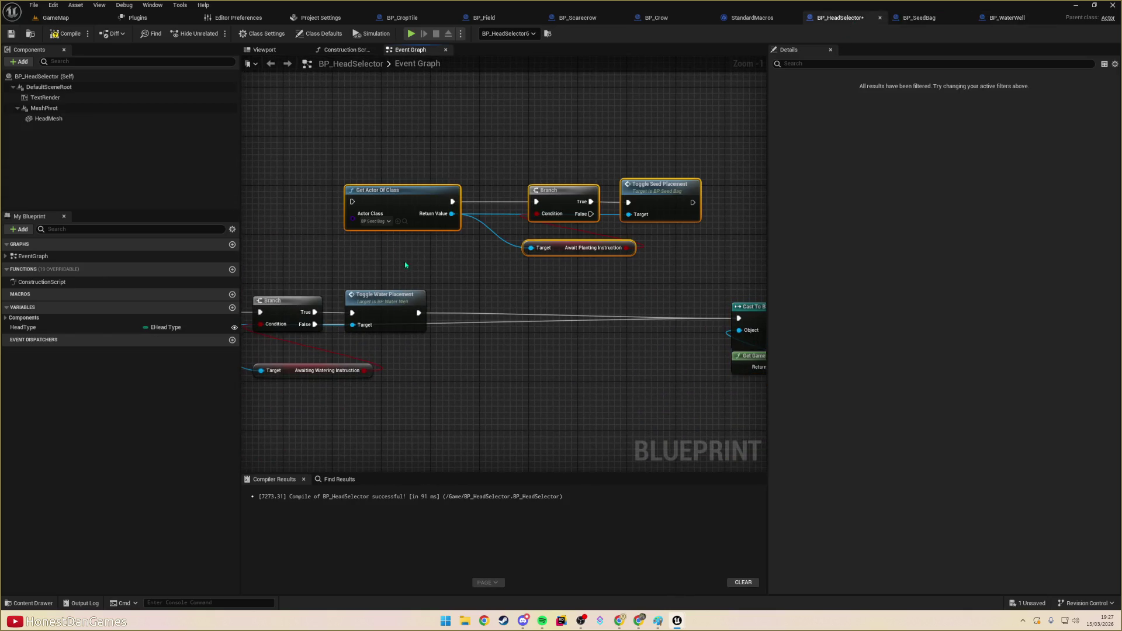
{"action": "mouse_move", "coordinate": [418, 312]}
{"action": "left_mouse_down"}
{"action": "mouse_move", "coordinate": [436, 327]}
{"action": "mouse_move", "coordinate": [374, 231]}
{"action": "mouse_move", "coordinate": [391, 264]}
{"action": "left_mouse_up"}
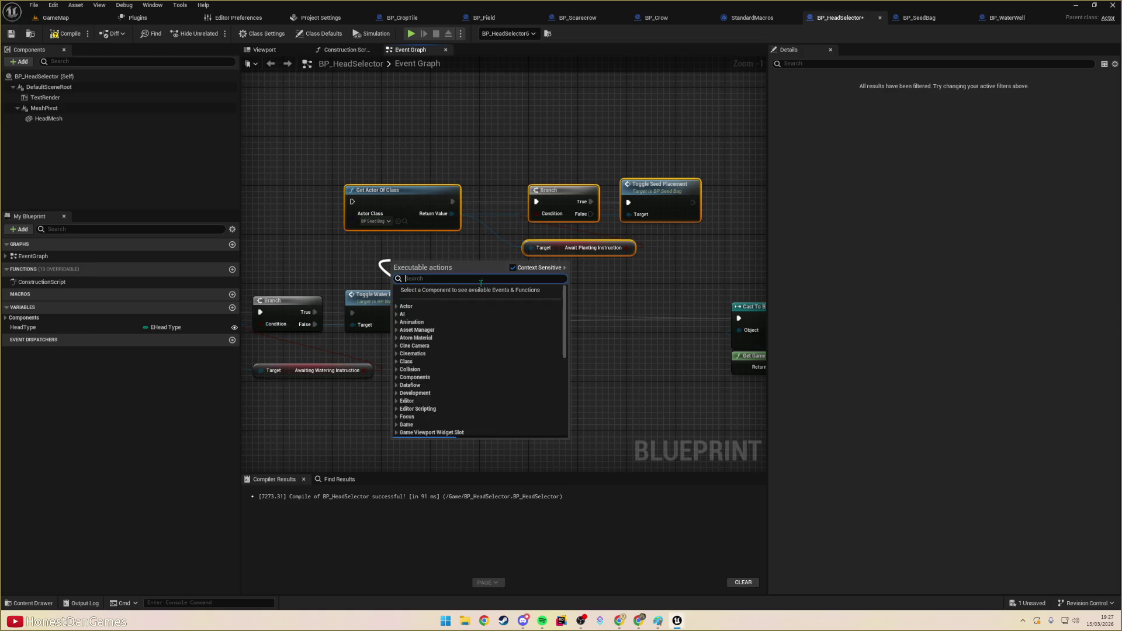
{"action": "left_click", "coordinate": [634, 308]}
{"action": "mouse_move", "coordinate": [739, 318]}
{"action": "left_mouse_down"}
{"action": "mouse_move", "coordinate": [525, 240]}
{"action": "mouse_move", "coordinate": [353, 202]}
{"action": "left_mouse_up"}
{"action": "left_click_drag", "start_coordinate": [591, 214], "coordinate": [737, 316]}
{"action": "left_click_drag", "start_coordinate": [693, 203], "coordinate": [738, 316]}
- Align the Cast and seed placement nodes, save BP_HeadSelector, and return to GameMap
{"action": "scroll", "coordinate": [571, 314], "scroll_direction": "down", "scroll_amount": 3}
{"action": "left_click_drag", "start_coordinate": [548, 248], "coordinate": [655, 321]}
{"action": "left_click_drag", "start_coordinate": [666, 267], "coordinate": [740, 267]}
{"action": "mouse_move", "coordinate": [301, 160]}
{"action": "left_mouse_down"}
{"action": "mouse_move", "coordinate": [396, 237]}
{"action": "mouse_move", "coordinate": [549, 230]}
{"action": "left_mouse_up"}
{"action": "left_click_drag", "start_coordinate": [518, 196], "coordinate": [585, 258]}
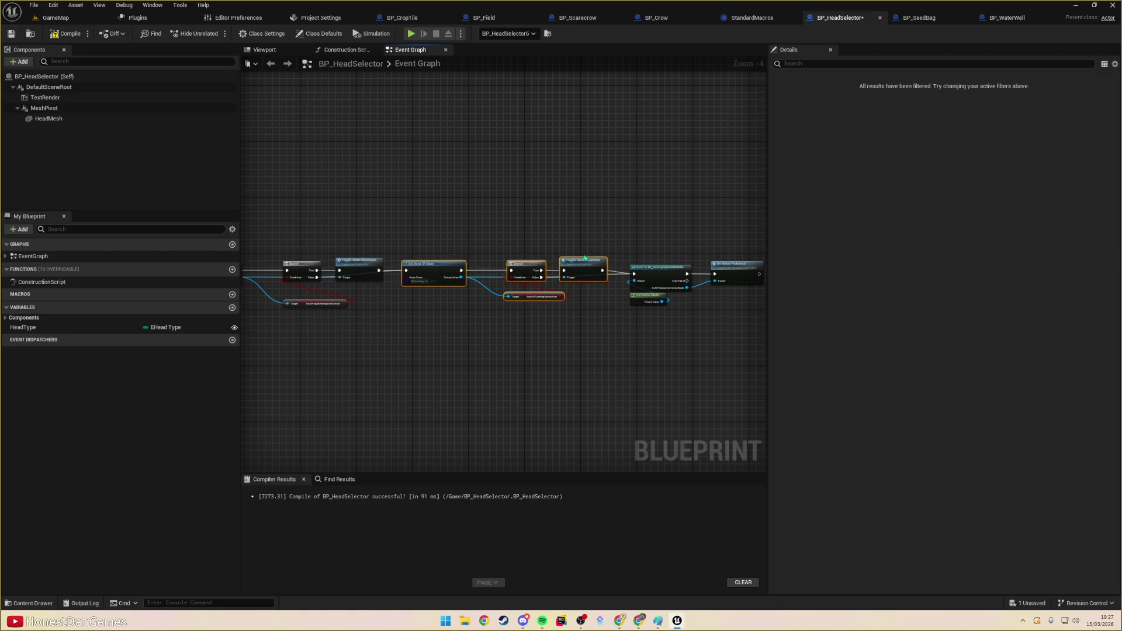
{"action": "left_click", "coordinate": [10, 34]}
{"action": "left_click", "coordinate": [55, 17]}
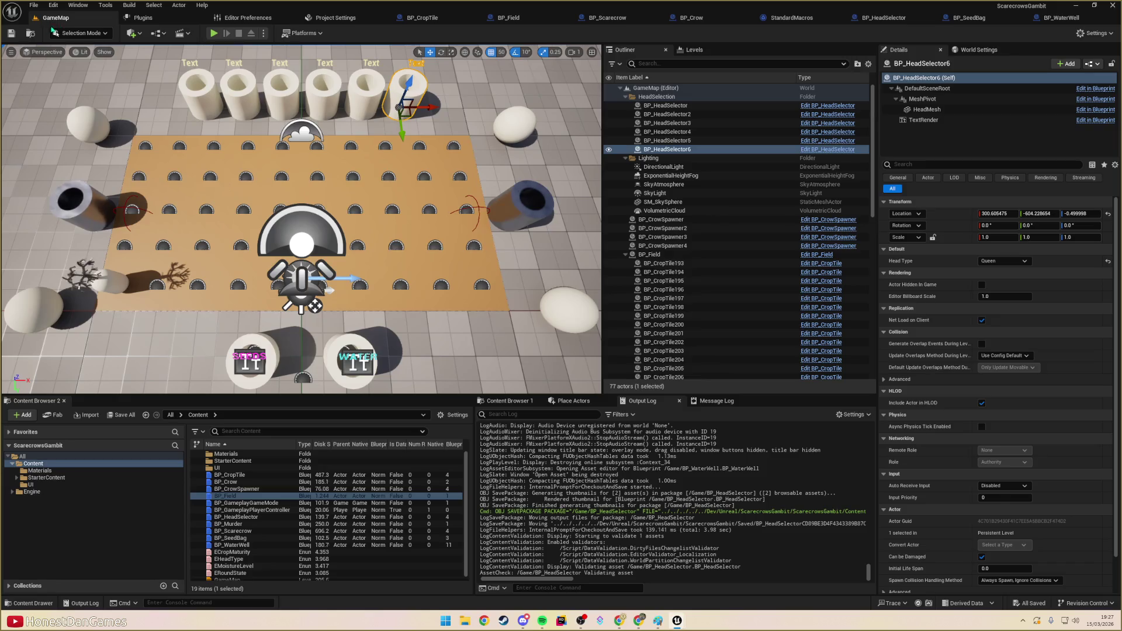
{"action": "key", "text": "alt+p"}
{"action": "key", "text": "w"}
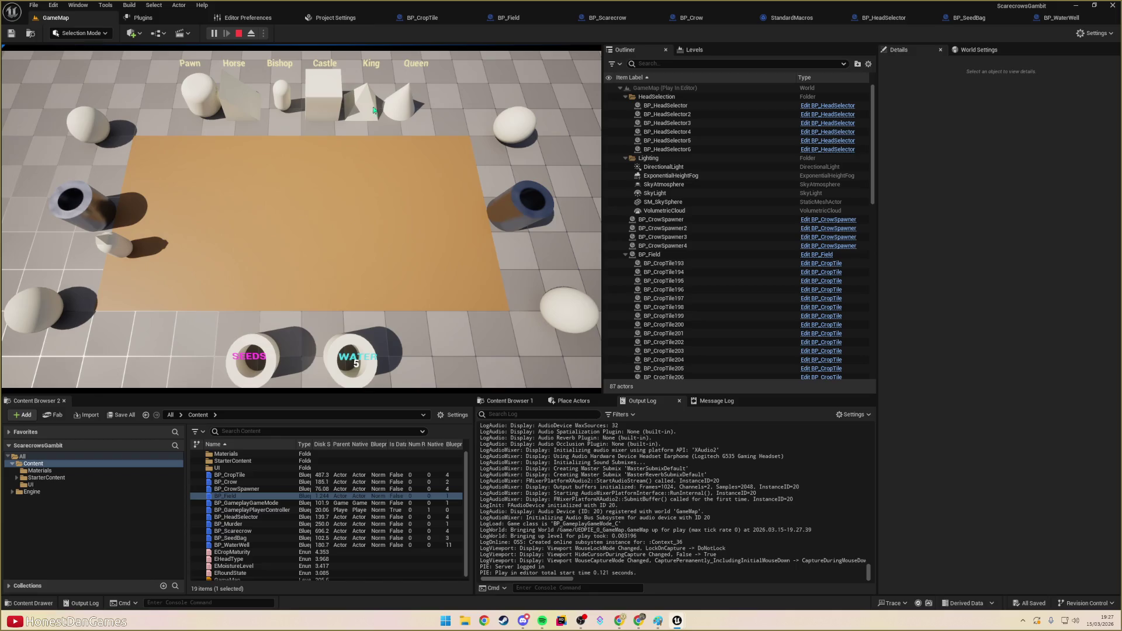
{"action": "left_click", "coordinate": [115, 252]}
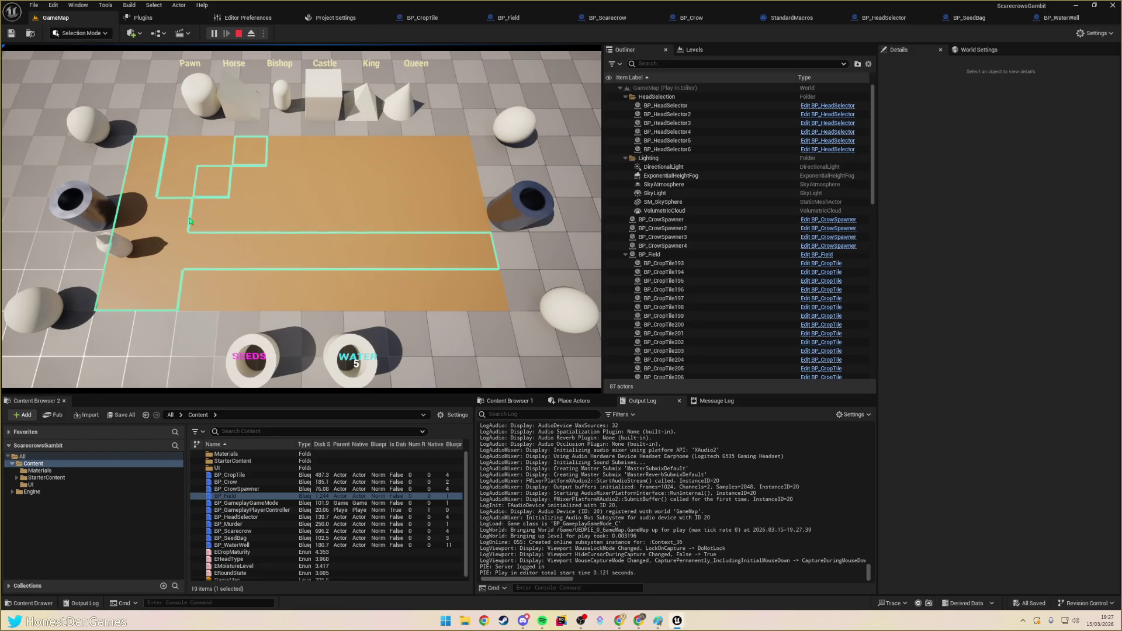
{"action": "left_click", "coordinate": [208, 191]}
{"action": "left_click", "coordinate": [264, 348]}
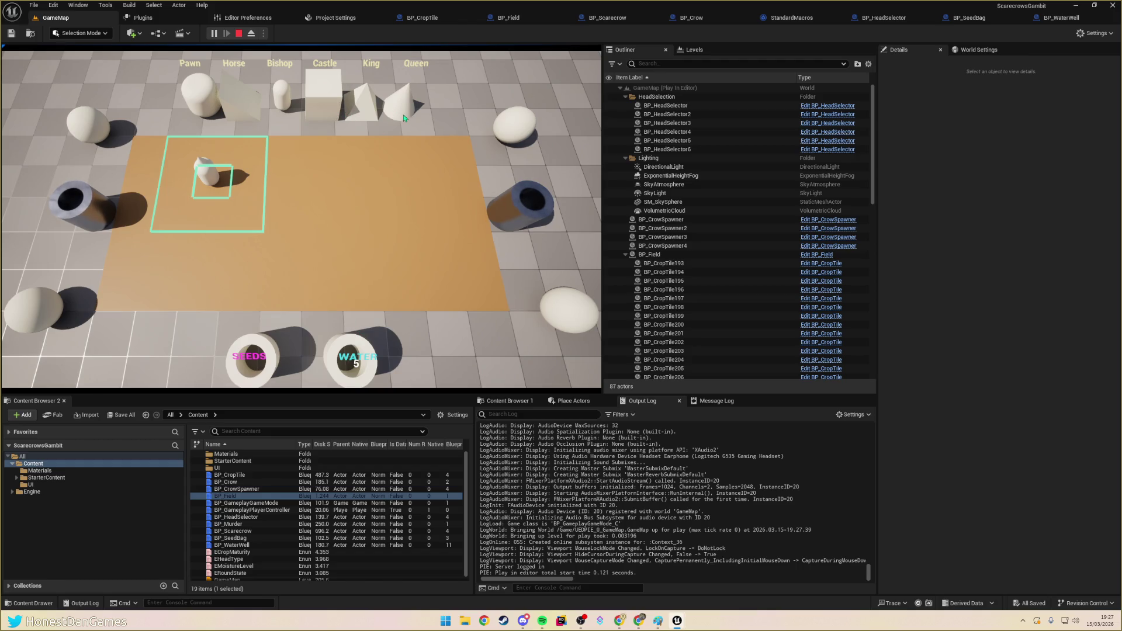
{"action": "left_click", "coordinate": [330, 112]}
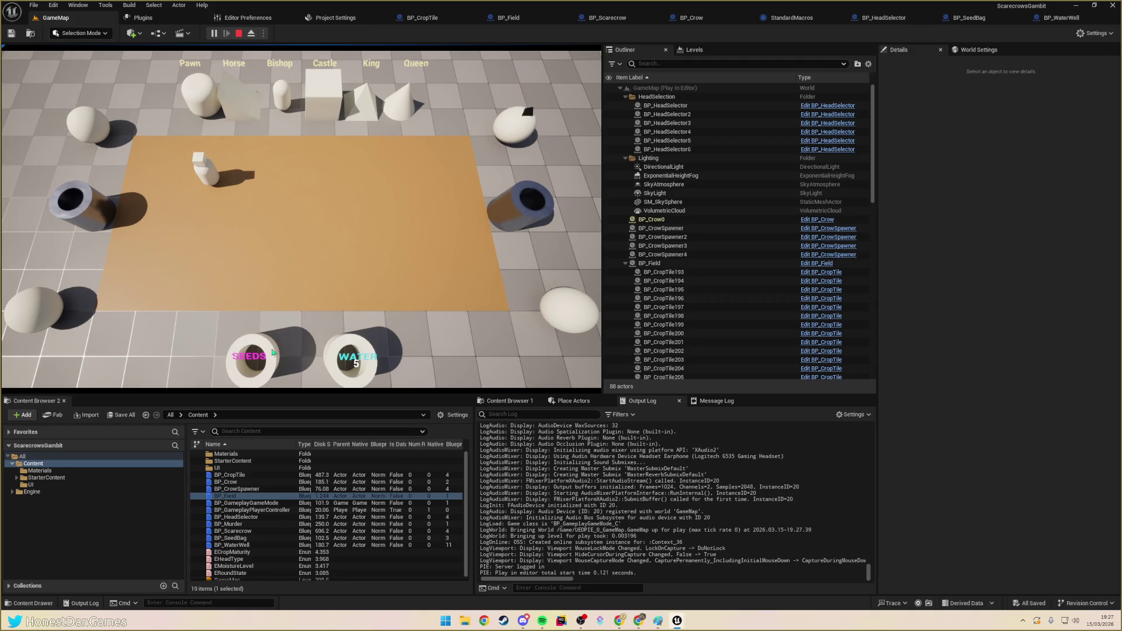
{"action": "left_click", "coordinate": [207, 96]}
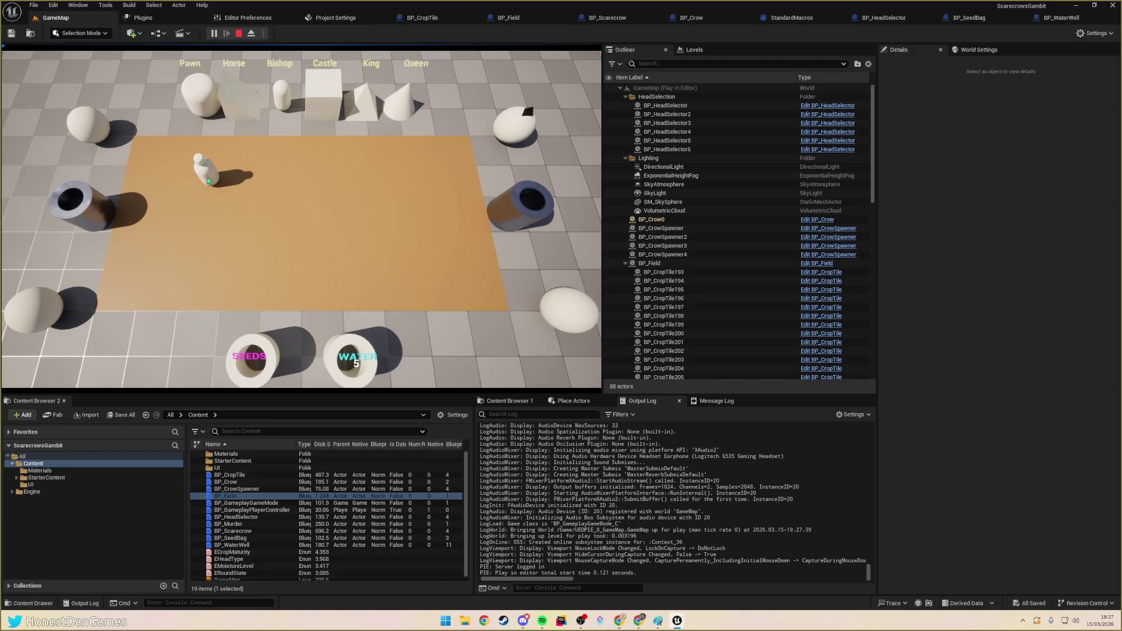
{"action": "left_click", "coordinate": [239, 199]}
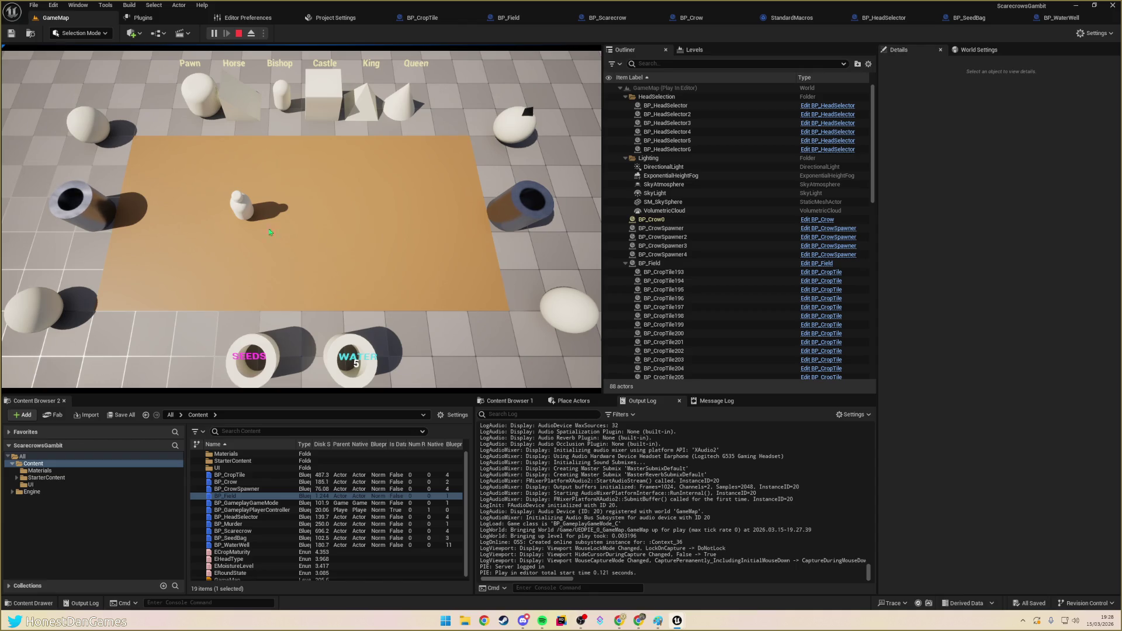
{"action": "key", "text": "Escape"}
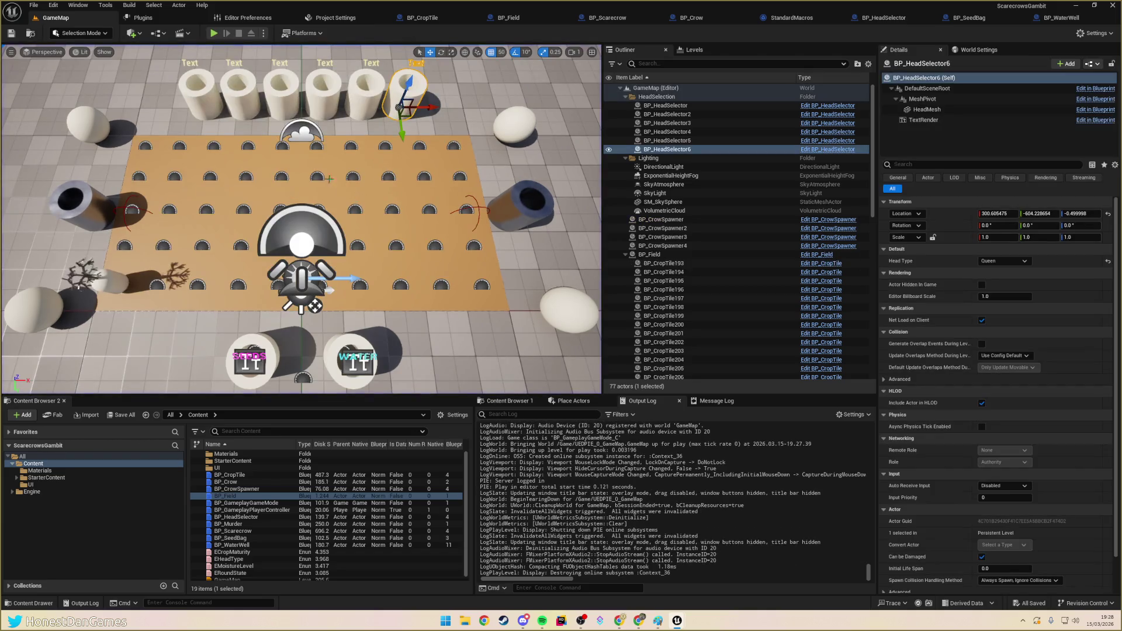
- In the UI folder, add a User Widget blueprint named WBP_HUD and open it
{"action": "left_click", "coordinate": [67, 528]}
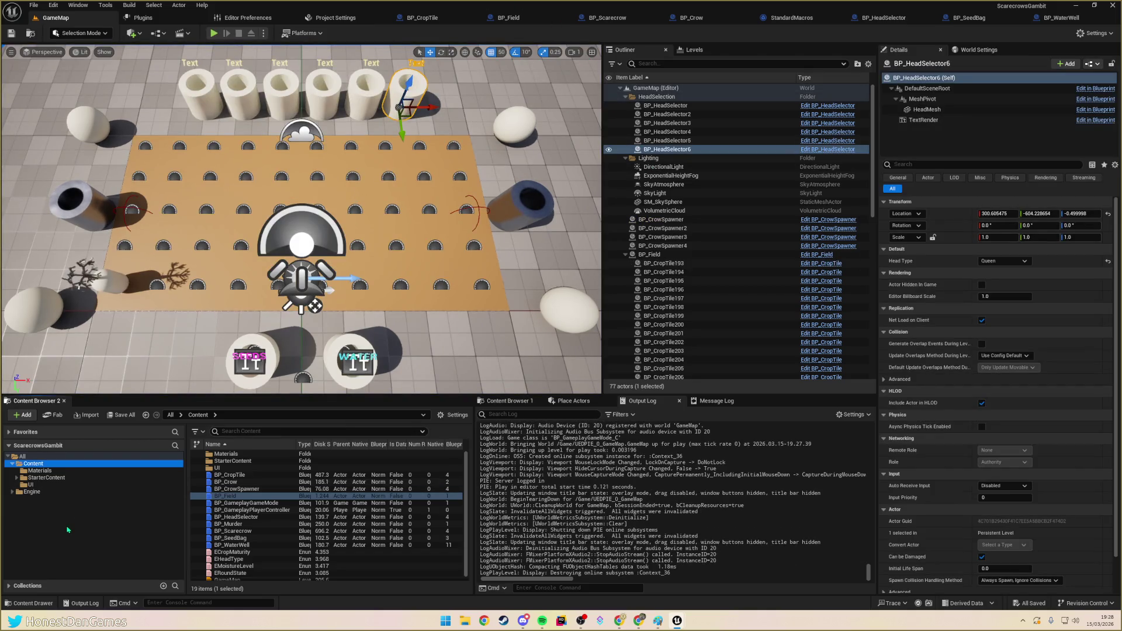
{"action": "key", "text": "Down"}
{"action": "key", "text": "Down"}
{"action": "key", "text": "Down"}
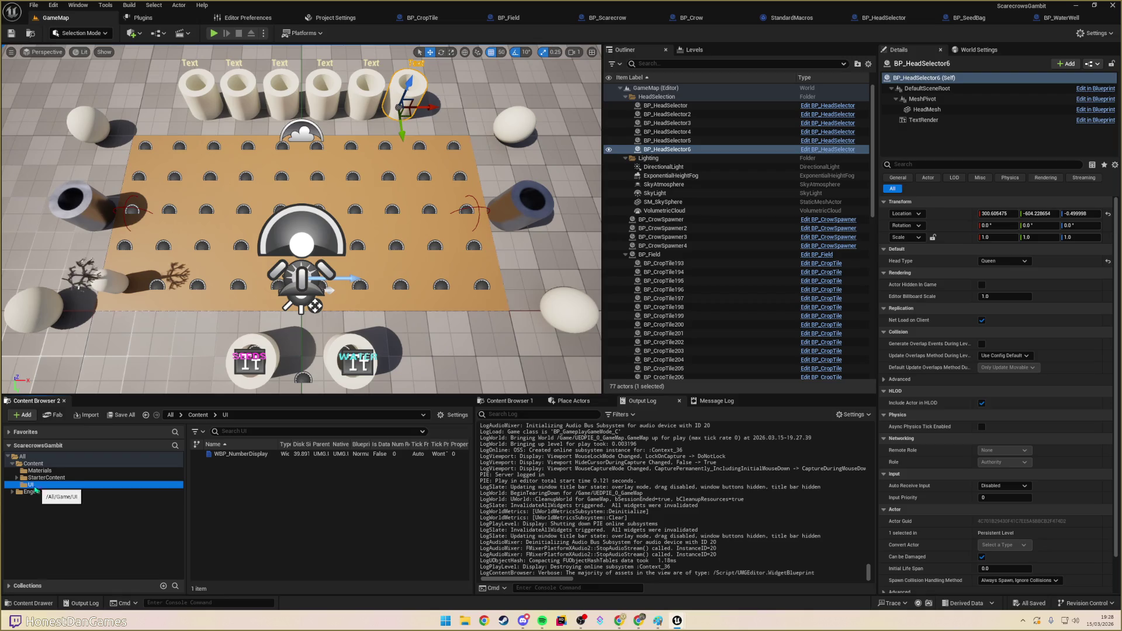
{"action": "right_click", "coordinate": [234, 485]}
{"action": "mouse_move", "coordinate": [292, 460]}
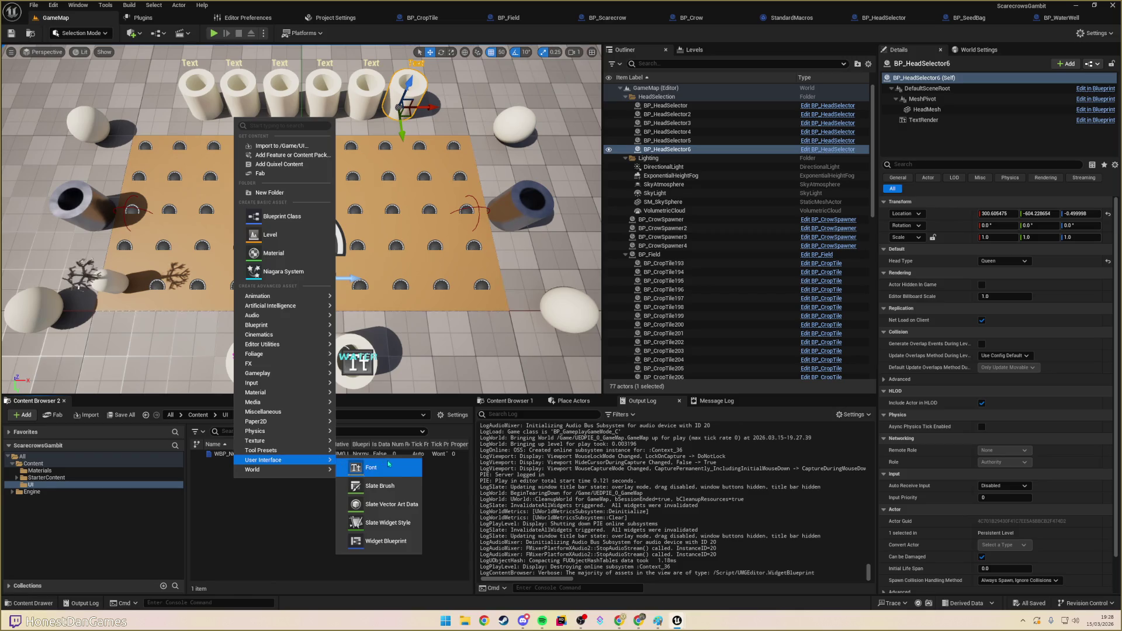
{"action": "left_click", "coordinate": [409, 544]}
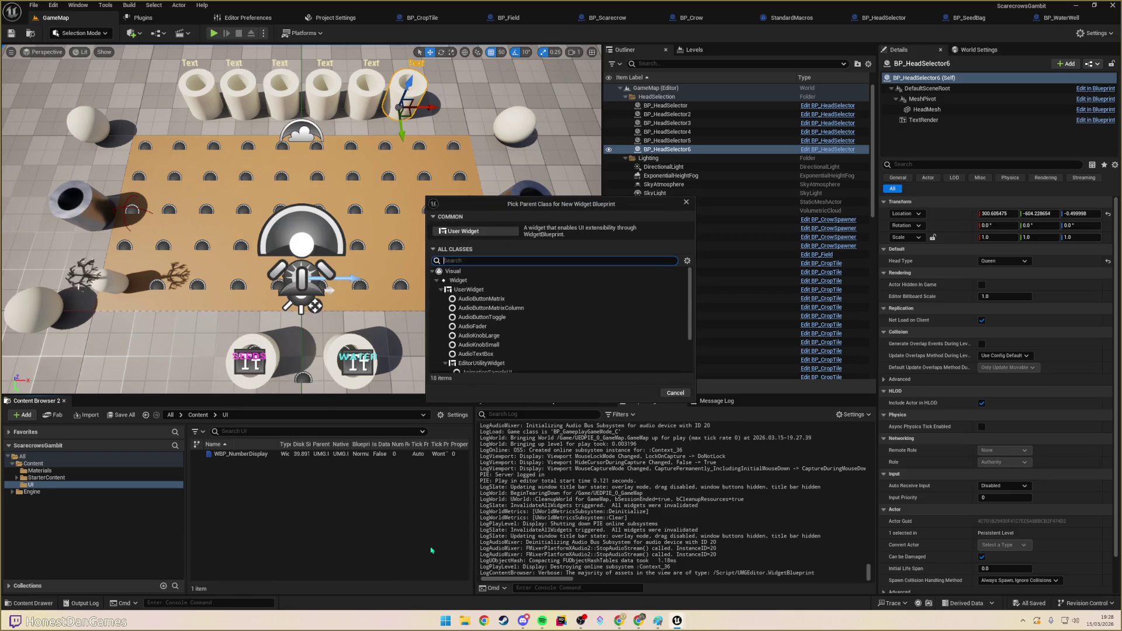
{"action": "left_click", "coordinate": [463, 231]}
{"action": "type", "text": "WBP_HUD"}
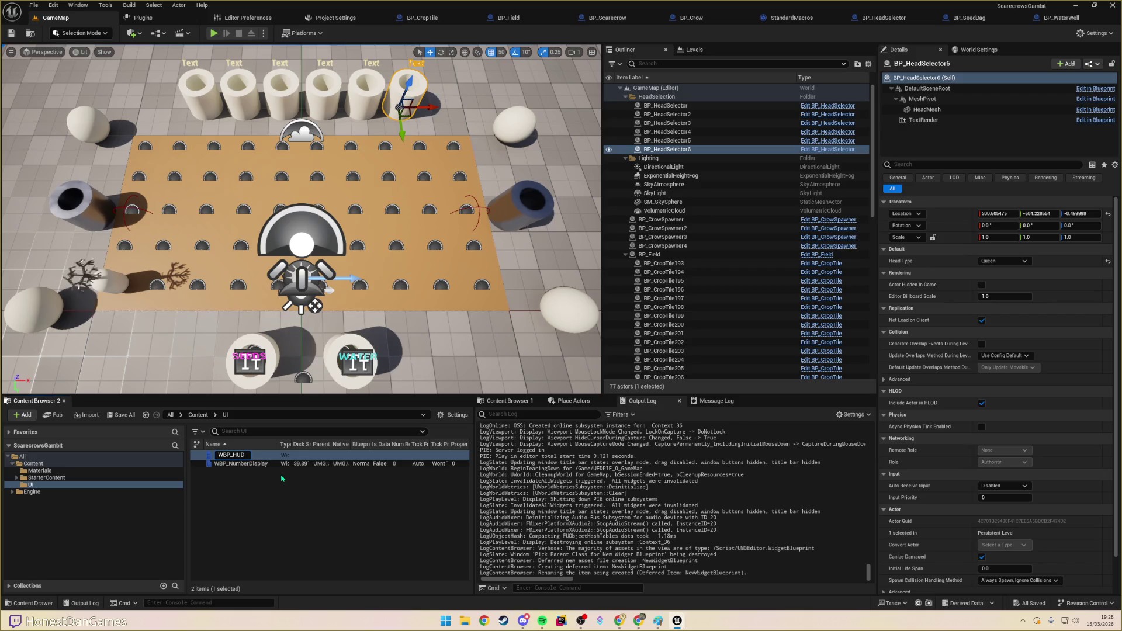
{"action": "key", "text": "Return"}
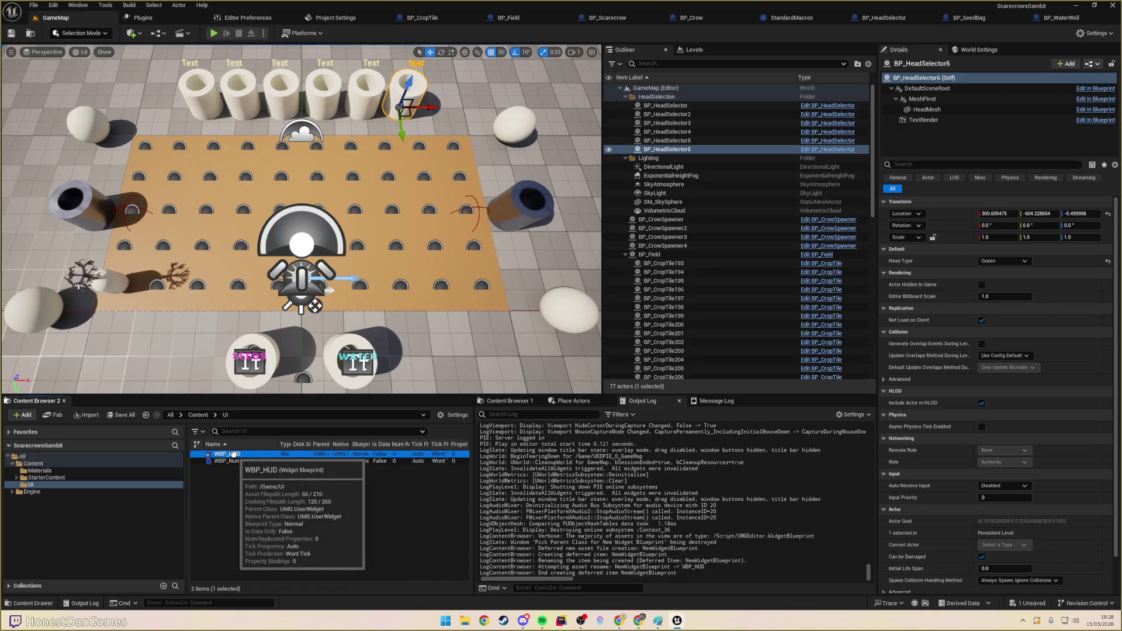
{"action": "double_click", "coordinate": [225, 456]}
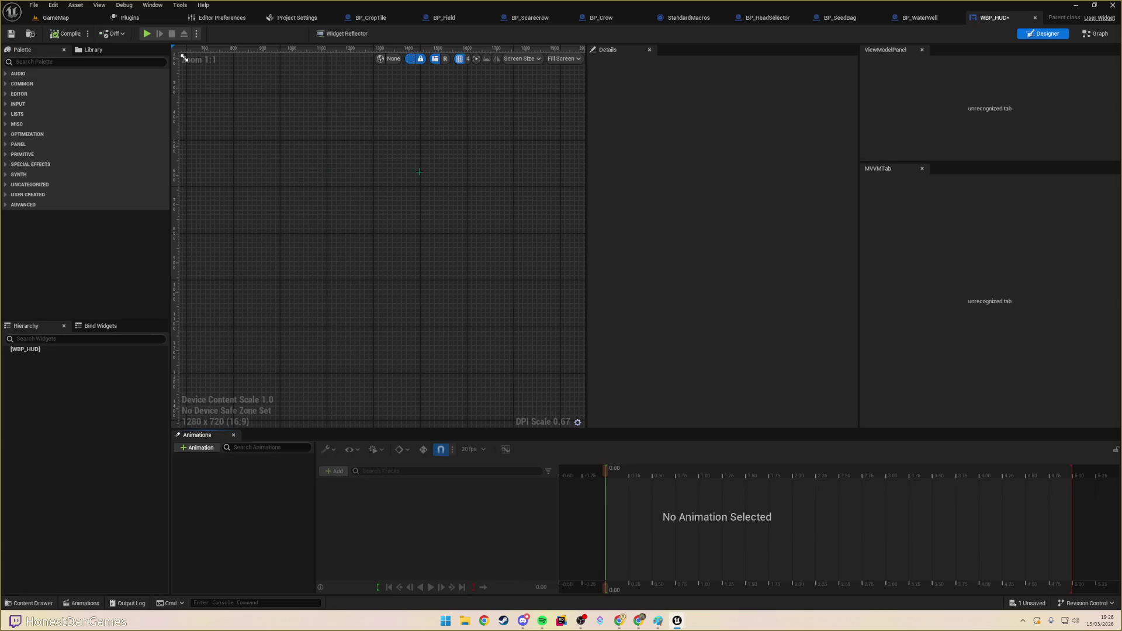
- Look over the preview fill and screen size presets, then dismiss them
{"action": "scroll", "coordinate": [484, 188], "scroll_direction": "up", "scroll_amount": 10}
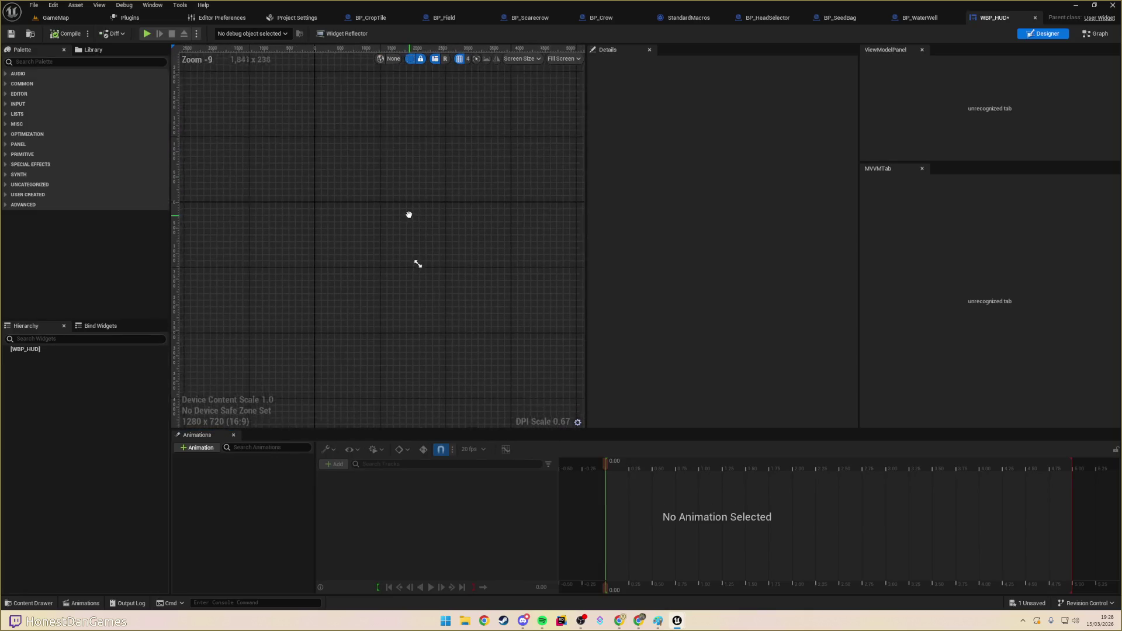
{"action": "left_click", "coordinate": [562, 59]}
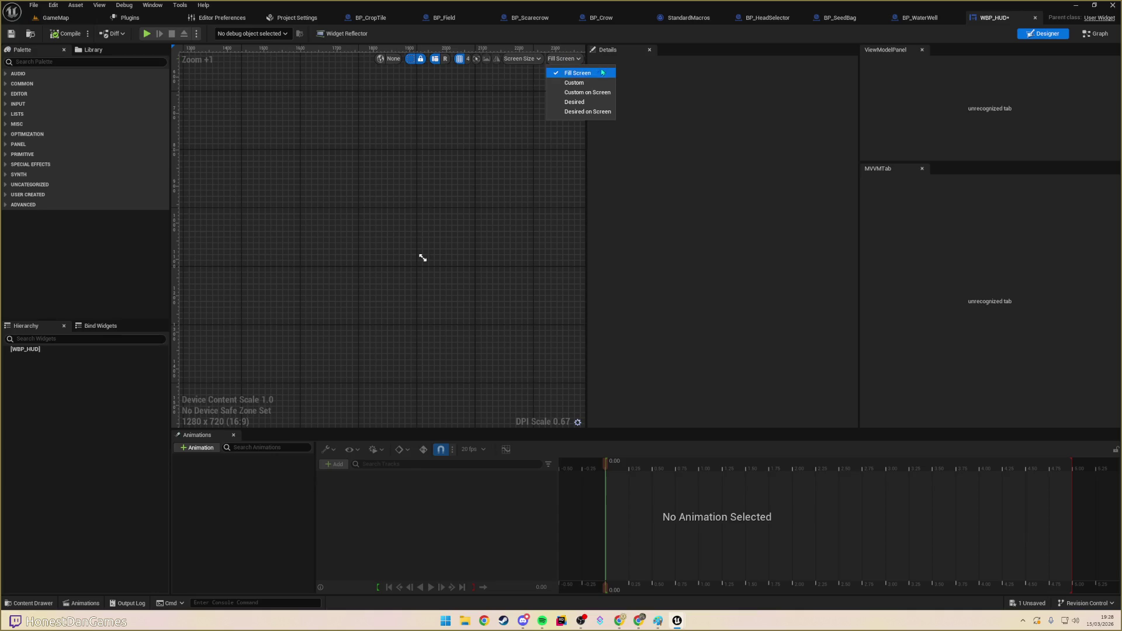
{"action": "left_click", "coordinate": [522, 58]}
{"action": "mouse_move", "coordinate": [544, 77]}
{"action": "left_click", "coordinate": [492, 86]}
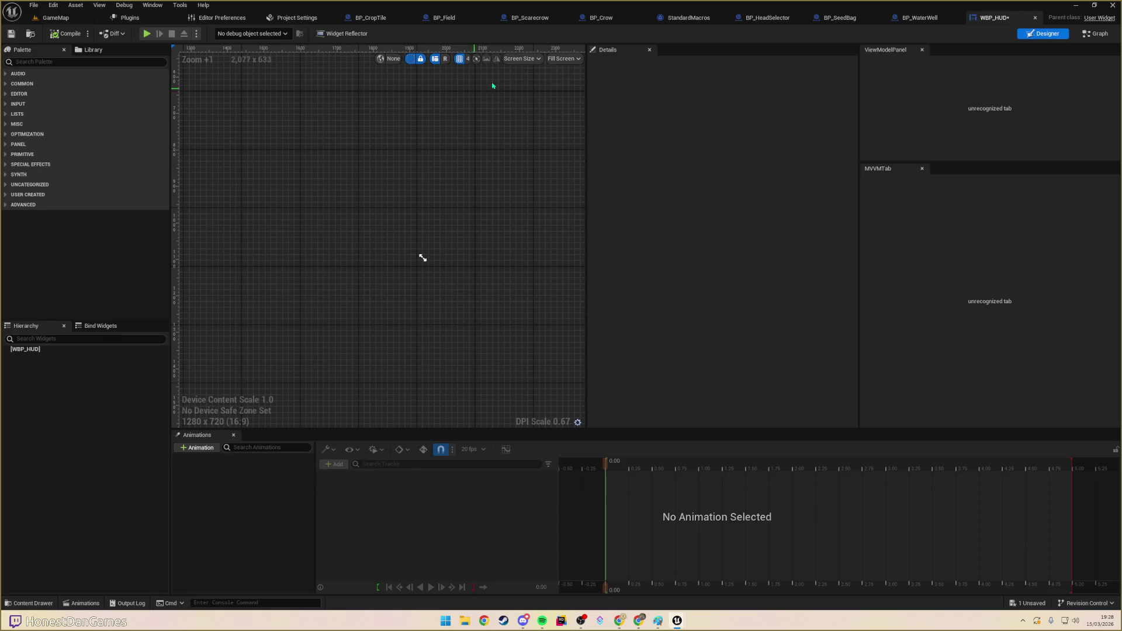
{"action": "scroll", "coordinate": [456, 187], "scroll_direction": "up", "scroll_amount": 5}
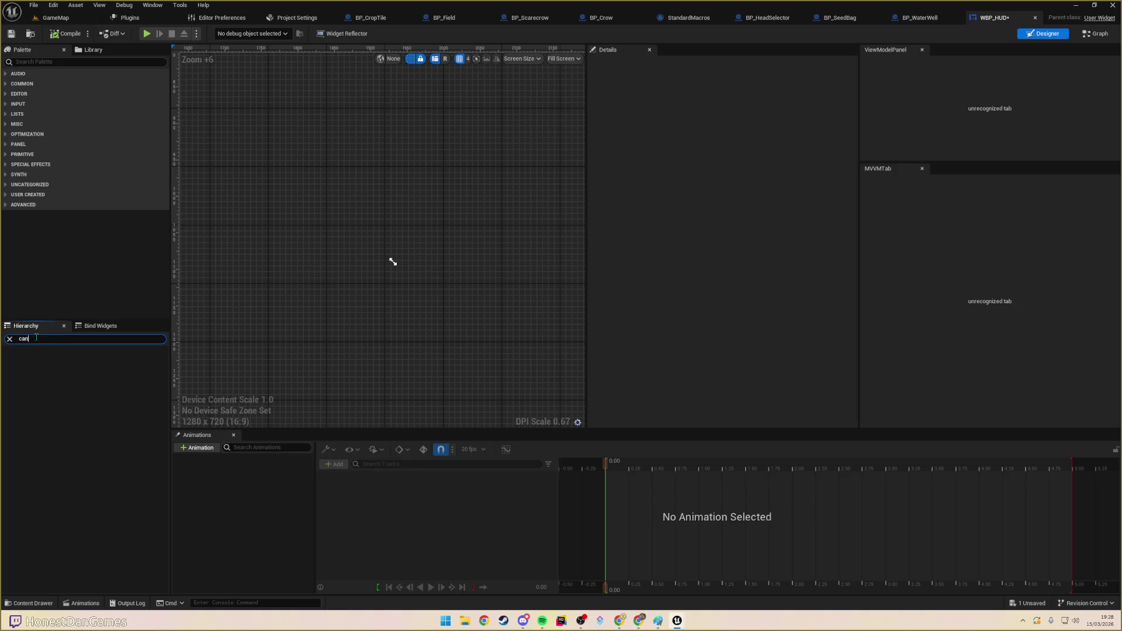
- Add a Canvas Panel to WBP_HUD from the Palette search
{"action": "left_click", "coordinate": [38, 62]}
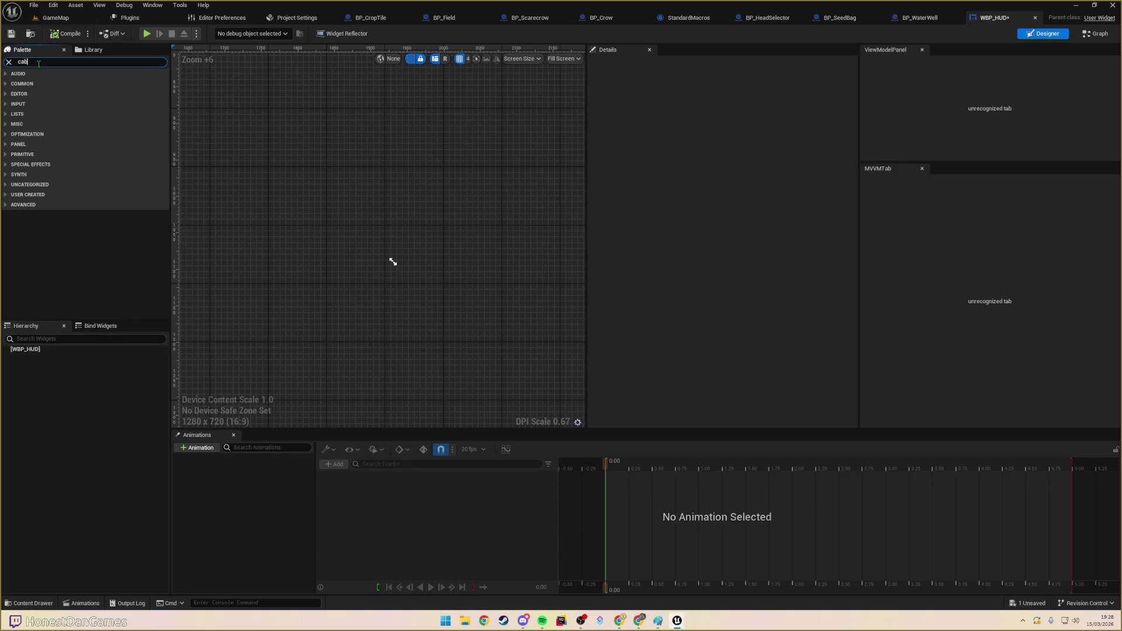
{"action": "key", "text": "BackSpace"}
{"action": "type", "text": "as"}
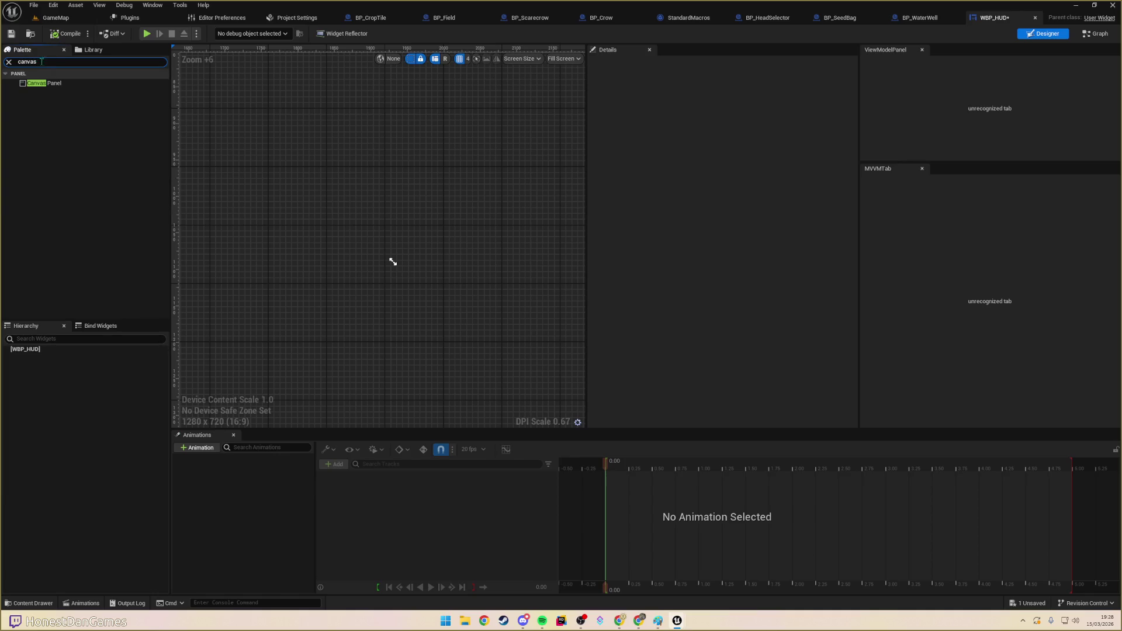
{"action": "mouse_move", "coordinate": [43, 83]}
{"action": "left_mouse_down"}
{"action": "mouse_move", "coordinate": [50, 370]}
{"action": "mouse_move", "coordinate": [65, 358]}
{"action": "left_mouse_up"}
{"action": "scroll", "coordinate": [415, 333], "scroll_direction": "down", "scroll_amount": 11}
{"action": "left_click", "coordinate": [386, 314]}
- Place a Text Block on the canvas anchored to the top centre
{"action": "scroll", "coordinate": [327, 379], "scroll_direction": "up", "scroll_amount": 1}
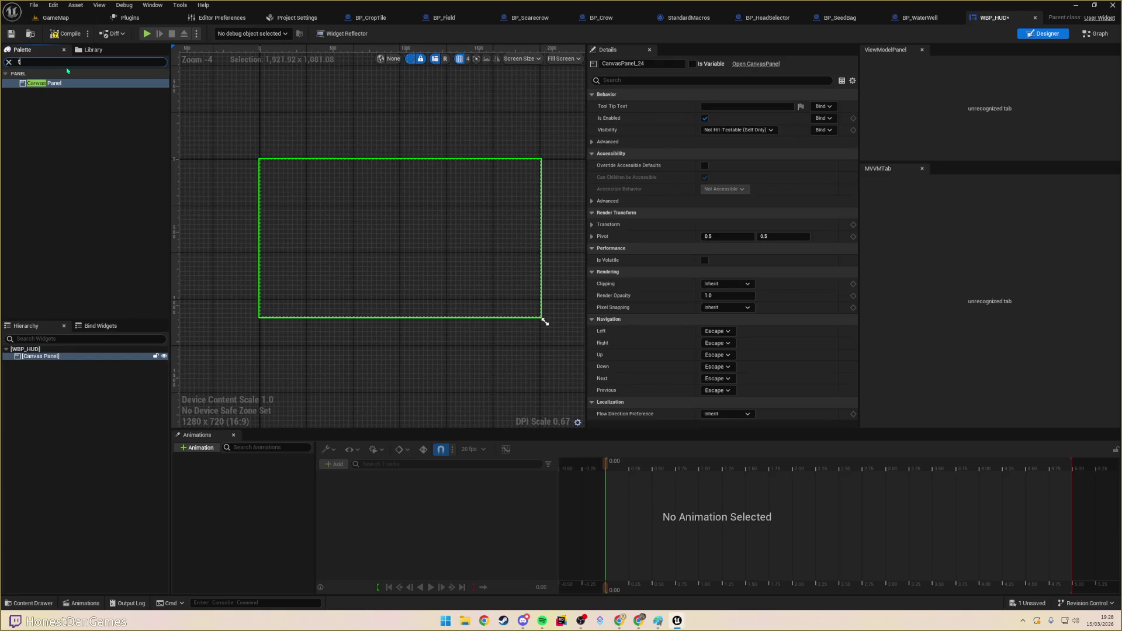
{"action": "key", "text": "BackSpace"}
{"action": "type", "text": "text"}
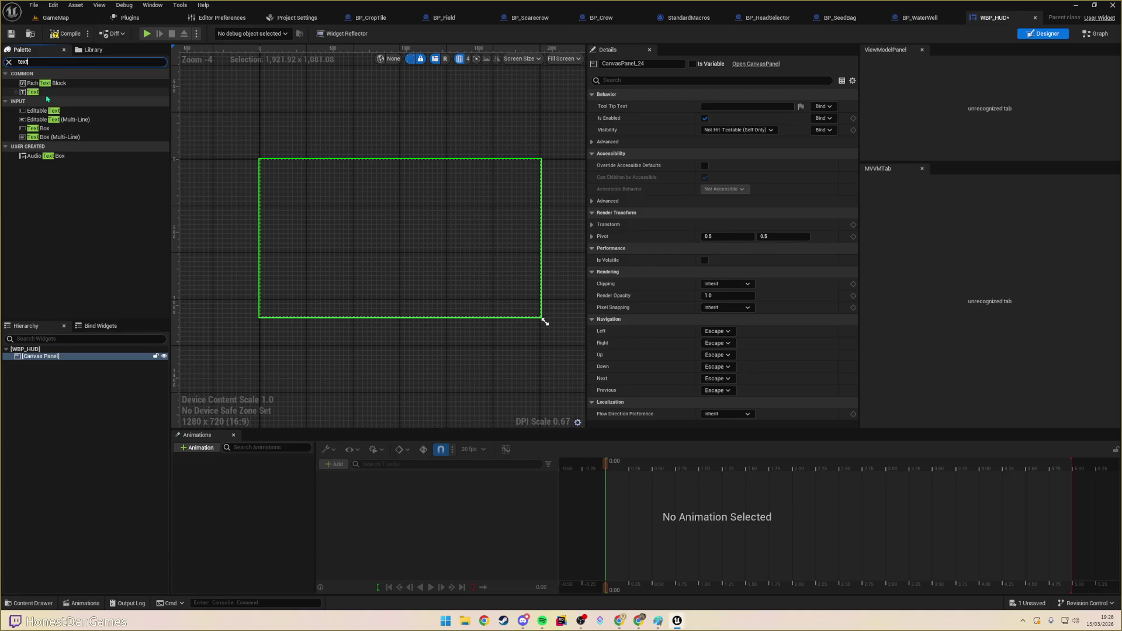
{"action": "mouse_move", "coordinate": [35, 94]}
{"action": "left_mouse_down"}
{"action": "mouse_move", "coordinate": [377, 210]}
{"action": "mouse_move", "coordinate": [401, 174]}
{"action": "left_mouse_up"}
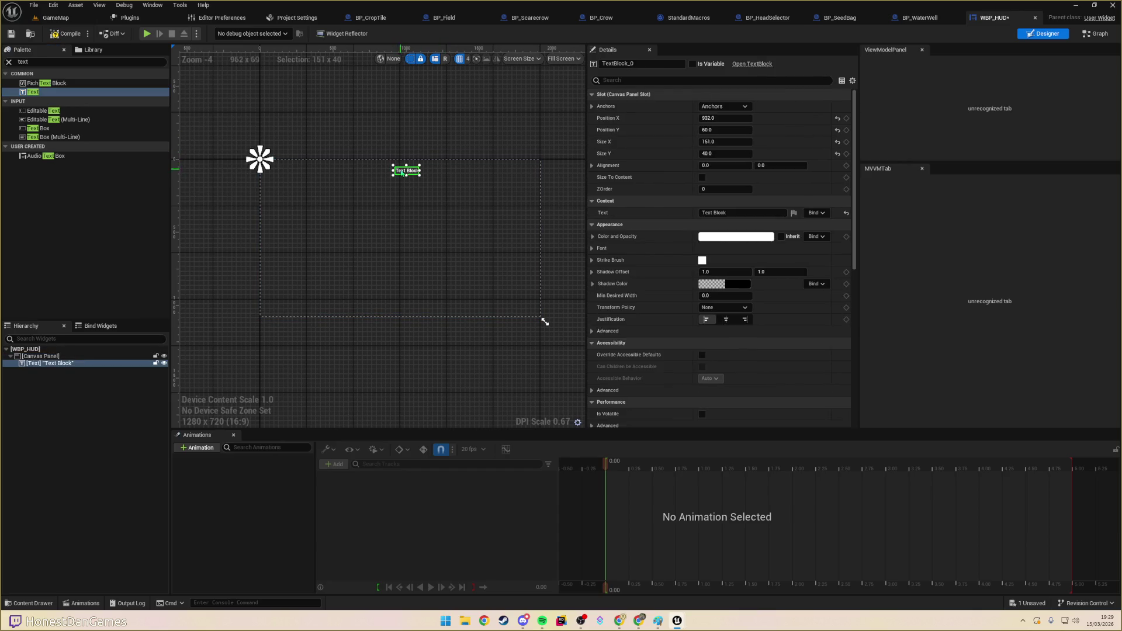
{"action": "left_click", "coordinate": [725, 106]}
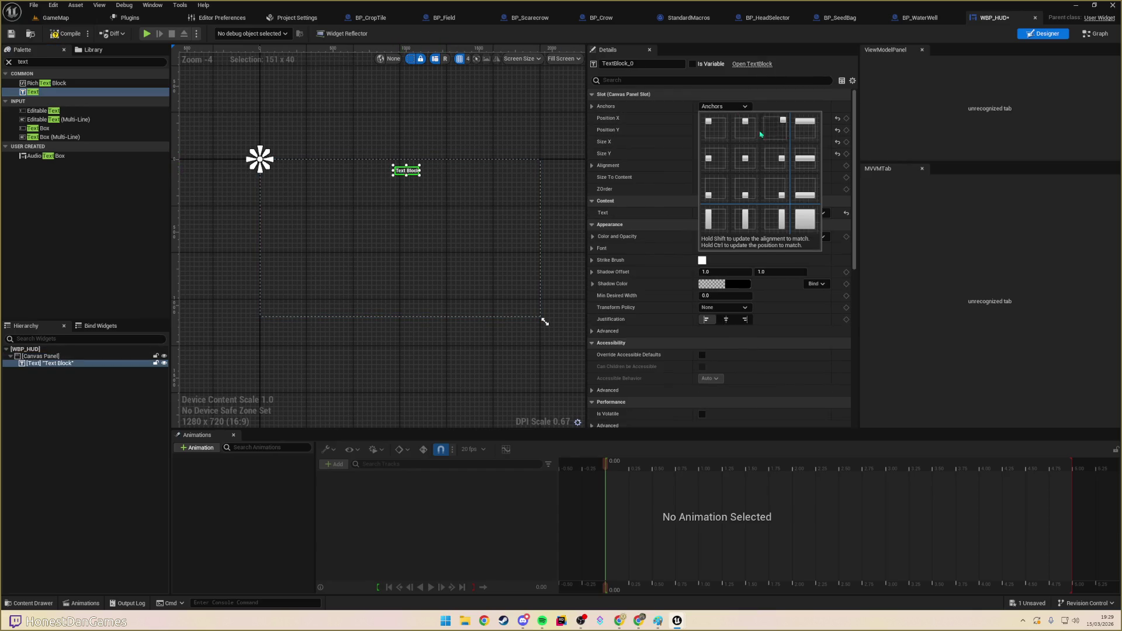
{"action": "left_click", "coordinate": [753, 128], "text": "ctrl+shift"}
{"action": "key", "text": "f"}
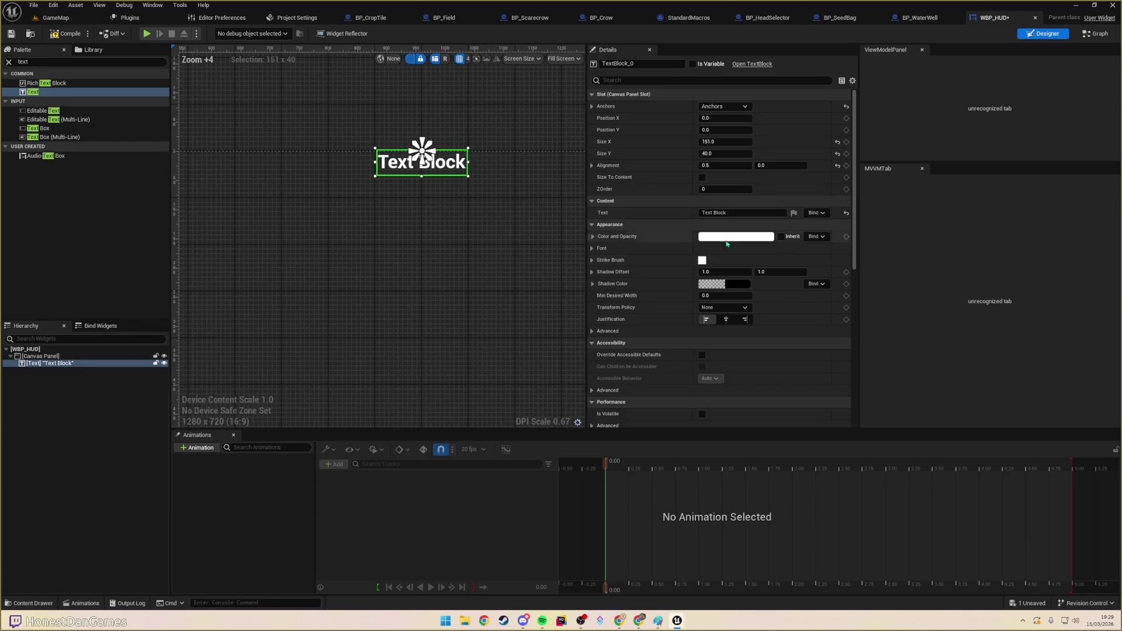
- Set the Text Block's Color and Opacity to orange
{"action": "left_click", "coordinate": [736, 236]}
{"action": "left_click_drag", "start_coordinate": [777, 319], "coordinate": [823, 349]}
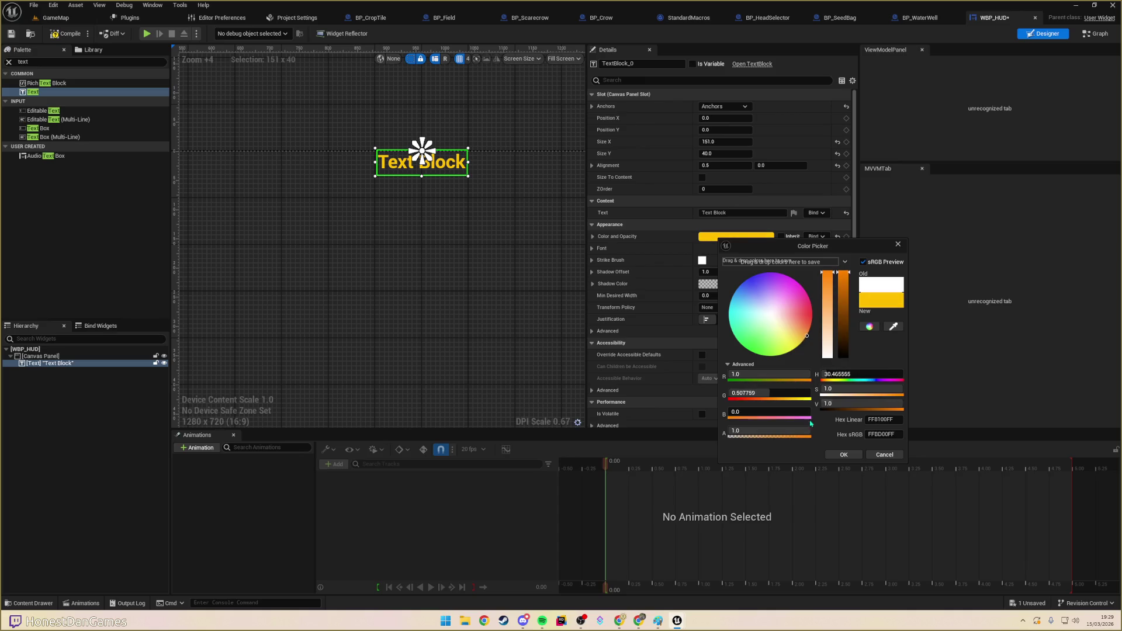
{"action": "left_click", "coordinate": [843, 454]}
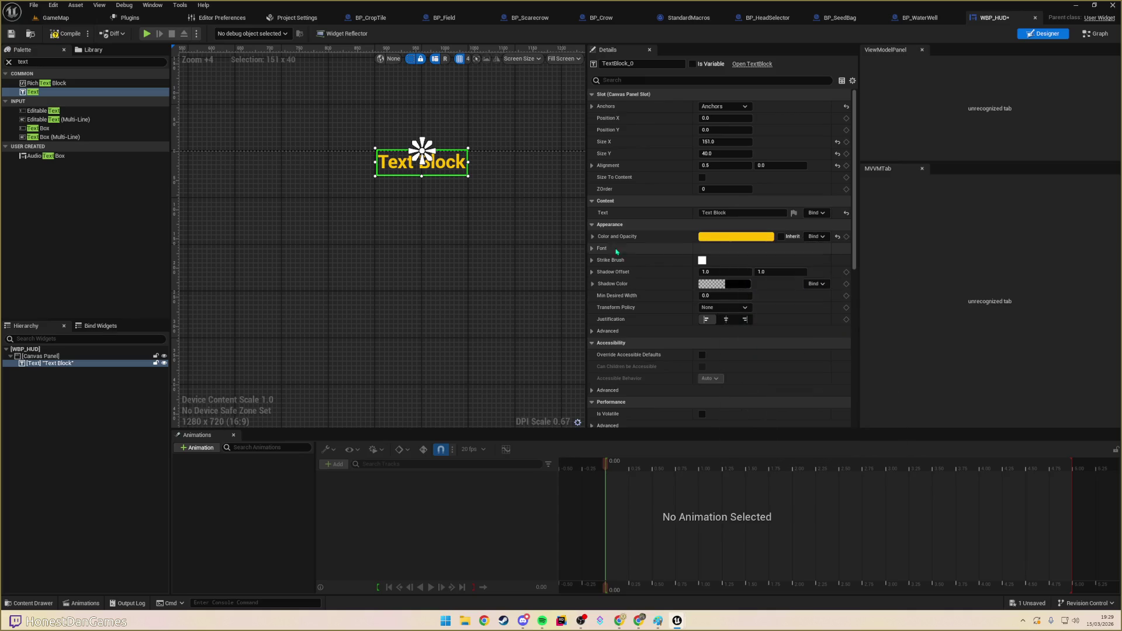
- Replace the Text Block's default text with 'Round'
{"action": "left_click", "coordinate": [740, 201]}
{"action": "left_click", "coordinate": [735, 205]}
{"action": "left_click", "coordinate": [751, 213]}
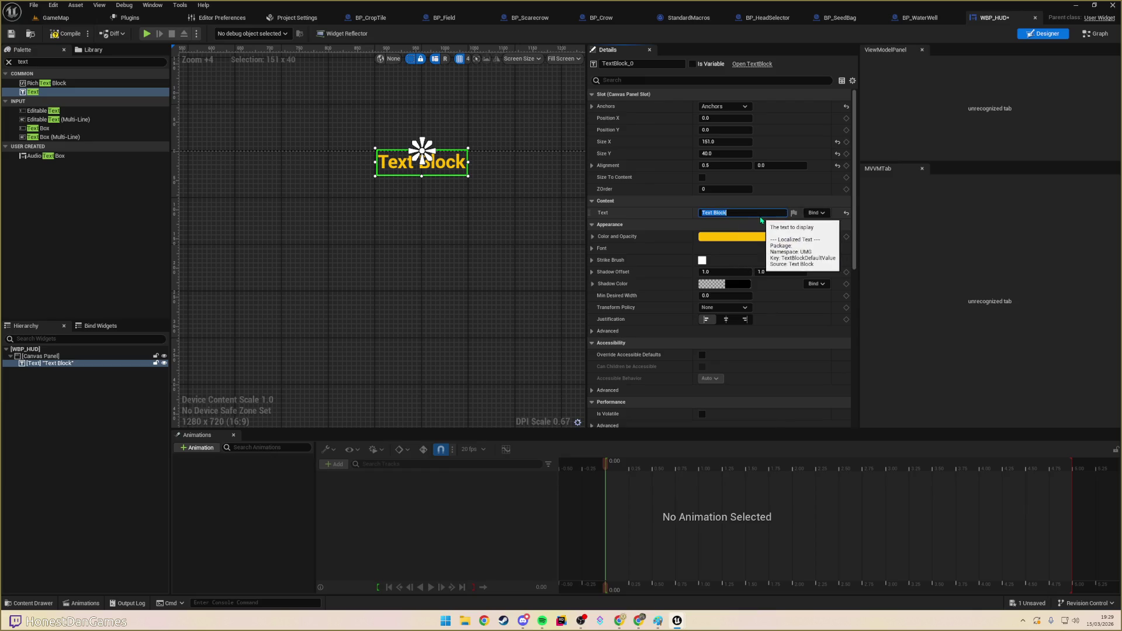
{"action": "scroll", "coordinate": [403, 175], "scroll_direction": "down", "scroll_amount": 9}
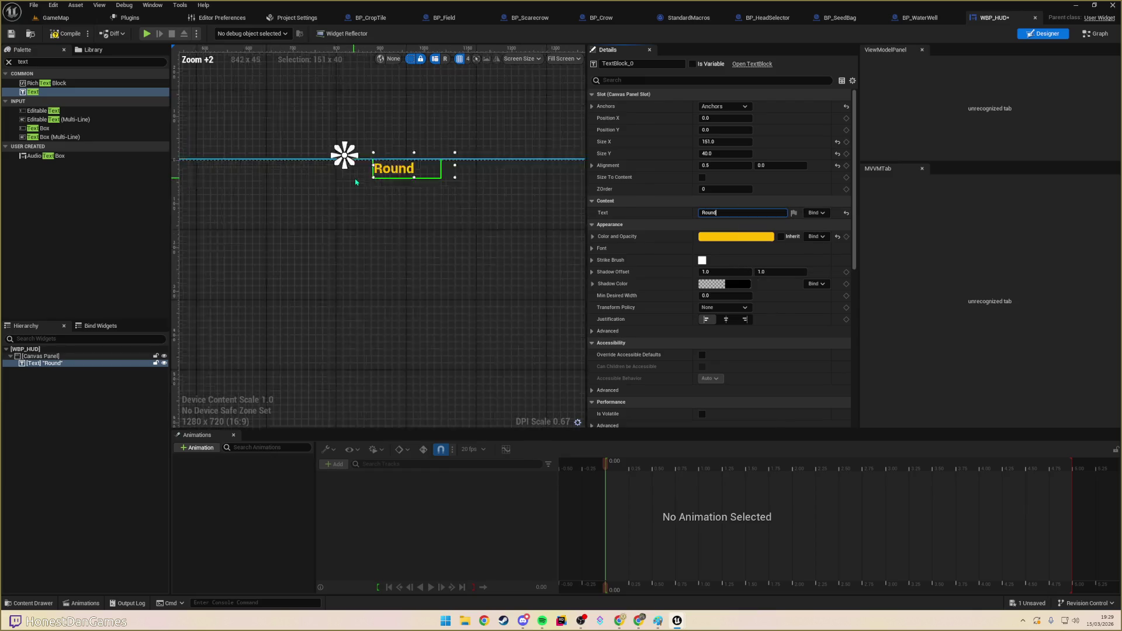
{"action": "scroll", "coordinate": [386, 193], "scroll_direction": "up", "scroll_amount": 4}
{"action": "scroll", "coordinate": [351, 193], "scroll_direction": "down", "scroll_amount": 2}
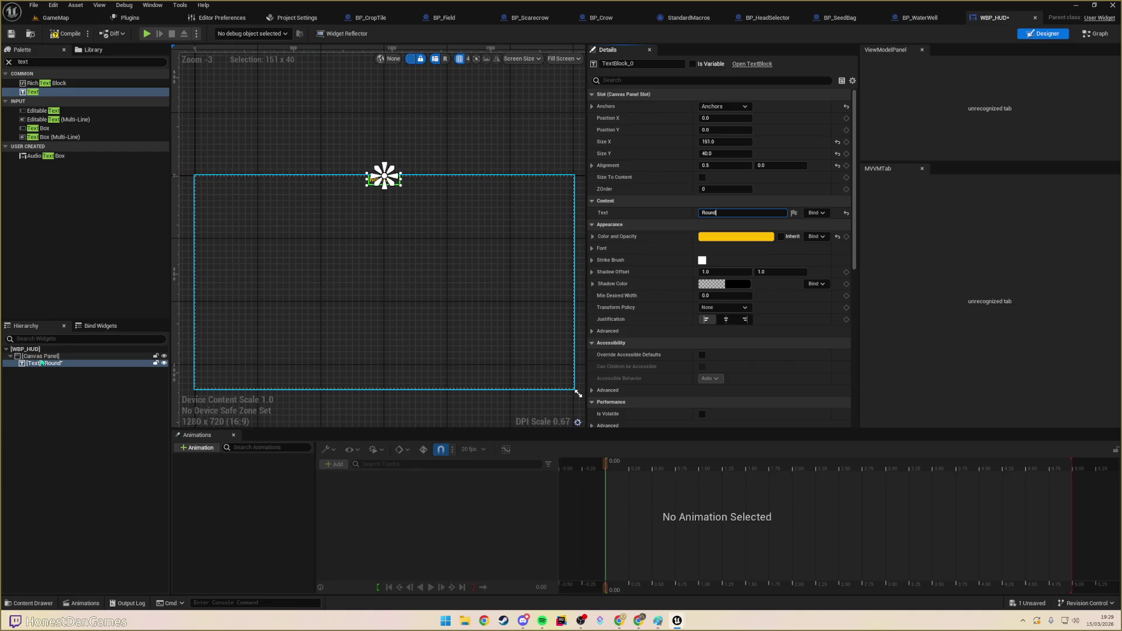
{"action": "left_click", "coordinate": [48, 62]}
{"action": "type", "text": "horz"}
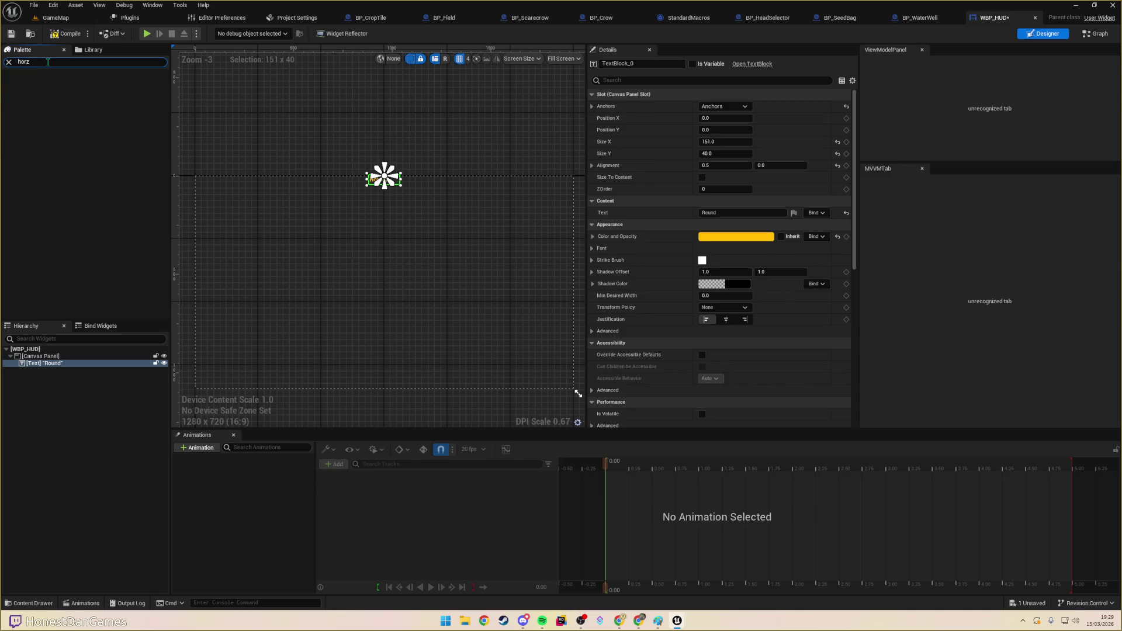
- Add a Horizontal Box under the Canvas Panel, anchored top-stretch, and select the Round text
{"action": "key", "text": "BackSpace"}
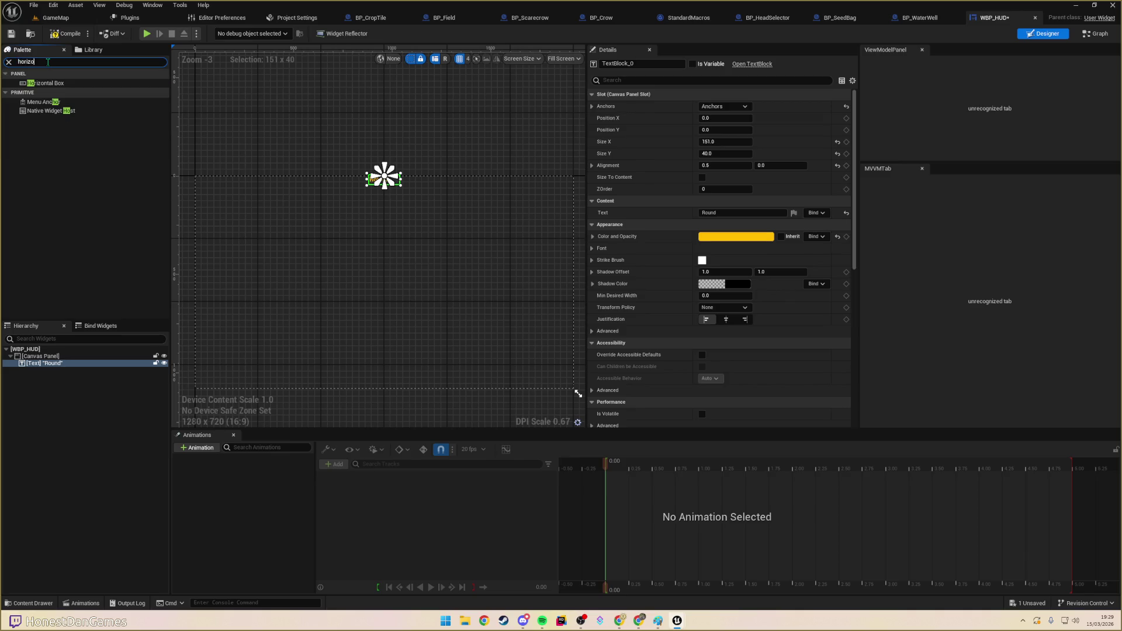
{"action": "type", "text": "n"}
{"action": "left_click_drag", "start_coordinate": [44, 83], "coordinate": [41, 369]}
{"action": "left_click", "coordinate": [44, 364]}
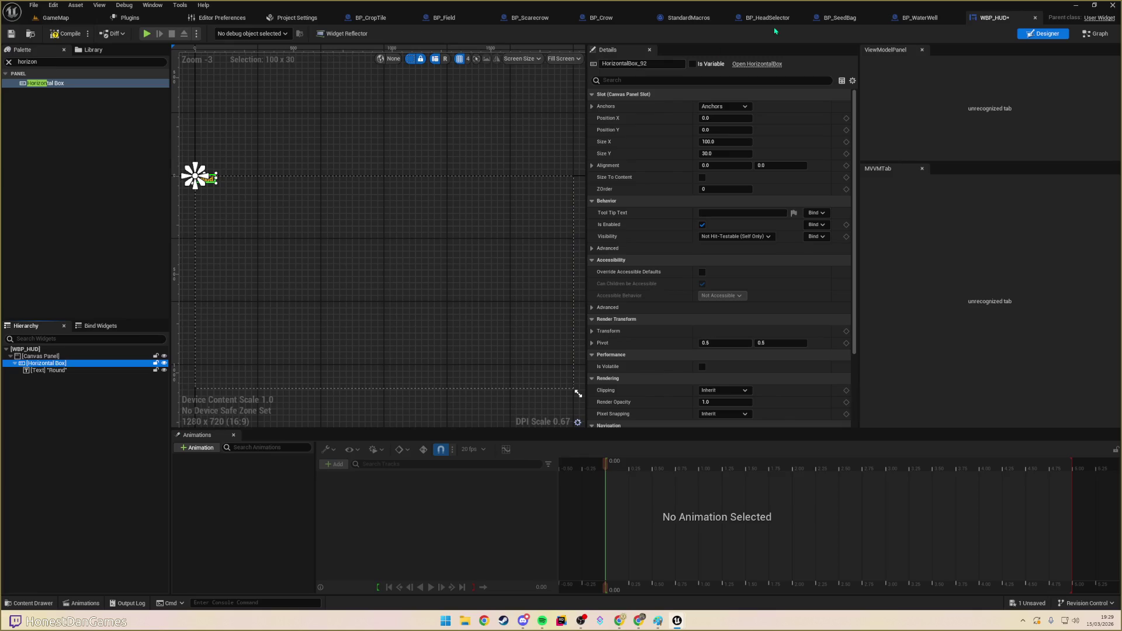
{"action": "left_click", "coordinate": [724, 106]}
{"action": "left_click", "coordinate": [805, 126]}
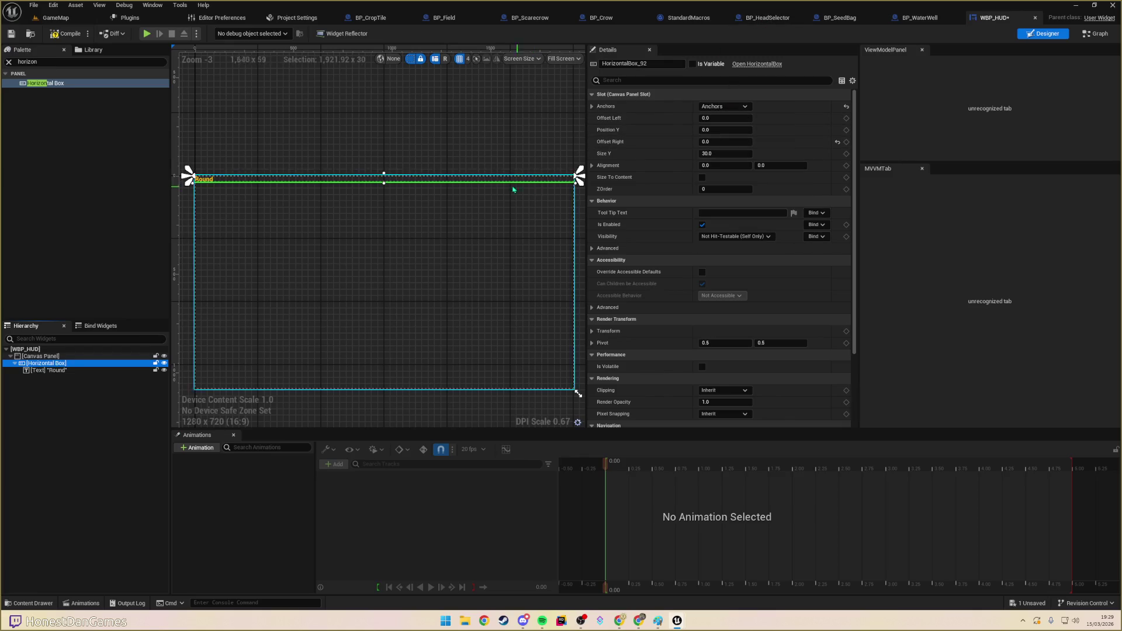
{"action": "left_click", "coordinate": [51, 370]}
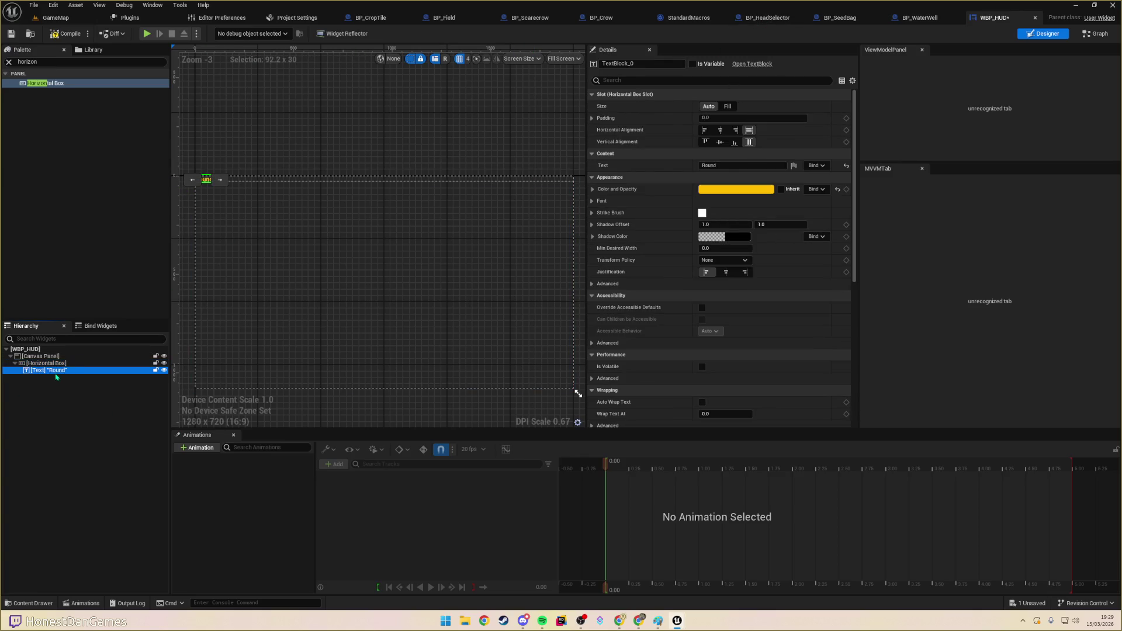
{"action": "mouse_move", "coordinate": [226, 183]}
{"action": "left_mouse_down"}
{"action": "mouse_move", "coordinate": [233, 200]}
{"action": "mouse_move", "coordinate": [293, 203]}
{"action": "left_mouse_up"}
{"action": "right_click", "coordinate": [62, 371]}
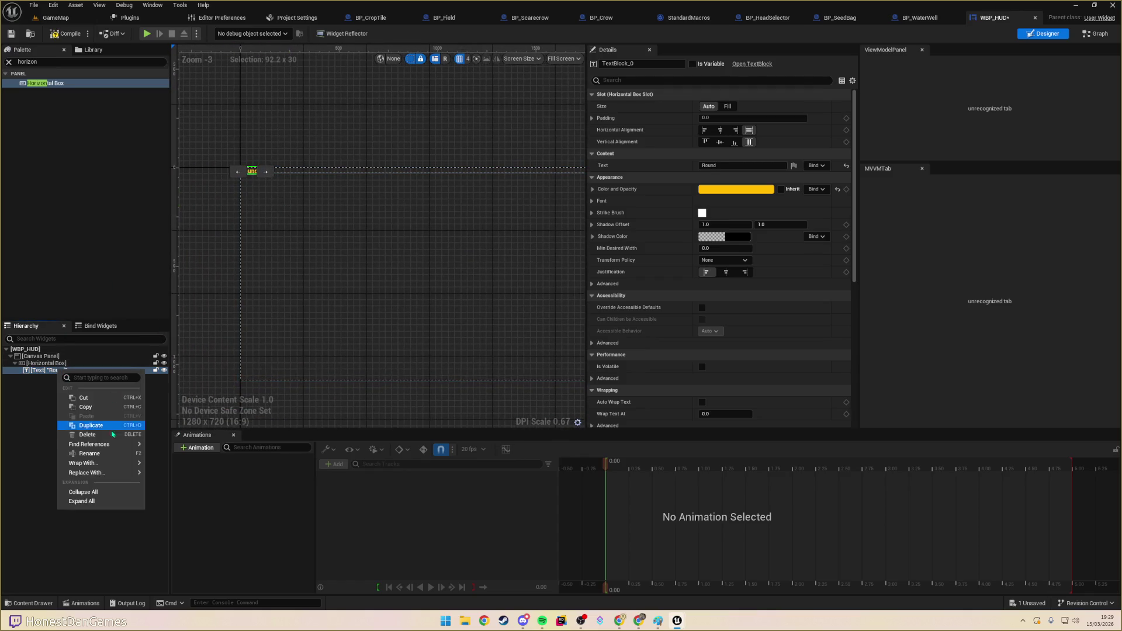
- Wrap the Round text in a Vertical Box
{"action": "mouse_move", "coordinate": [109, 475]}
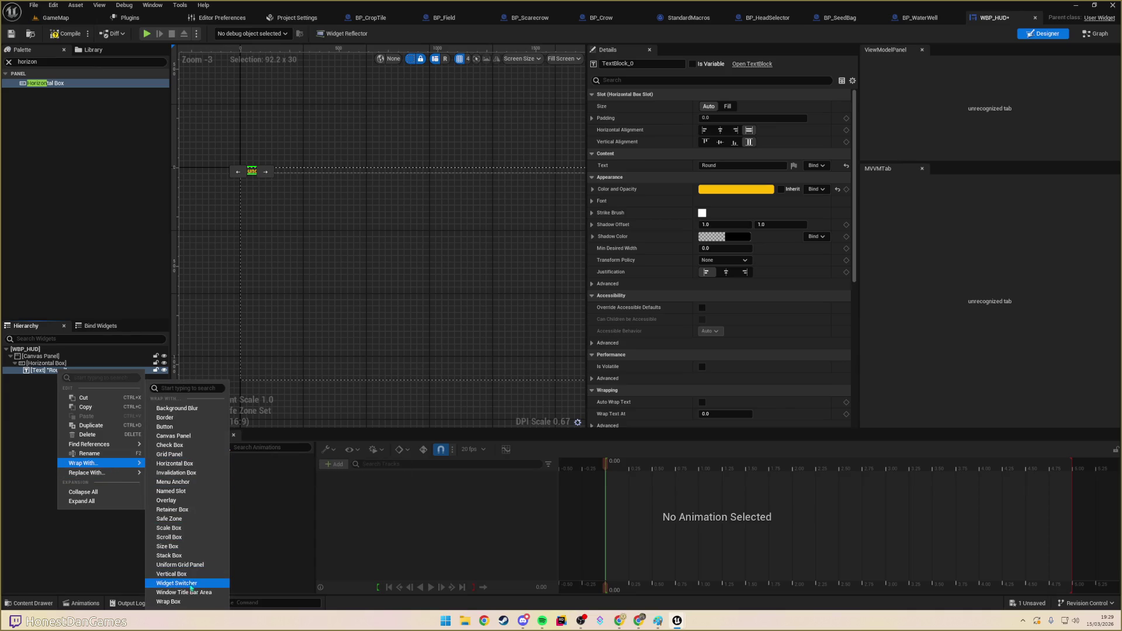
{"action": "left_click", "coordinate": [185, 575]}
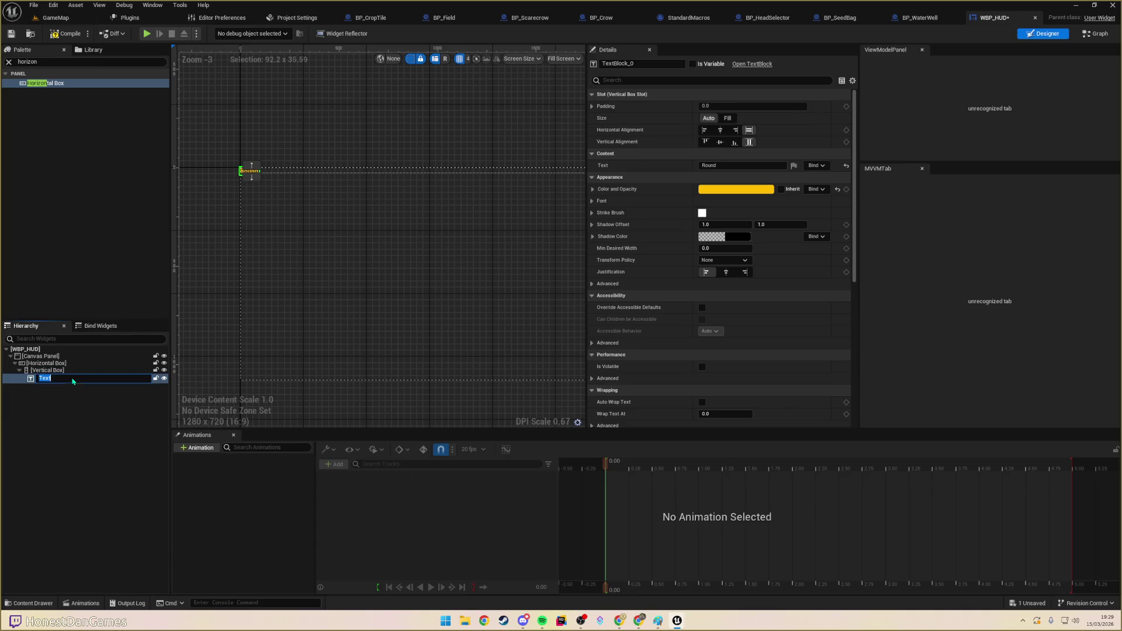
{"action": "left_click", "coordinate": [56, 371]}
{"action": "left_click", "coordinate": [58, 377]}
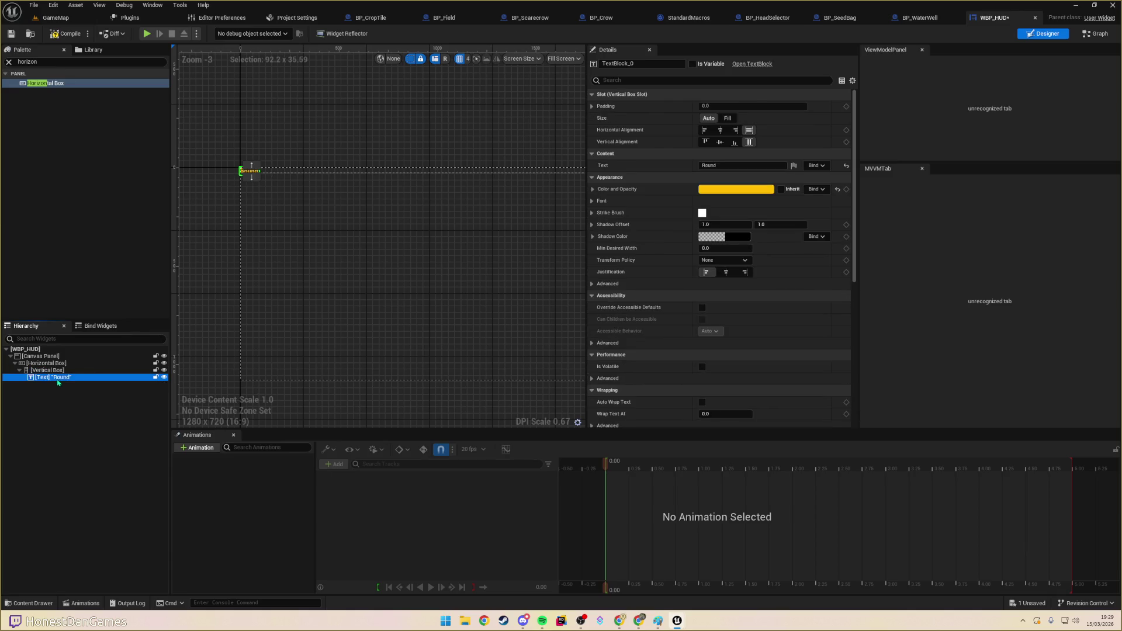
- Duplicate the Round text, change the copy to 'X' and centre it
{"action": "key", "text": "ctrl+d"}
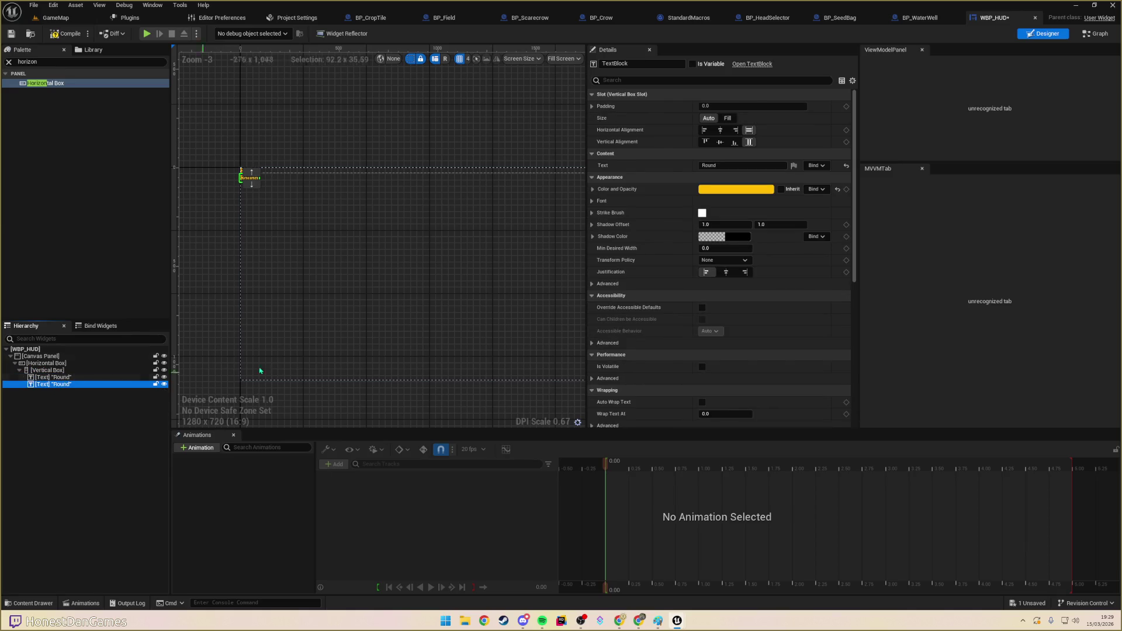
{"action": "left_click", "coordinate": [710, 165]}
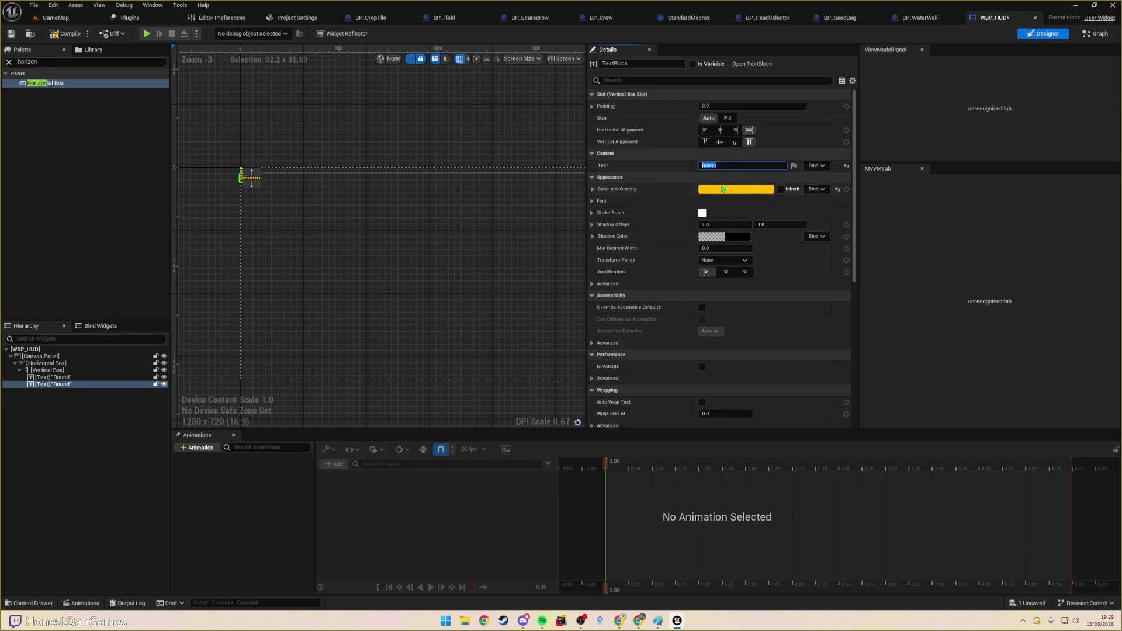
{"action": "type", "text": "X"}
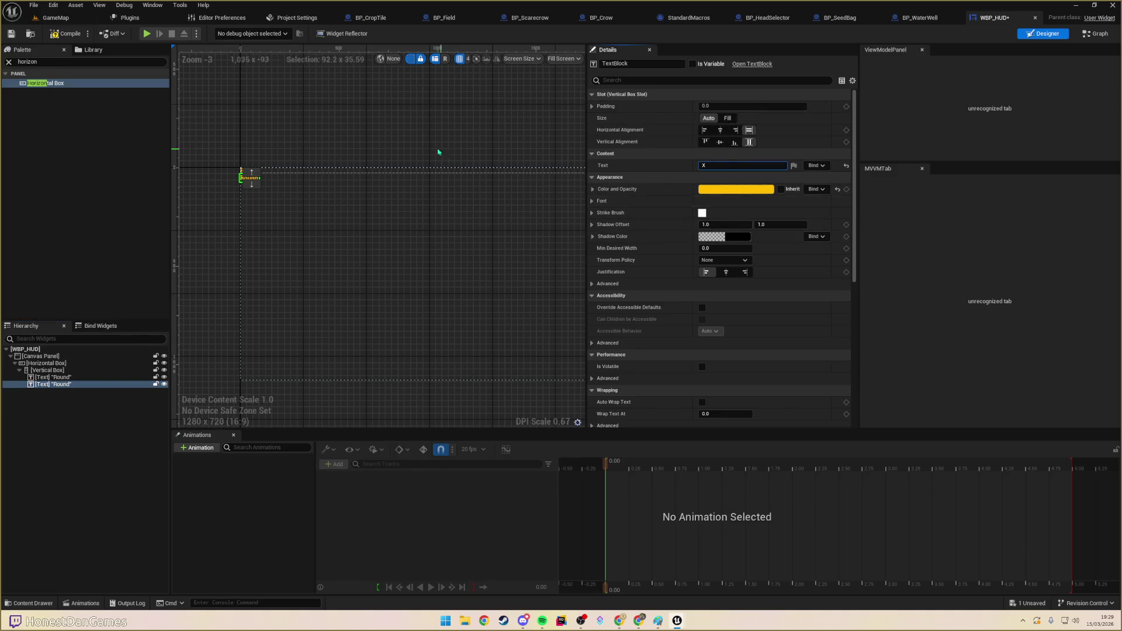
{"action": "left_click", "coordinate": [438, 152]}
{"action": "left_click", "coordinate": [246, 177]}
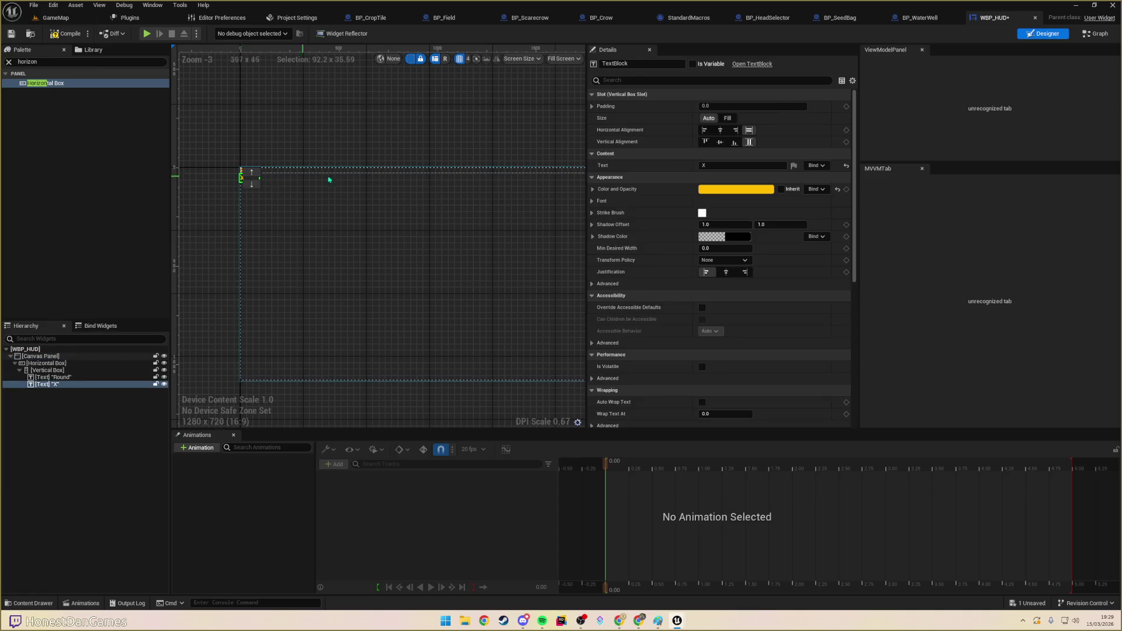
{"action": "left_click", "coordinate": [723, 134]}
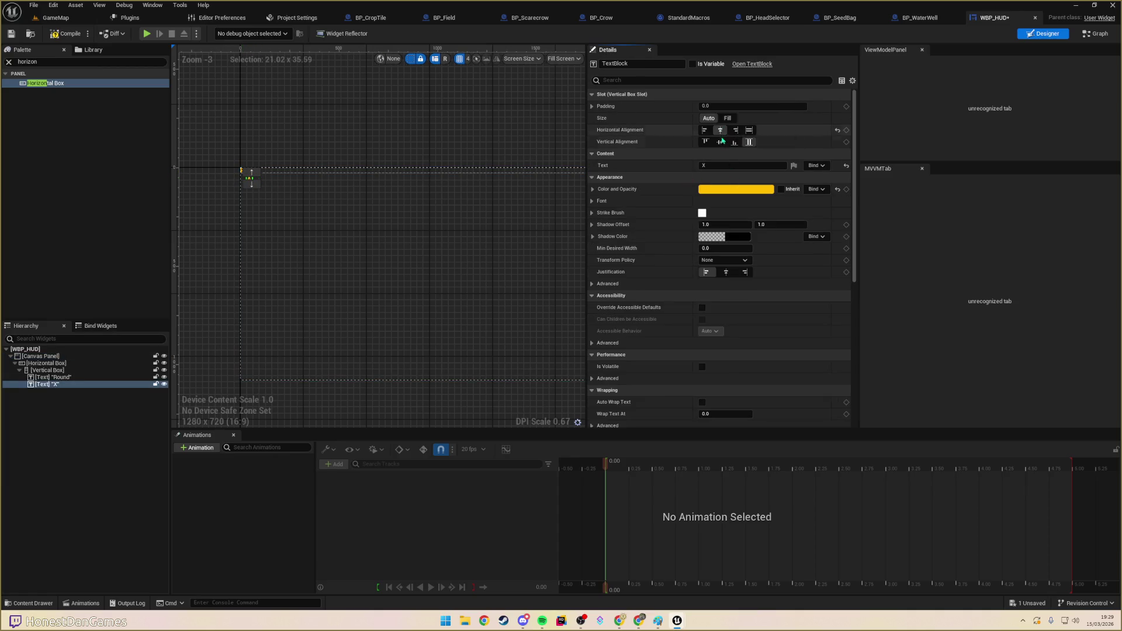
{"action": "left_click", "coordinate": [426, 155]}
- Lighten the X text's colour to pale peach
{"action": "scroll", "coordinate": [255, 170], "scroll_direction": "up", "scroll_amount": 3}
{"action": "scroll", "coordinate": [254, 169], "scroll_direction": "up", "scroll_amount": 2}
{"action": "left_click", "coordinate": [234, 186]}
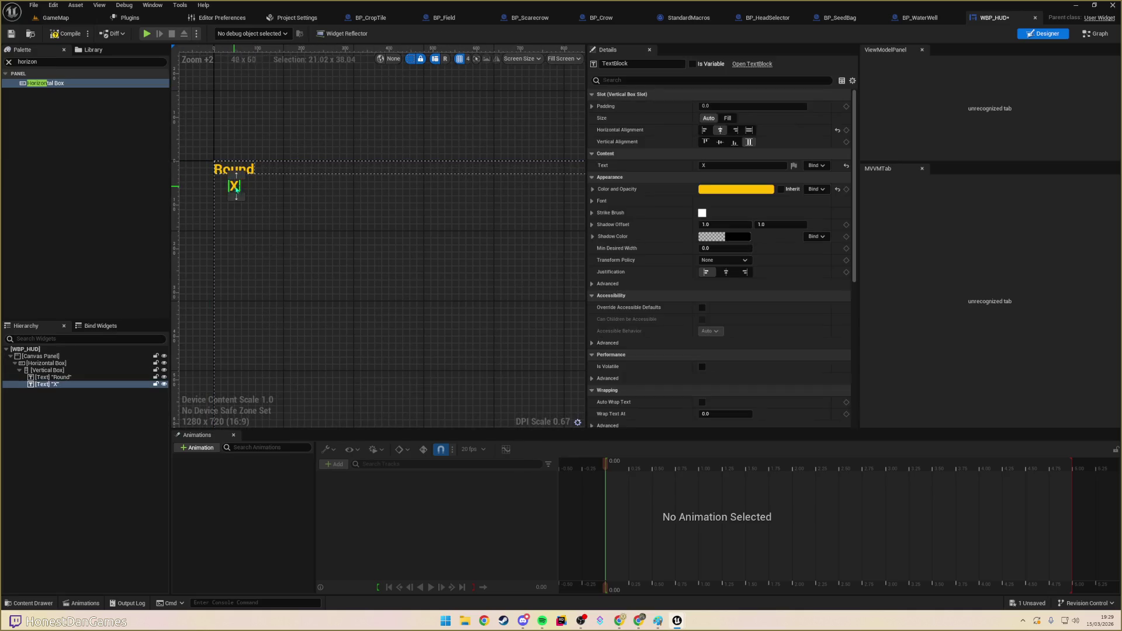
{"action": "left_click", "coordinate": [707, 190]}
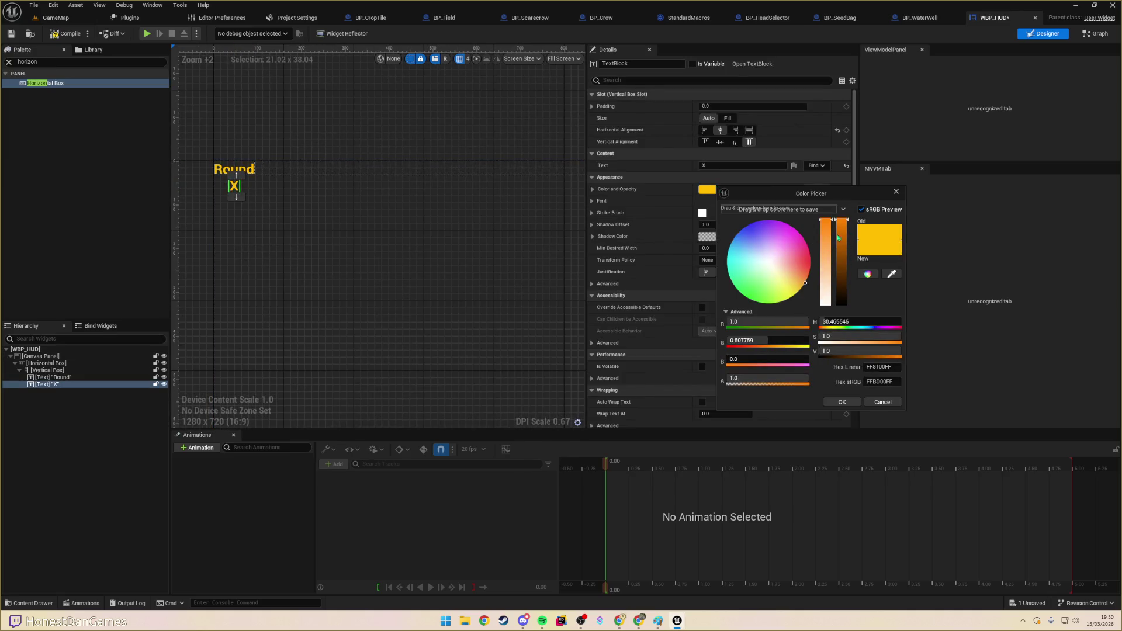
{"action": "left_click_drag", "start_coordinate": [825, 239], "coordinate": [825, 249]}
{"action": "left_click", "coordinate": [471, 221]}
{"action": "scroll", "coordinate": [378, 140], "scroll_direction": "down", "scroll_amount": 3}
{"action": "scroll", "coordinate": [367, 147], "scroll_direction": "up", "scroll_amount": 4}
{"action": "scroll", "coordinate": [367, 147], "scroll_direction": "down", "scroll_amount": 2}
- Rename the X text RoundValueText and duplicate the Round/X Vertical Box
{"action": "left_click", "coordinate": [250, 165]}
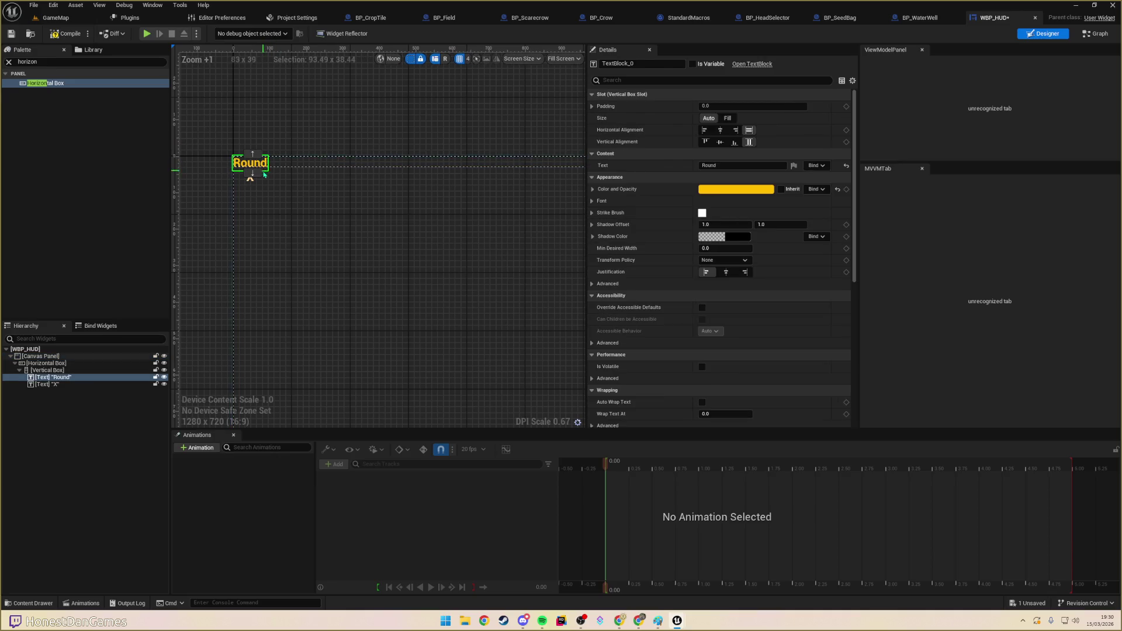
{"action": "left_click", "coordinate": [255, 182]}
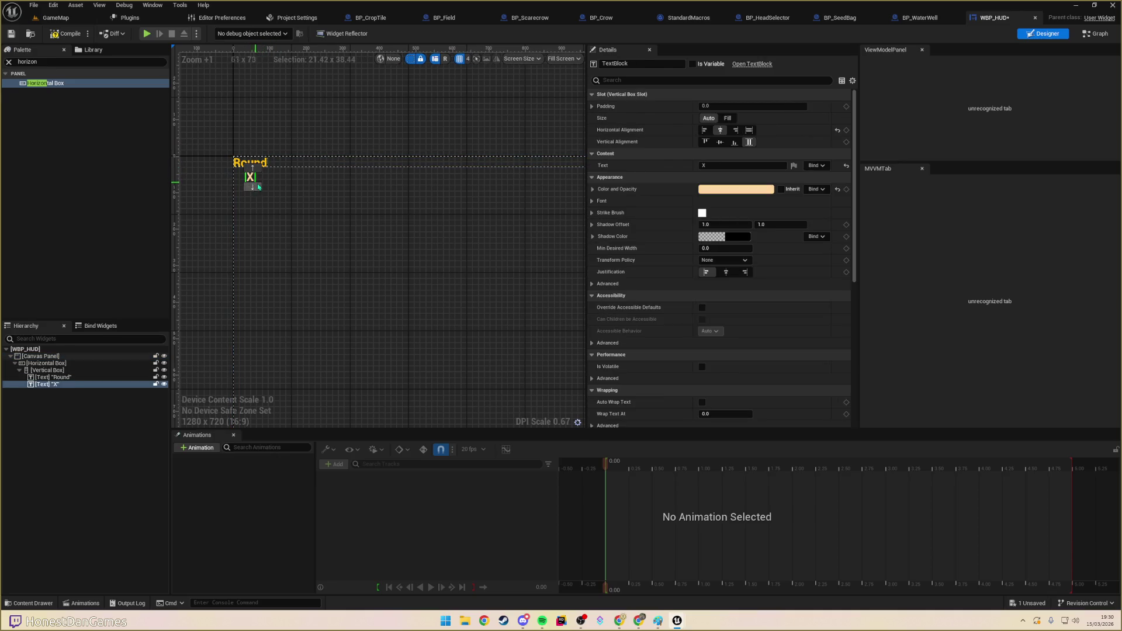
{"action": "left_click", "coordinate": [52, 378]}
{"action": "left_click", "coordinate": [45, 384]}
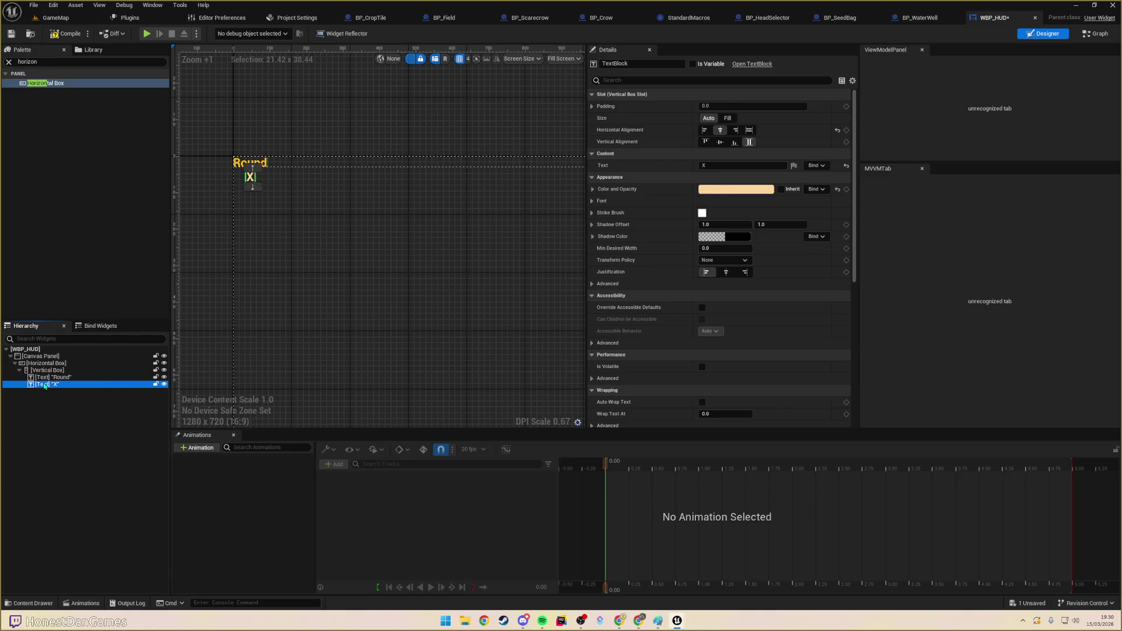
{"action": "left_click", "coordinate": [54, 384]}
{"action": "type", "text": "RoundValueText"}
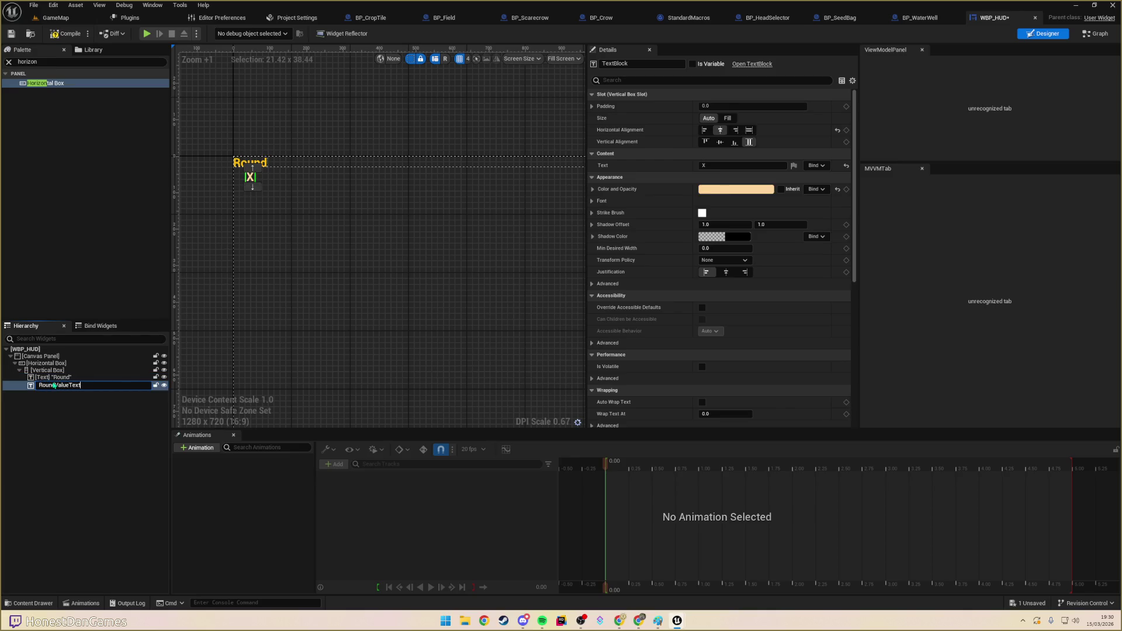
{"action": "key", "text": "Return"}
{"action": "left_click", "coordinate": [56, 371]}
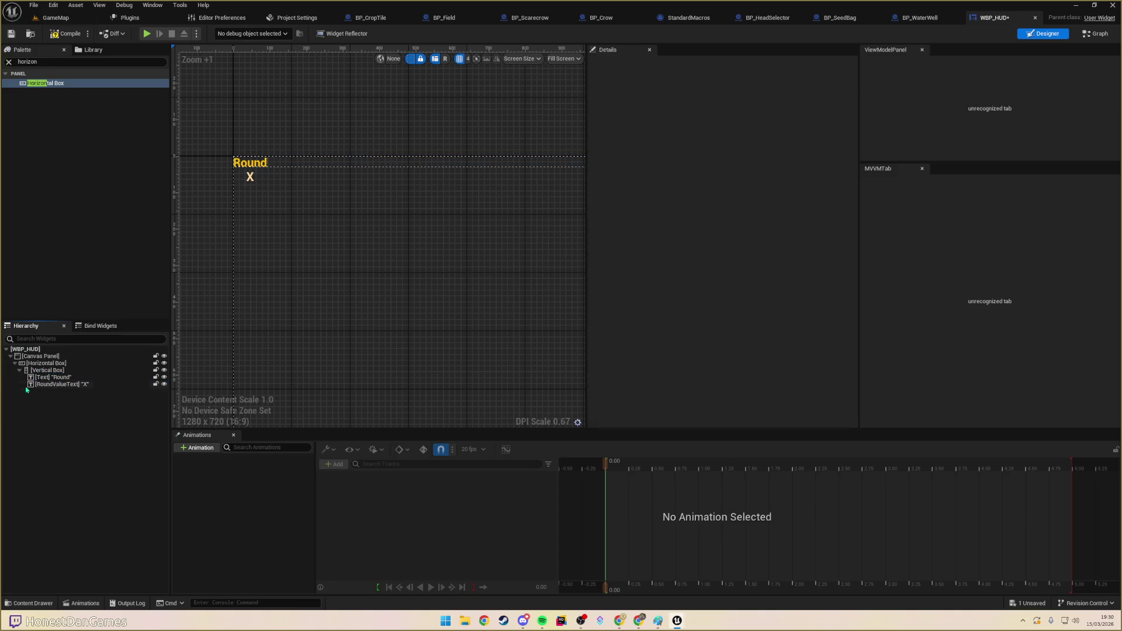
{"action": "key", "text": "ctrl+d"}
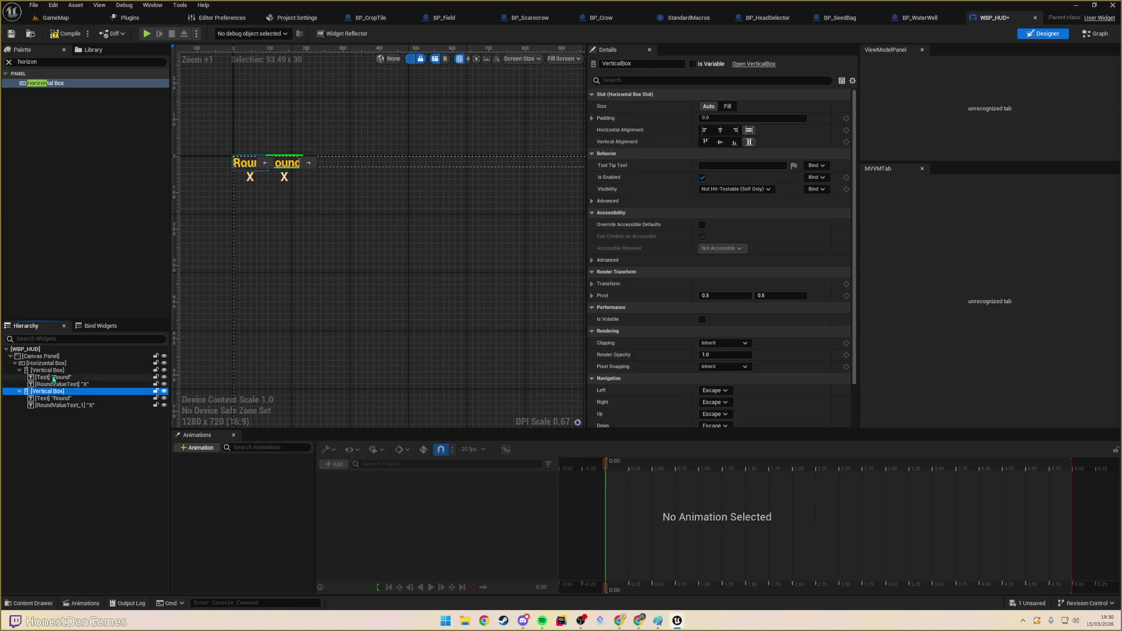
- Rename the duplicated X value text to CropsMatured
{"action": "left_click", "coordinate": [49, 398]}
{"action": "left_click", "coordinate": [47, 405]}
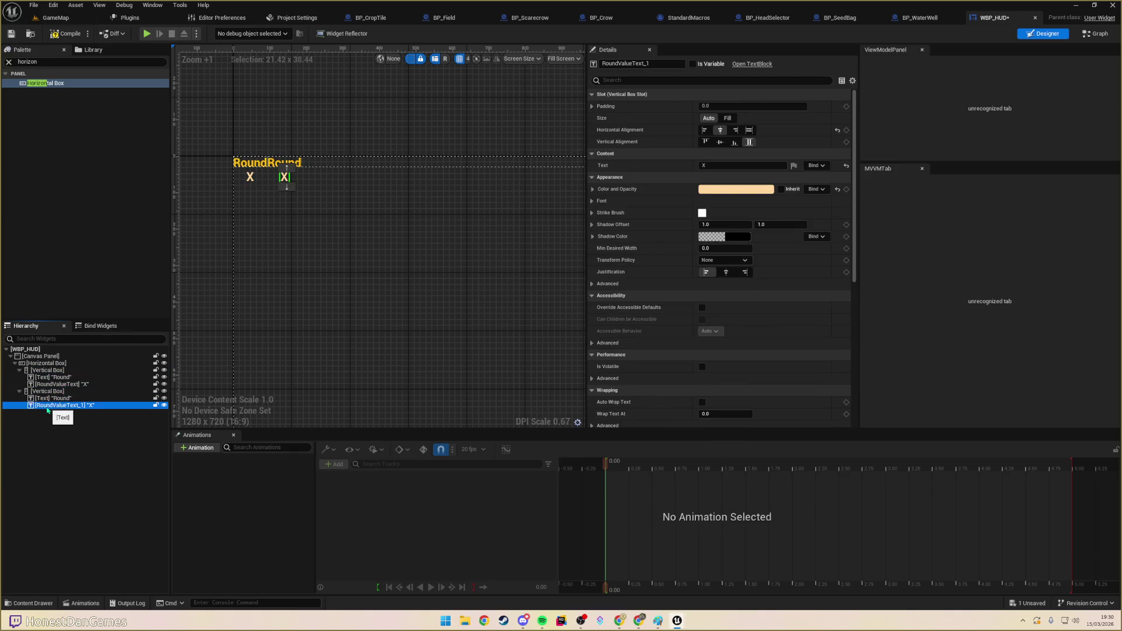
{"action": "left_click", "coordinate": [48, 408]}
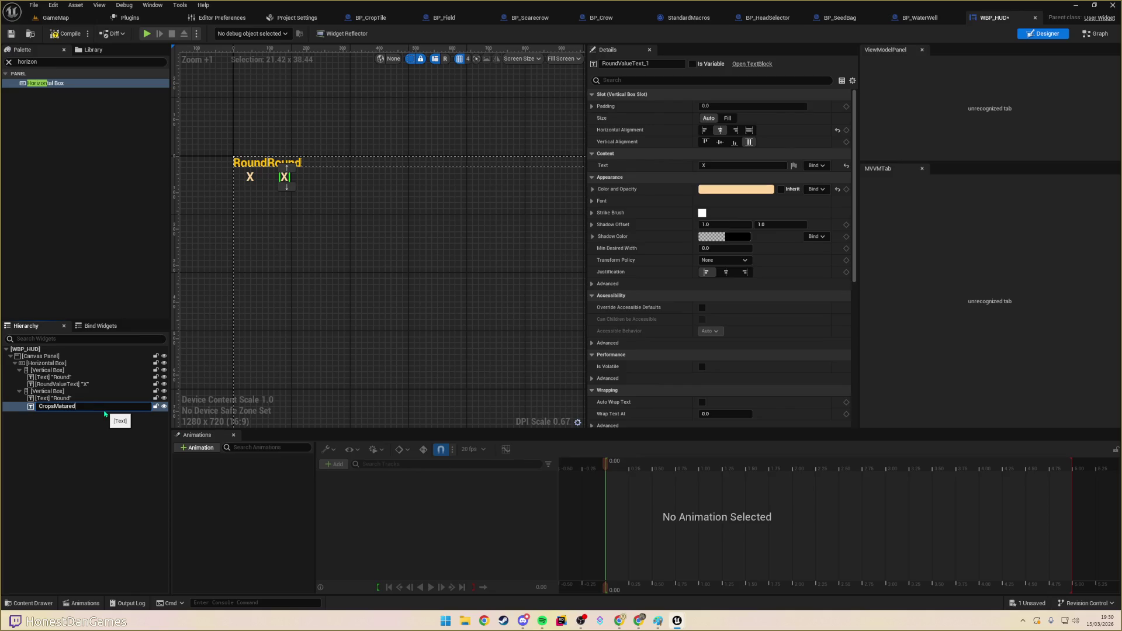
{"action": "key", "text": "Return"}
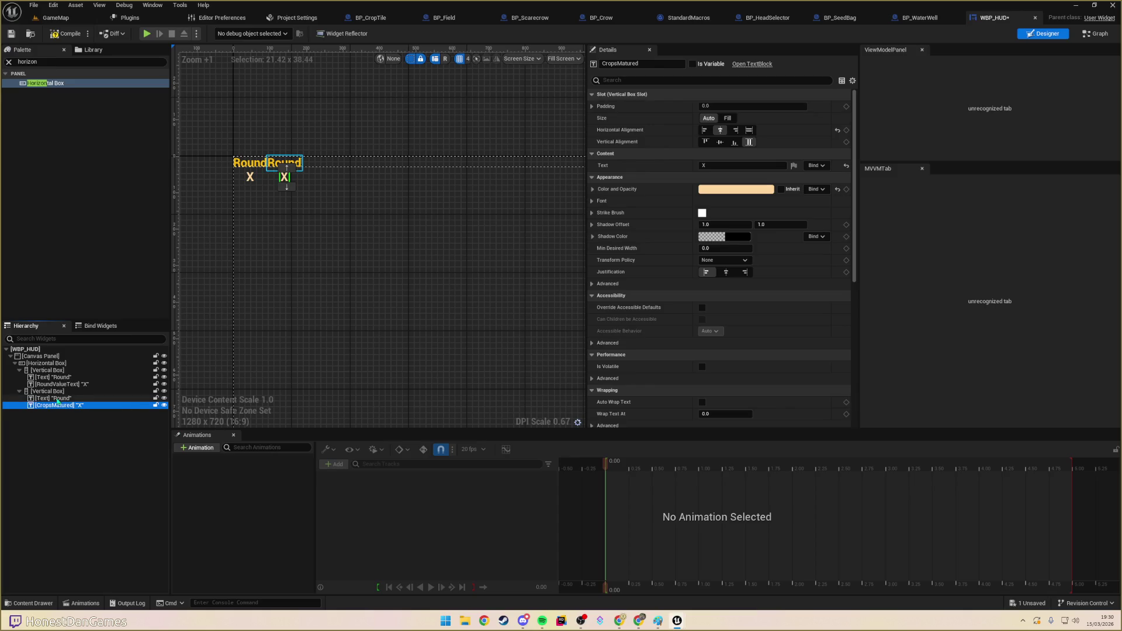
- Retitle the duplicate heading 'Crops' and colour it orange-red
{"action": "left_click", "coordinate": [58, 401]}
{"action": "left_click", "coordinate": [716, 166]}
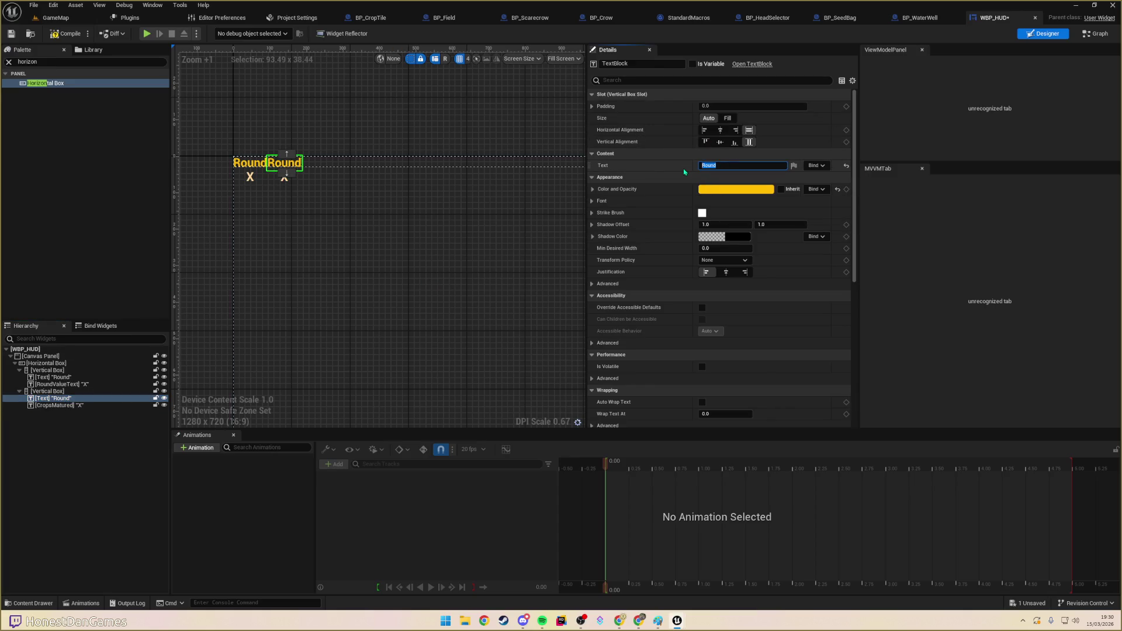
{"action": "type", "text": "Crops"}
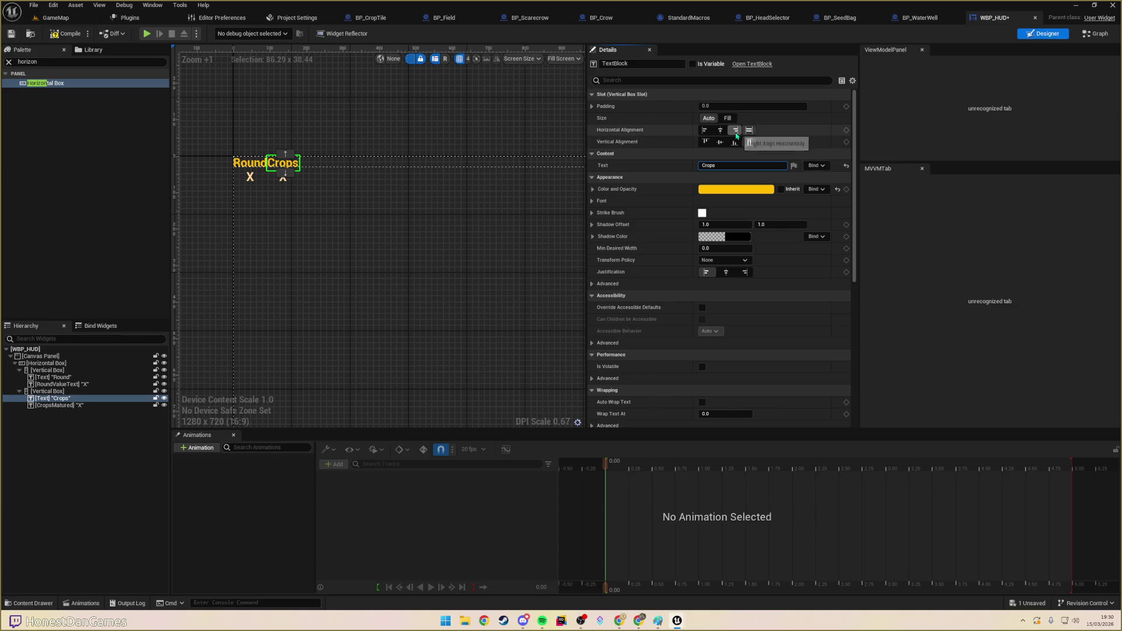
{"action": "left_click", "coordinate": [737, 188]}
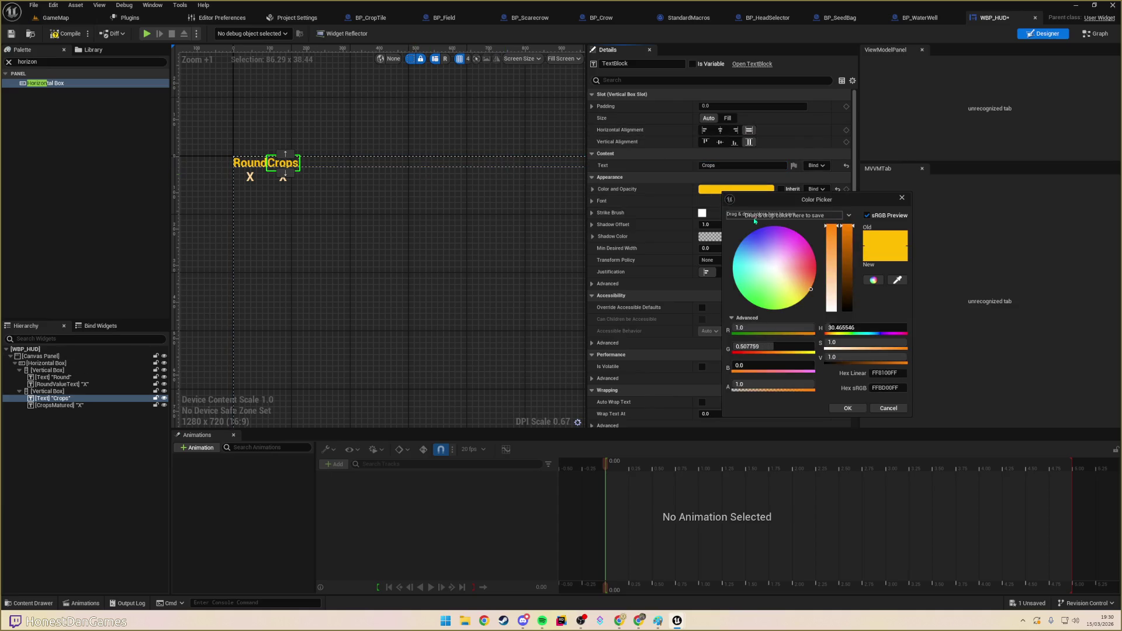
{"action": "left_click_drag", "start_coordinate": [808, 269], "coordinate": [831, 280]}
{"action": "left_click", "coordinate": [849, 408]}
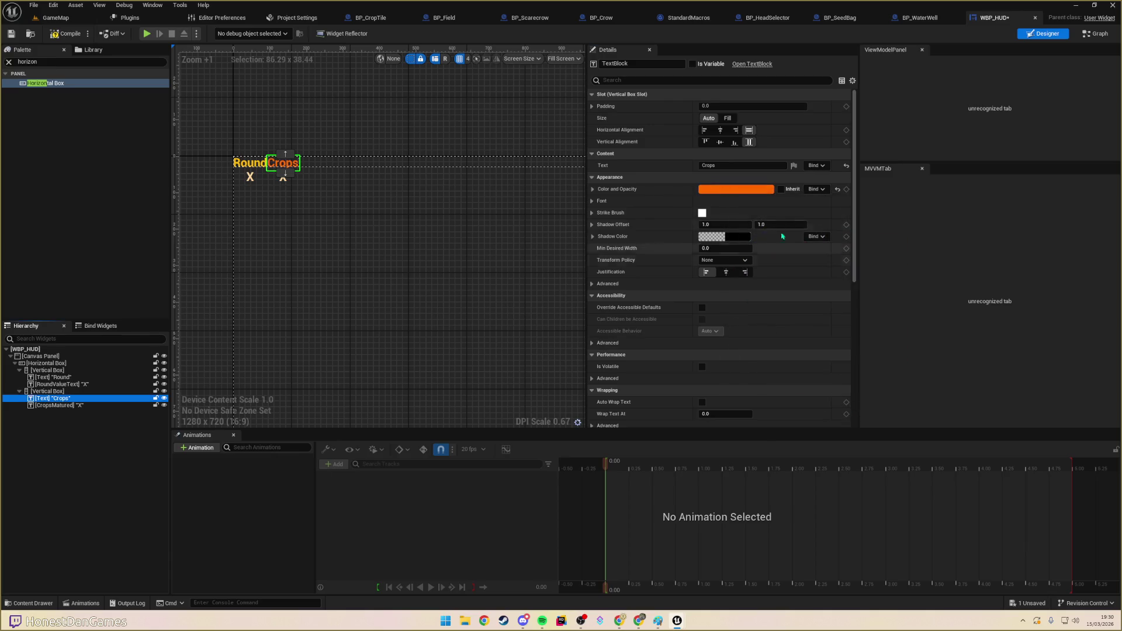
- Copy the orange-red colour onto CropsMatured and lower its saturation to peach
{"action": "right_click", "coordinate": [736, 192]}
{"action": "key", "text": "Escape"}
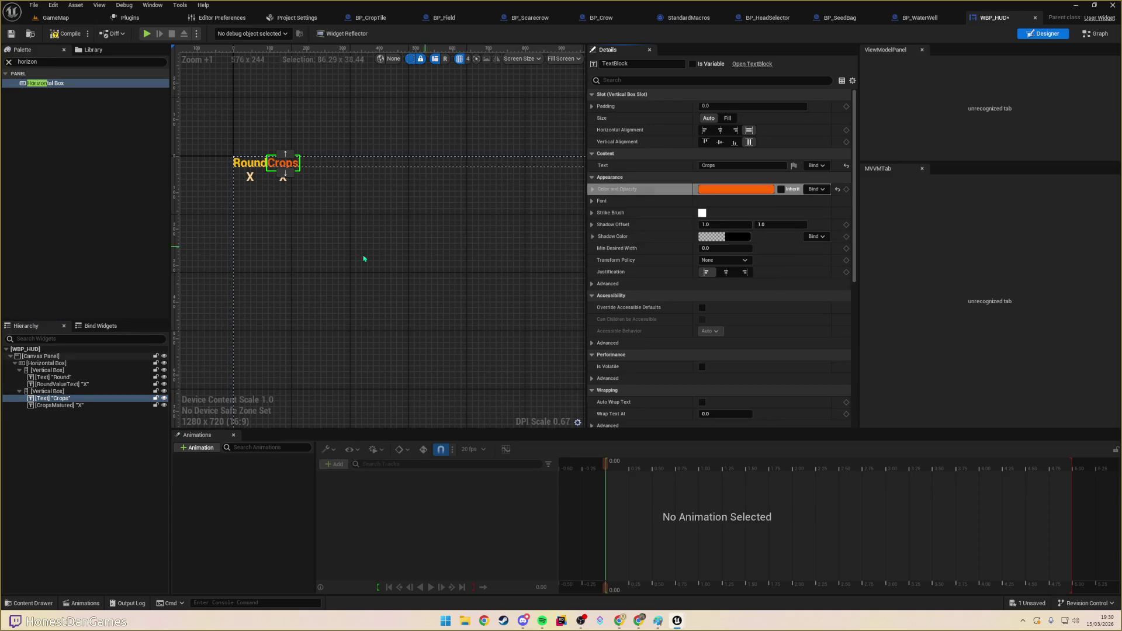
{"action": "left_click", "coordinate": [59, 405]}
{"action": "right_click", "coordinate": [733, 188]}
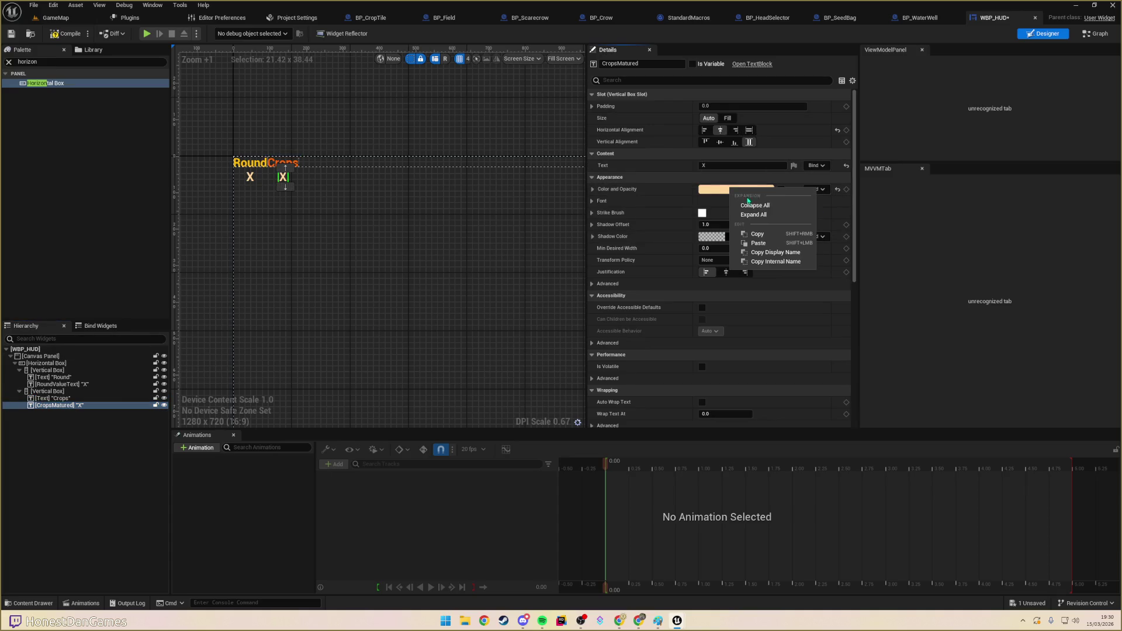
{"action": "left_click", "coordinate": [745, 239]}
{"action": "left_click", "coordinate": [748, 191]}
{"action": "left_click_drag", "start_coordinate": [853, 248], "coordinate": [850, 258]}
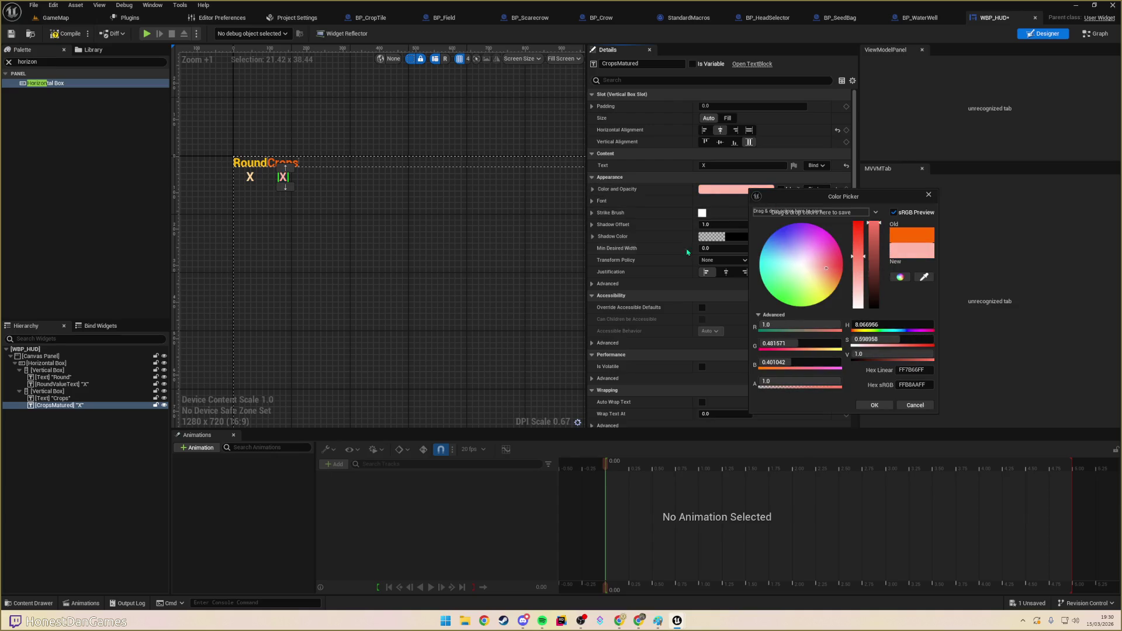
{"action": "left_click", "coordinate": [351, 263]}
- Duplicate the Crops Vertical Box column with Ctrl+D
{"action": "left_click", "coordinate": [282, 163]}
{"action": "left_click", "coordinate": [58, 391]}
{"action": "key", "text": "ctrl+d"}
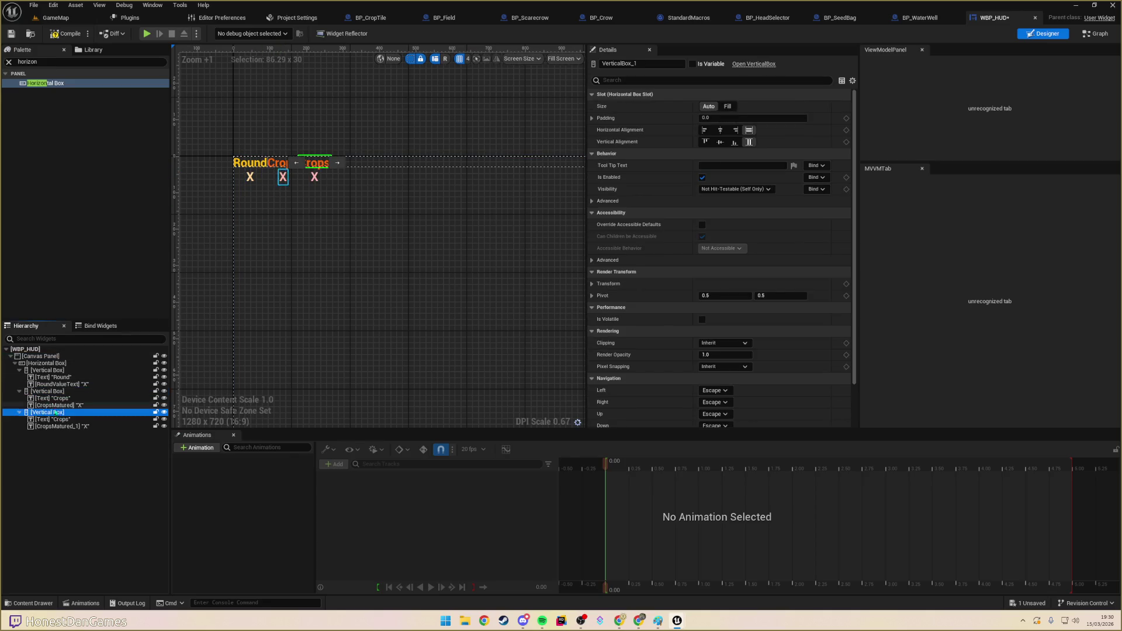
- Retitle the third column's heading 'Crows' and colour it blue
{"action": "left_click", "coordinate": [63, 427]}
{"action": "left_click", "coordinate": [52, 419]}
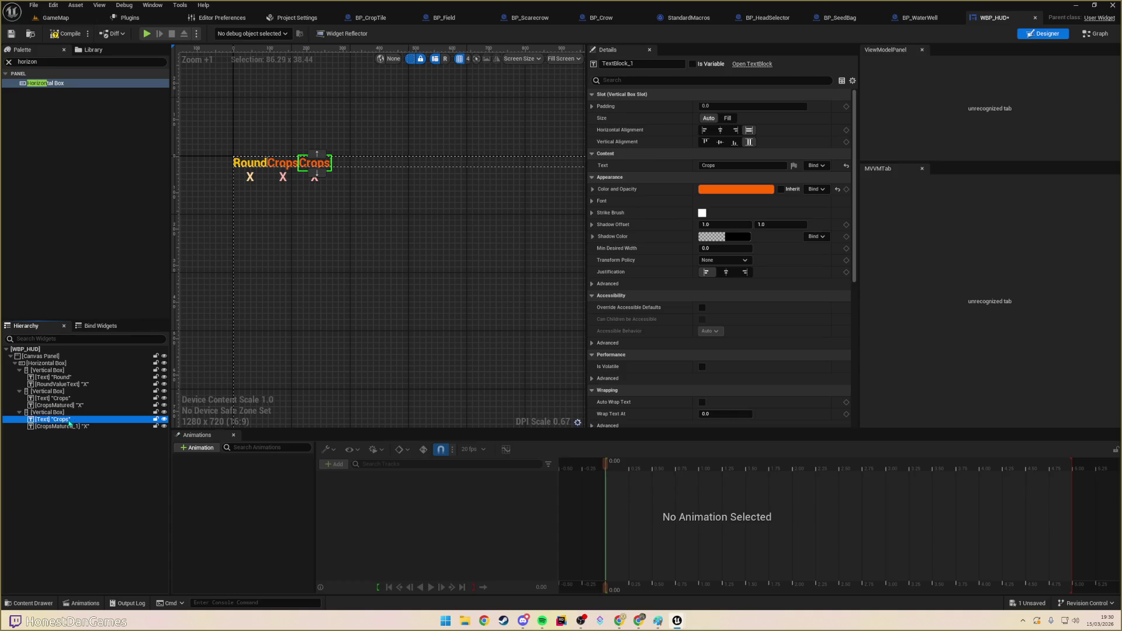
{"action": "left_click", "coordinate": [727, 165]}
{"action": "type", "text": "C"}
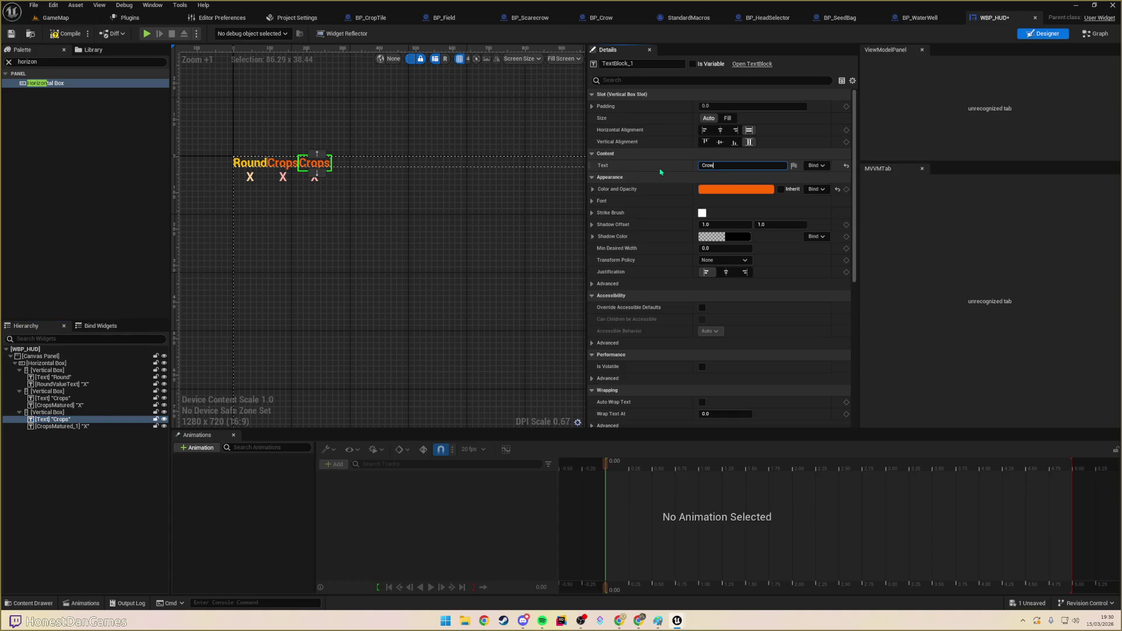
{"action": "left_click", "coordinate": [736, 189]}
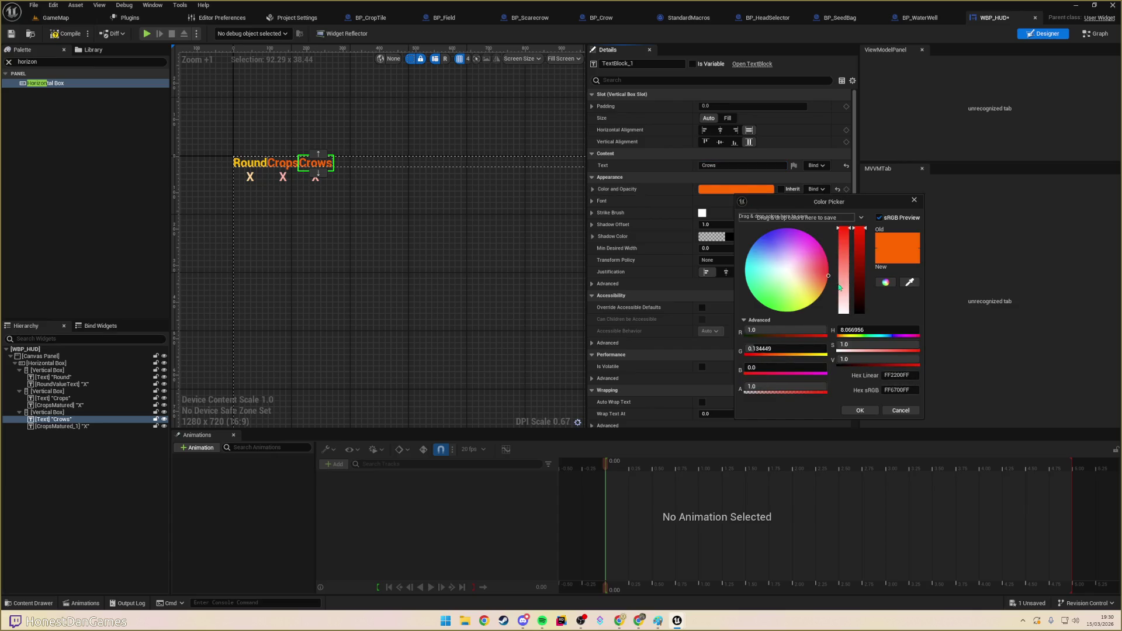
{"action": "mouse_move", "coordinate": [824, 280]}
{"action": "left_mouse_down"}
{"action": "mouse_move", "coordinate": [786, 232]}
{"action": "mouse_move", "coordinate": [748, 230]}
{"action": "left_mouse_up"}
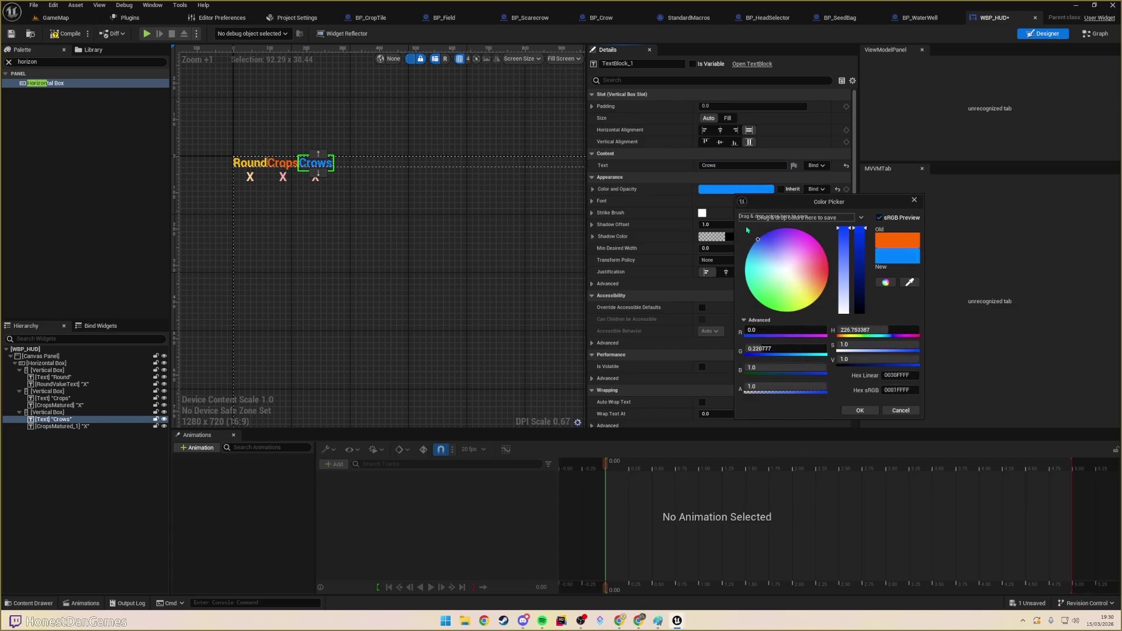
{"action": "left_click", "coordinate": [859, 410]}
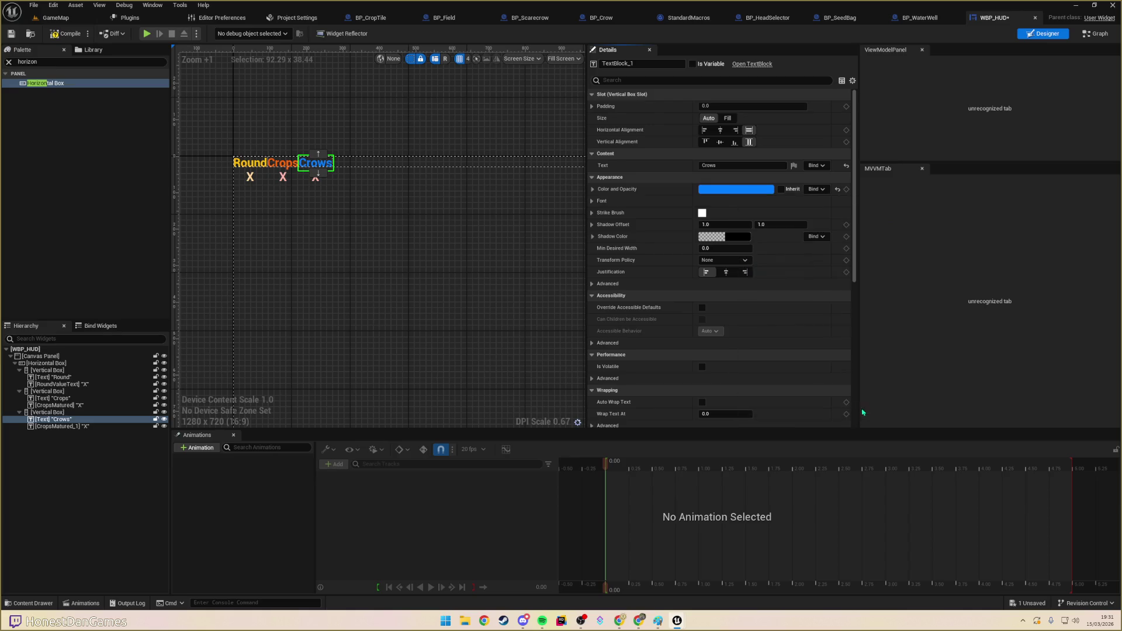
- Copy the blue colour onto the Crows X value and begin lowering its saturation
{"action": "right_click", "coordinate": [709, 197]}
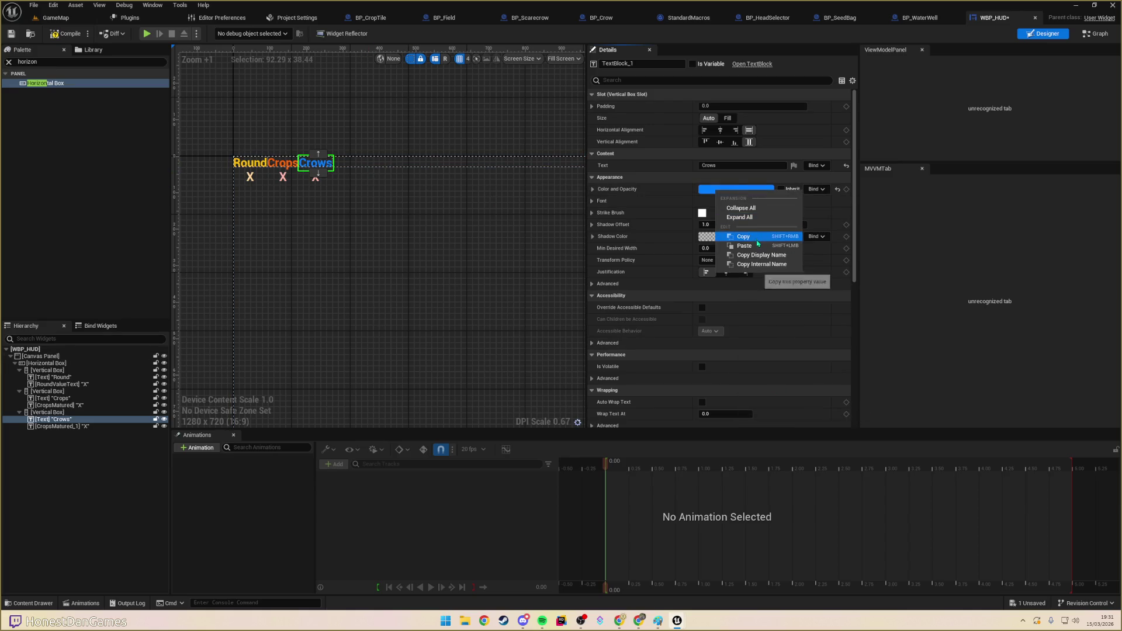
{"action": "left_click", "coordinate": [760, 237]}
{"action": "left_click", "coordinate": [316, 177]}
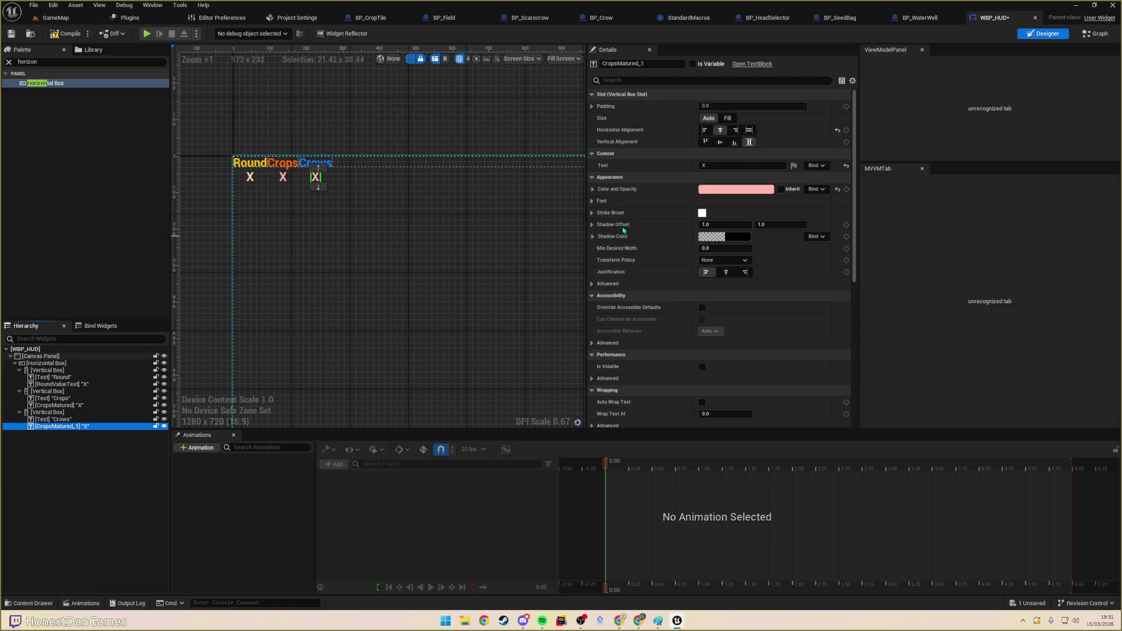
{"action": "left_click", "coordinate": [693, 166]}
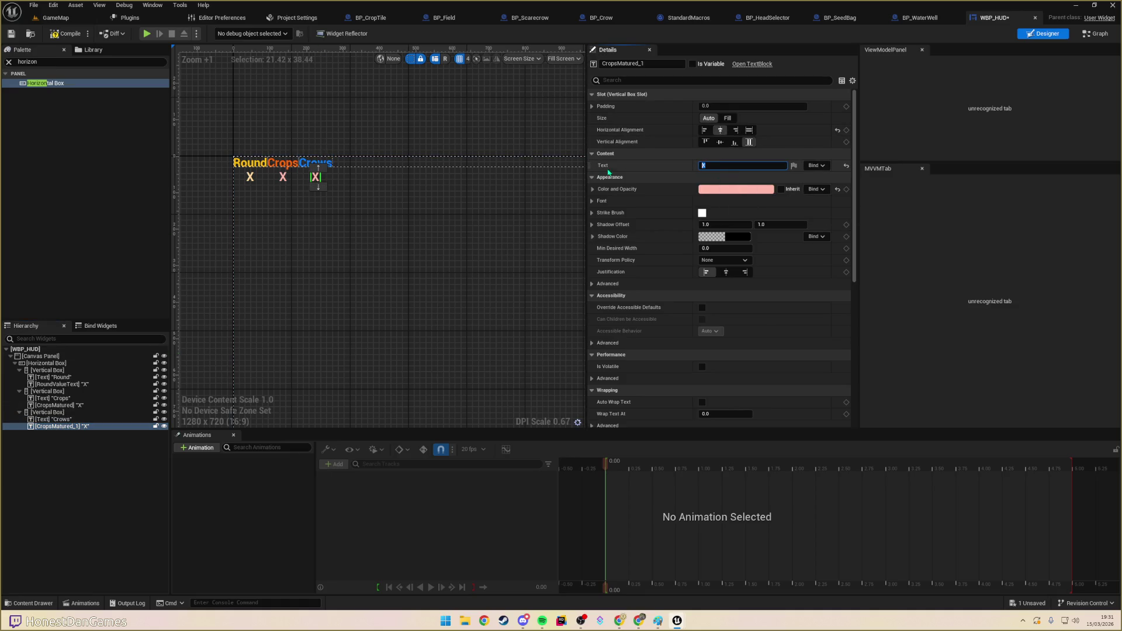
{"action": "right_click", "coordinate": [708, 193]}
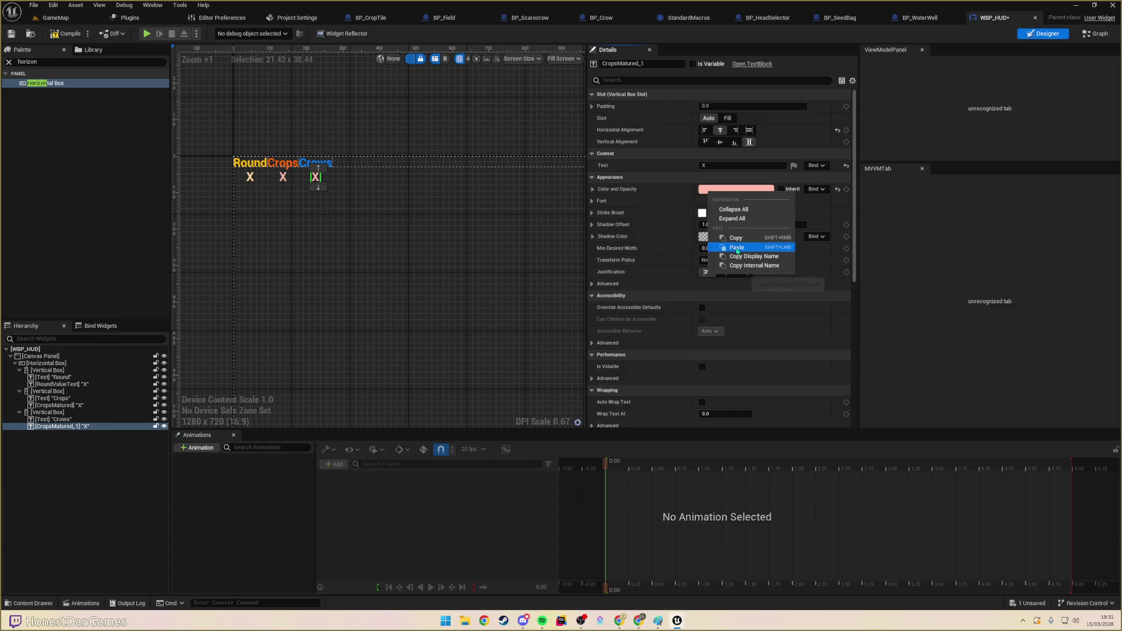
{"action": "left_click", "coordinate": [737, 248]}
{"action": "left_click", "coordinate": [740, 189]}
{"action": "left_click", "coordinate": [847, 267]}
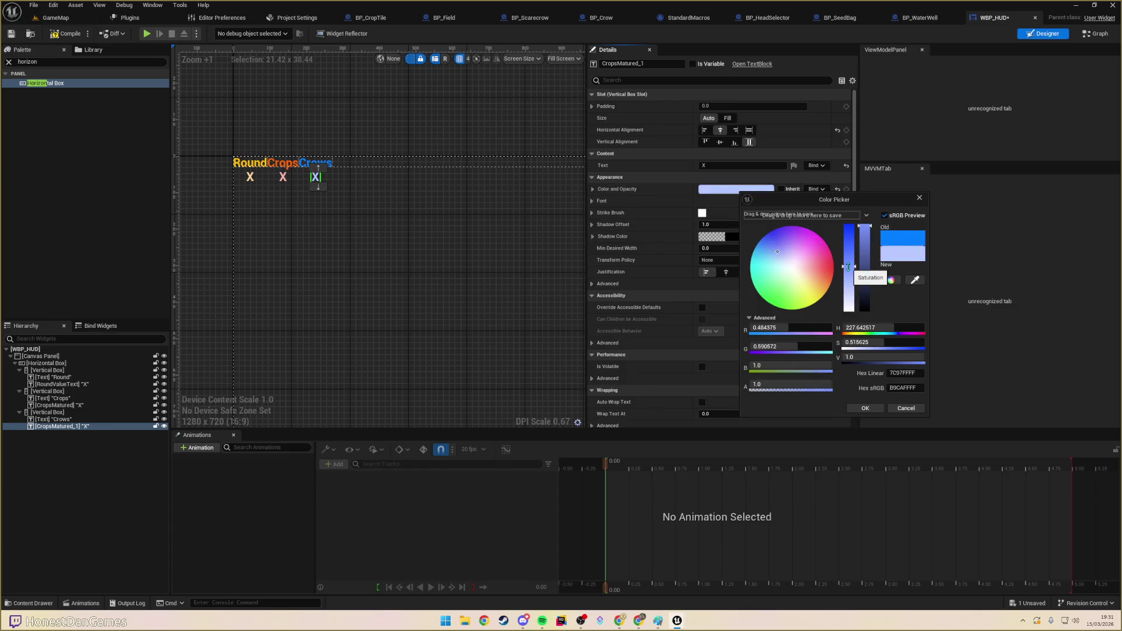
- Finish the light blue Crows value and rename it CrowsSpawned
{"action": "left_click_drag", "start_coordinate": [847, 264], "coordinate": [848, 262]}
{"action": "left_click", "coordinate": [476, 205]}
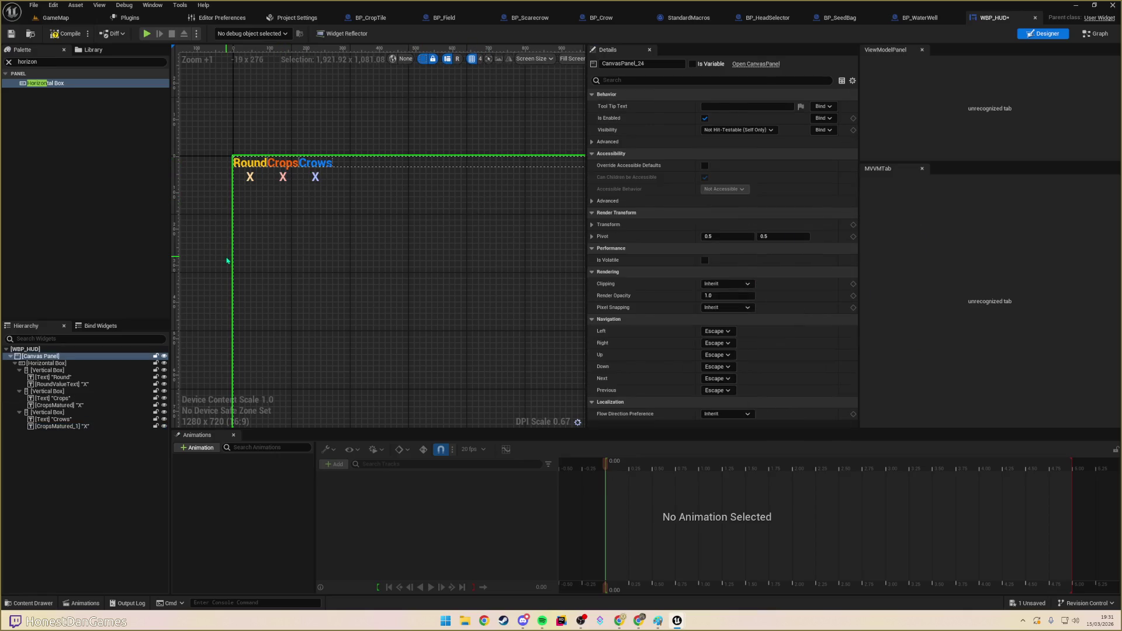
{"action": "left_click", "coordinate": [76, 427]}
{"action": "key", "text": "F2"}
{"action": "type", "text": "CrowsSpawned"}
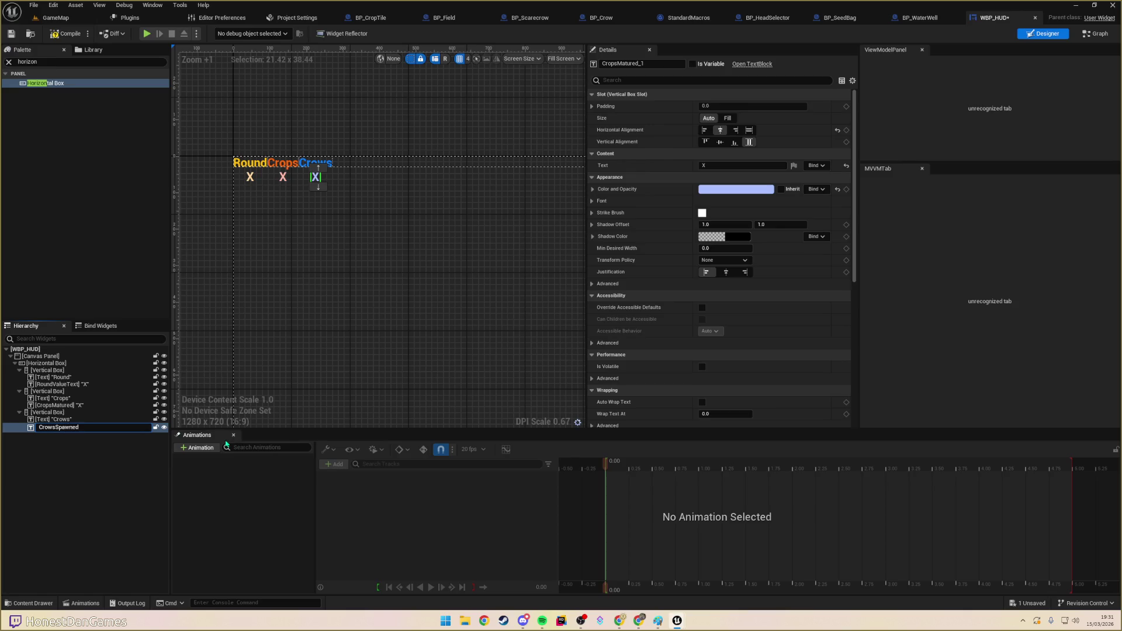
{"action": "key", "text": "Return"}
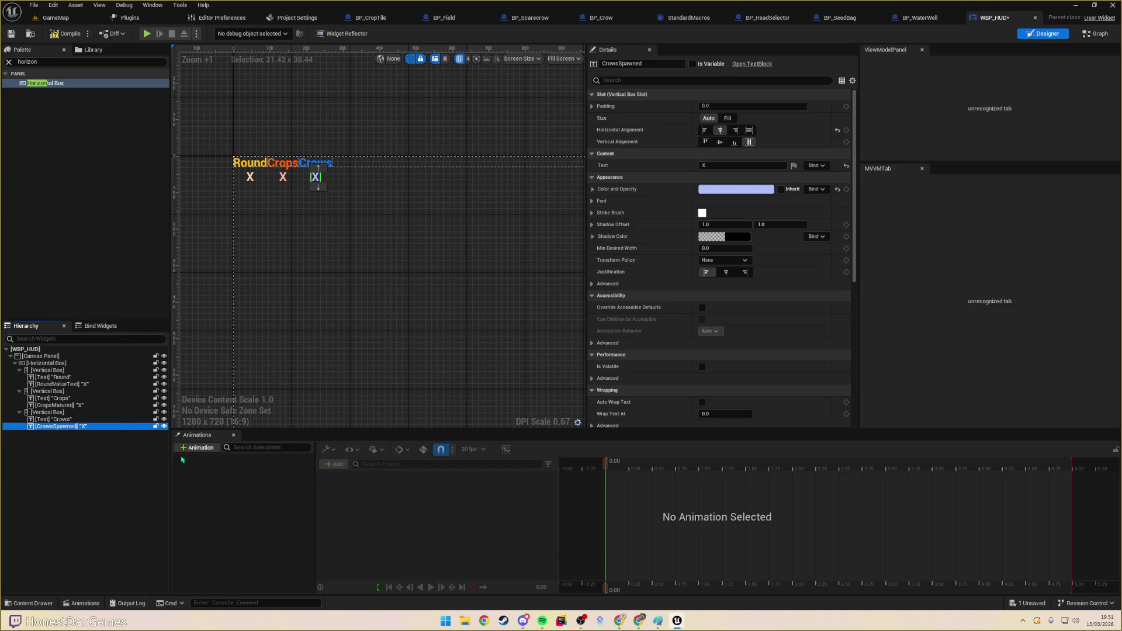
- Rename the RoundValueText widget to Round
{"action": "left_click", "coordinate": [68, 384]}
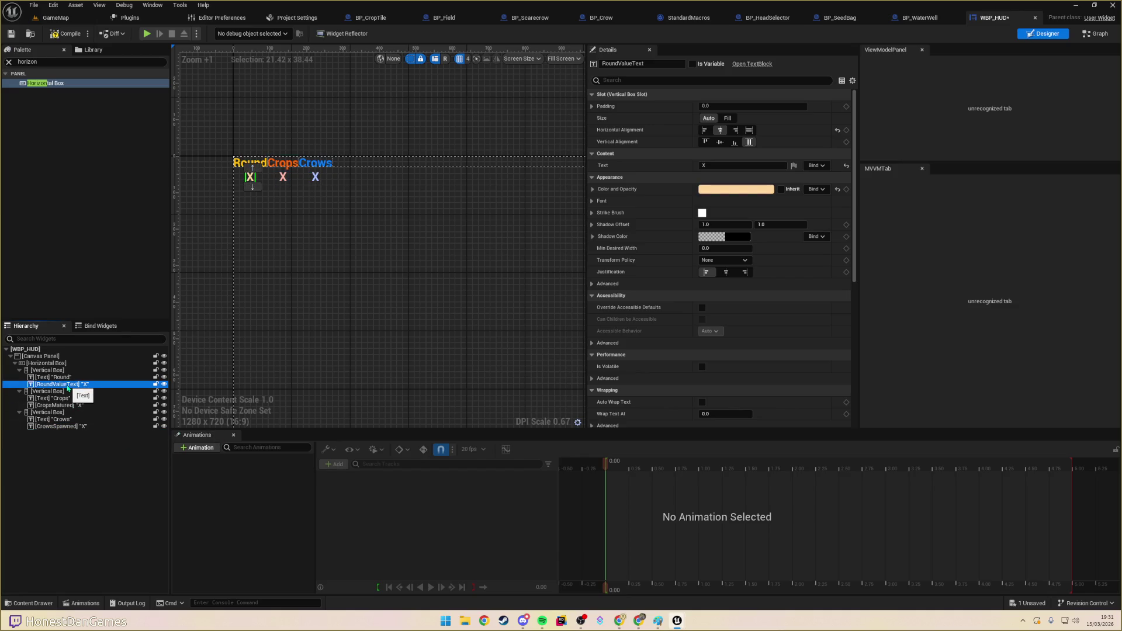
{"action": "key", "text": "F2"}
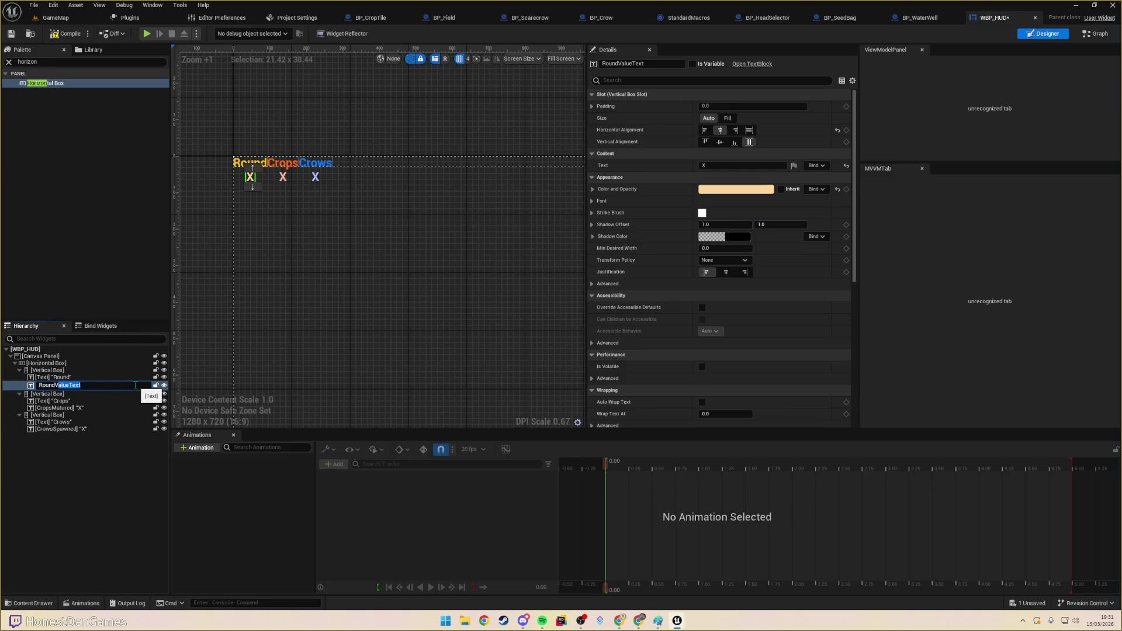
{"action": "key", "text": "Return"}
{"action": "left_click", "coordinate": [105, 452]}
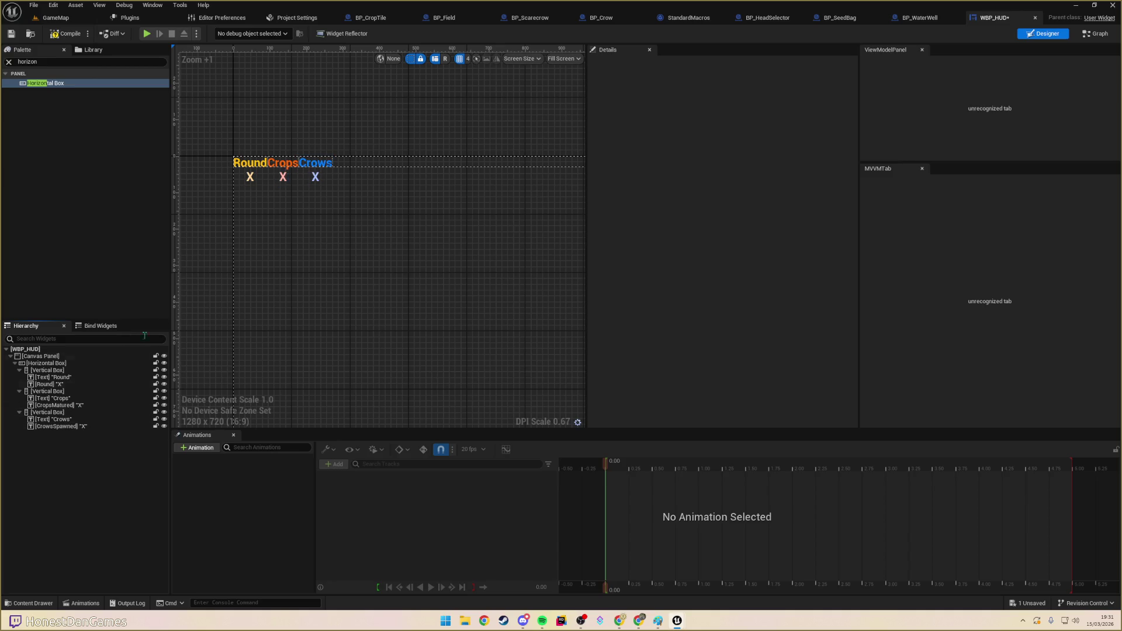
{"action": "scroll", "coordinate": [338, 182], "scroll_direction": "down", "scroll_amount": 5}
{"action": "scroll", "coordinate": [401, 208], "scroll_direction": "up", "scroll_amount": 2}
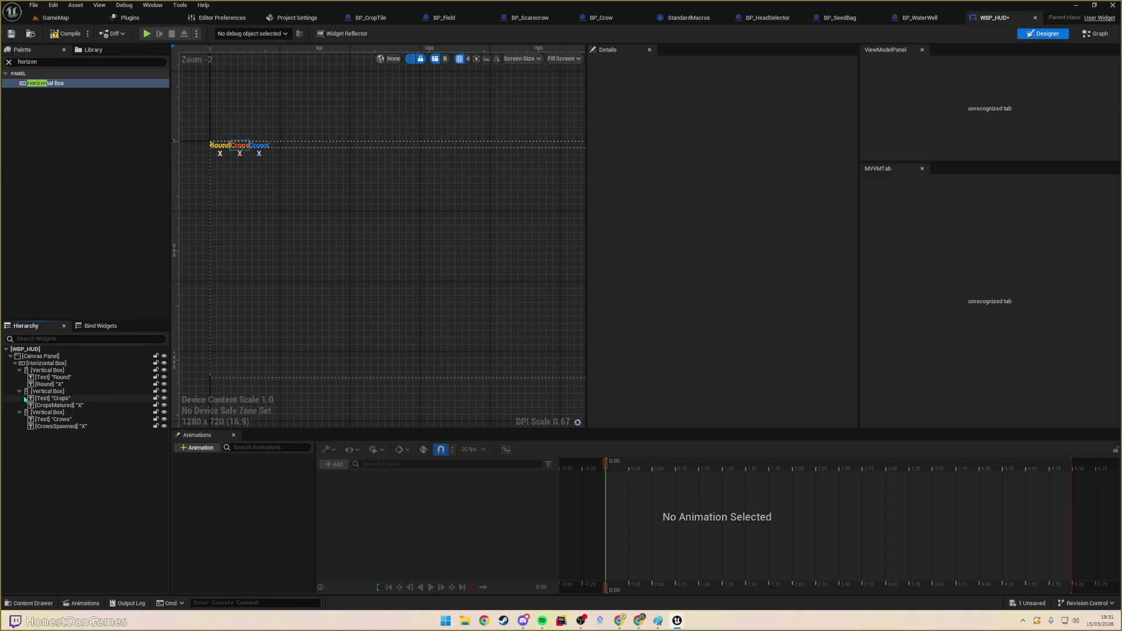
- Make the Round, Crops and Crows columns fill the width equally with centred labels
{"action": "left_click", "coordinate": [48, 370]}
{"action": "left_click", "coordinate": [49, 363]}
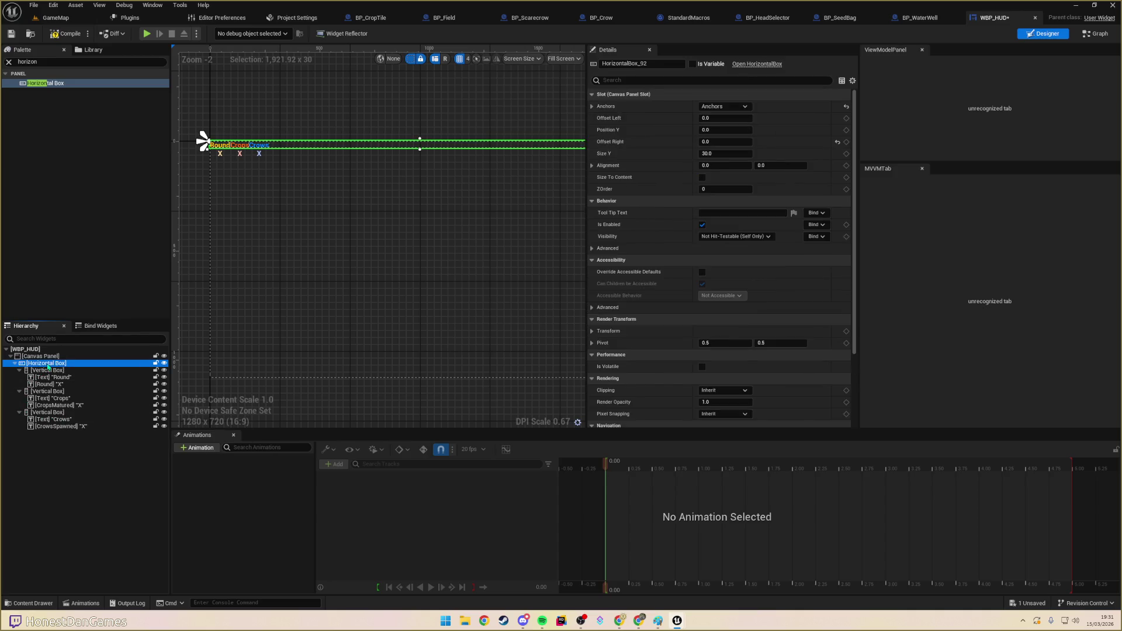
{"action": "left_click", "coordinate": [47, 370]}
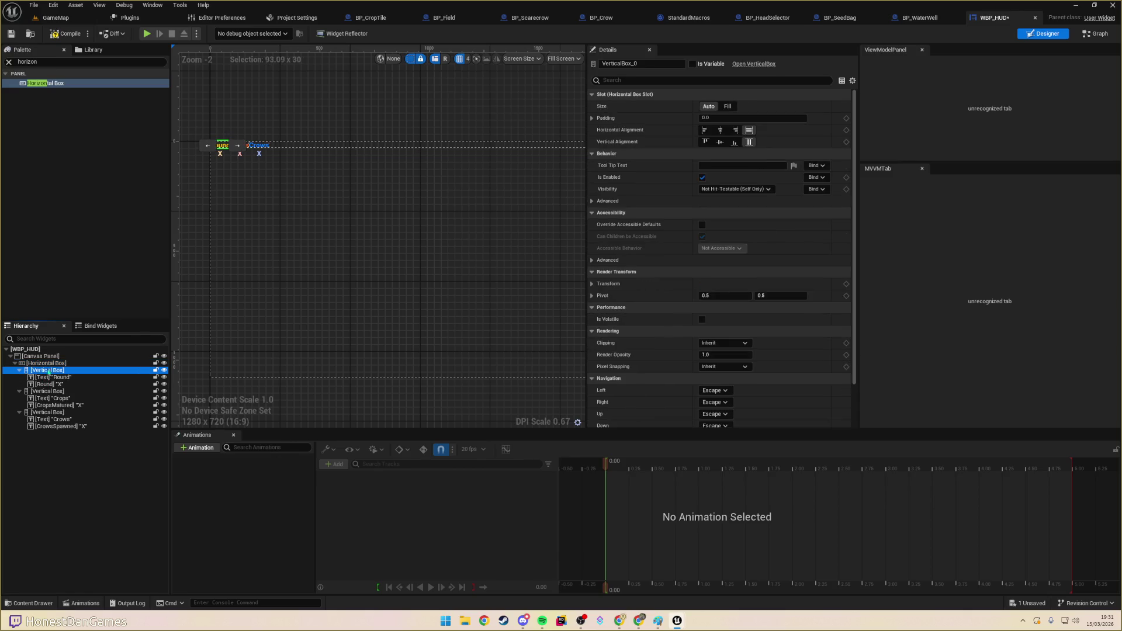
{"action": "left_click", "coordinate": [728, 107]}
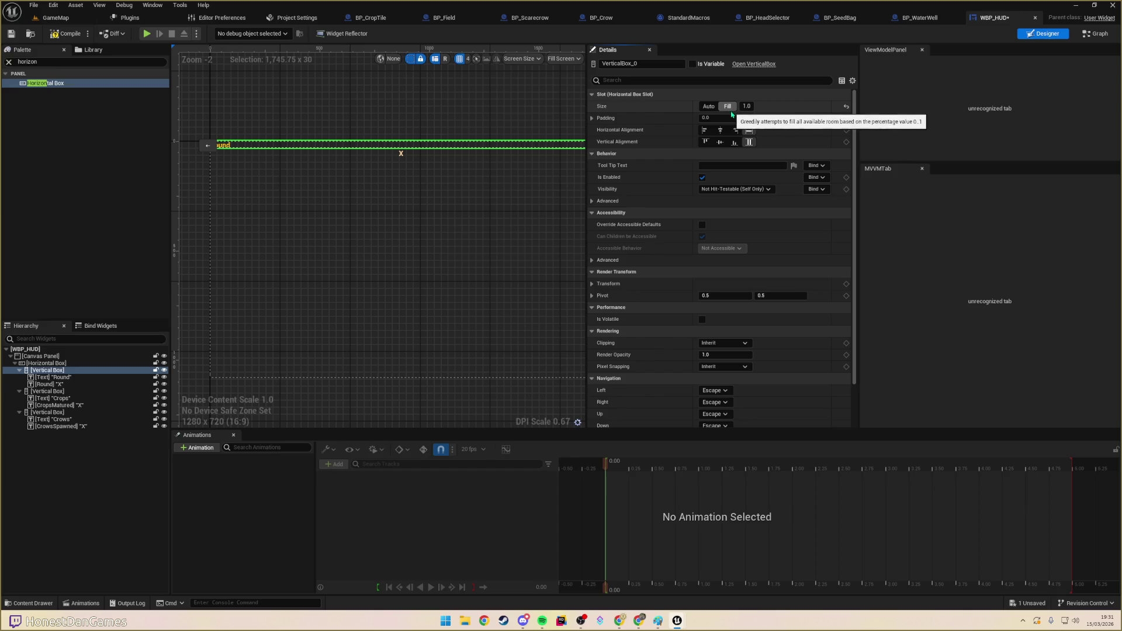
{"action": "left_click", "coordinate": [47, 391]}
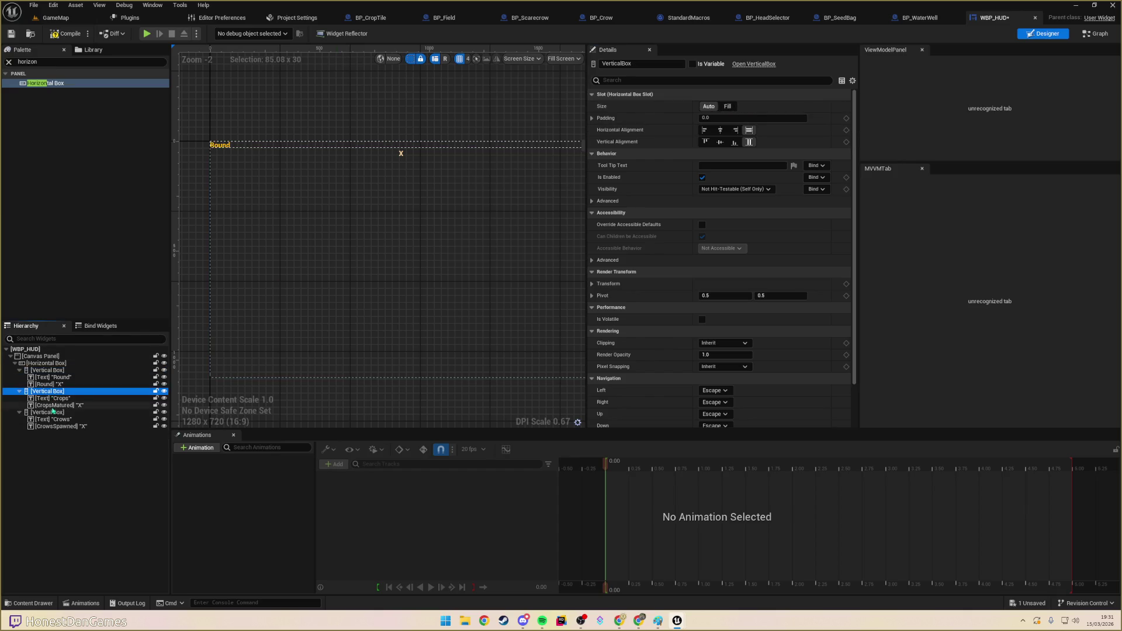
{"action": "left_click", "coordinate": [47, 412], "text": "ctrl"}
{"action": "left_click", "coordinate": [47, 370], "text": "ctrl"}
{"action": "left_click", "coordinate": [728, 106]}
{"action": "mouse_move", "coordinate": [464, 125]}
{"action": "left_mouse_down"}
{"action": "mouse_move", "coordinate": [440, 128]}
{"action": "mouse_move", "coordinate": [450, 117]}
{"action": "left_mouse_up"}
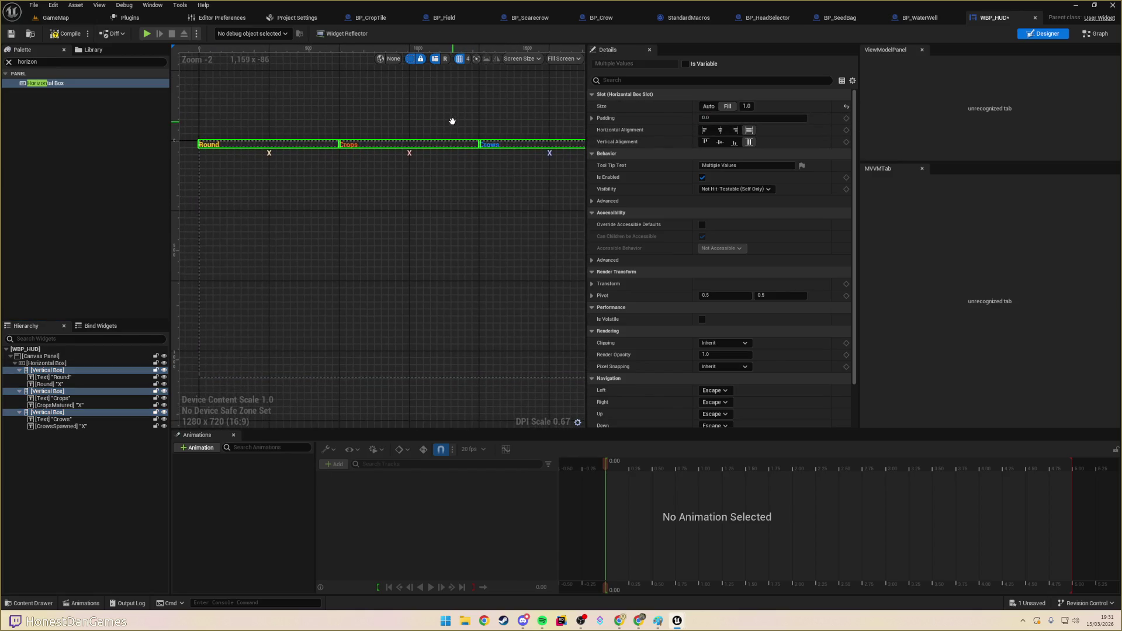
{"action": "left_click", "coordinate": [721, 131]}
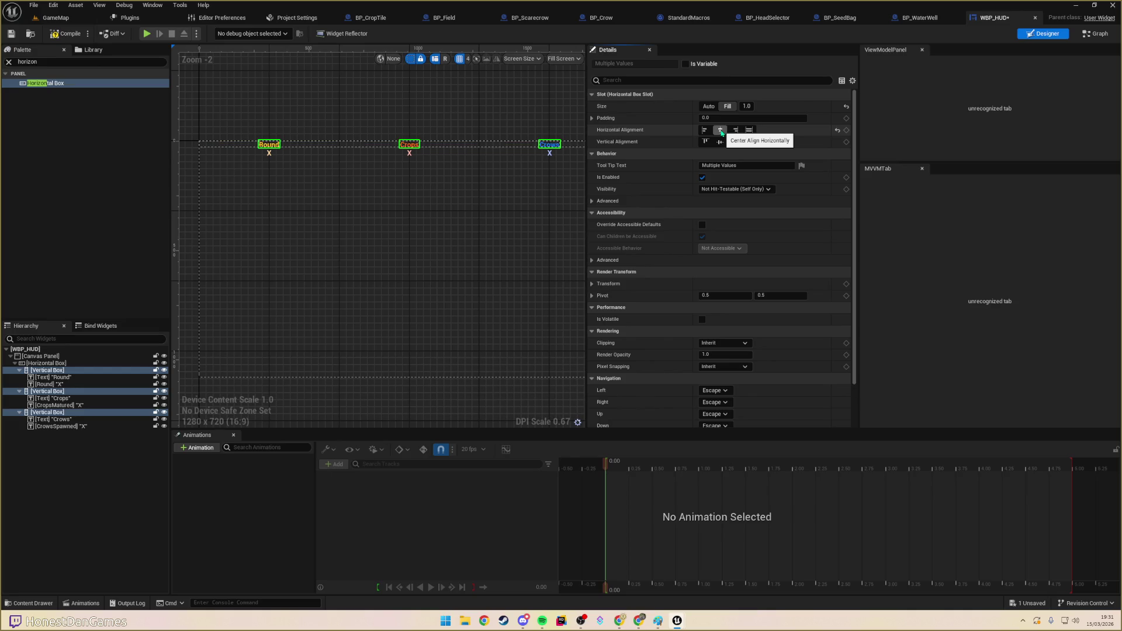
{"action": "left_click", "coordinate": [382, 176]}
- Compile and save WBP_HUD
{"action": "scroll", "coordinate": [426, 183], "scroll_direction": "down", "scroll_amount": 1}
{"action": "scroll", "coordinate": [429, 185], "scroll_direction": "up", "scroll_amount": 2}
{"action": "left_click_drag", "start_coordinate": [428, 185], "coordinate": [425, 190]}
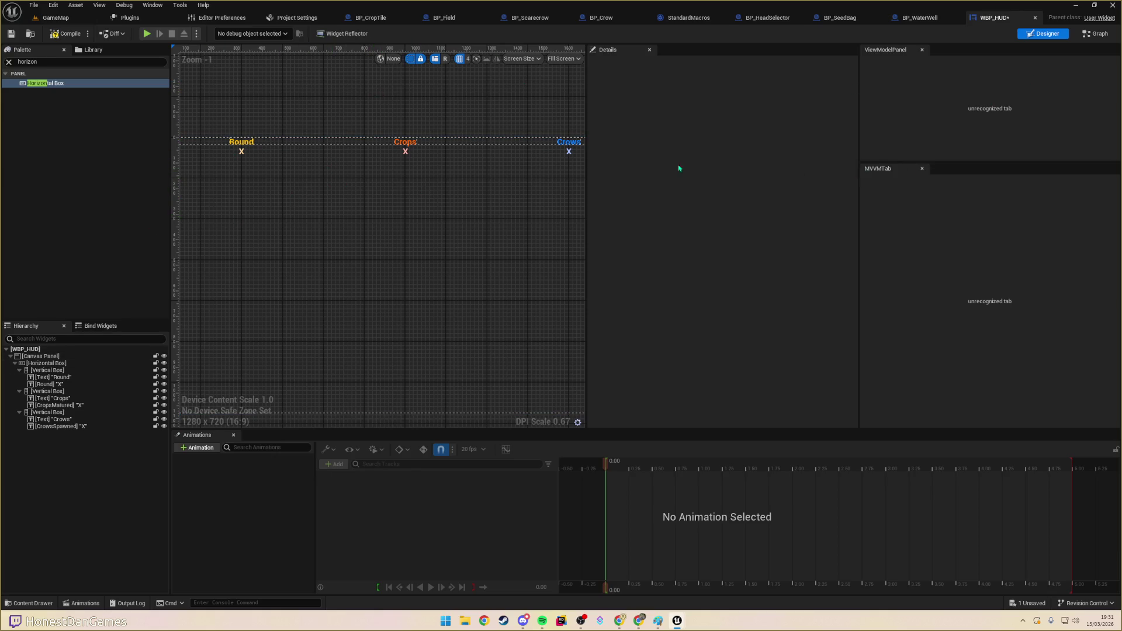
{"action": "left_click", "coordinate": [61, 35]}
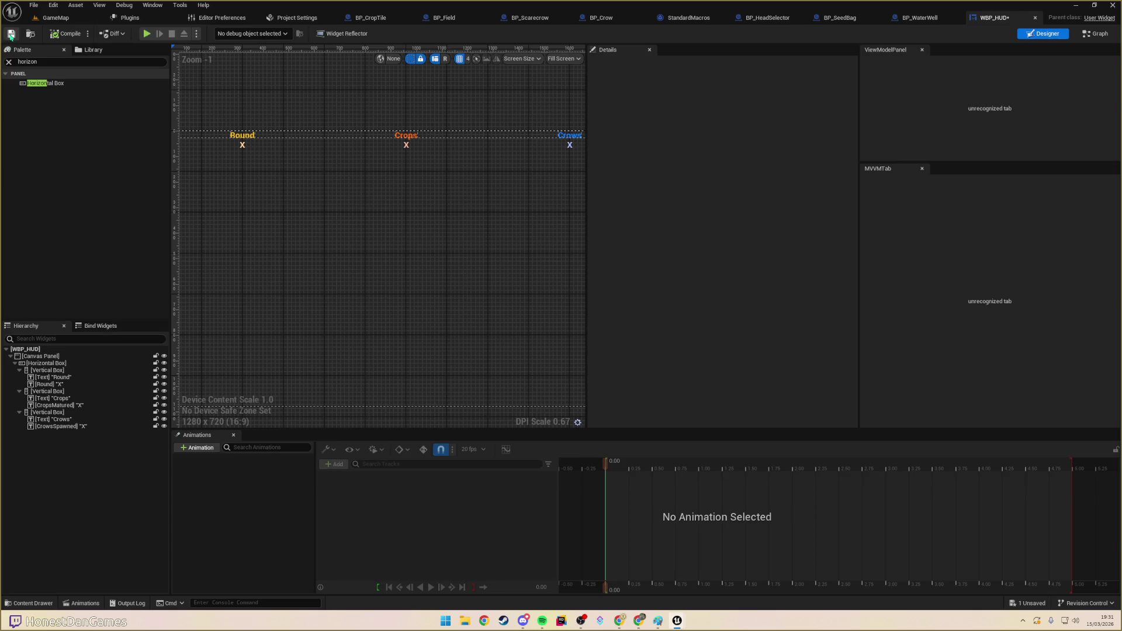
- Show WBP_HUD's Event Graph with its Pre Construct, Construct and Tick events
{"action": "scroll", "coordinate": [323, 181], "scroll_direction": "down", "scroll_amount": 3}
{"action": "scroll", "coordinate": [335, 181], "scroll_direction": "up", "scroll_amount": 2}
{"action": "left_click_drag", "start_coordinate": [345, 185], "coordinate": [332, 227]}
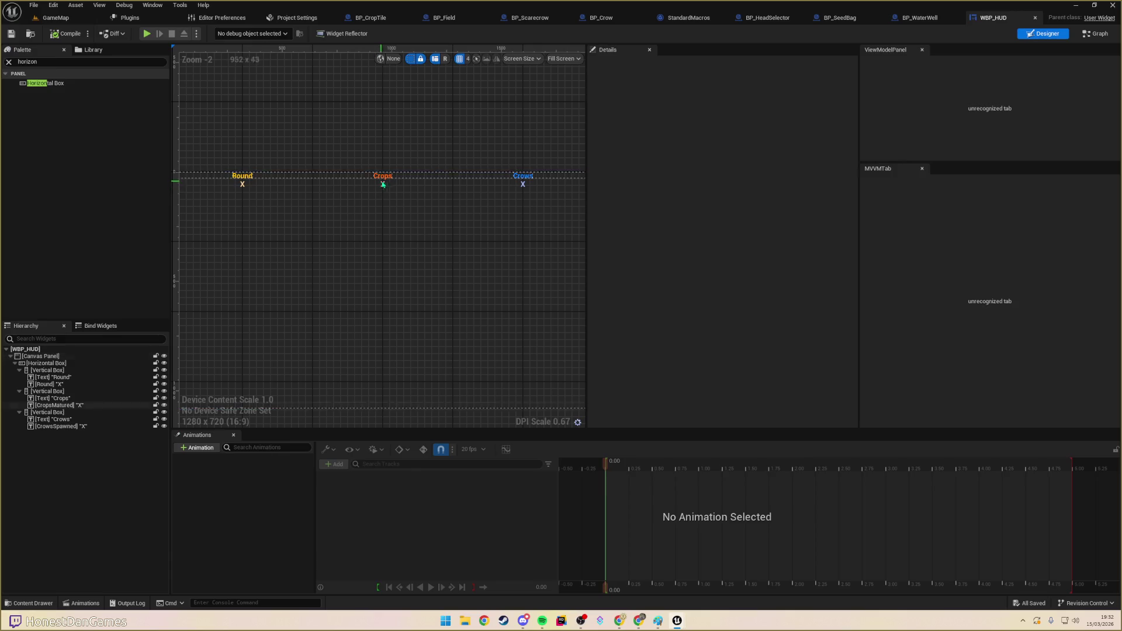
{"action": "left_click", "coordinate": [426, 178]}
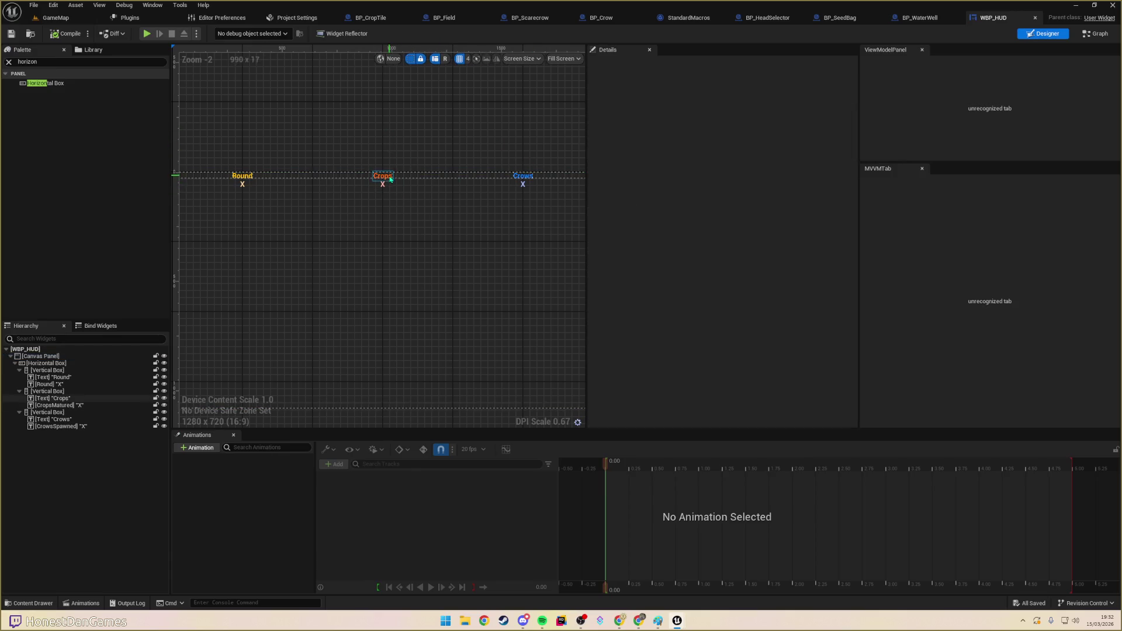
{"action": "left_click", "coordinate": [1096, 33]}
{"action": "mouse_move", "coordinate": [528, 255]}
{"action": "left_mouse_down"}
{"action": "mouse_move", "coordinate": [395, 263]}
{"action": "mouse_move", "coordinate": [556, 308]}
{"action": "mouse_move", "coordinate": [537, 232]}
{"action": "left_mouse_up"}
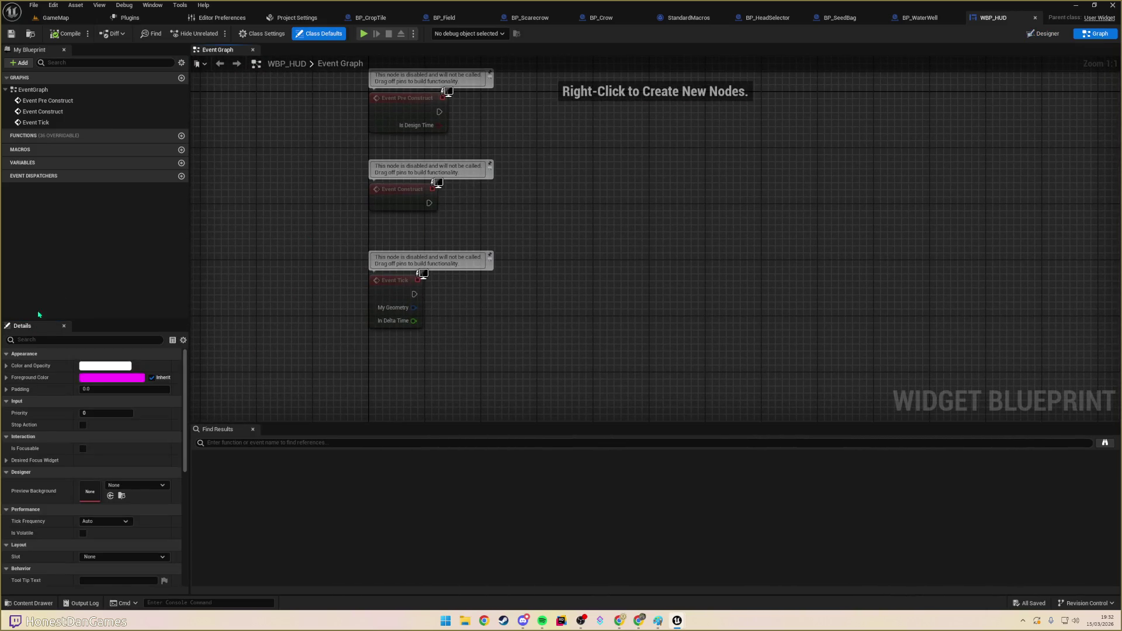
- Tick Is Variable on the Round, CropsMatured and CrowsSpawned text blocks, then return to Graph
{"action": "left_click", "coordinate": [1046, 34]}
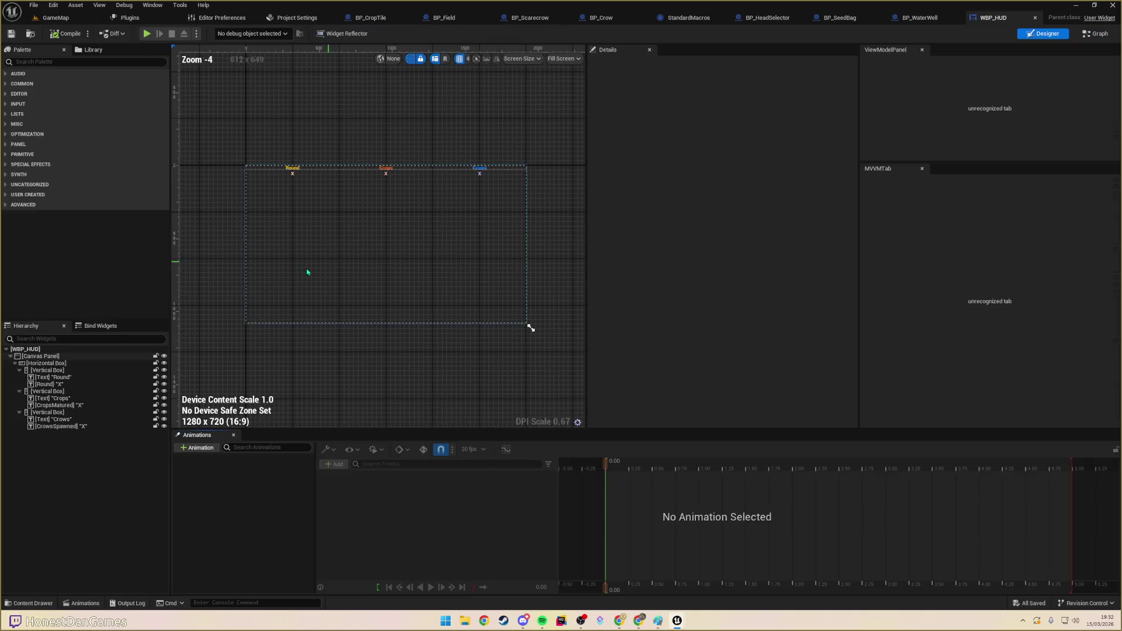
{"action": "left_click", "coordinate": [50, 383]}
{"action": "left_click", "coordinate": [61, 405], "text": "ctrl"}
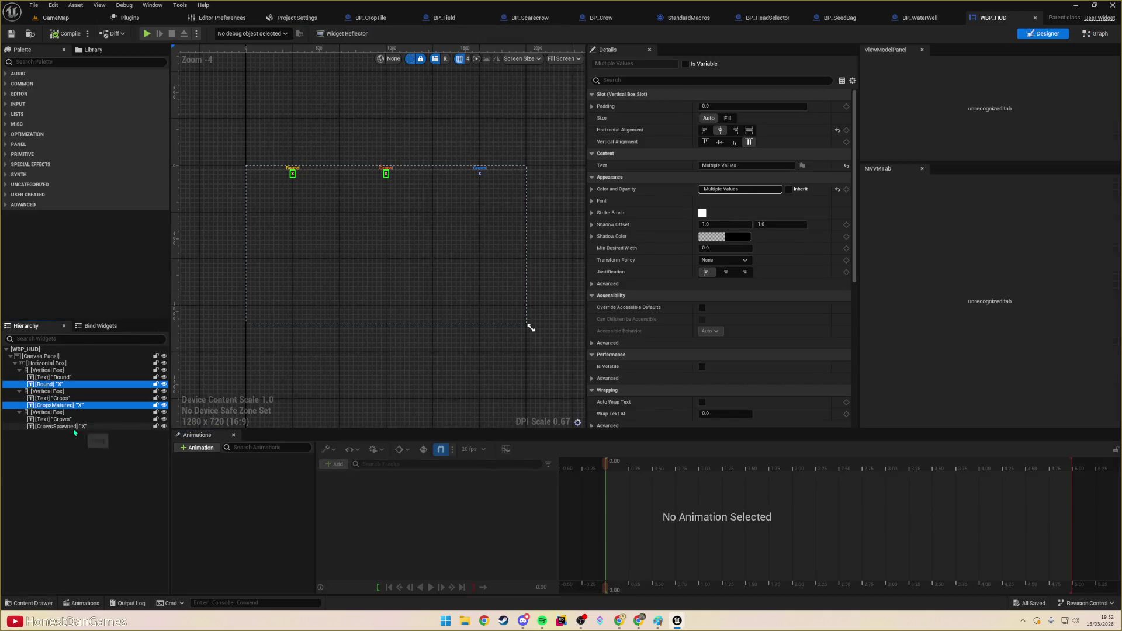
{"action": "left_click", "coordinate": [105, 426], "text": "ctrl"}
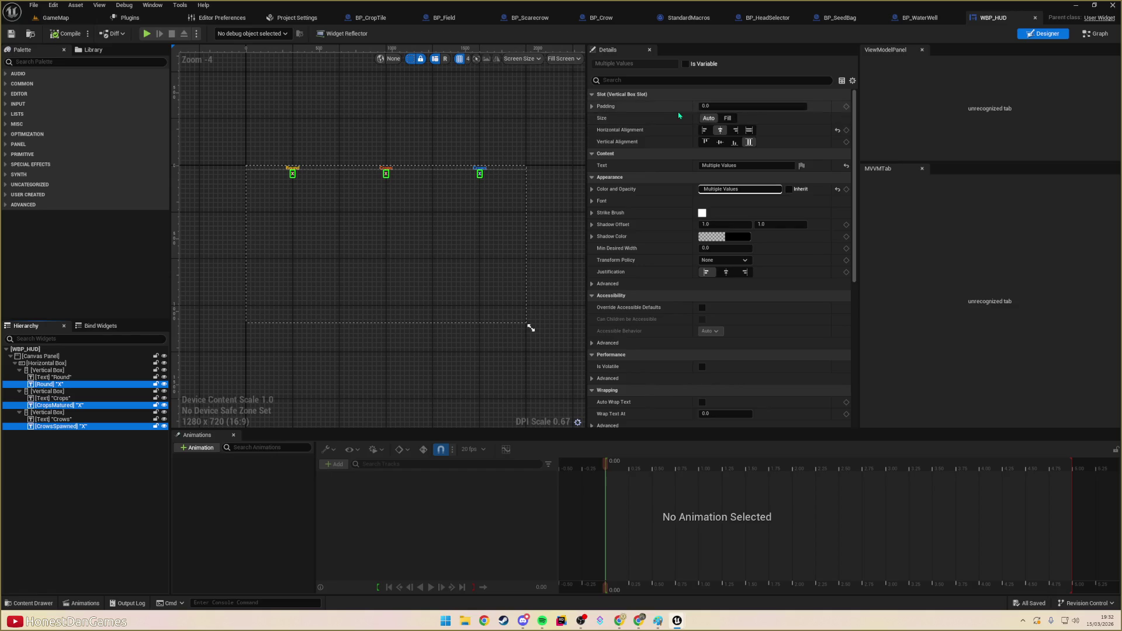
{"action": "left_click", "coordinate": [685, 66]}
{"action": "left_click", "coordinate": [1093, 34]}
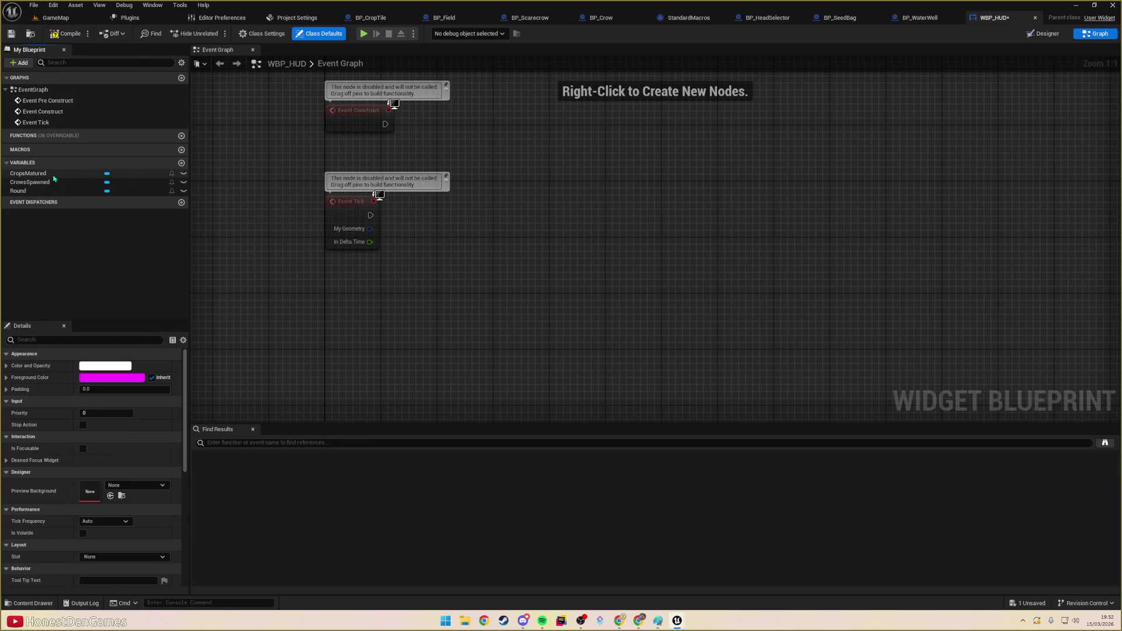
- Add a SetRound custom event with an Integer input named NewRound
{"action": "left_click_drag", "start_coordinate": [340, 294], "coordinate": [267, 280]}
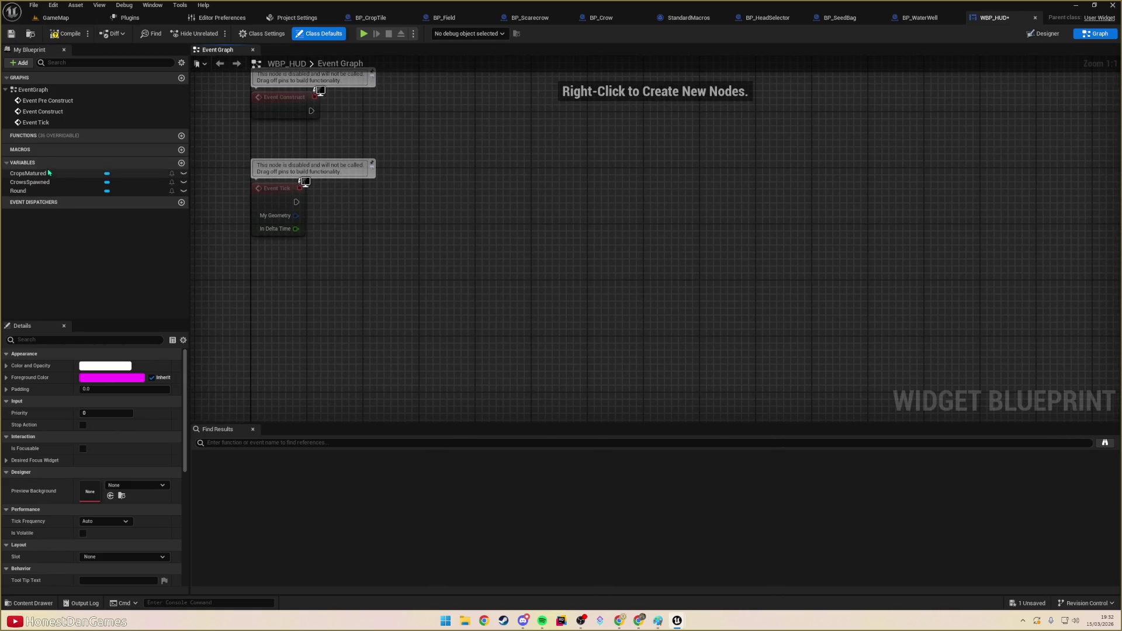
{"action": "right_click", "coordinate": [291, 288]}
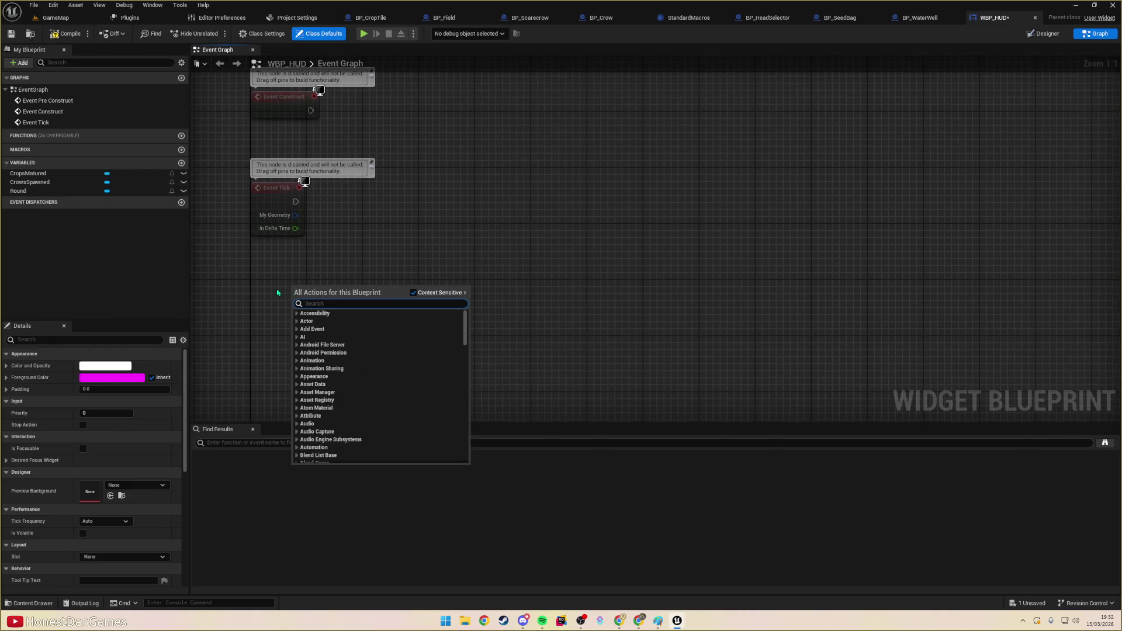
{"action": "type", "text": "custom event"}
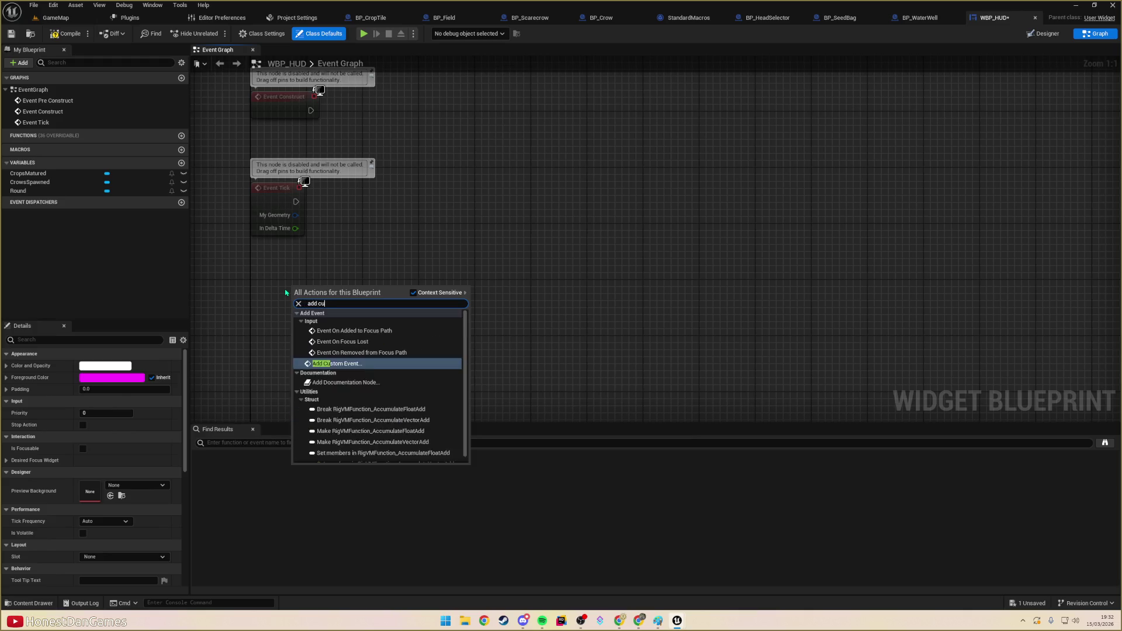
{"action": "key", "text": "Return"}
{"action": "type", "text": "SetRoundT"}
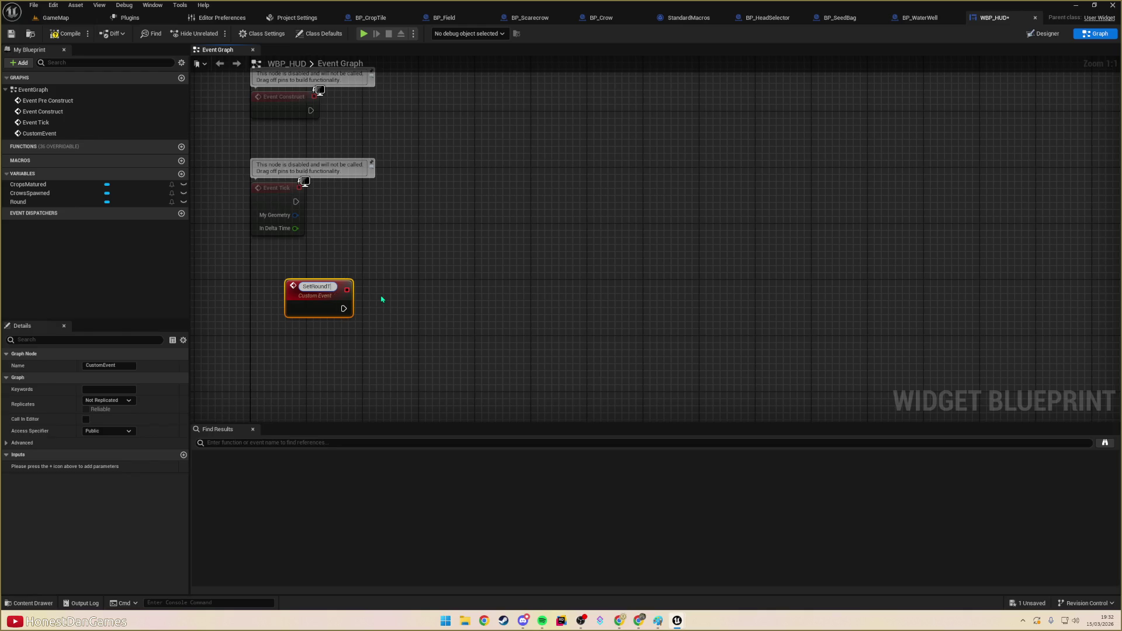
{"action": "key", "text": "BackSpace"}
{"action": "key", "text": "Return"}
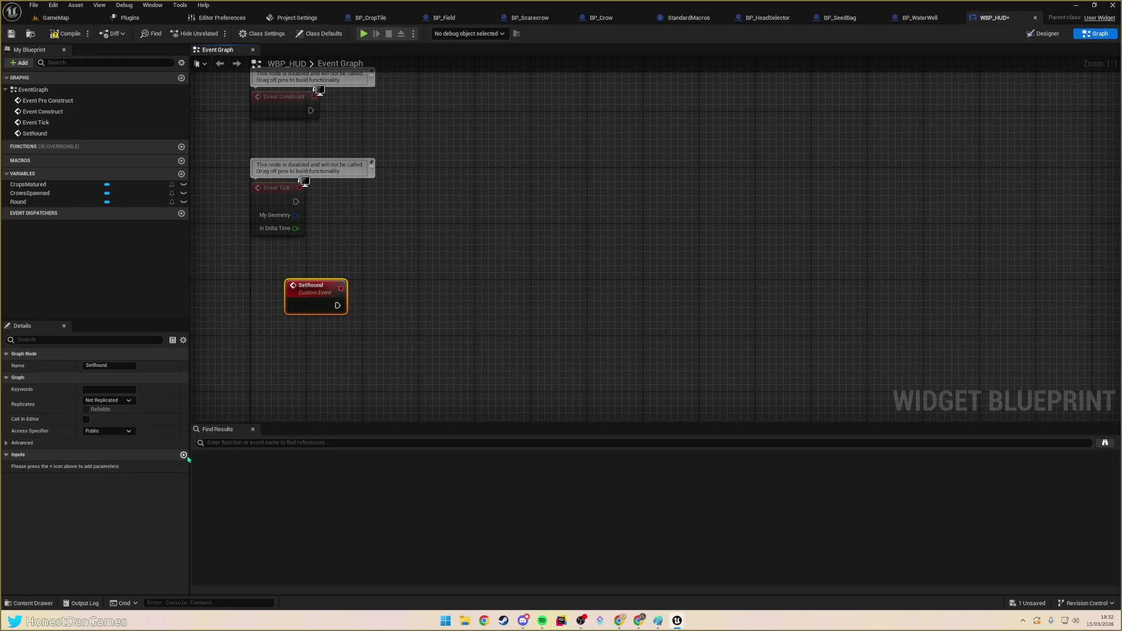
{"action": "left_click", "coordinate": [184, 455]}
{"action": "left_click", "coordinate": [96, 468]}
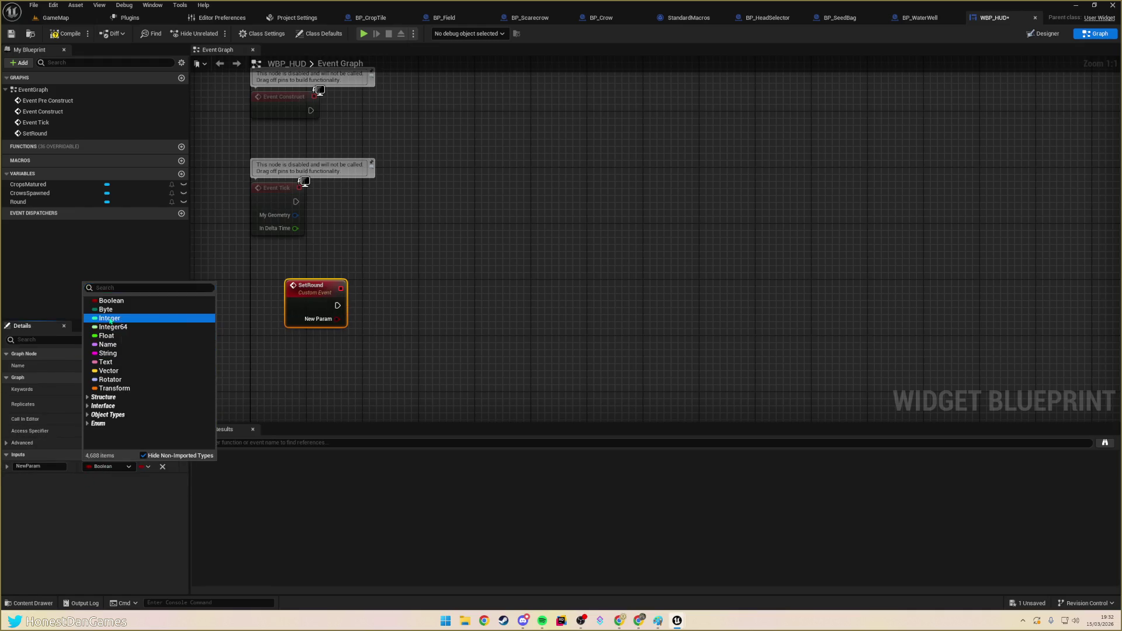
{"action": "left_click", "coordinate": [111, 319]}
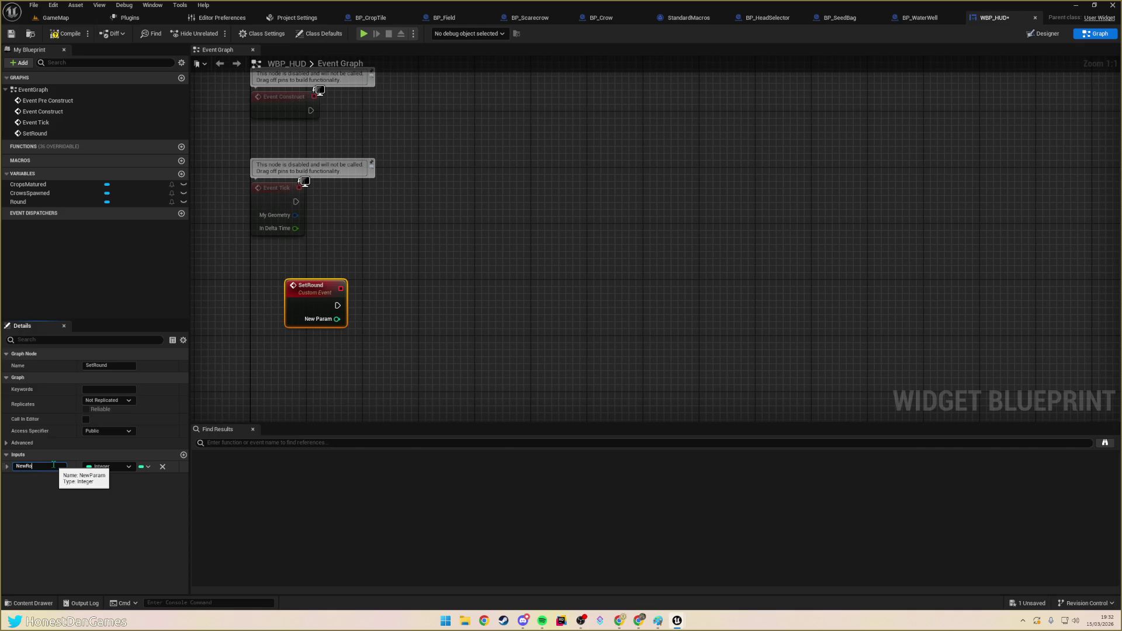
{"action": "type", "text": "und"}
{"action": "key", "text": "Return"}
- Have SetRound call Round's SetText, feeding NewRound through a To Text conversion
{"action": "mouse_move", "coordinate": [18, 201]}
{"action": "left_mouse_down"}
{"action": "mouse_move", "coordinate": [400, 343]}
{"action": "mouse_move", "coordinate": [333, 344]}
{"action": "mouse_move", "coordinate": [400, 320]}
{"action": "left_mouse_up"}
{"action": "type", "text": "set text"}
{"action": "key", "text": "Return"}
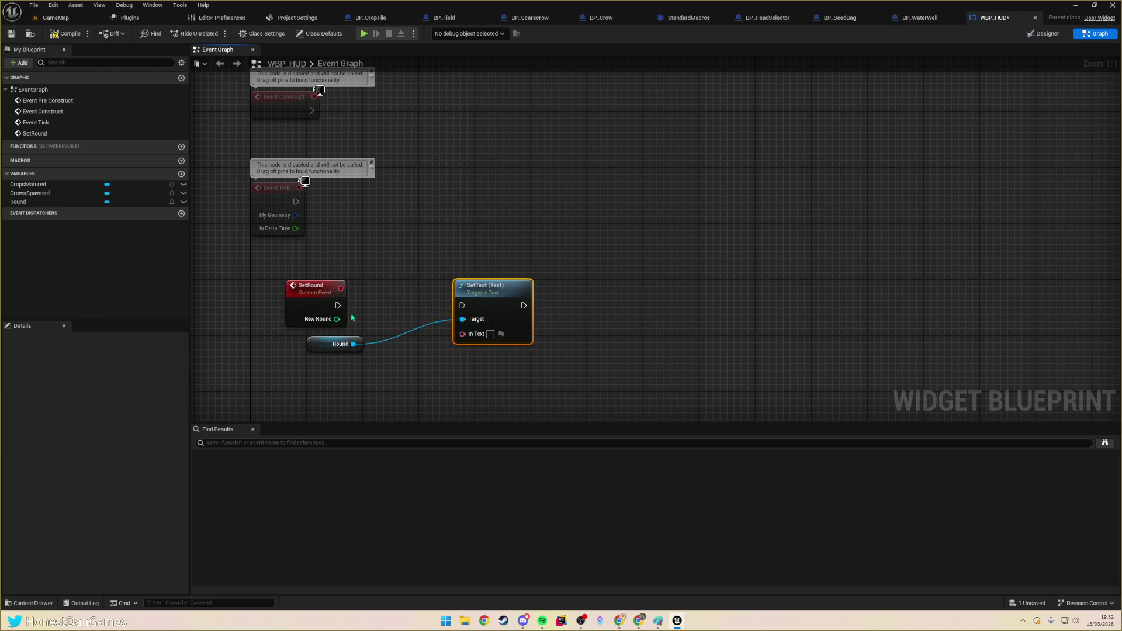
{"action": "left_click_drag", "start_coordinate": [337, 318], "coordinate": [462, 334]}
{"action": "left_click_drag", "start_coordinate": [485, 285], "coordinate": [535, 285]}
{"action": "left_click", "coordinate": [411, 298]}
{"action": "left_click_drag", "start_coordinate": [411, 298], "coordinate": [405, 314]}
{"action": "left_click_drag", "start_coordinate": [337, 305], "coordinate": [511, 305]}
{"action": "scroll", "coordinate": [403, 270], "scroll_direction": "down", "scroll_amount": 2}
{"action": "left_click_drag", "start_coordinate": [347, 402], "coordinate": [405, 321]}
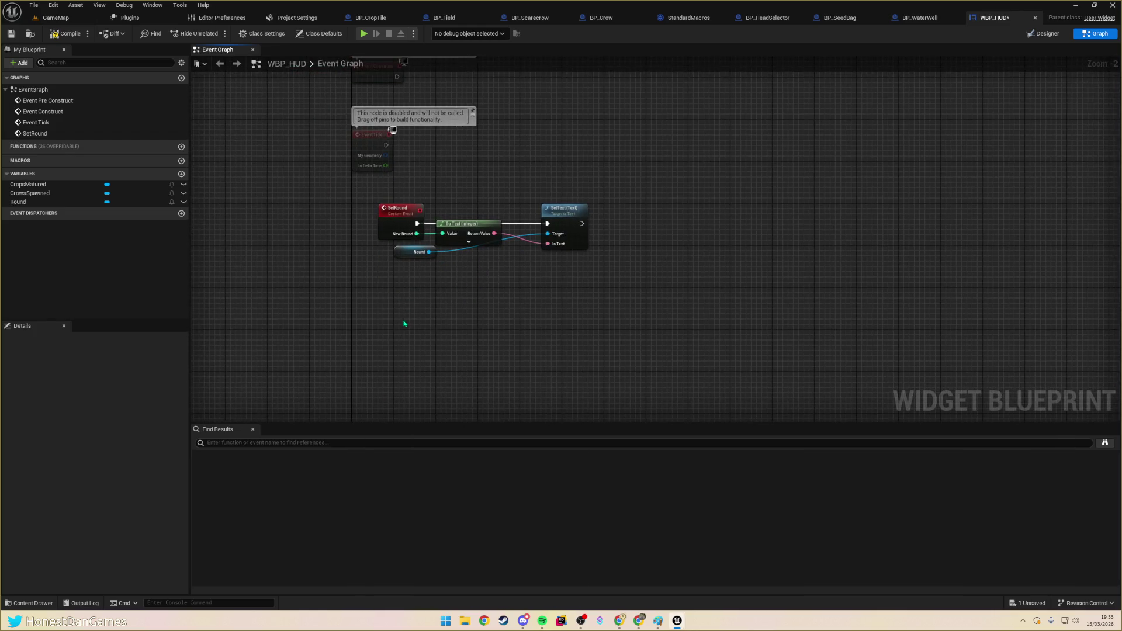
- Build a SetCrows event that writes its integer into the CrowsSpawned text via copied nodes
{"action": "right_click", "coordinate": [392, 326]}
{"action": "type", "text": "add"}
{"action": "left_click_drag", "start_coordinate": [438, 200], "coordinate": [562, 223]}
{"action": "key", "text": "ctrl+c"}
{"action": "key", "text": "ctrl+v"}
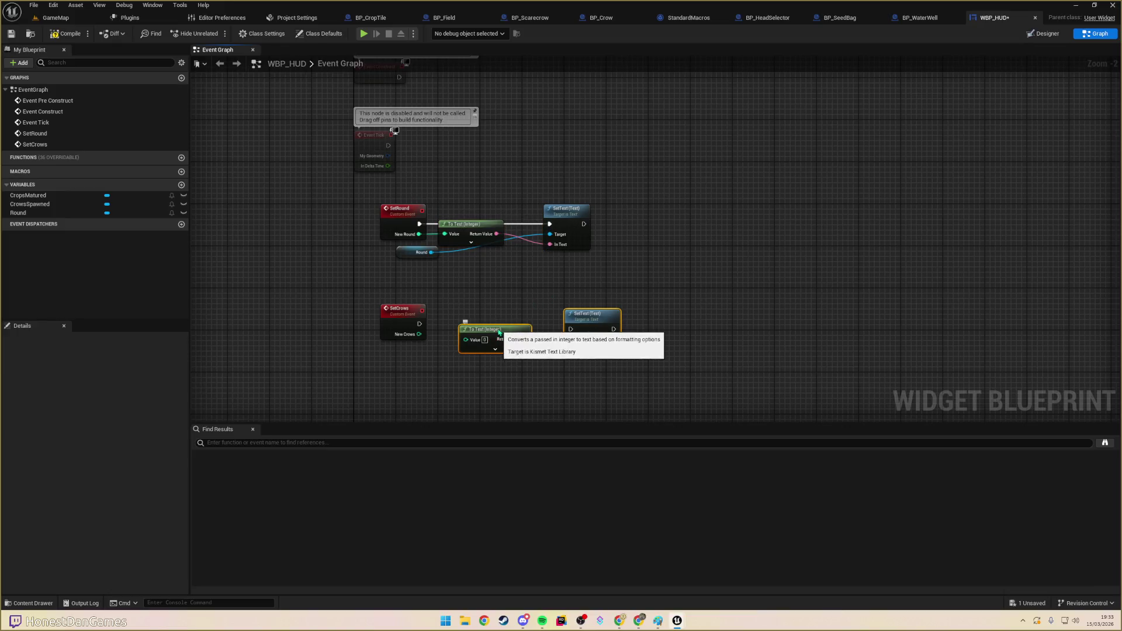
{"action": "left_click_drag", "start_coordinate": [497, 336], "coordinate": [484, 336]}
{"action": "mouse_move", "coordinate": [27, 204]}
{"action": "left_mouse_down"}
{"action": "mouse_move", "coordinate": [582, 403]}
{"action": "mouse_move", "coordinate": [485, 354]}
{"action": "mouse_move", "coordinate": [438, 354]}
{"action": "left_mouse_up"}
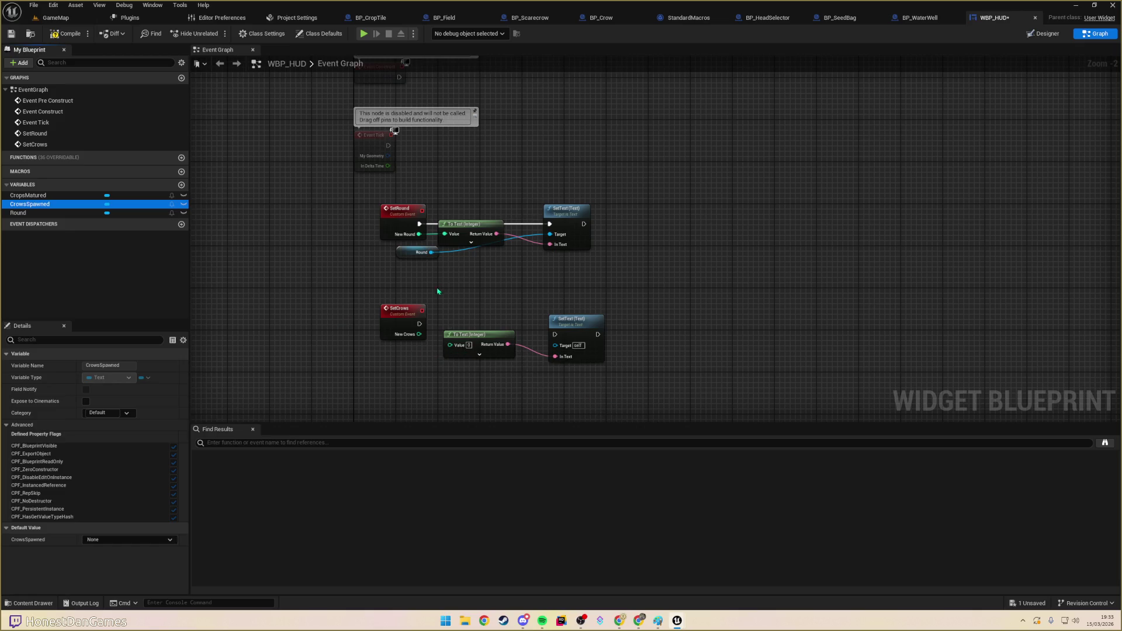
{"action": "mouse_move", "coordinate": [29, 204]}
{"action": "left_mouse_down"}
{"action": "mouse_move", "coordinate": [26, 213]}
{"action": "mouse_move", "coordinate": [584, 381]}
{"action": "mouse_move", "coordinate": [558, 361]}
{"action": "mouse_move", "coordinate": [440, 396]}
{"action": "mouse_move", "coordinate": [427, 371]}
{"action": "mouse_move", "coordinate": [437, 342]}
{"action": "mouse_move", "coordinate": [565, 320]}
{"action": "left_mouse_up"}
{"action": "mouse_move", "coordinate": [418, 324]}
{"action": "left_mouse_down"}
{"action": "mouse_move", "coordinate": [554, 329]}
{"action": "mouse_move", "coordinate": [569, 316]}
{"action": "left_mouse_up"}
{"action": "mouse_move", "coordinate": [392, 372]}
{"action": "left_mouse_down"}
{"action": "mouse_move", "coordinate": [517, 371]}
{"action": "mouse_move", "coordinate": [414, 372]}
{"action": "mouse_move", "coordinate": [396, 360]}
{"action": "left_mouse_up"}
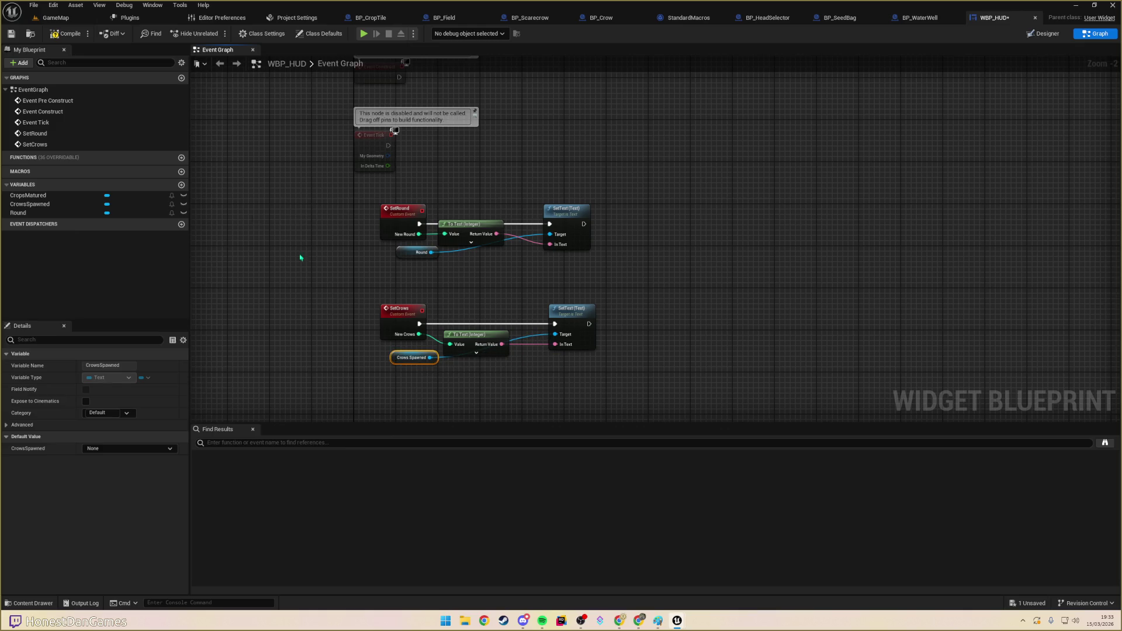
{"action": "left_click", "coordinate": [346, 287]}
- Duplicate it as SetCrops with input NewCrops targeting CropsMatured, then save WBP_HUD
{"action": "mouse_move", "coordinate": [350, 205]}
{"action": "left_mouse_down"}
{"action": "mouse_move", "coordinate": [659, 305]}
{"action": "mouse_move", "coordinate": [362, 210]}
{"action": "left_mouse_up"}
{"action": "key", "text": "ctrl+v"}
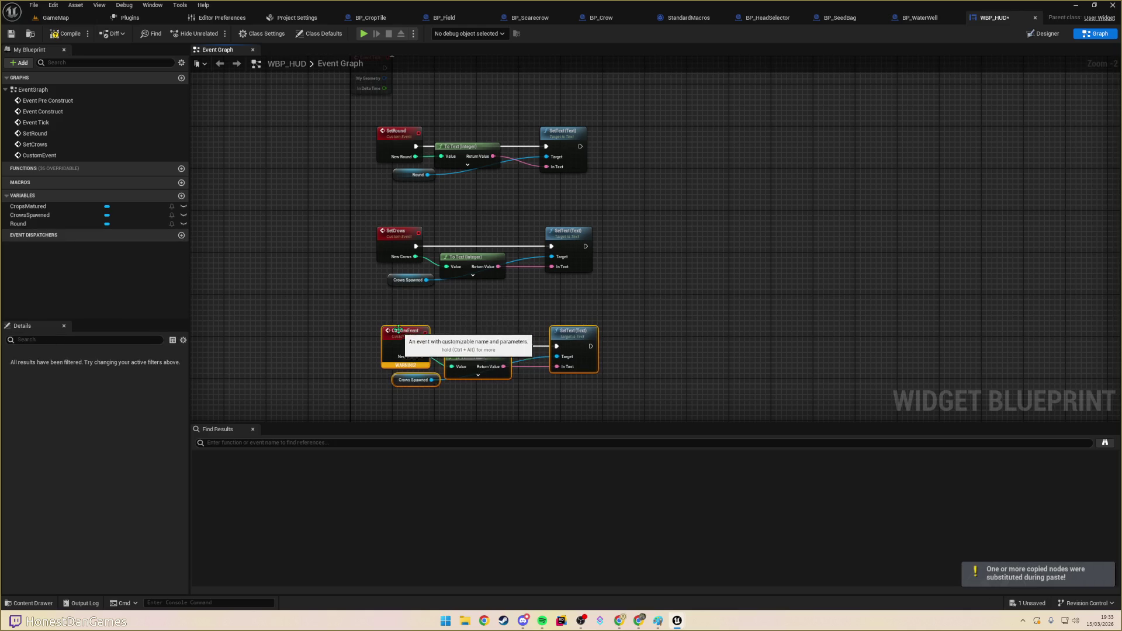
{"action": "left_click", "coordinate": [400, 337]}
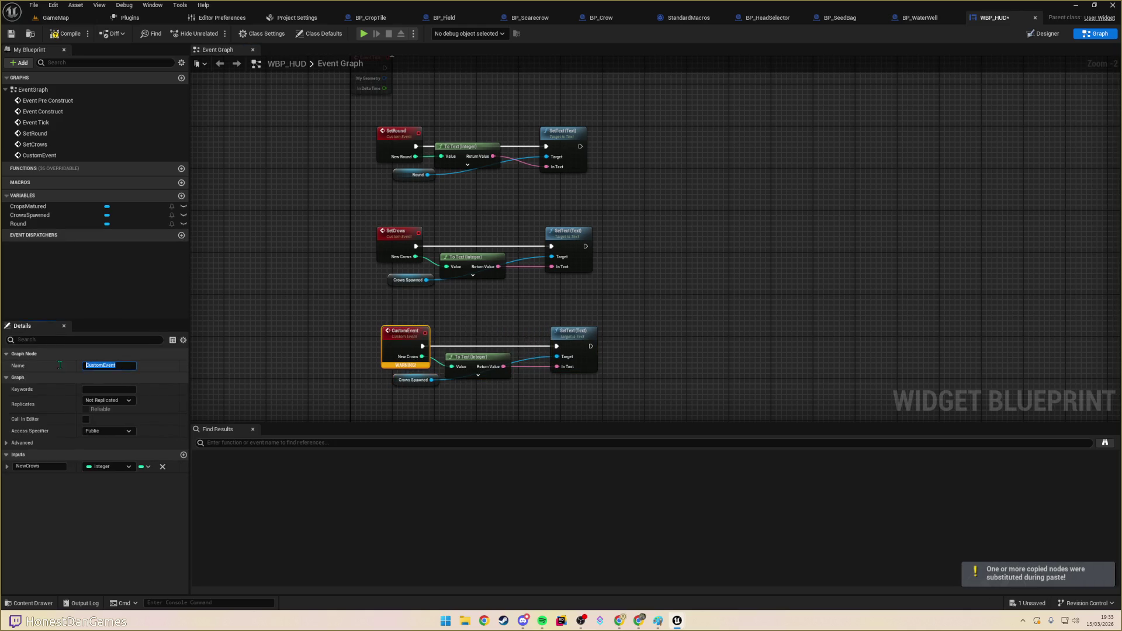
{"action": "type", "text": "SetCrops"}
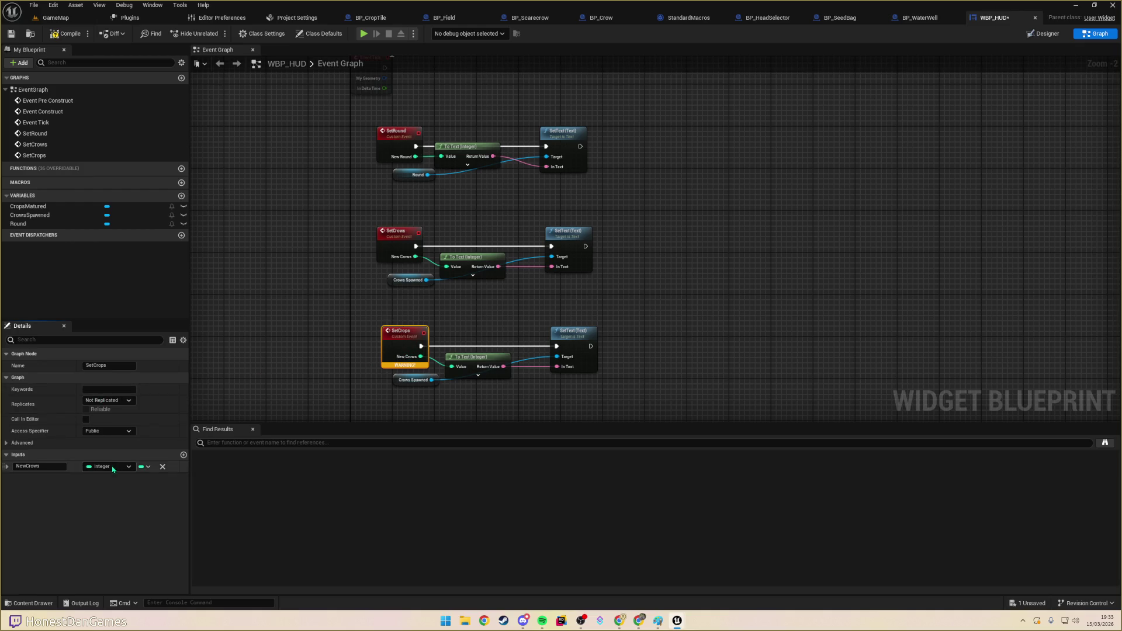
{"action": "left_click", "coordinate": [43, 467]}
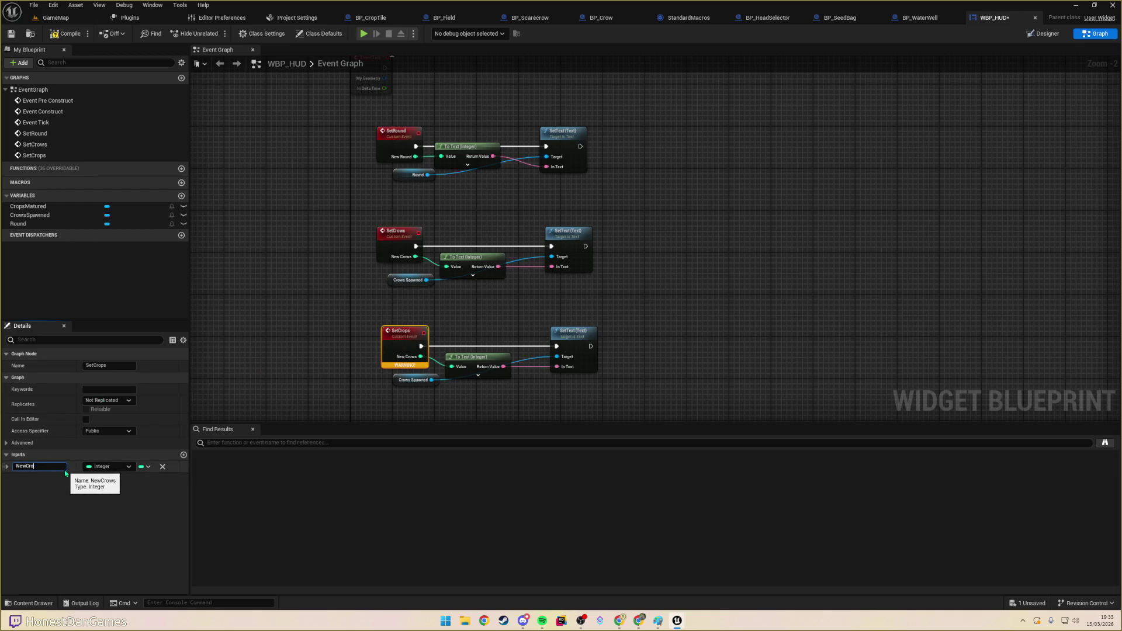
{"action": "type", "text": "ps"}
{"action": "key", "text": "Return"}
{"action": "left_click", "coordinate": [337, 311]}
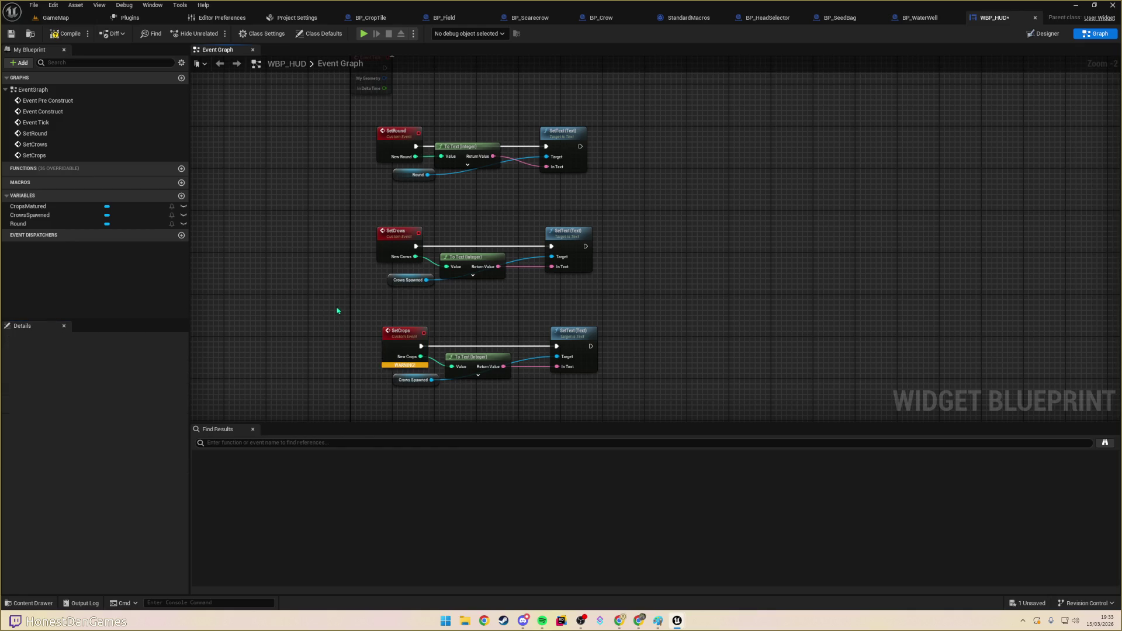
{"action": "mouse_move", "coordinate": [28, 206]}
{"action": "left_mouse_down"}
{"action": "mouse_move", "coordinate": [503, 371]}
{"action": "mouse_move", "coordinate": [558, 371]}
{"action": "mouse_move", "coordinate": [504, 352]}
{"action": "mouse_move", "coordinate": [412, 399]}
{"action": "mouse_move", "coordinate": [410, 380]}
{"action": "left_mouse_up"}
{"action": "key", "text": "Delete"}
{"action": "left_click", "coordinate": [13, 36]}
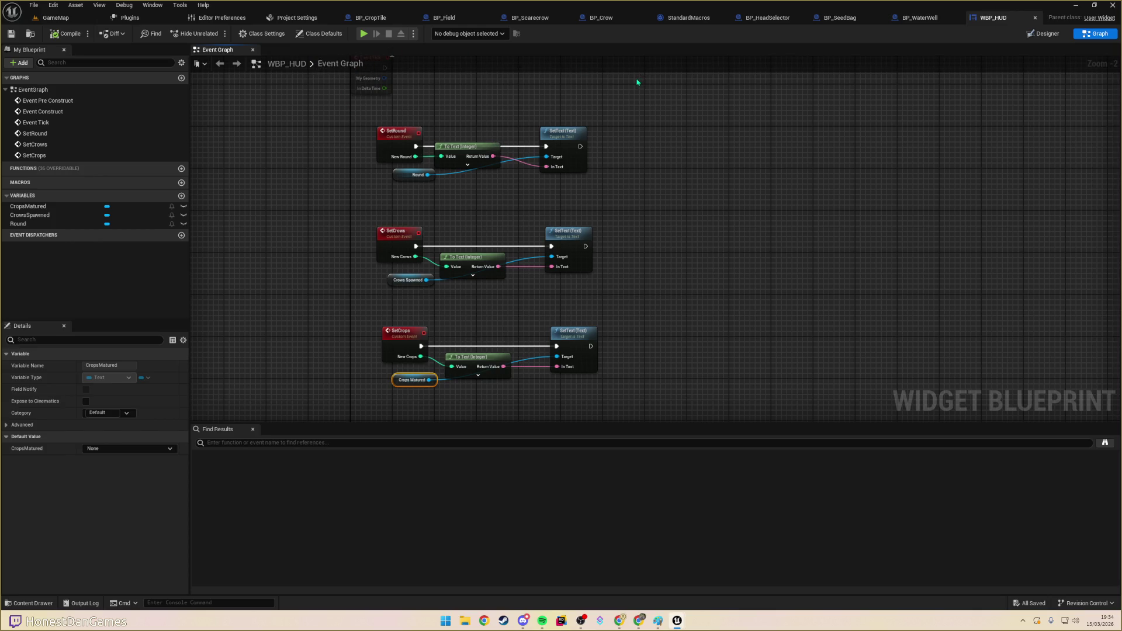
- Open BP_GameplayGameMode through the Ctrl+P asset search for 'gamemode'
{"action": "left_click", "coordinate": [720, 134]}
{"action": "key", "text": "ctrl+p"}
{"action": "type", "text": "gamemode"}
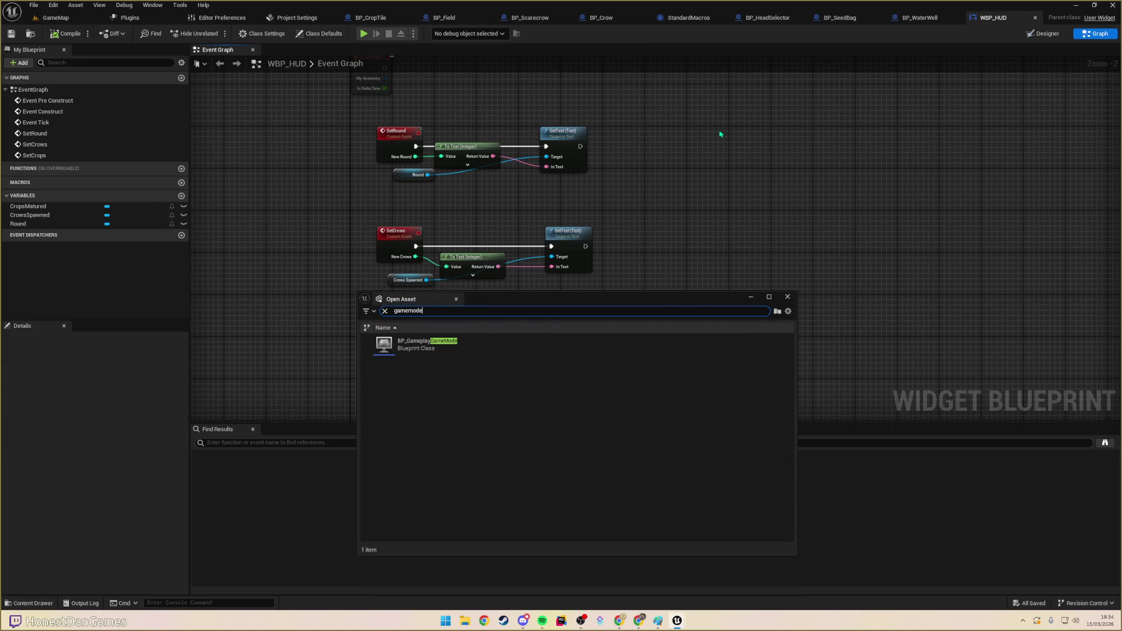
{"action": "key", "text": "Return"}
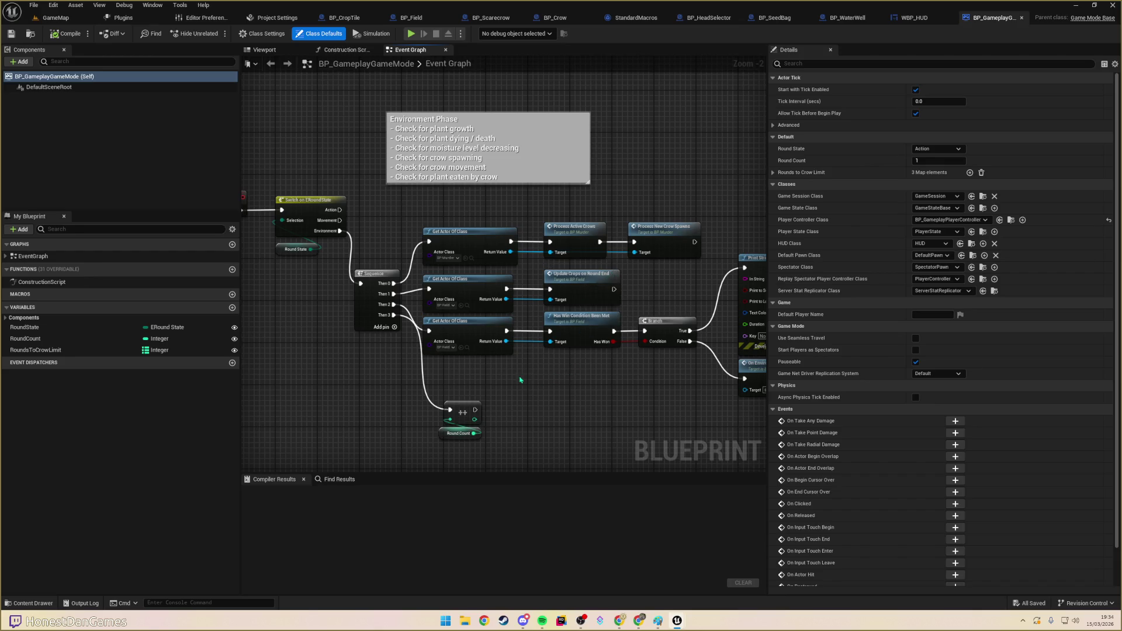
- Bring up the action list in the empty space after the BeginPlay chain's SET node
{"action": "scroll", "coordinate": [512, 377], "scroll_direction": "down", "scroll_amount": 6}
{"action": "scroll", "coordinate": [327, 286], "scroll_direction": "up", "scroll_amount": 6}
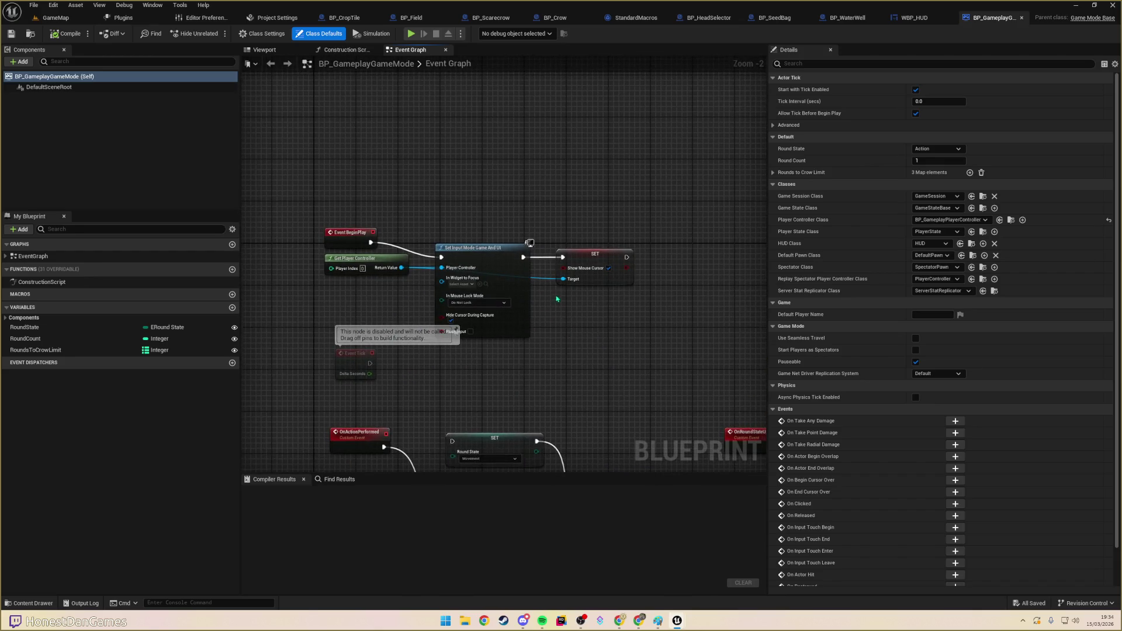
{"action": "scroll", "coordinate": [507, 310], "scroll_direction": "up", "scroll_amount": 2}
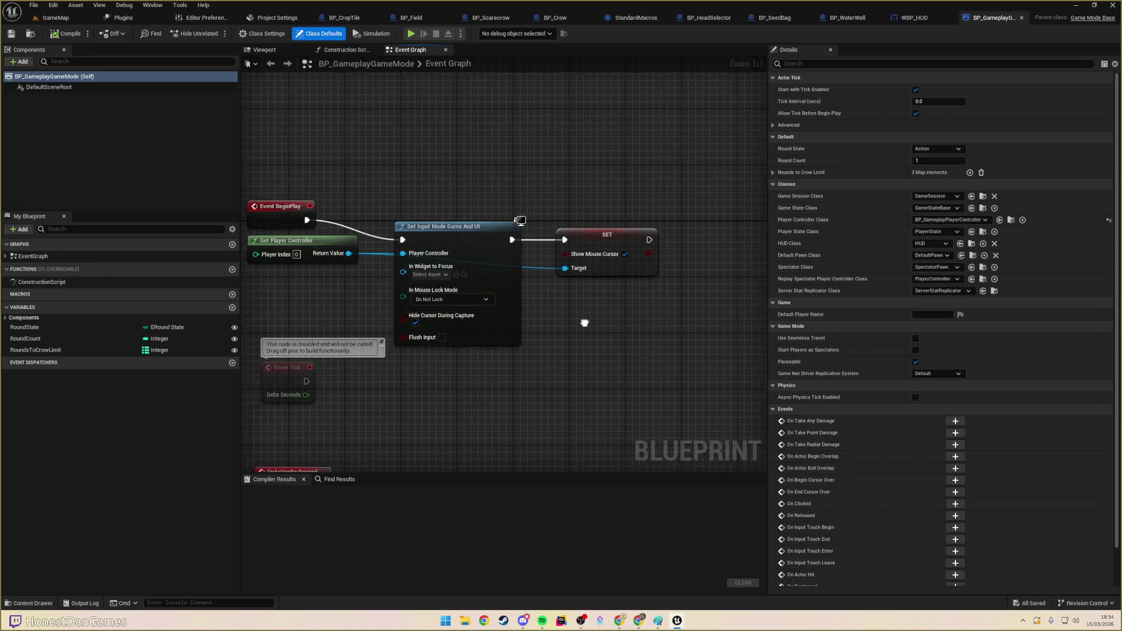
{"action": "mouse_move", "coordinate": [482, 333]}
{"action": "left_mouse_down"}
{"action": "mouse_move", "coordinate": [366, 348]}
{"action": "mouse_move", "coordinate": [335, 327]}
{"action": "left_mouse_up"}
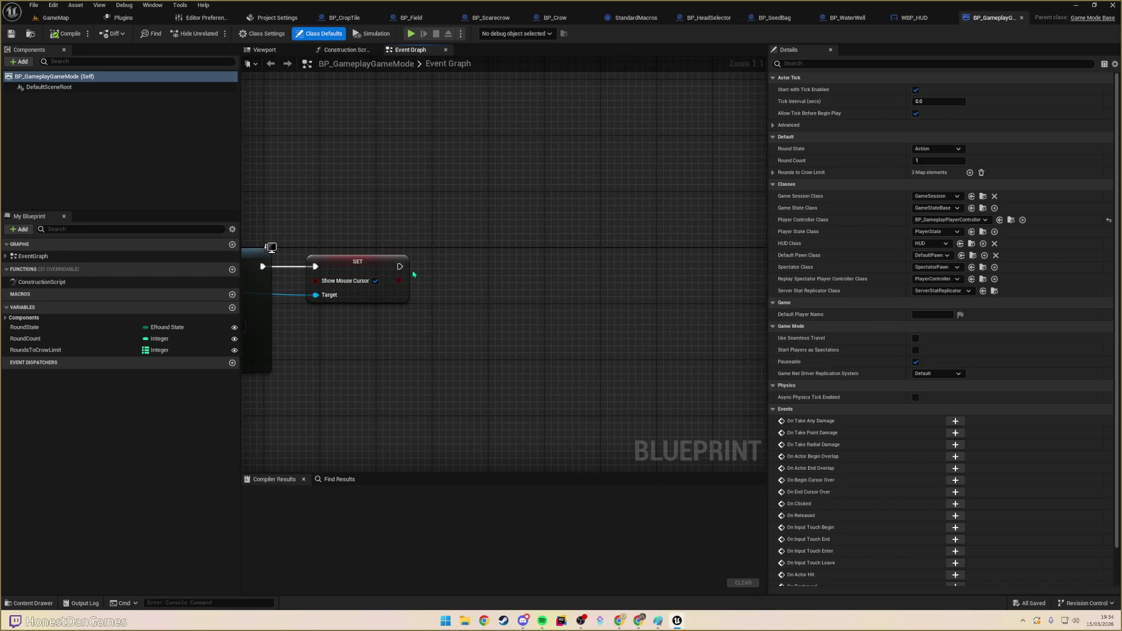
{"action": "left_click_drag", "start_coordinate": [446, 297], "coordinate": [677, 273]}
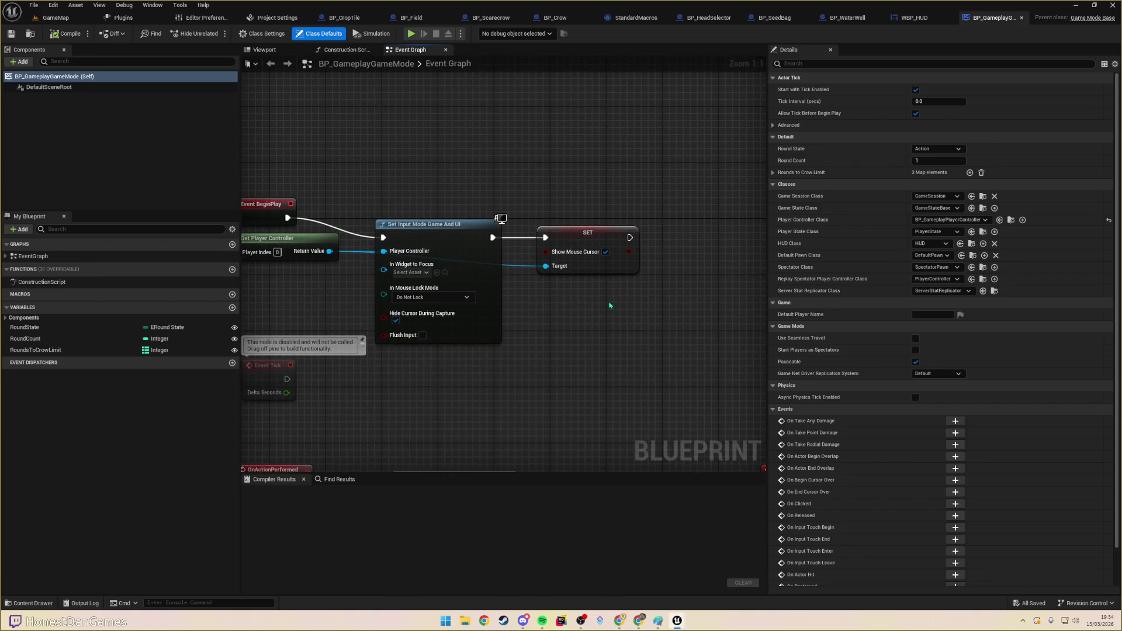
{"action": "left_click_drag", "start_coordinate": [610, 305], "coordinate": [446, 292]}
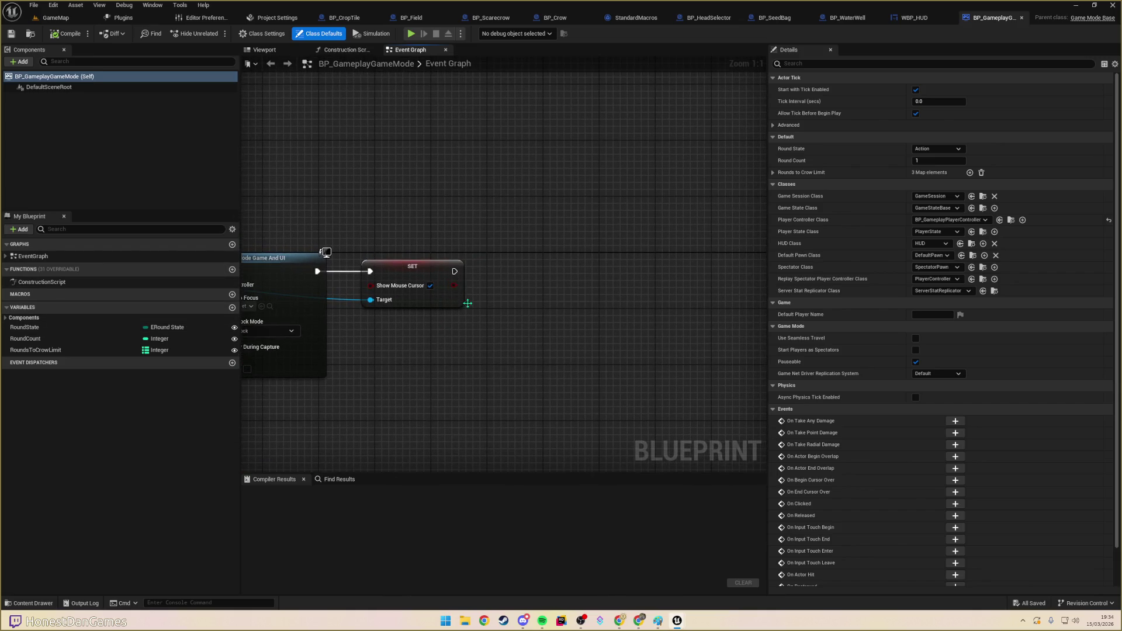
{"action": "right_click", "coordinate": [510, 325]}
- Add a Create Widget node of class WBP_HUD, owned by the player controller, after the mouse-cursor SET
{"action": "type", "text": "create widge"}
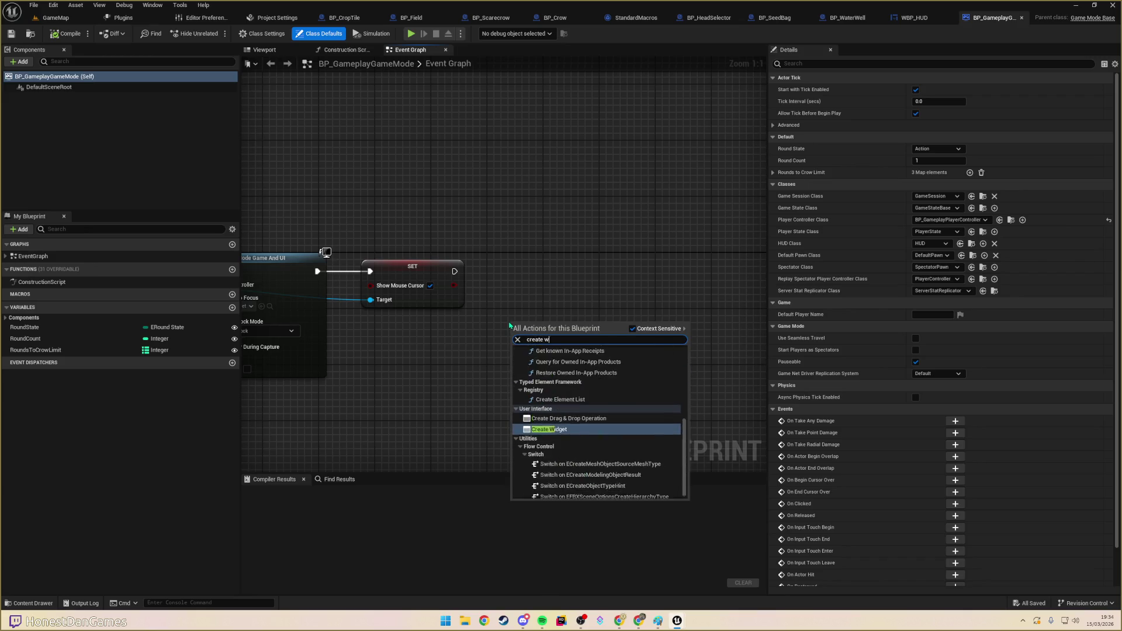
{"action": "key", "text": "Return"}
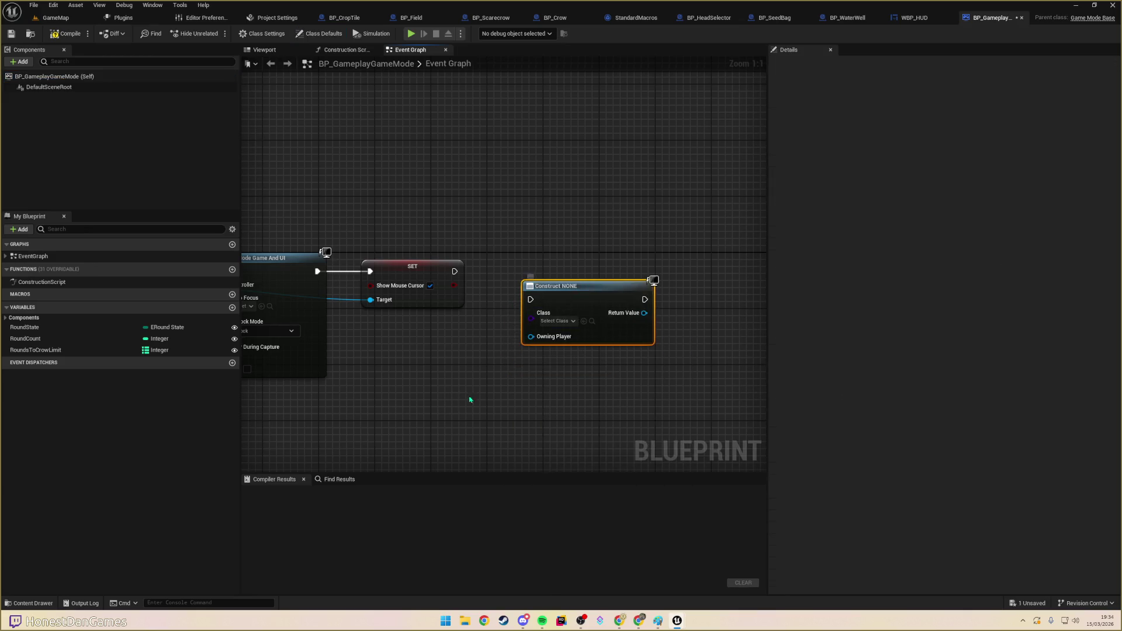
{"action": "left_click_drag", "start_coordinate": [469, 401], "coordinate": [812, 332]}
{"action": "left_click_drag", "start_coordinate": [634, 273], "coordinate": [547, 303]}
{"action": "mouse_move", "coordinate": [425, 250]}
{"action": "left_mouse_down"}
{"action": "mouse_move", "coordinate": [814, 325]}
{"action": "mouse_move", "coordinate": [550, 299]}
{"action": "left_mouse_up"}
{"action": "left_click", "coordinate": [585, 284]}
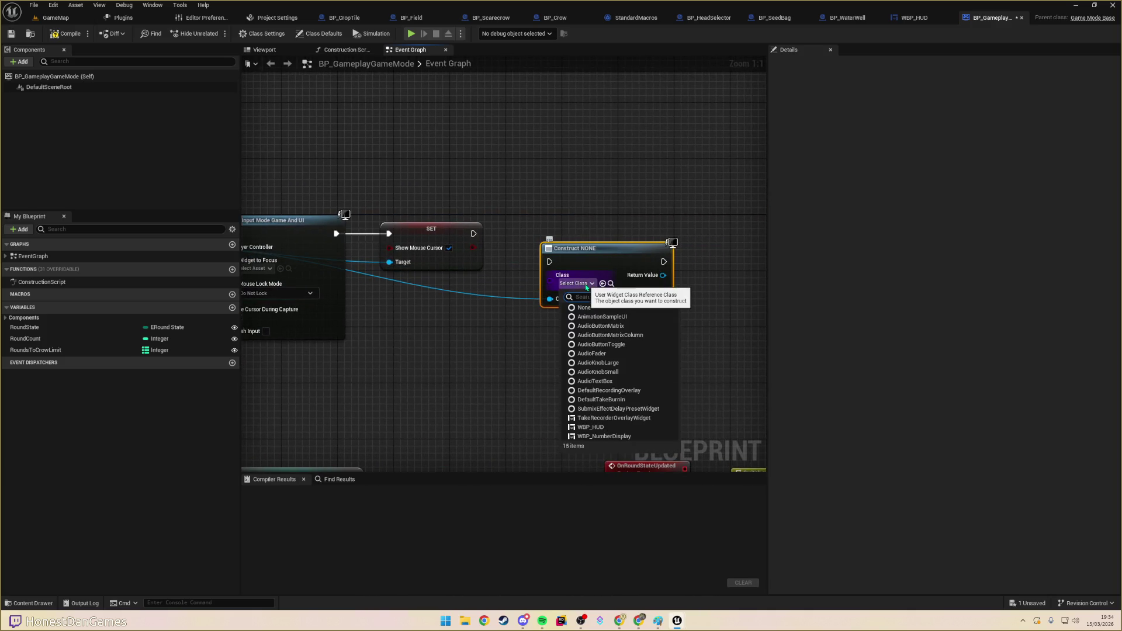
{"action": "type", "text": "hud"}
{"action": "left_click", "coordinate": [590, 316]}
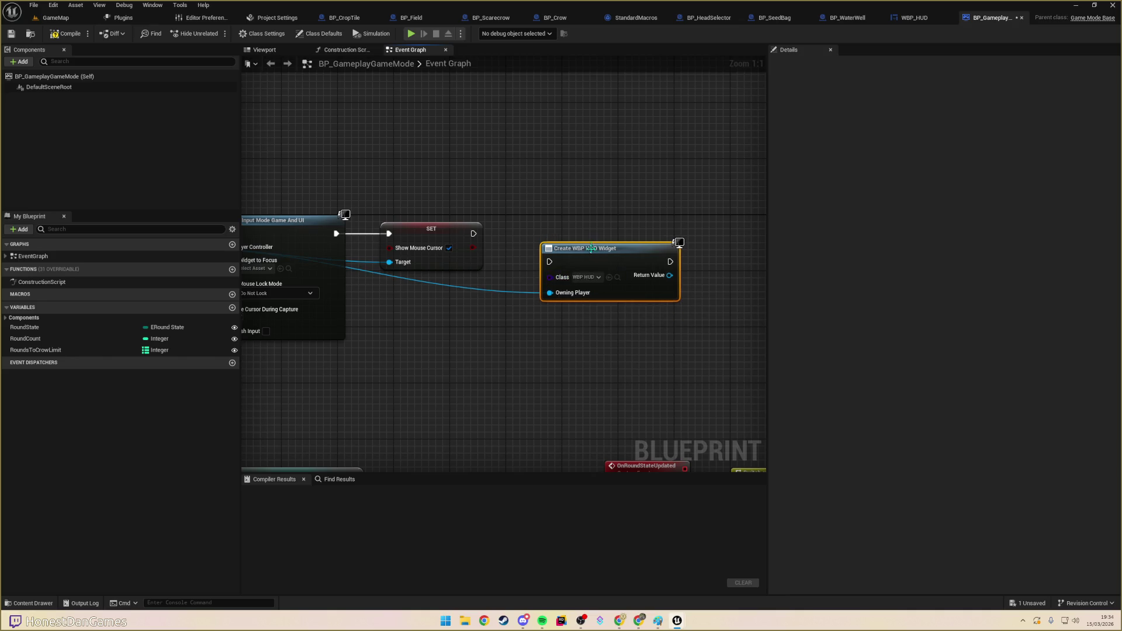
{"action": "left_click_drag", "start_coordinate": [474, 233], "coordinate": [549, 248]}
{"action": "key", "text": "q"}
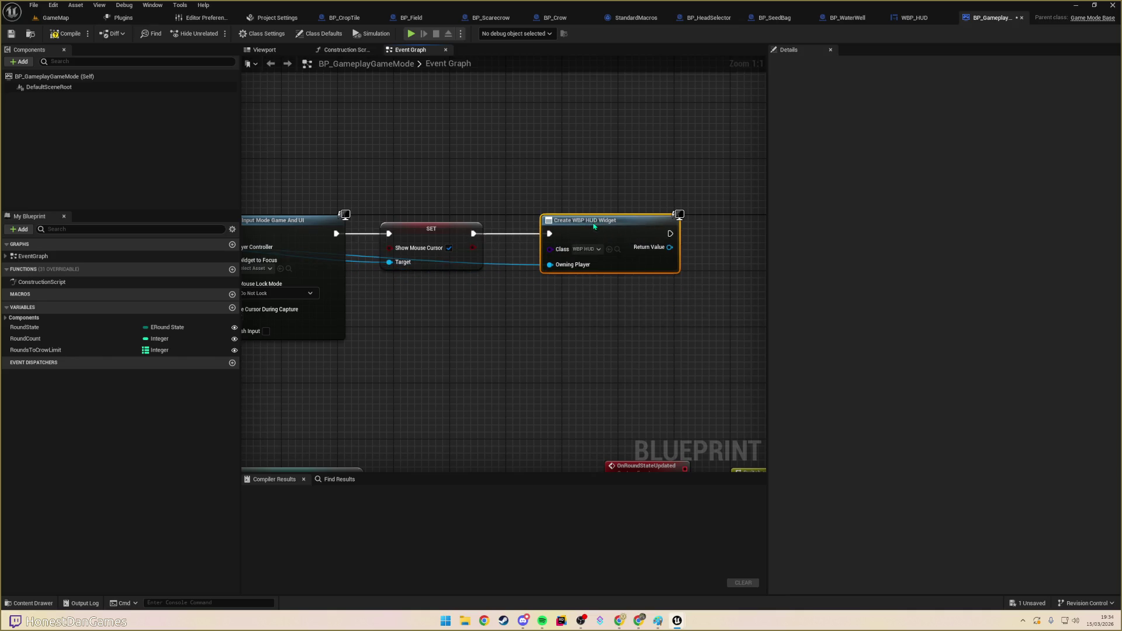
- Pass the created widget to an Add to Player Screen node
{"action": "left_click_drag", "start_coordinate": [556, 304], "coordinate": [421, 338]}
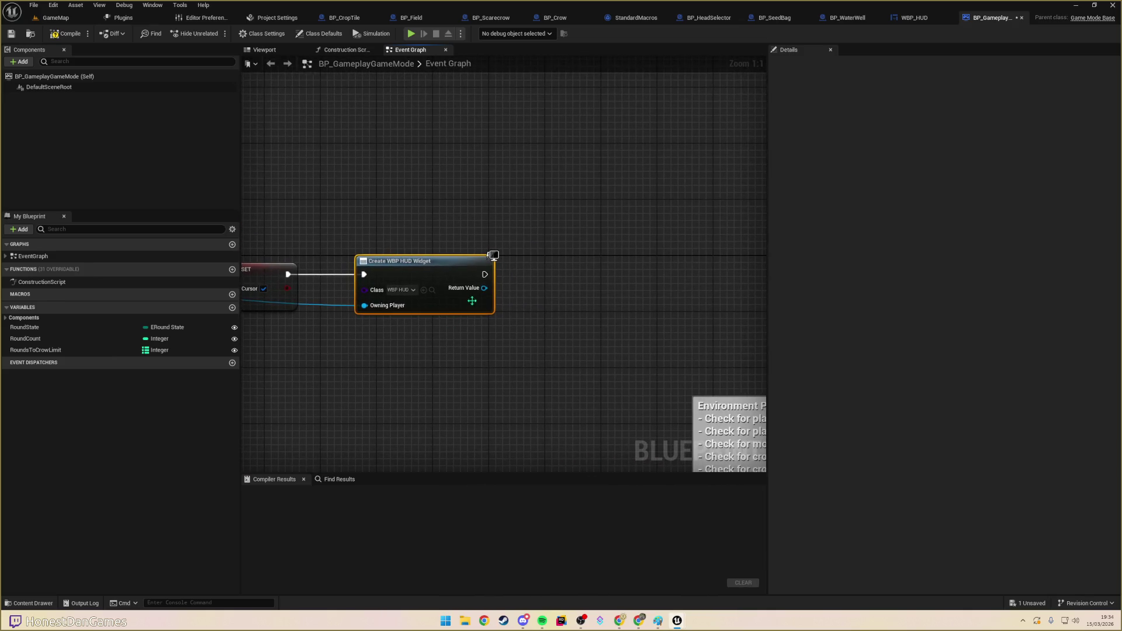
{"action": "left_click_drag", "start_coordinate": [484, 287], "coordinate": [556, 280]}
{"action": "type", "text": "add to"}
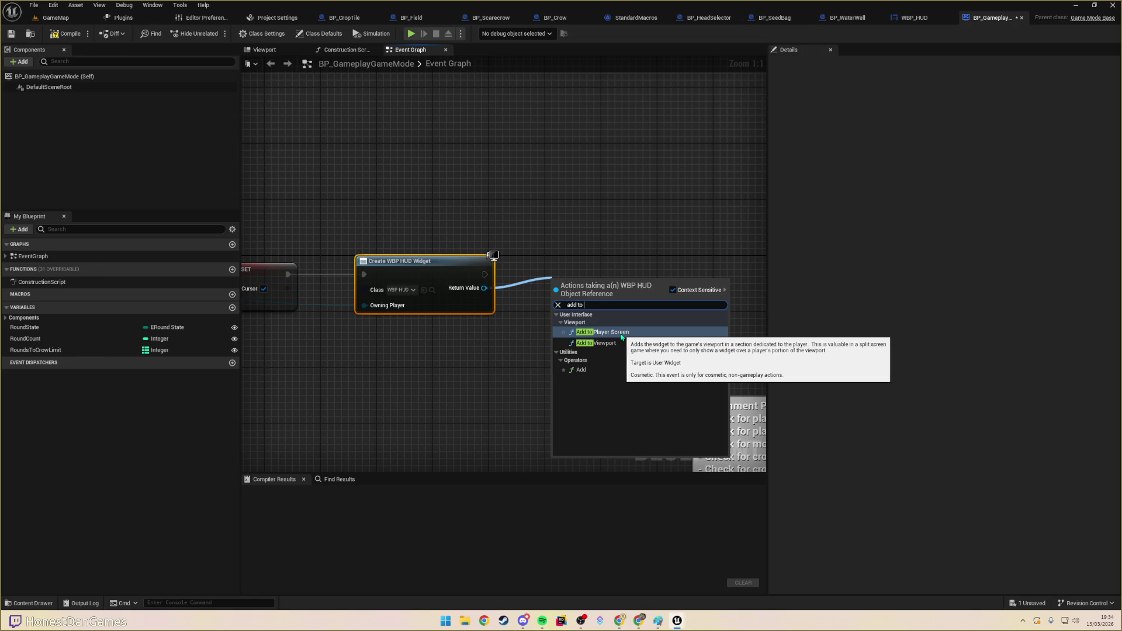
{"action": "left_click", "coordinate": [622, 333]}
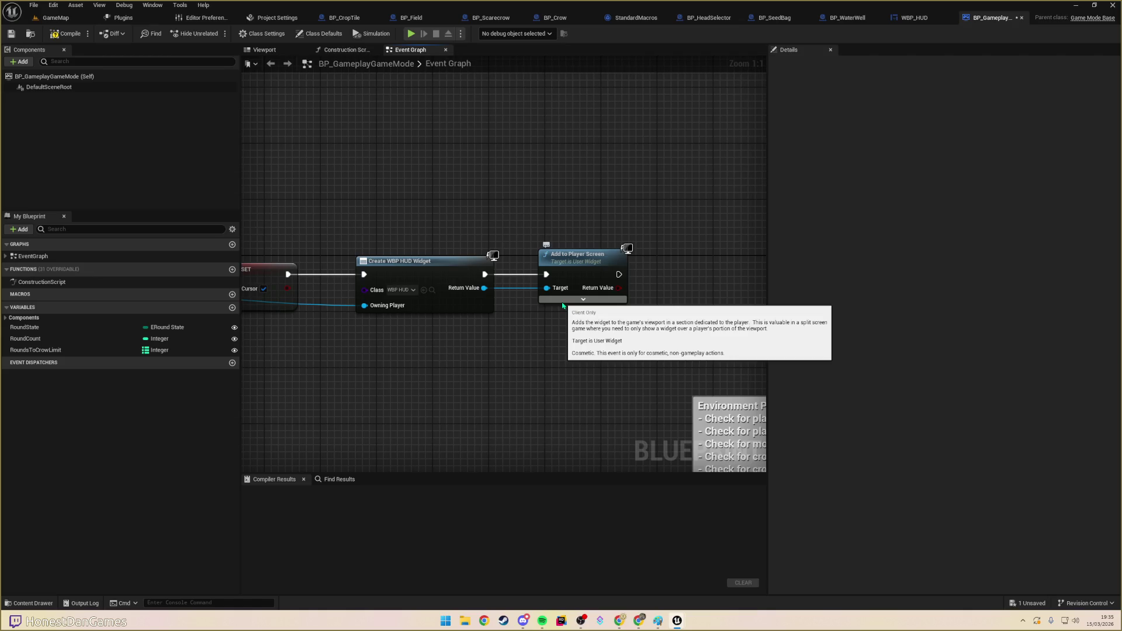
{"action": "left_click_drag", "start_coordinate": [546, 358], "coordinate": [652, 329]}
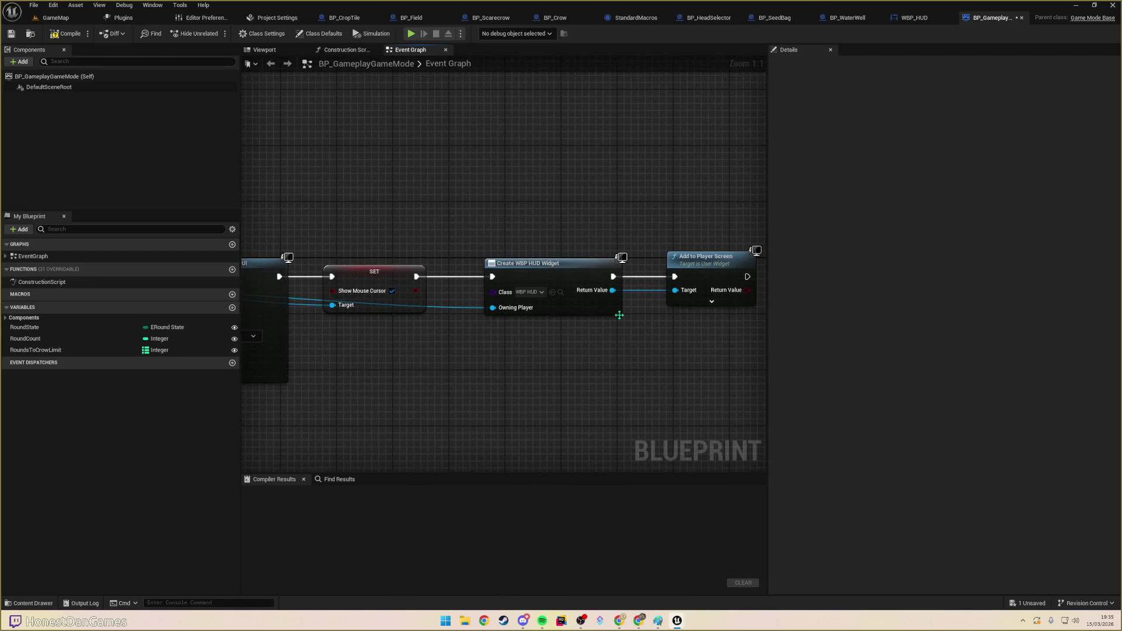
{"action": "scroll", "coordinate": [656, 328], "scroll_direction": "down", "scroll_amount": 4}
{"action": "scroll", "coordinate": [683, 314], "scroll_direction": "up", "scroll_amount": 2}
{"action": "mouse_move", "coordinate": [600, 274]}
{"action": "left_mouse_down"}
{"action": "mouse_move", "coordinate": [610, 282]}
{"action": "mouse_move", "coordinate": [542, 277]}
{"action": "left_mouse_up"}
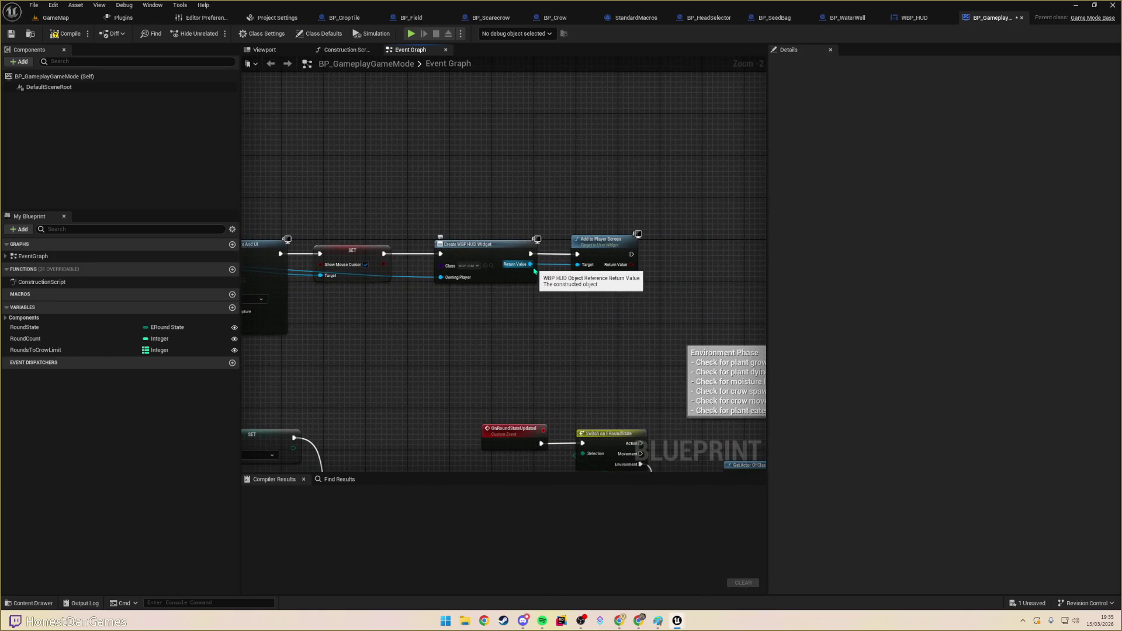
{"action": "left_click_drag", "start_coordinate": [532, 264], "coordinate": [604, 309]}
- Promote the created widget's Return Value to a new variable named HUDWidget
{"action": "left_click", "coordinate": [638, 362]}
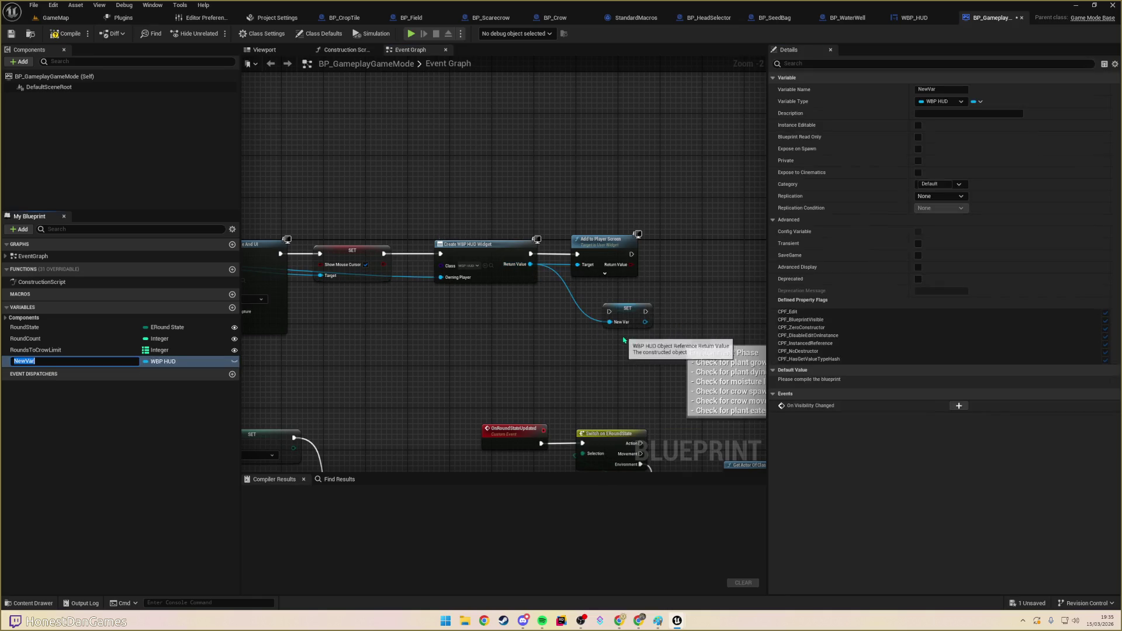
{"action": "left_click", "coordinate": [937, 89]}
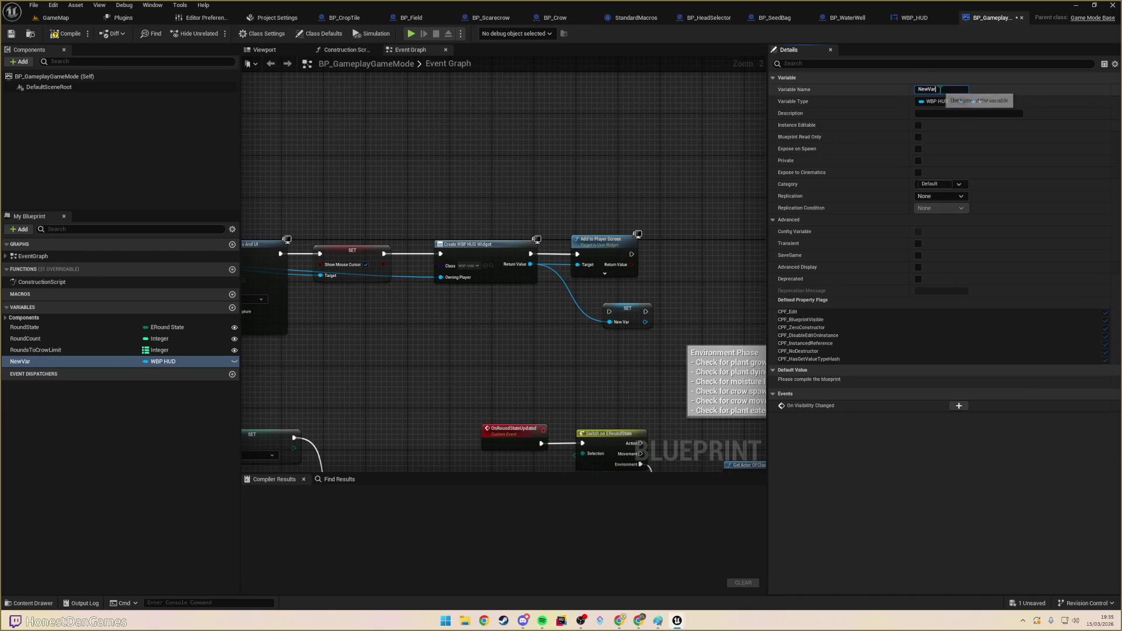
{"action": "type", "text": "HUDWiget"}
{"action": "key", "text": "Return"}
- Place the HUDWidget SET in the exec chain between Create Widget and Add to Player Screen
{"action": "mouse_move", "coordinate": [609, 322]}
{"action": "left_mouse_down"}
{"action": "mouse_move", "coordinate": [702, 280]}
{"action": "mouse_move", "coordinate": [676, 260]}
{"action": "mouse_move", "coordinate": [631, 255]}
{"action": "left_mouse_up"}
{"action": "mouse_move", "coordinate": [630, 308]}
{"action": "left_mouse_down"}
{"action": "mouse_move", "coordinate": [712, 258]}
{"action": "mouse_move", "coordinate": [585, 304]}
{"action": "left_mouse_up"}
{"action": "left_click_drag", "start_coordinate": [601, 247], "coordinate": [689, 253]}
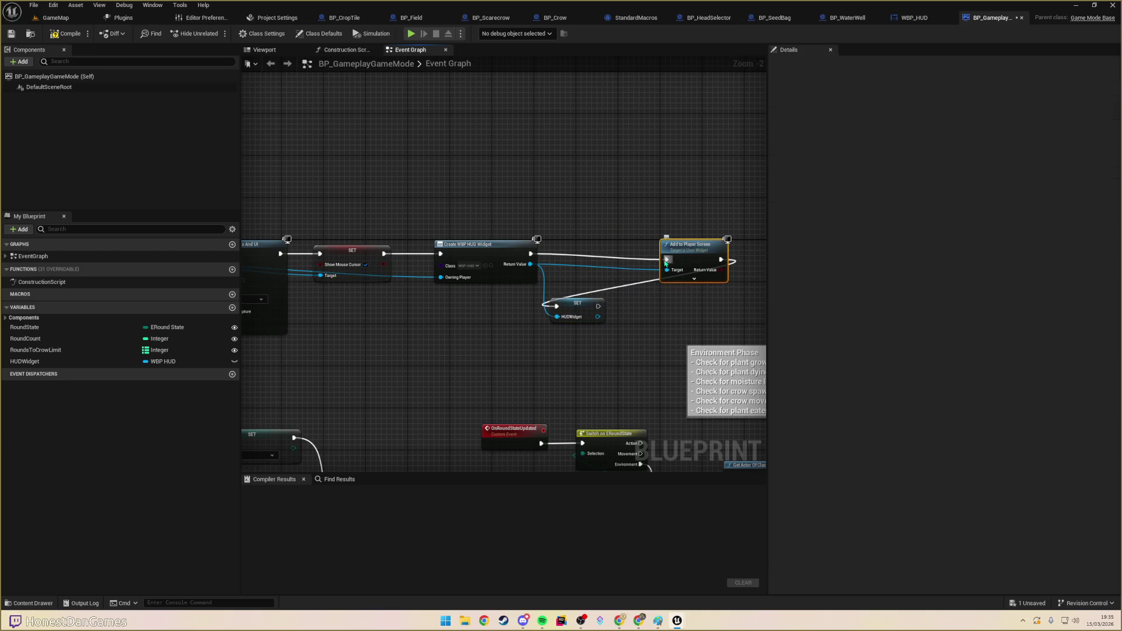
{"action": "mouse_move", "coordinate": [530, 255]}
{"action": "left_mouse_down"}
{"action": "mouse_move", "coordinate": [555, 305]}
{"action": "mouse_move", "coordinate": [666, 260]}
{"action": "left_mouse_up"}
{"action": "left_click_drag", "start_coordinate": [586, 308], "coordinate": [608, 256]}
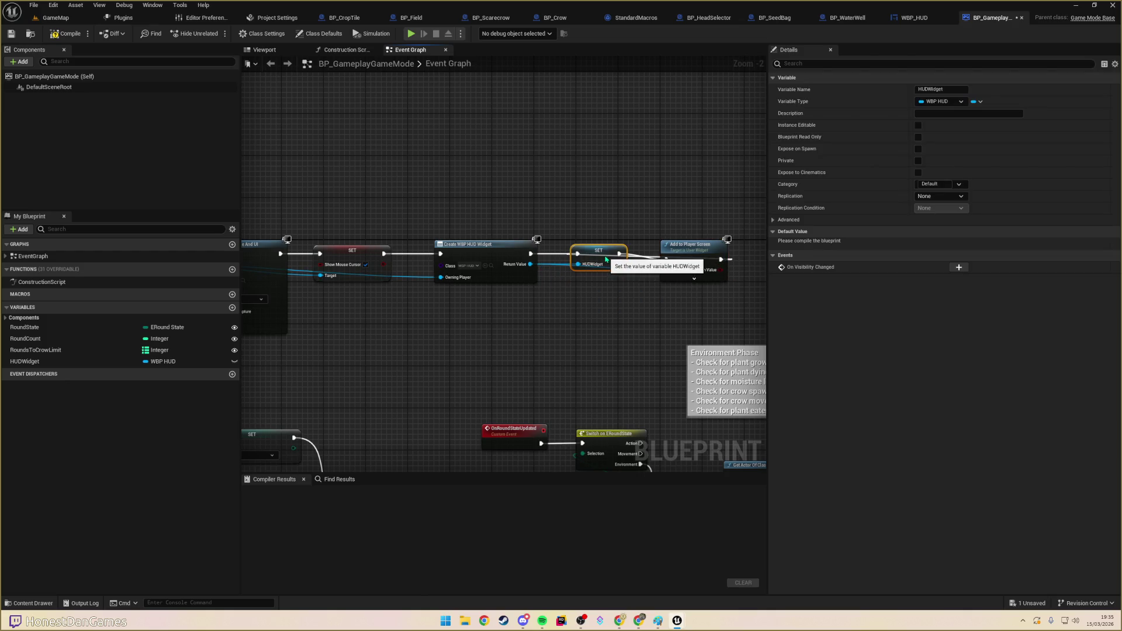
{"action": "mouse_move", "coordinate": [619, 253]}
{"action": "left_mouse_down"}
{"action": "mouse_move", "coordinate": [645, 220]}
{"action": "mouse_move", "coordinate": [618, 231]}
{"action": "mouse_move", "coordinate": [601, 202]}
{"action": "left_mouse_up"}
{"action": "left_click", "coordinate": [614, 193]}
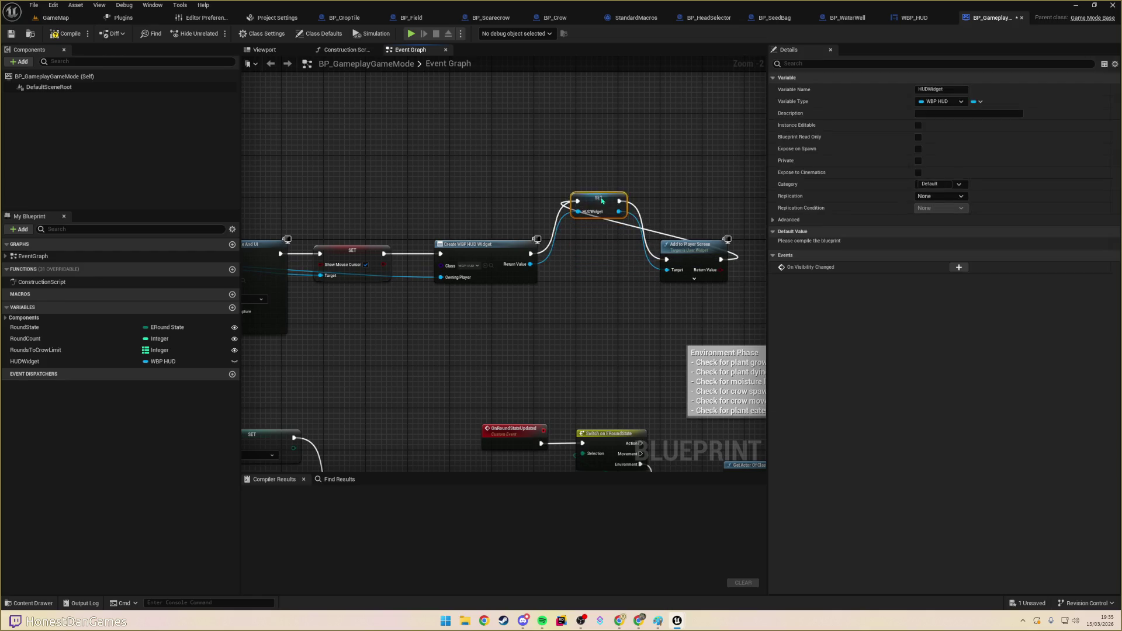
{"action": "left_click", "coordinate": [725, 264]}
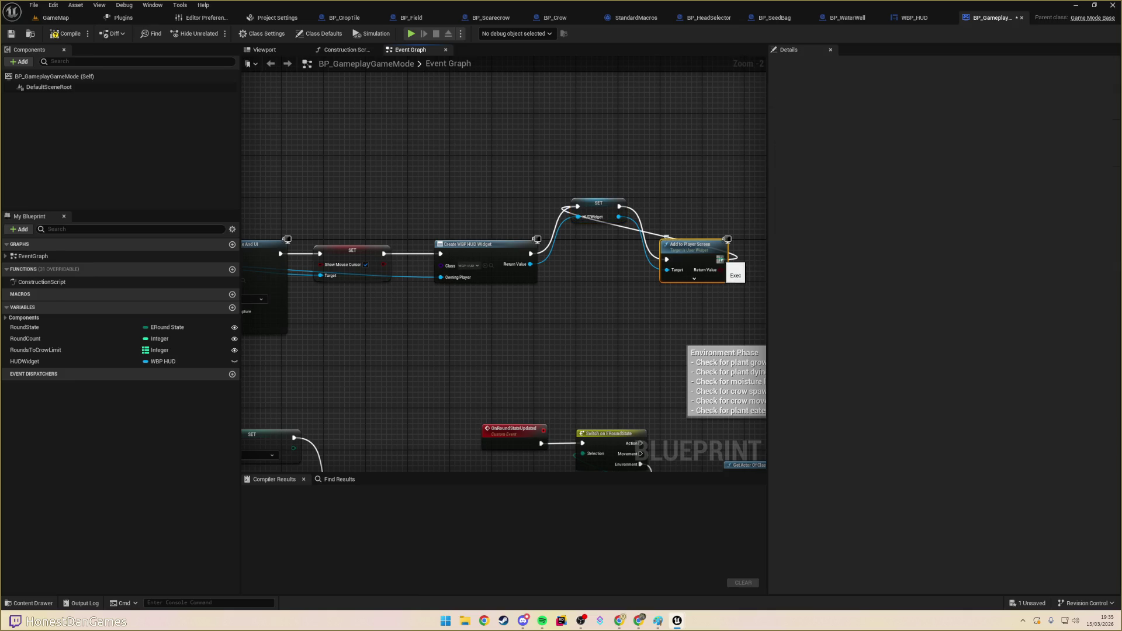
{"action": "left_click_drag", "start_coordinate": [599, 203], "coordinate": [599, 250]}
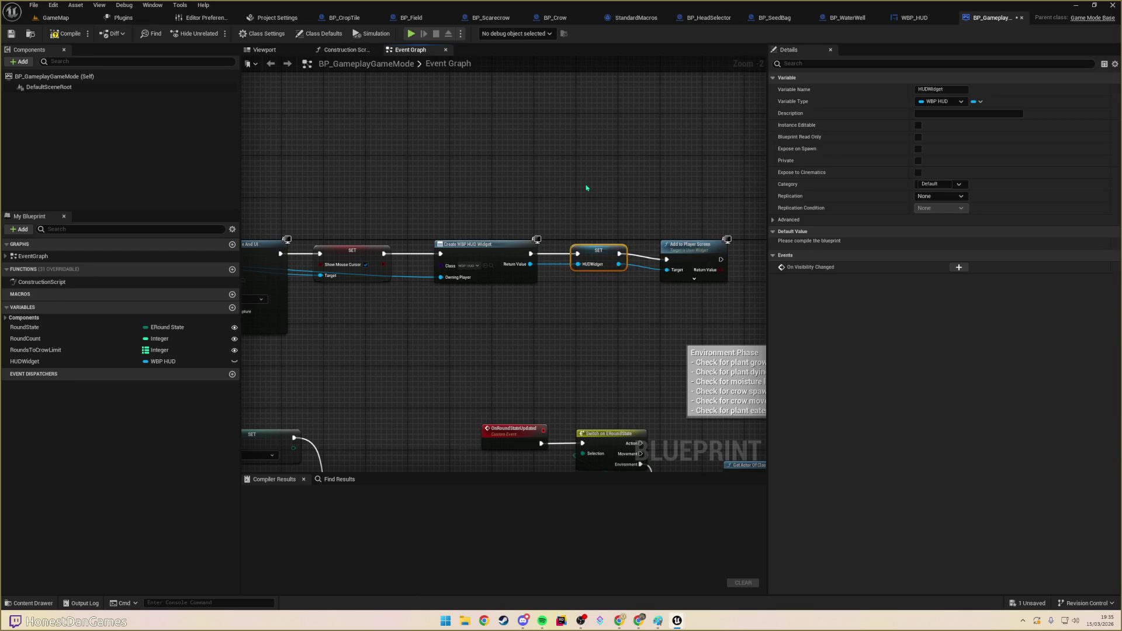
{"action": "left_click", "coordinate": [588, 186]}
{"action": "left_click_drag", "start_coordinate": [687, 251], "coordinate": [687, 246]}
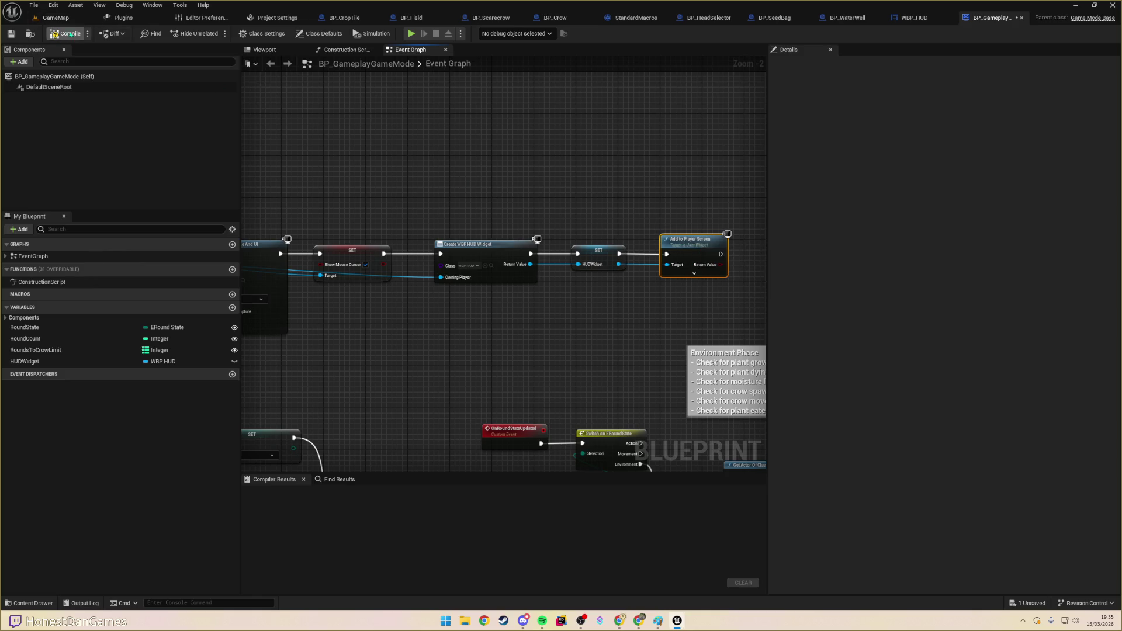
{"action": "mouse_move", "coordinate": [493, 211]}
{"action": "left_mouse_down"}
{"action": "mouse_move", "coordinate": [533, 160]}
{"action": "mouse_move", "coordinate": [525, 168]}
{"action": "left_mouse_up"}
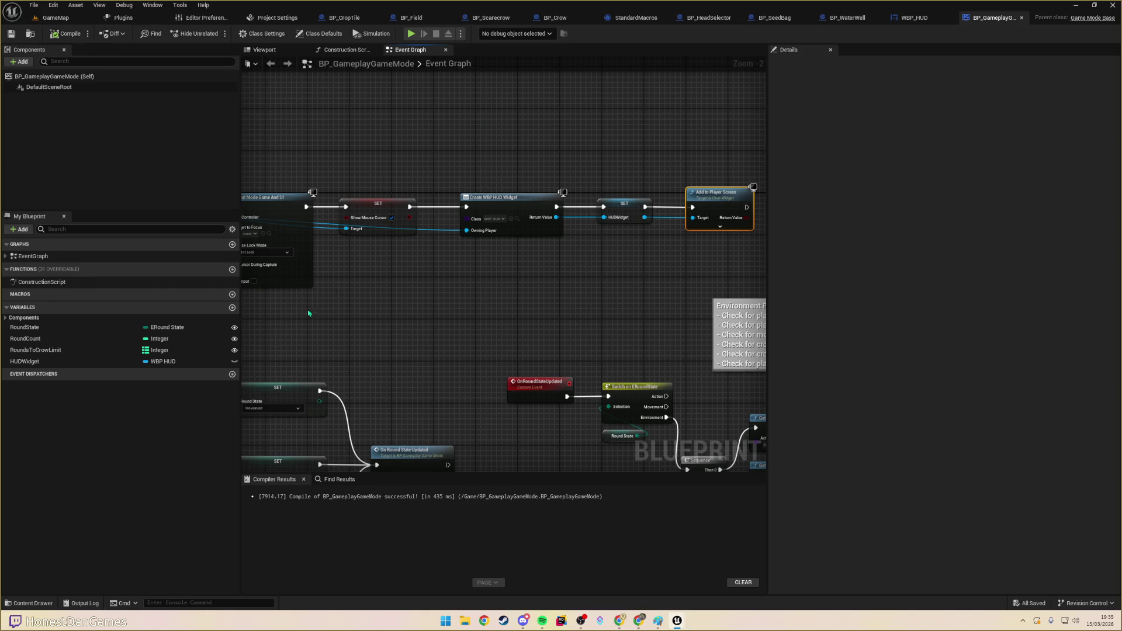
- After the RoundCount ++ increment, call HUDWidget's Set Round with the incremented value
{"action": "left_click", "coordinate": [35, 339]}
{"action": "left_click", "coordinate": [449, 316]}
{"action": "key", "text": "ctrl+f"}
{"action": "type", "text": "round cou"}
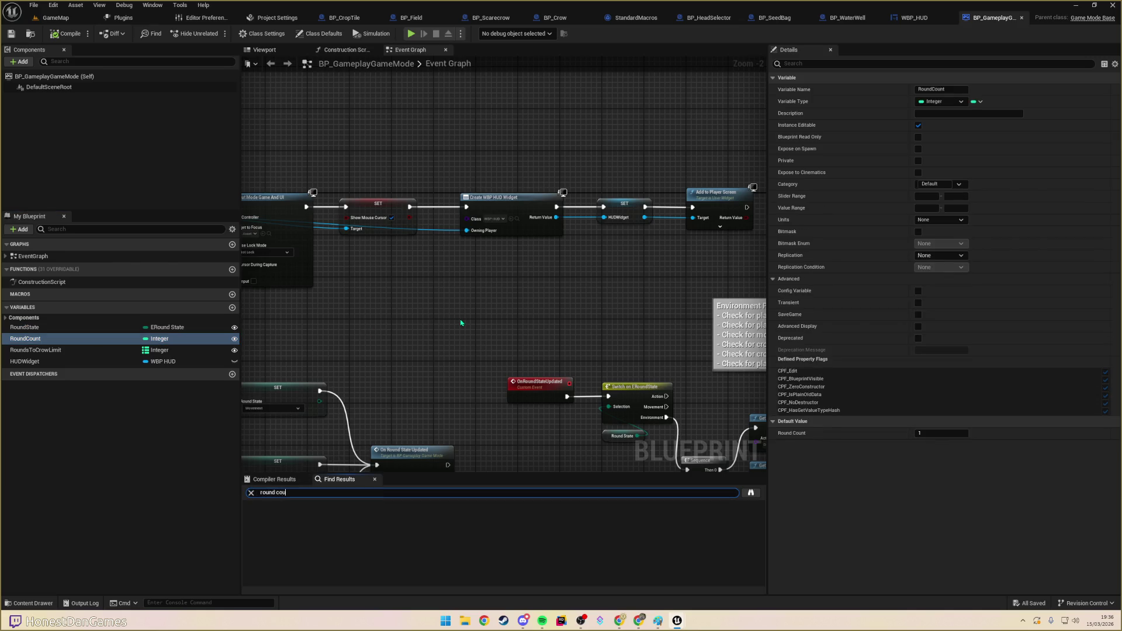
{"action": "type", "text": "nt"}
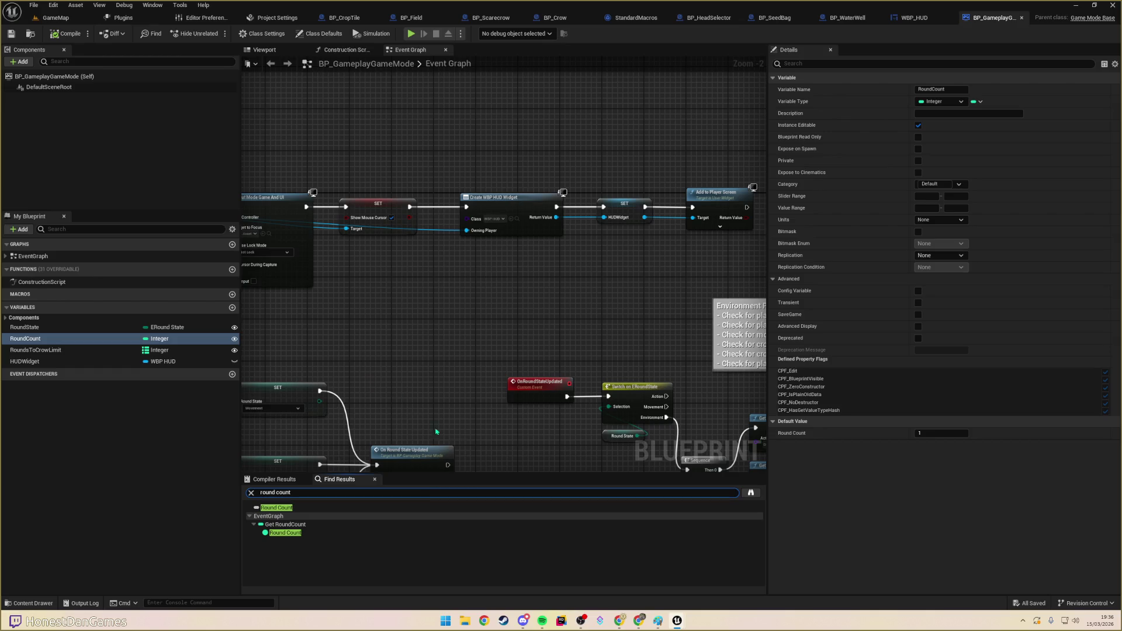
{"action": "left_click", "coordinate": [501, 532]}
{"action": "scroll", "coordinate": [506, 308], "scroll_direction": "up", "scroll_amount": 2}
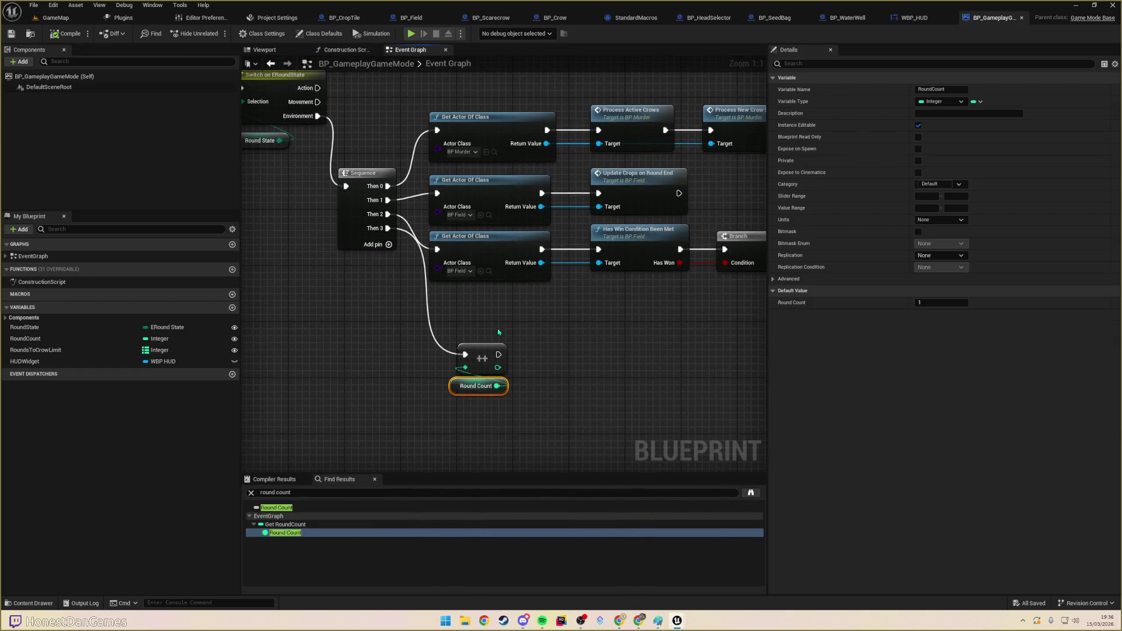
{"action": "mouse_move", "coordinate": [336, 263]}
{"action": "left_mouse_down"}
{"action": "mouse_move", "coordinate": [388, 318]}
{"action": "mouse_move", "coordinate": [270, 320]}
{"action": "left_mouse_up"}
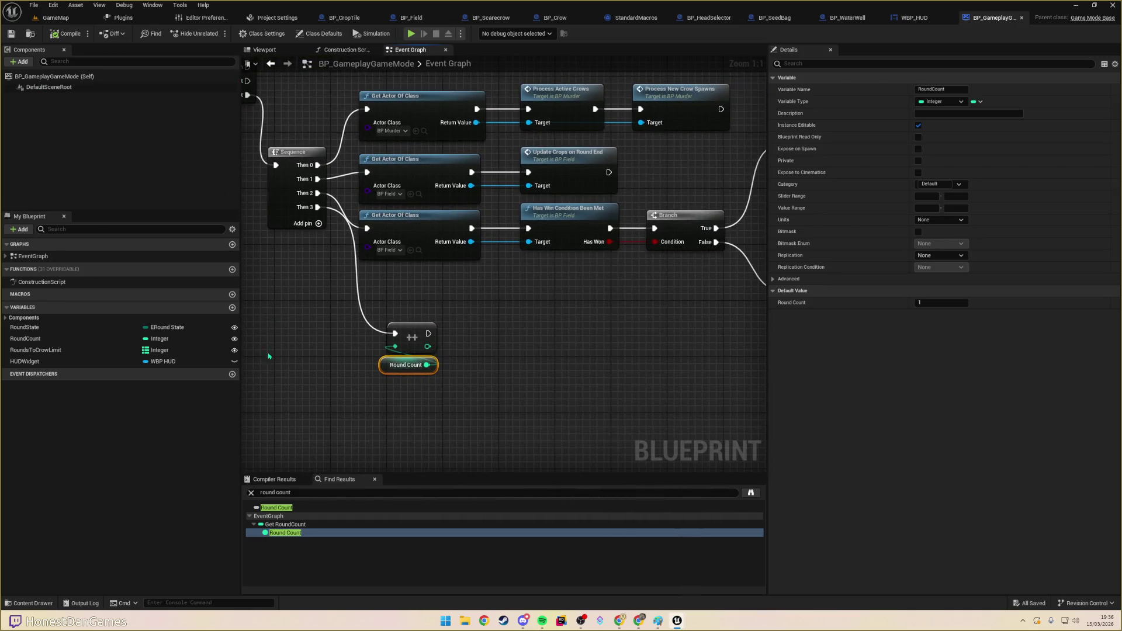
{"action": "mouse_move", "coordinate": [27, 361]}
{"action": "left_mouse_down"}
{"action": "mouse_move", "coordinate": [498, 407]}
{"action": "mouse_move", "coordinate": [417, 388]}
{"action": "mouse_move", "coordinate": [519, 359]}
{"action": "left_mouse_up"}
{"action": "type", "text": "setRoun"}
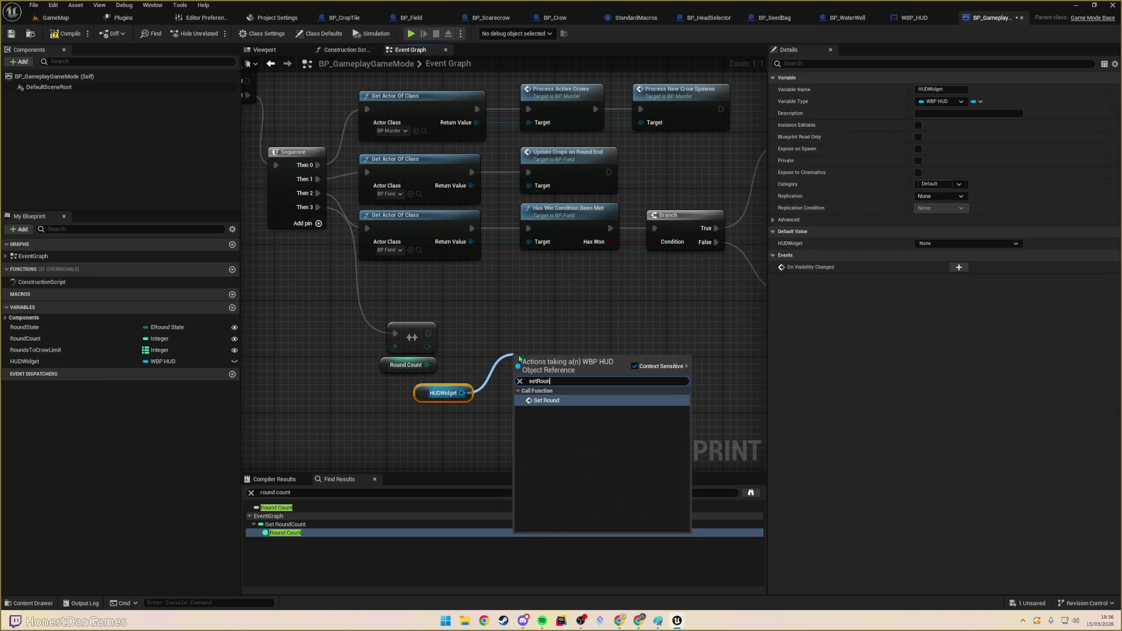
{"action": "key", "text": "Return"}
{"action": "mouse_move", "coordinate": [428, 333]}
{"action": "left_mouse_down"}
{"action": "mouse_move", "coordinate": [506, 356]}
{"action": "mouse_move", "coordinate": [514, 377]}
{"action": "left_mouse_up"}
{"action": "mouse_move", "coordinate": [428, 346]}
{"action": "left_mouse_down"}
{"action": "mouse_move", "coordinate": [514, 402]}
{"action": "mouse_move", "coordinate": [542, 343]}
{"action": "left_mouse_up"}
- Duplicate the Set Round call after Add to Player Screen, feeding it Round Count
{"action": "left_click_drag", "start_coordinate": [449, 311], "coordinate": [553, 415]}
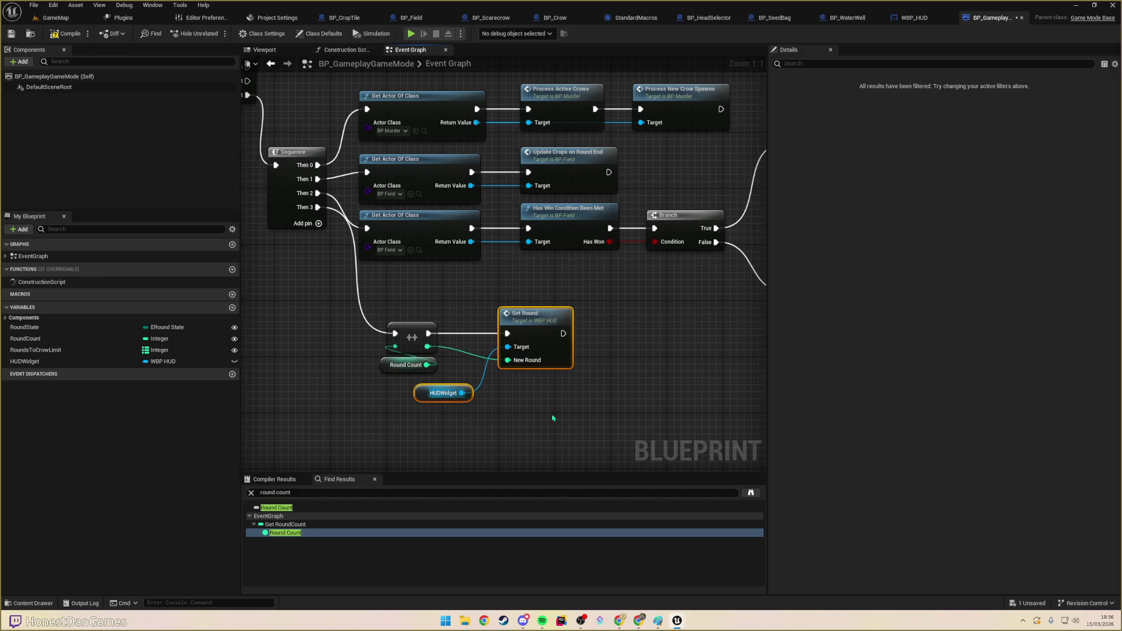
{"action": "scroll", "coordinate": [553, 416], "scroll_direction": "down", "scroll_amount": 5}
{"action": "scroll", "coordinate": [734, 269], "scroll_direction": "up", "scroll_amount": 3}
{"action": "mouse_move", "coordinate": [735, 269]}
{"action": "left_mouse_down"}
{"action": "mouse_move", "coordinate": [590, 283]}
{"action": "mouse_move", "coordinate": [443, 258]}
{"action": "left_mouse_up"}
{"action": "left_click_drag", "start_coordinate": [338, 264], "coordinate": [441, 248]}
{"action": "left_click_drag", "start_coordinate": [489, 261], "coordinate": [488, 276]}
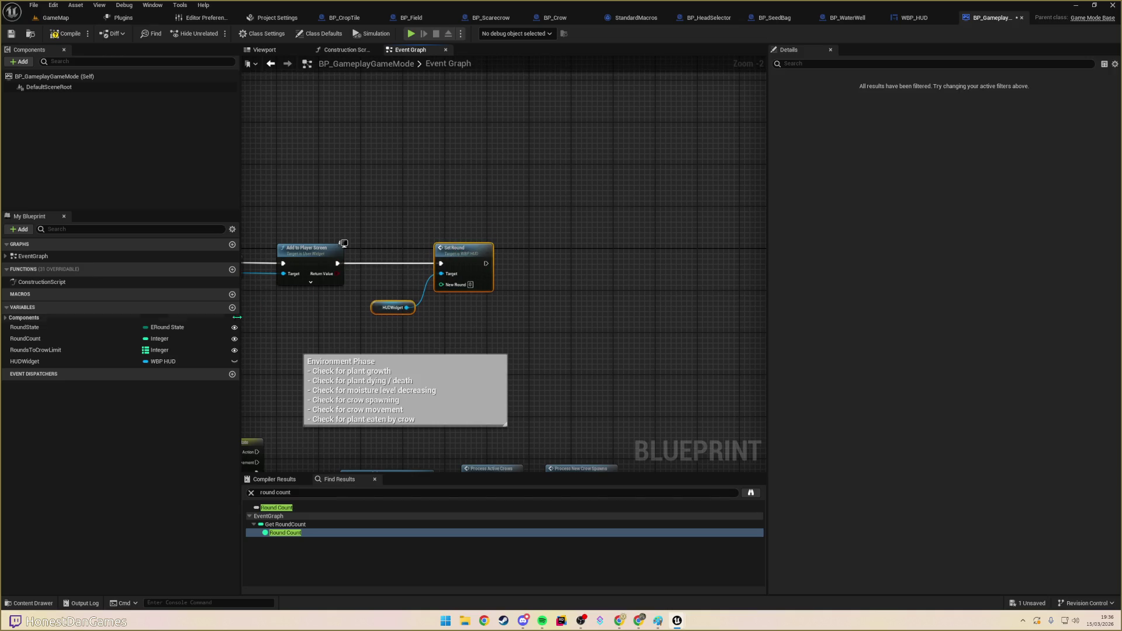
{"action": "mouse_move", "coordinate": [35, 339]}
{"action": "left_mouse_down"}
{"action": "mouse_move", "coordinate": [393, 306]}
{"action": "mouse_move", "coordinate": [376, 296]}
{"action": "mouse_move", "coordinate": [441, 284]}
{"action": "left_mouse_up"}
{"action": "left_click_drag", "start_coordinate": [364, 286], "coordinate": [422, 317]}
- Save BP_GameplayGameMode and review the updated chain
{"action": "left_click", "coordinate": [315, 248]}
{"action": "left_click_drag", "start_coordinate": [358, 230], "coordinate": [535, 212]}
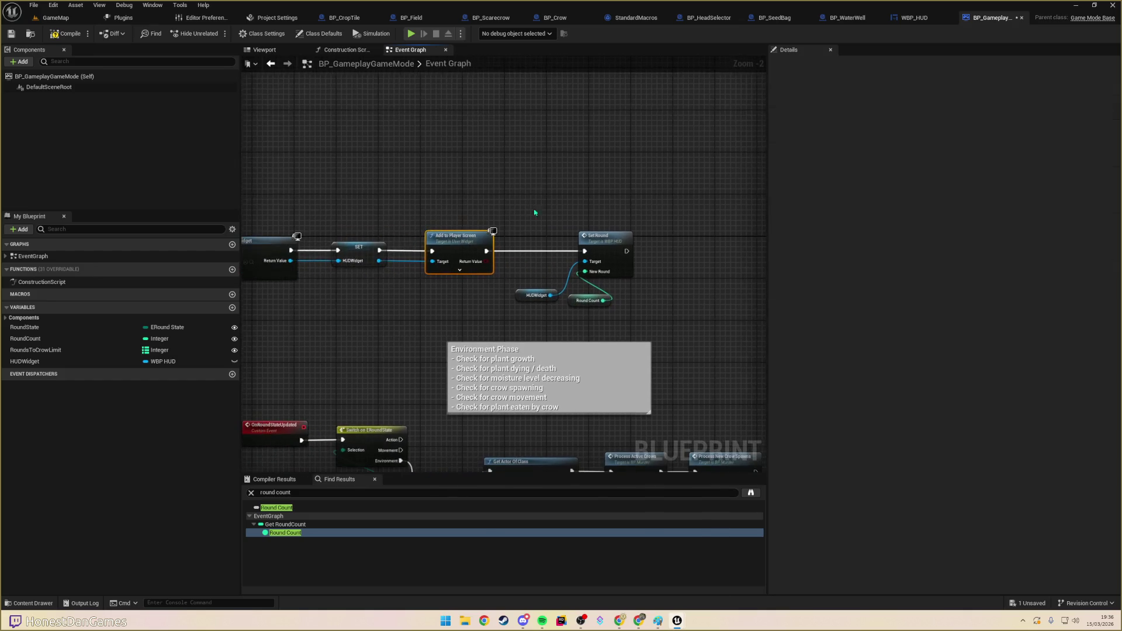
{"action": "left_click", "coordinate": [11, 33]}
{"action": "scroll", "coordinate": [543, 302], "scroll_direction": "down", "scroll_amount": 3}
{"action": "scroll", "coordinate": [543, 302], "scroll_direction": "up", "scroll_amount": 1}
{"action": "scroll", "coordinate": [502, 189], "scroll_direction": "up", "scroll_amount": 4}
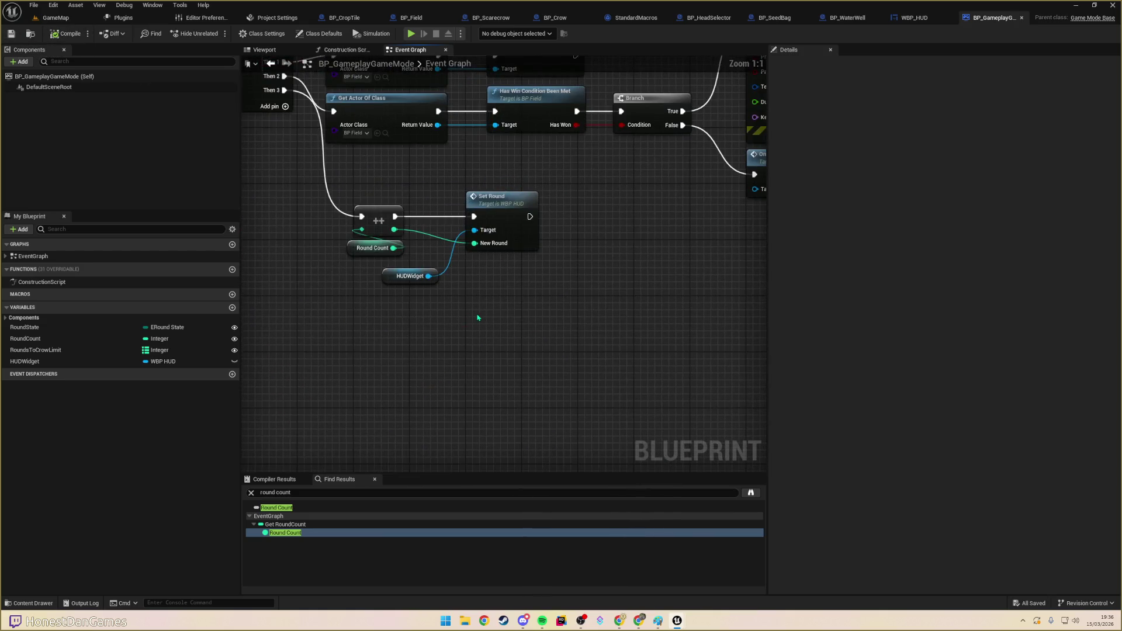
{"action": "scroll", "coordinate": [478, 318], "scroll_direction": "down", "scroll_amount": 3}
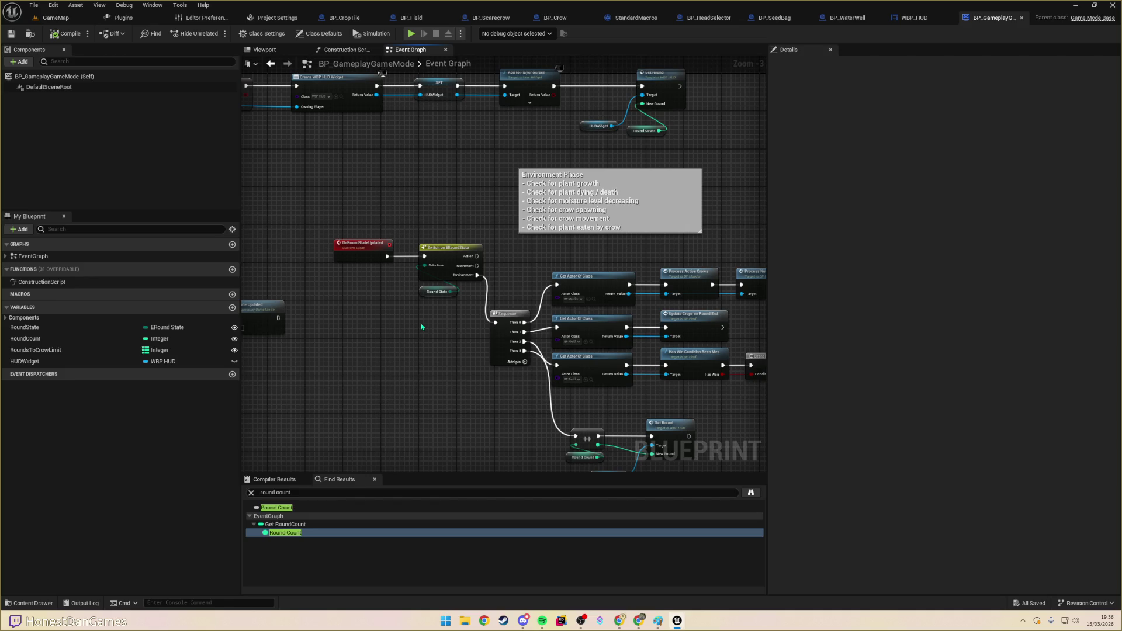
- Open BP_Murder through the quick asset search for 'murder' and pan to the Spawn Crow logic
{"action": "key", "text": "ctrl+p"}
{"action": "type", "text": "murder"}
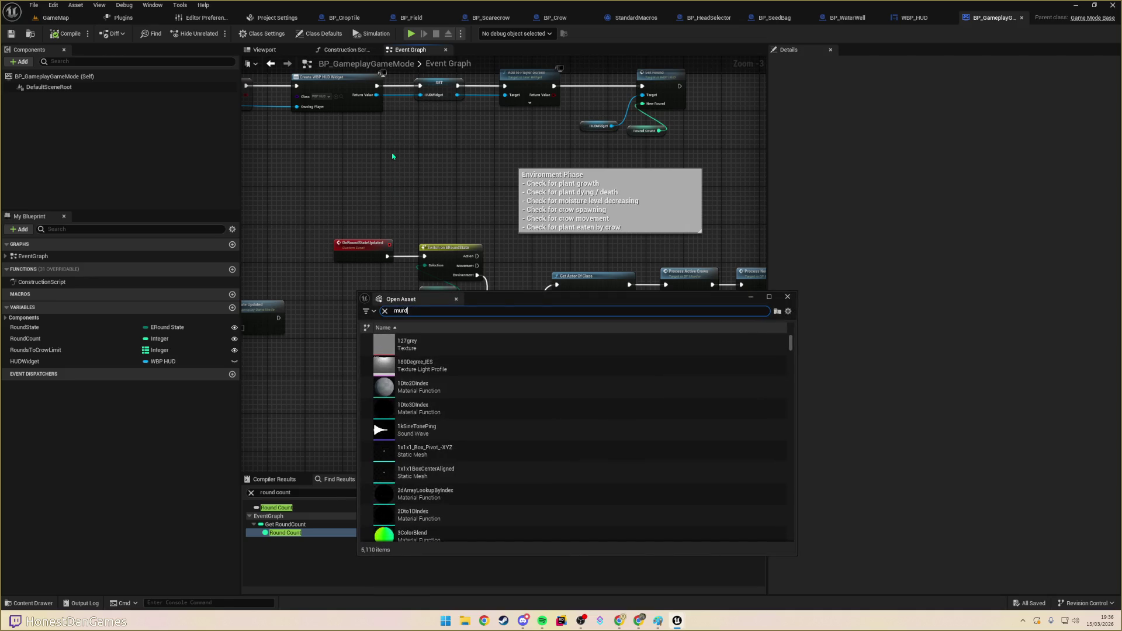
{"action": "key", "text": "Return"}
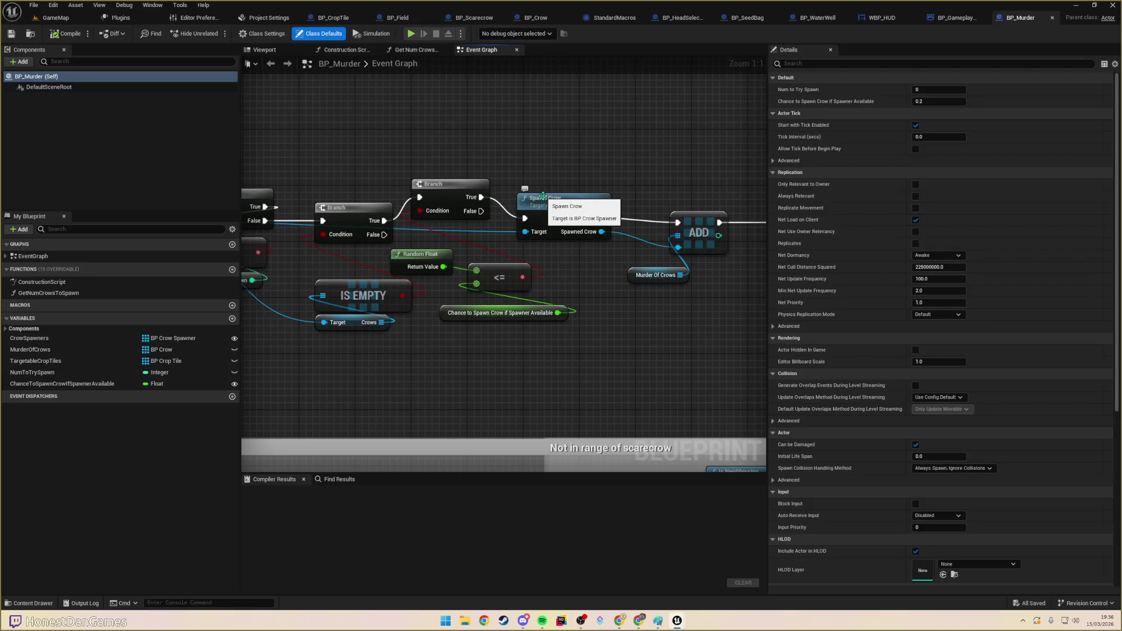
{"action": "mouse_move", "coordinate": [543, 198]}
{"action": "left_mouse_down"}
{"action": "mouse_move", "coordinate": [646, 231]}
{"action": "mouse_move", "coordinate": [635, 220]}
{"action": "mouse_move", "coordinate": [798, 231]}
{"action": "mouse_move", "coordinate": [731, 239]}
{"action": "left_mouse_up"}
{"action": "left_click_drag", "start_coordinate": [567, 314], "coordinate": [526, 315]}
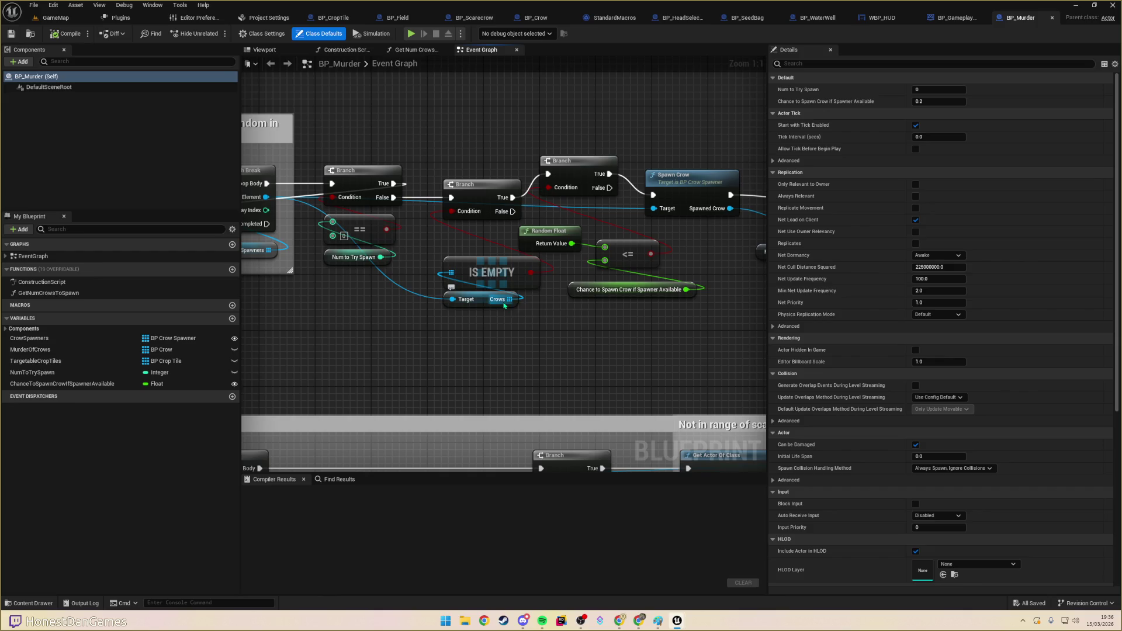
{"action": "left_click_drag", "start_coordinate": [646, 332], "coordinate": [385, 270]}
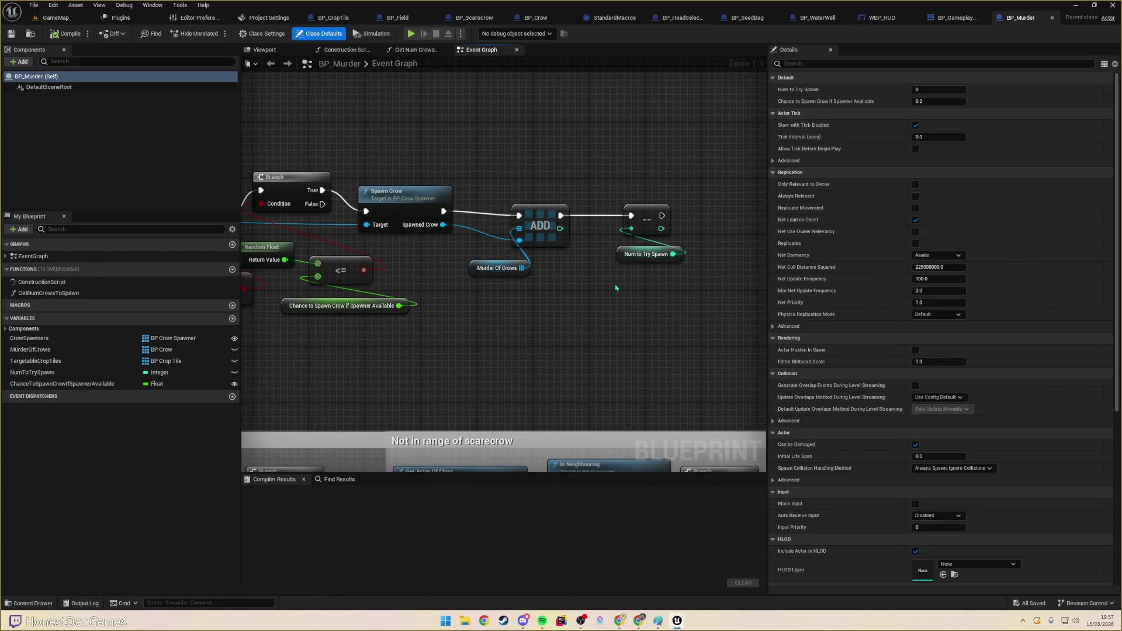
{"action": "left_click_drag", "start_coordinate": [592, 279], "coordinate": [732, 260]}
- Survey the For Each Loop, ProcessNewCrowSpawns event, Branch, Spawn Crow and ADD into Murder Of Crows
{"action": "scroll", "coordinate": [663, 304], "scroll_direction": "down", "scroll_amount": 2}
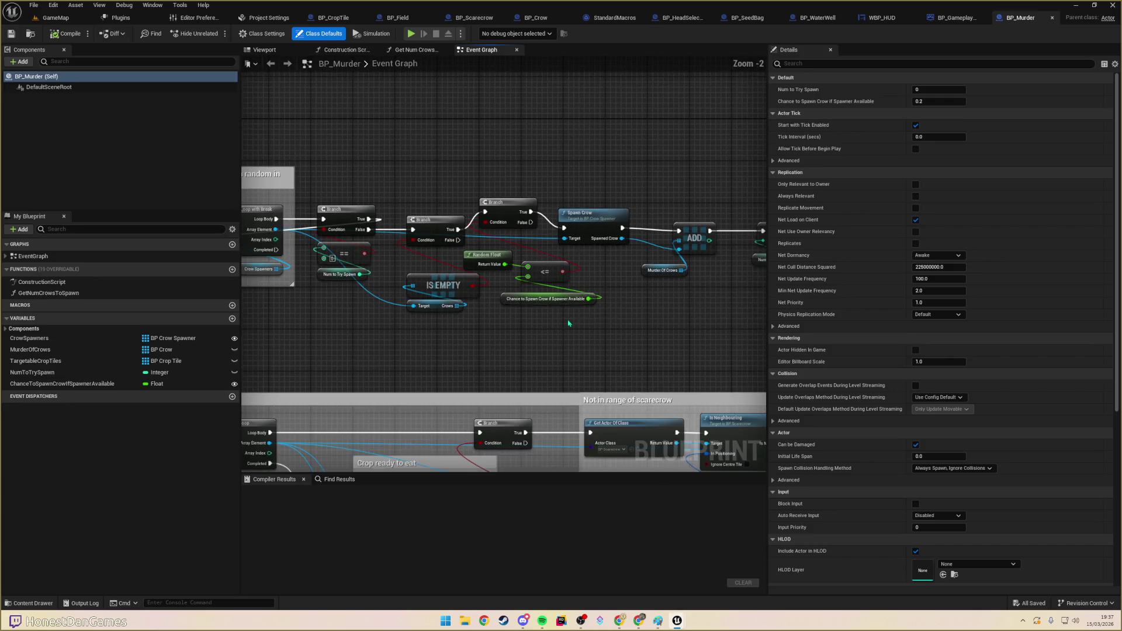
{"action": "left_click_drag", "start_coordinate": [537, 316], "coordinate": [716, 344]}
{"action": "left_click_drag", "start_coordinate": [512, 333], "coordinate": [633, 351]}
{"action": "scroll", "coordinate": [524, 326], "scroll_direction": "up", "scroll_amount": 2}
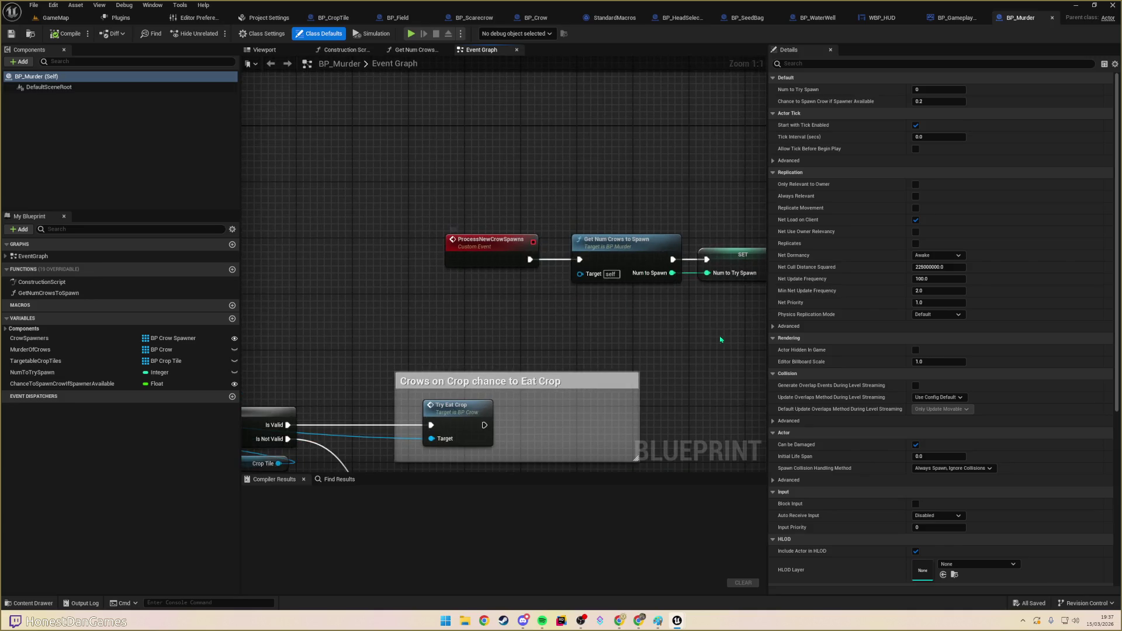
{"action": "left_click_drag", "start_coordinate": [720, 340], "coordinate": [493, 296]}
{"action": "scroll", "coordinate": [521, 289], "scroll_direction": "down", "scroll_amount": 2}
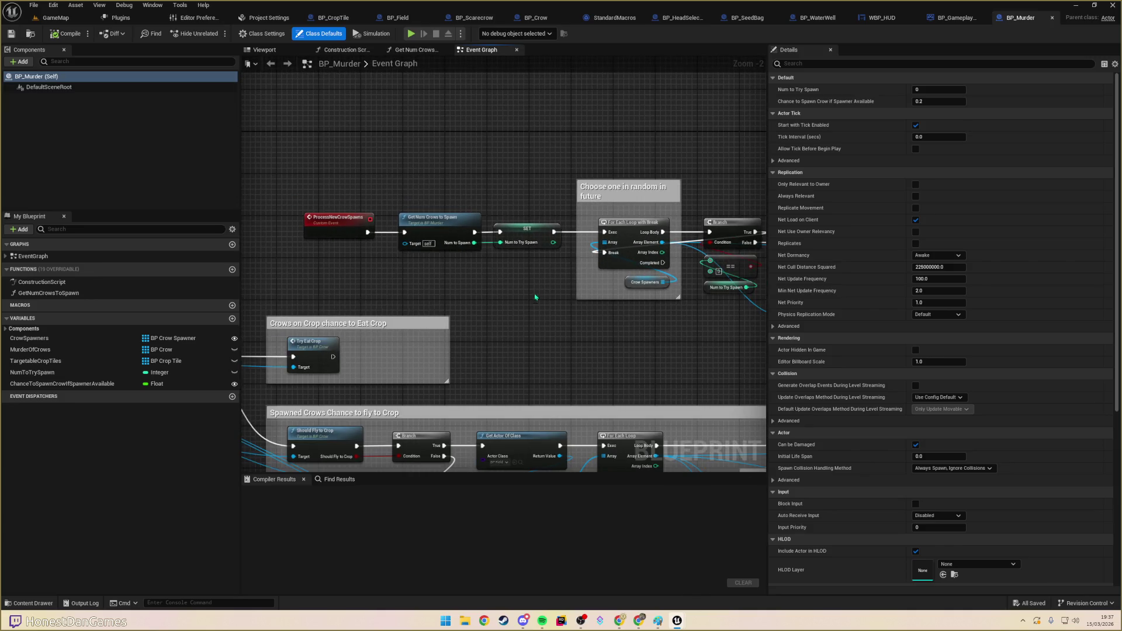
{"action": "left_click_drag", "start_coordinate": [591, 314], "coordinate": [350, 302]}
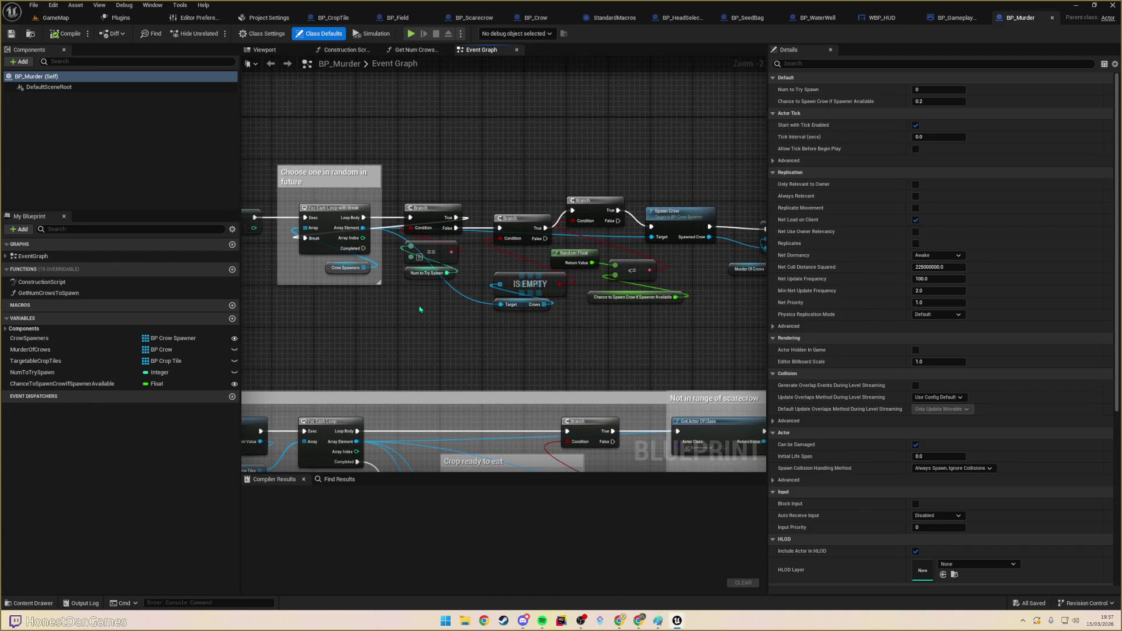
{"action": "left_click_drag", "start_coordinate": [451, 313], "coordinate": [291, 288]}
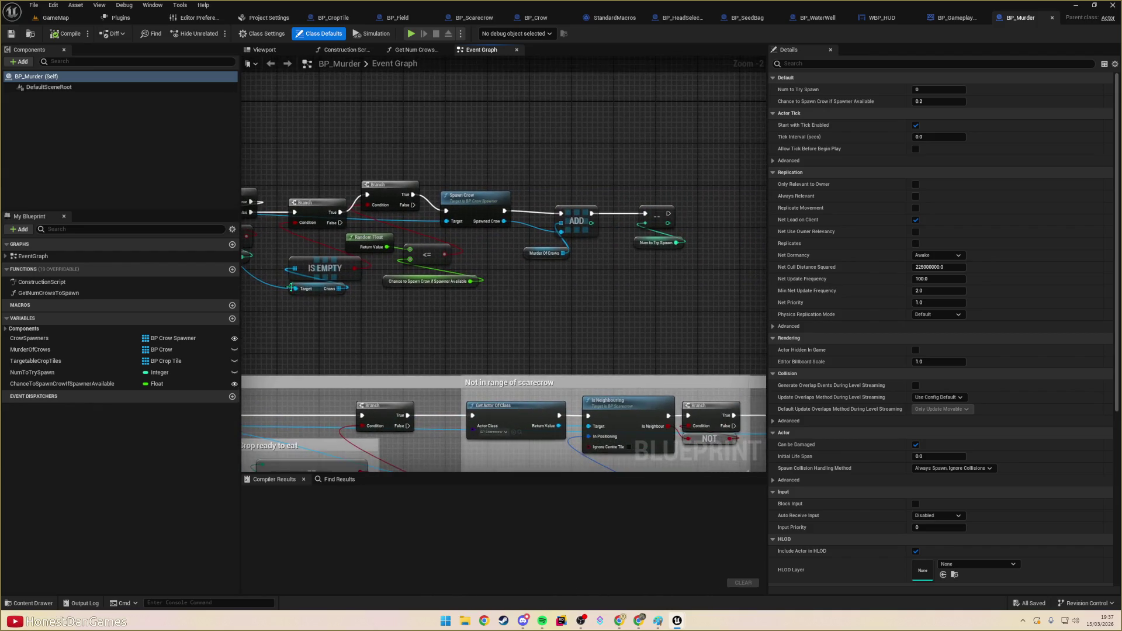
- Inspect the node and pin actions available on the Murder Of Crows getter
{"action": "left_click", "coordinate": [528, 253]}
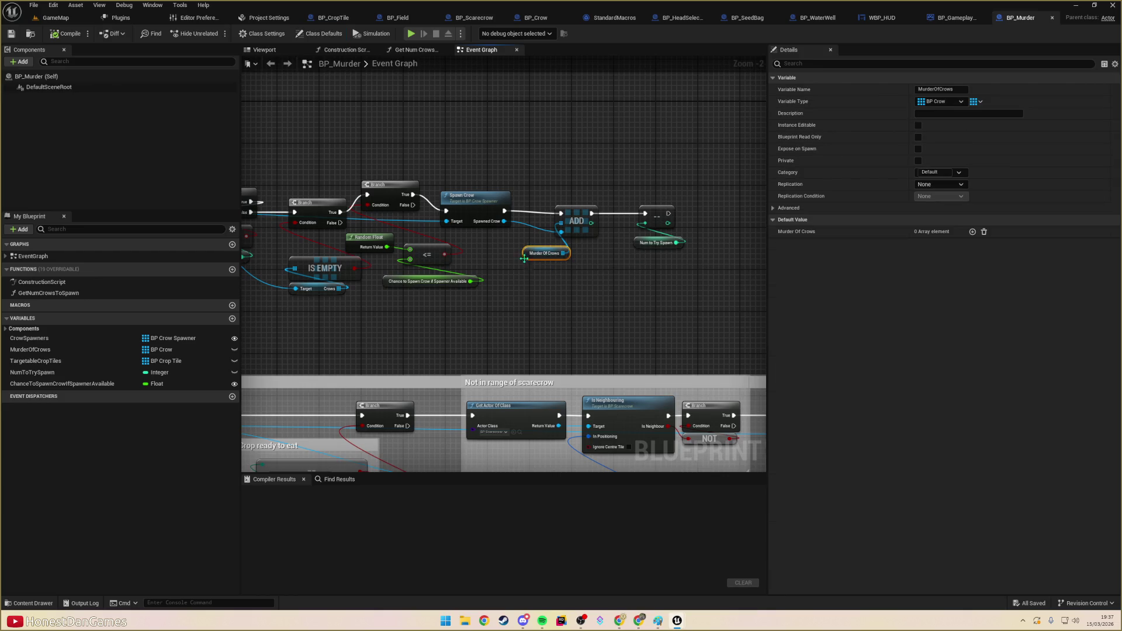
{"action": "right_click", "coordinate": [530, 255]}
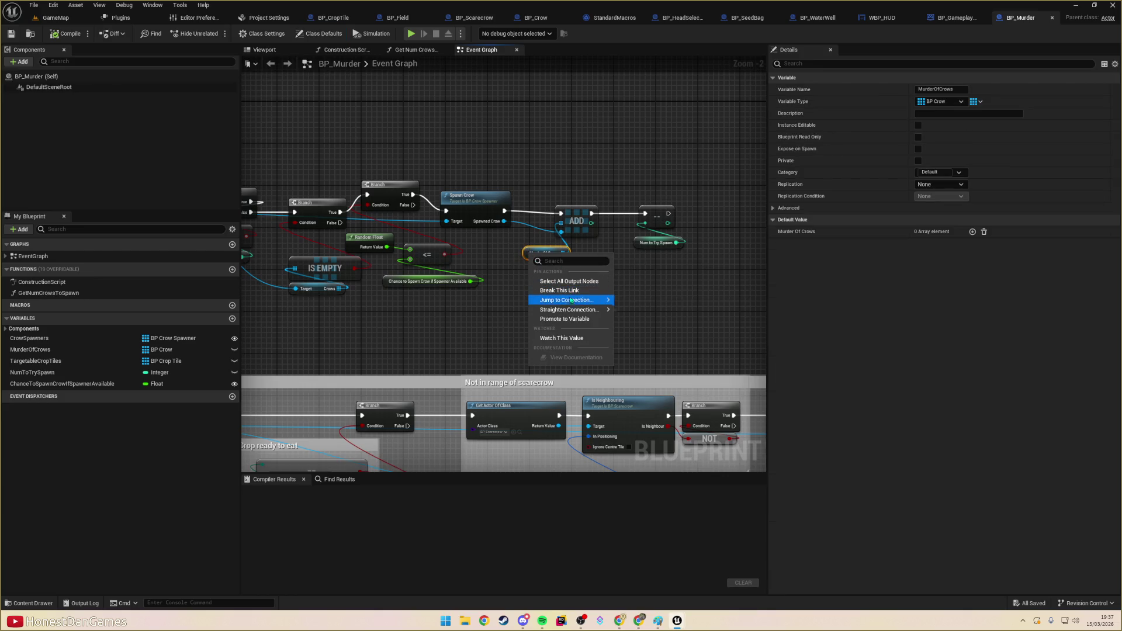
{"action": "left_click", "coordinate": [520, 274]}
{"action": "right_click", "coordinate": [539, 257]}
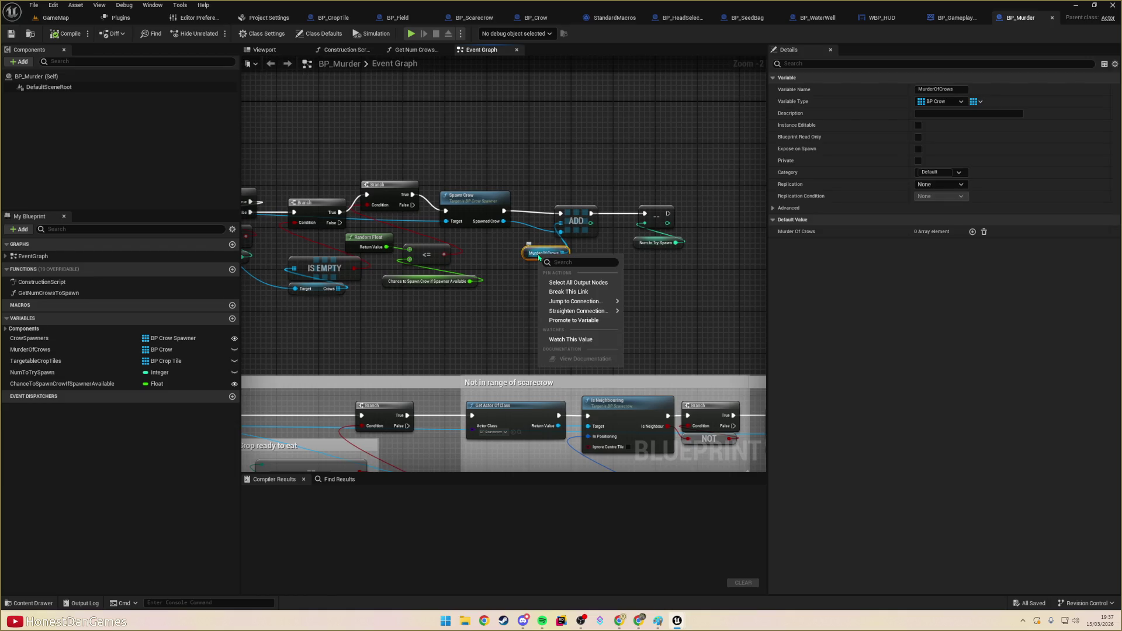
{"action": "left_click", "coordinate": [479, 313]}
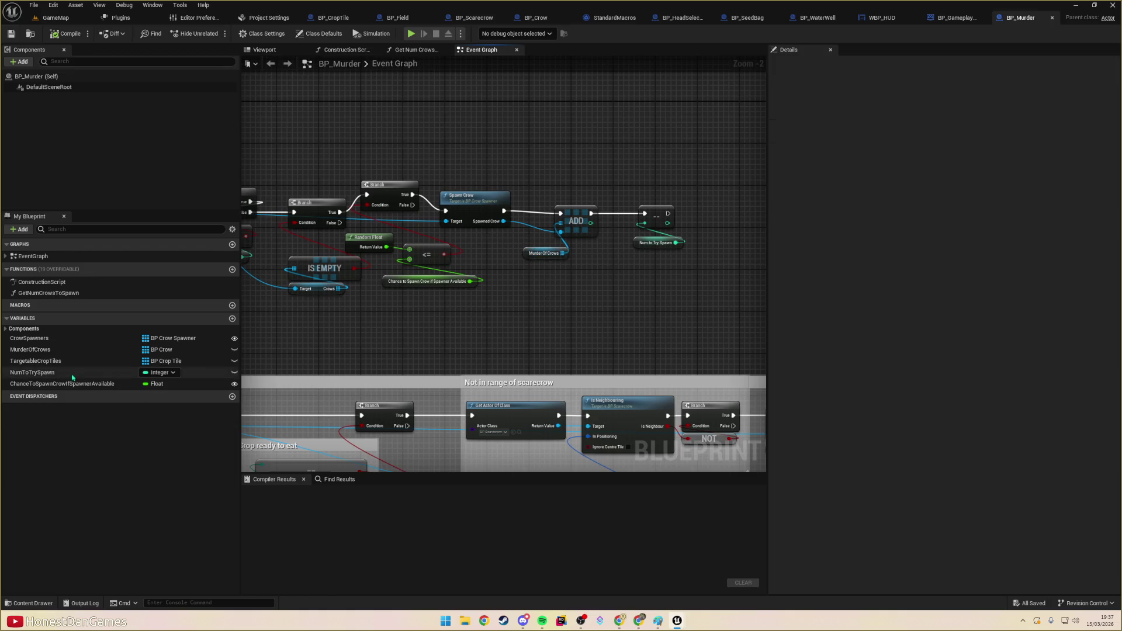
- Find MurderOfCrows references By Name (All) and jump to its use in BP_Crow
{"action": "right_click", "coordinate": [57, 351]}
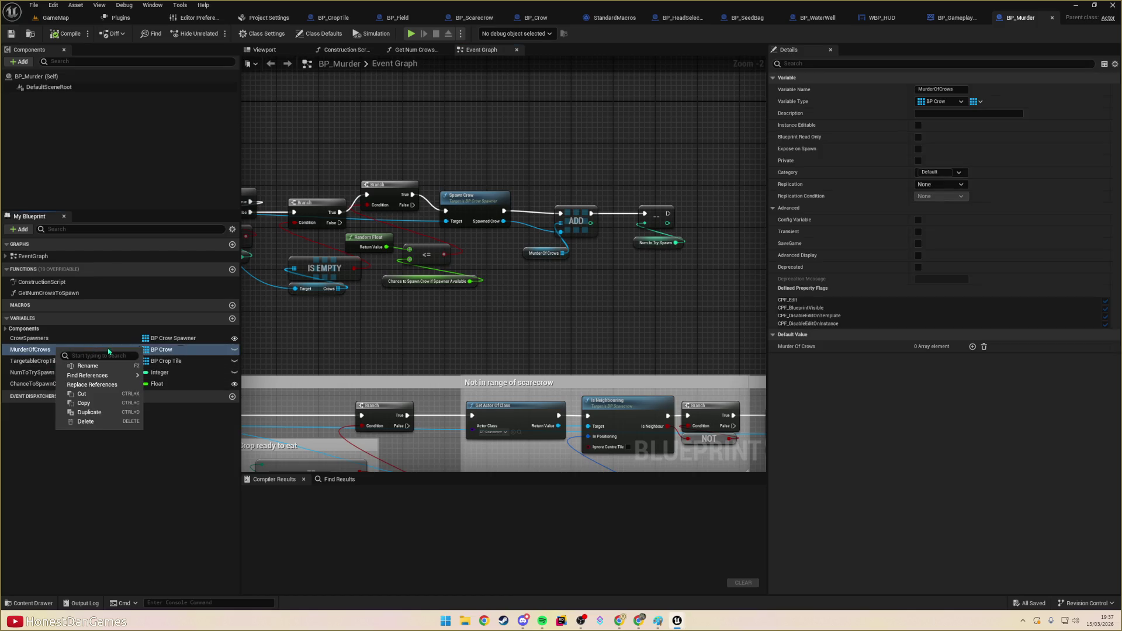
{"action": "mouse_move", "coordinate": [117, 375]}
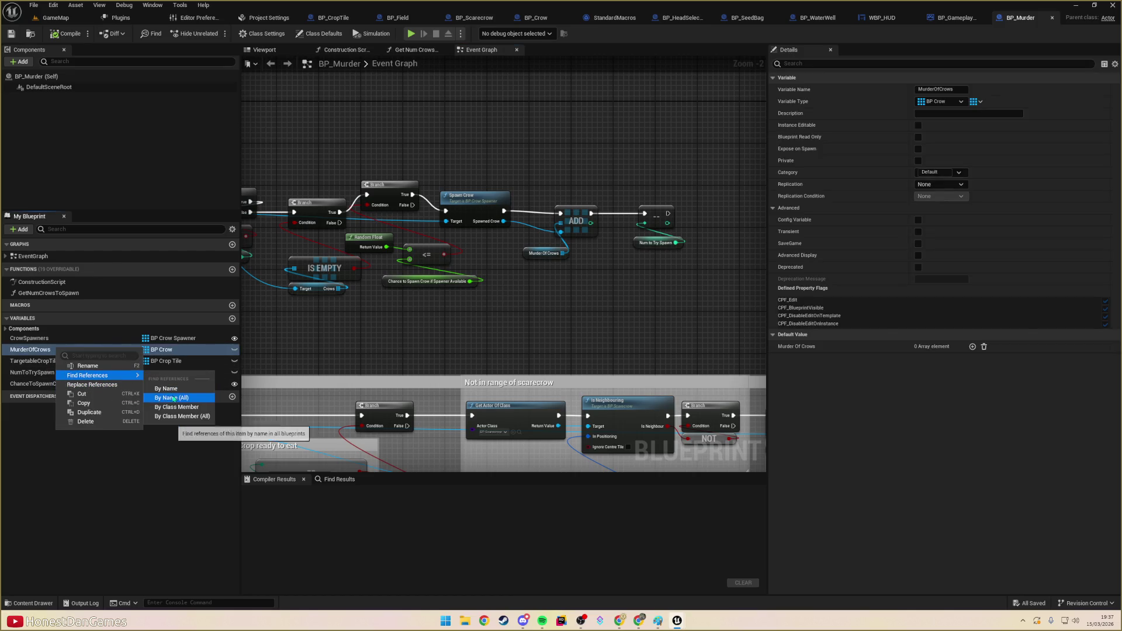
{"action": "left_click", "coordinate": [164, 388]}
{"action": "double_click", "coordinate": [819, 351]}
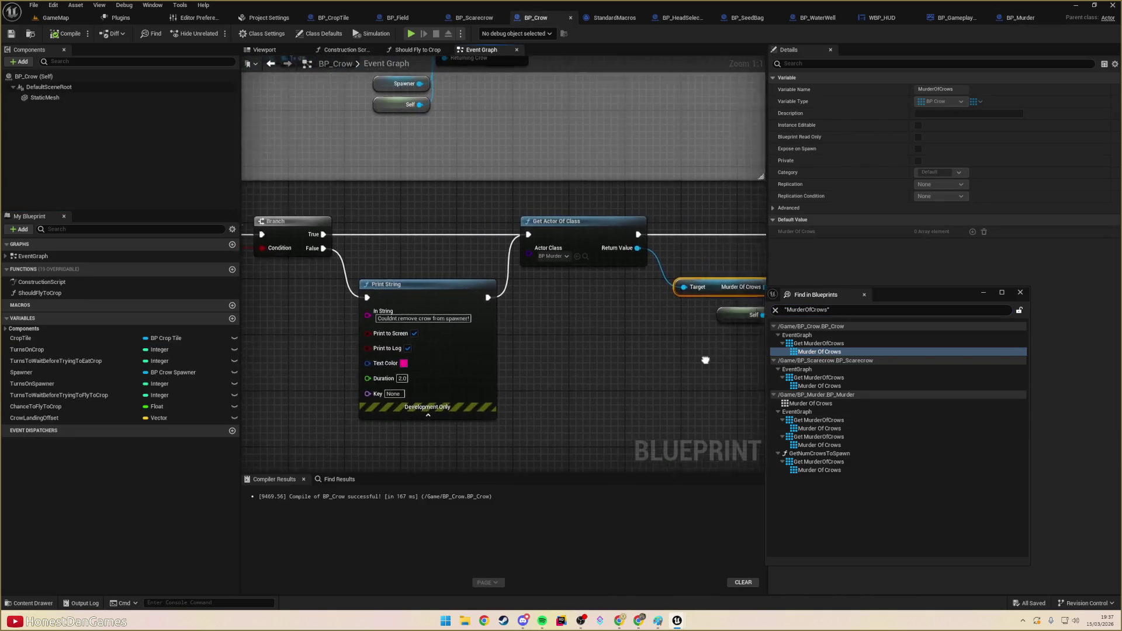
- Review the Murder Of Crows use in BP_Crow, then in BP_Scarecrow near Is Neighbouring and Get Scared
{"action": "mouse_move", "coordinate": [528, 315]}
{"action": "left_mouse_down"}
{"action": "mouse_move", "coordinate": [302, 296]}
{"action": "mouse_move", "coordinate": [584, 304]}
{"action": "left_mouse_up"}
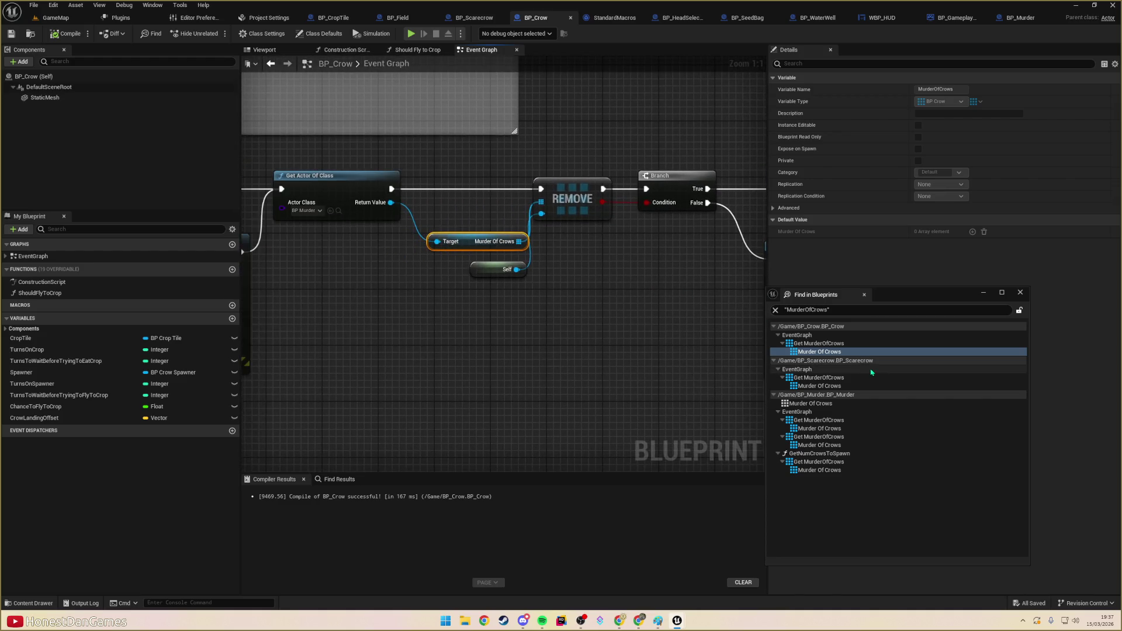
{"action": "double_click", "coordinate": [818, 386]}
{"action": "mouse_move", "coordinate": [470, 327]}
{"action": "left_mouse_down"}
{"action": "mouse_move", "coordinate": [713, 331]}
{"action": "mouse_move", "coordinate": [370, 295]}
{"action": "left_mouse_up"}
{"action": "scroll", "coordinate": [514, 315], "scroll_direction": "down", "scroll_amount": 1}
{"action": "left_click_drag", "start_coordinate": [608, 315], "coordinate": [334, 323]}
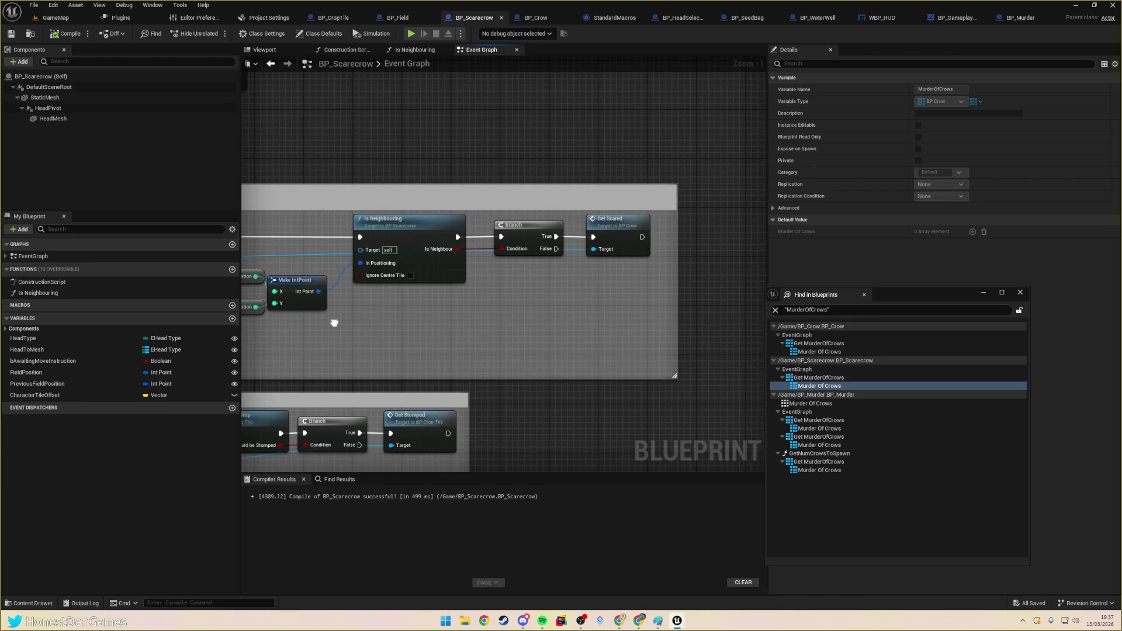
- Revisit the BP_Crow and BP_Scarecrow results, then inspect BP_Murder's first use by the Spawned Crows comment
{"action": "left_click", "coordinate": [819, 386]}
{"action": "left_click", "coordinate": [820, 352]}
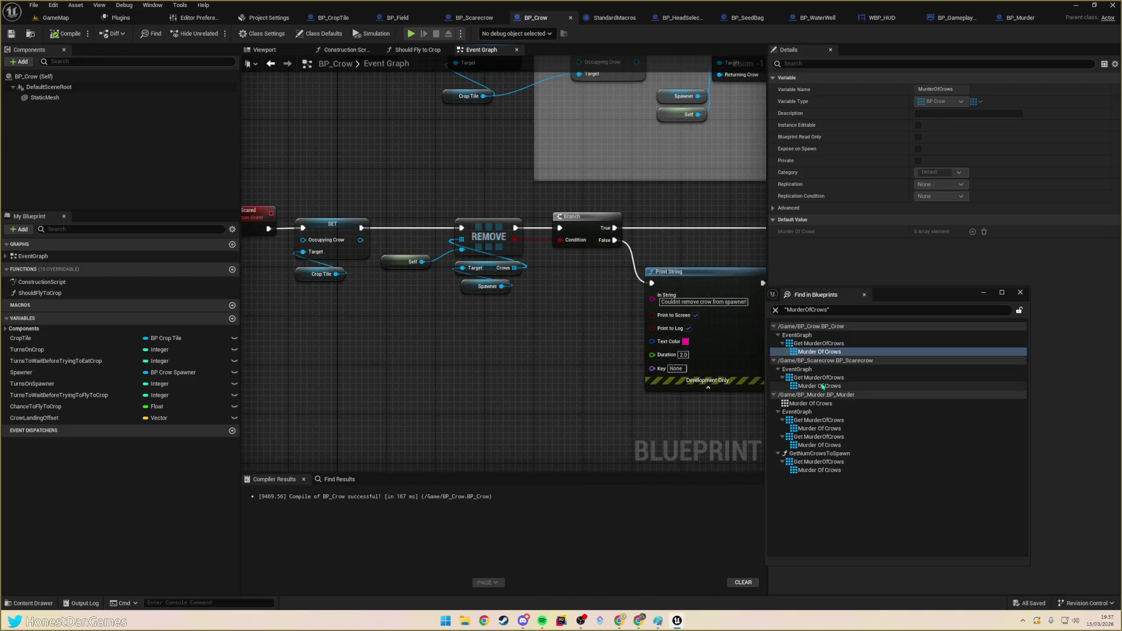
{"action": "left_click", "coordinate": [824, 386]}
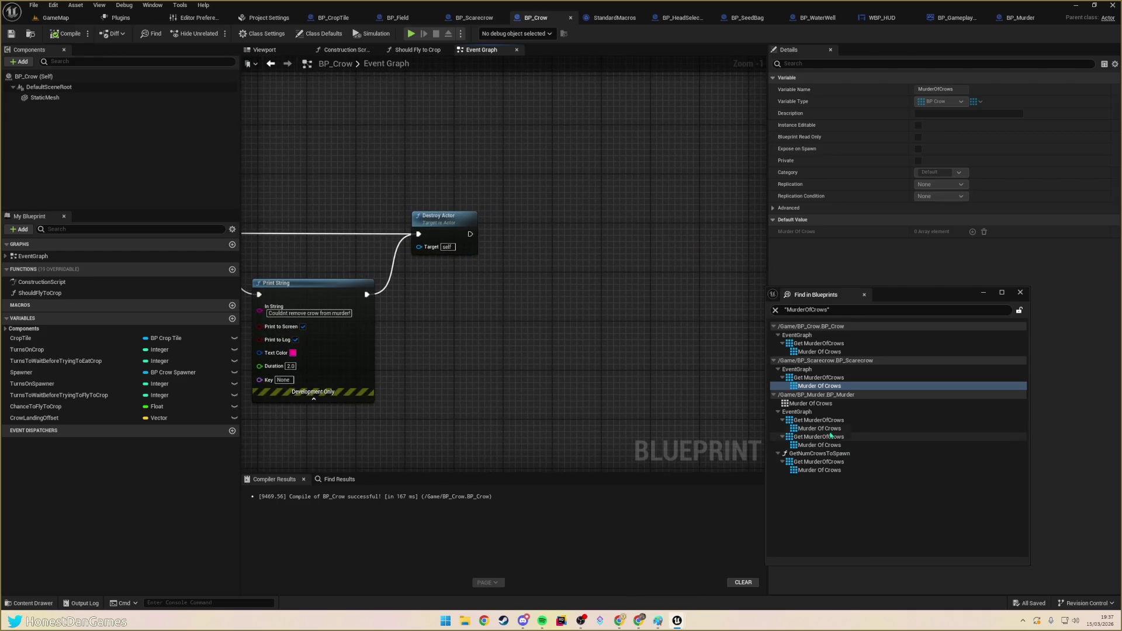
{"action": "left_click", "coordinate": [811, 428]}
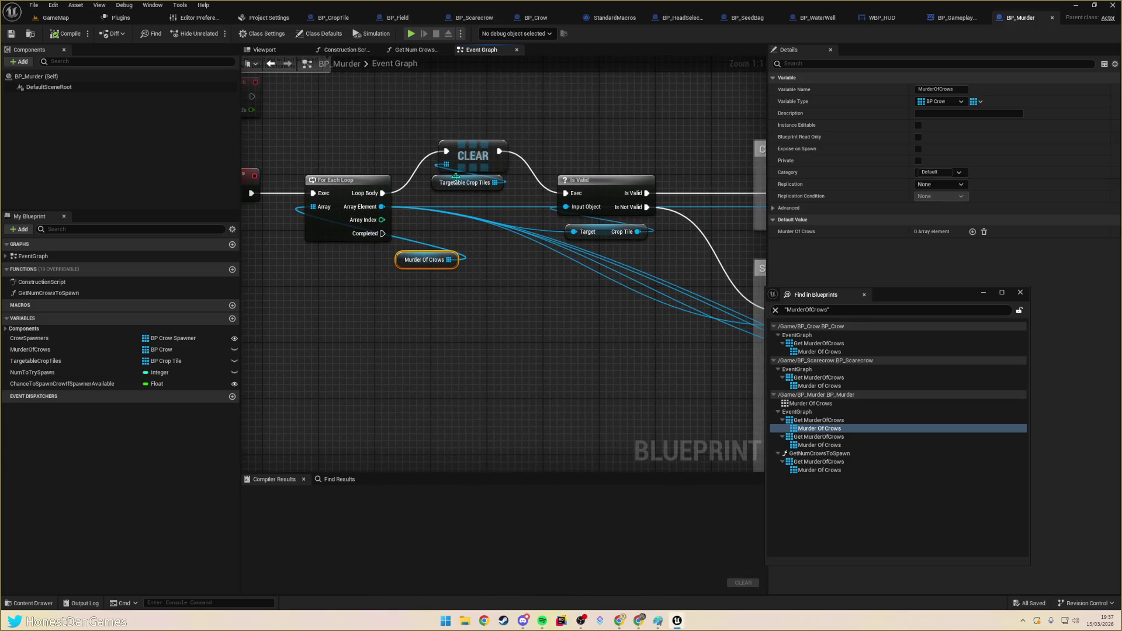
{"action": "mouse_move", "coordinate": [500, 282]}
{"action": "left_mouse_down"}
{"action": "mouse_move", "coordinate": [408, 270]}
{"action": "mouse_move", "coordinate": [438, 318]}
{"action": "mouse_move", "coordinate": [254, 214]}
{"action": "mouse_move", "coordinate": [292, 175]}
{"action": "mouse_move", "coordinate": [380, 294]}
{"action": "left_mouse_up"}
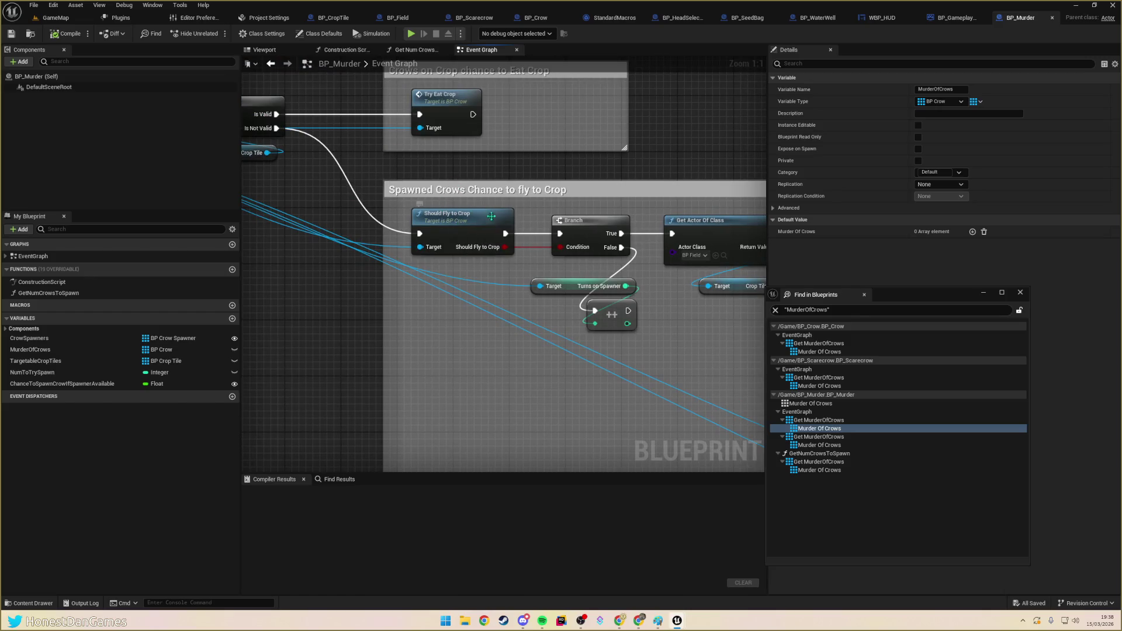
{"action": "scroll", "coordinate": [458, 227], "scroll_direction": "down", "scroll_amount": 1}
{"action": "scroll", "coordinate": [467, 272], "scroll_direction": "down", "scroll_amount": 1}
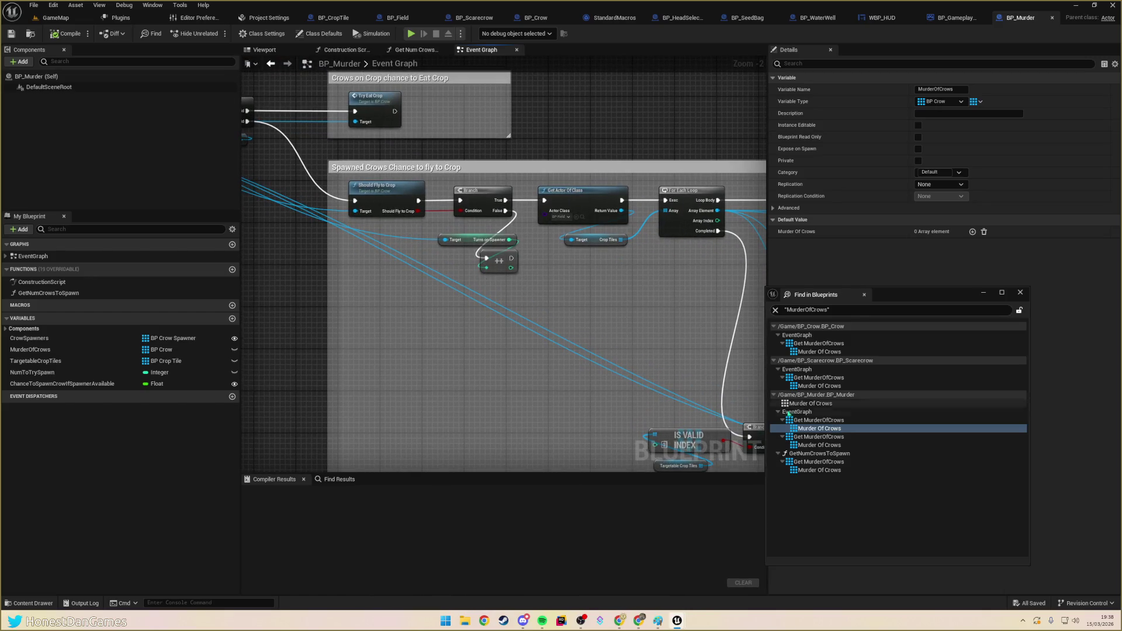
- Inspect BP_Murder's remaining Murder Of Crows uses, including Get Num Crows to Spawn and the getter beside ADD
{"action": "left_click", "coordinate": [813, 446]}
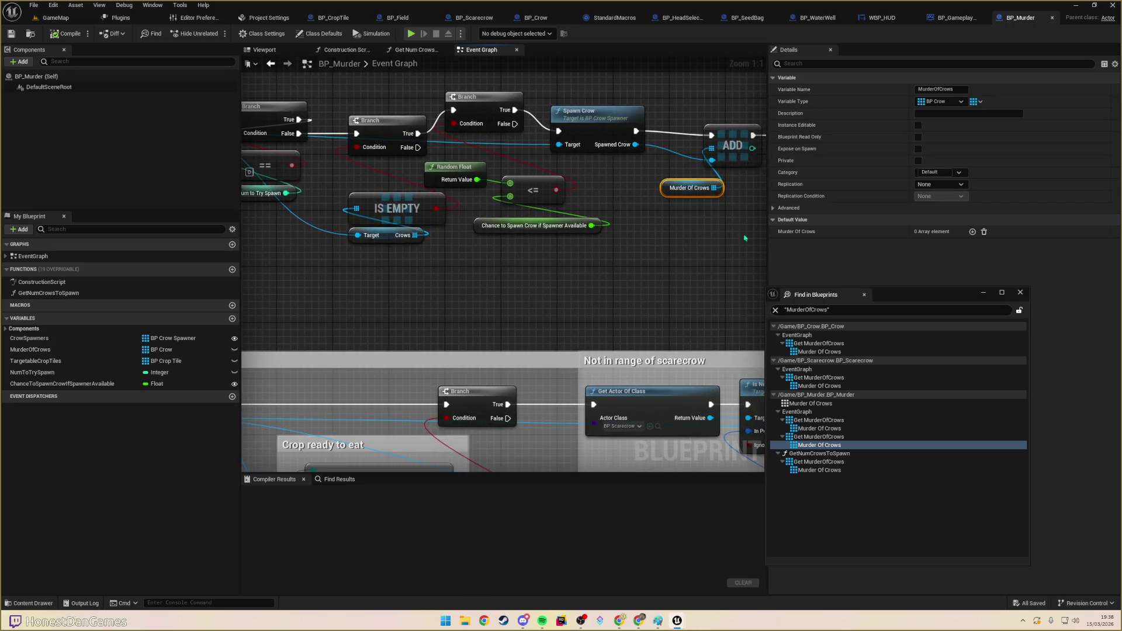
{"action": "left_click", "coordinate": [818, 470]}
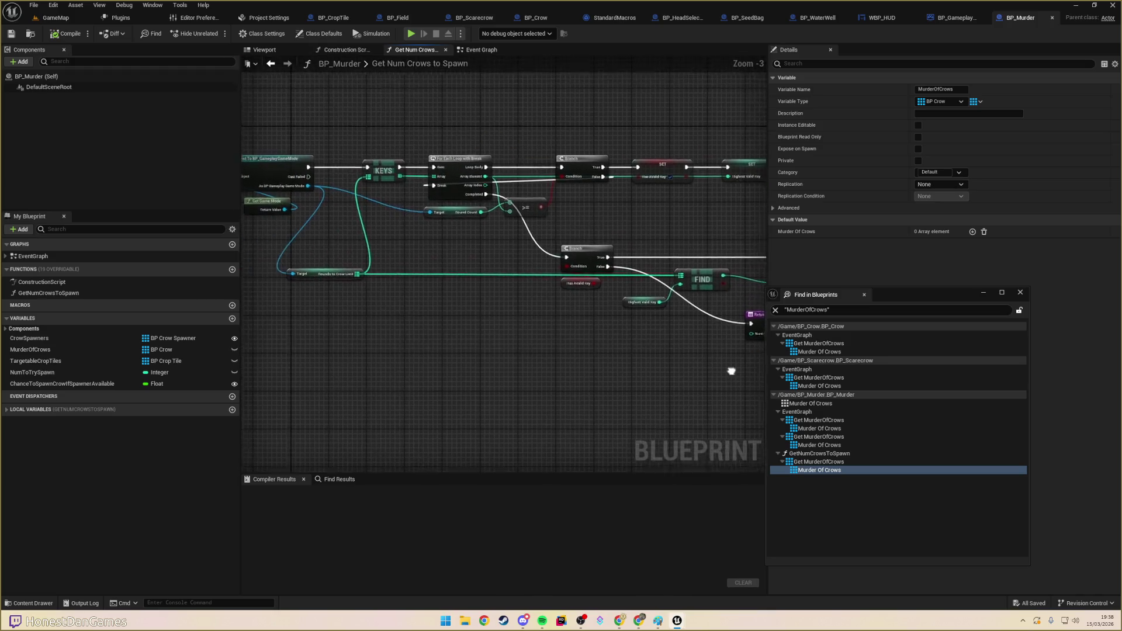
{"action": "mouse_move", "coordinate": [754, 351]}
{"action": "left_mouse_down"}
{"action": "mouse_move", "coordinate": [669, 335]}
{"action": "mouse_move", "coordinate": [399, 336]}
{"action": "left_mouse_up"}
{"action": "left_click", "coordinate": [482, 50]}
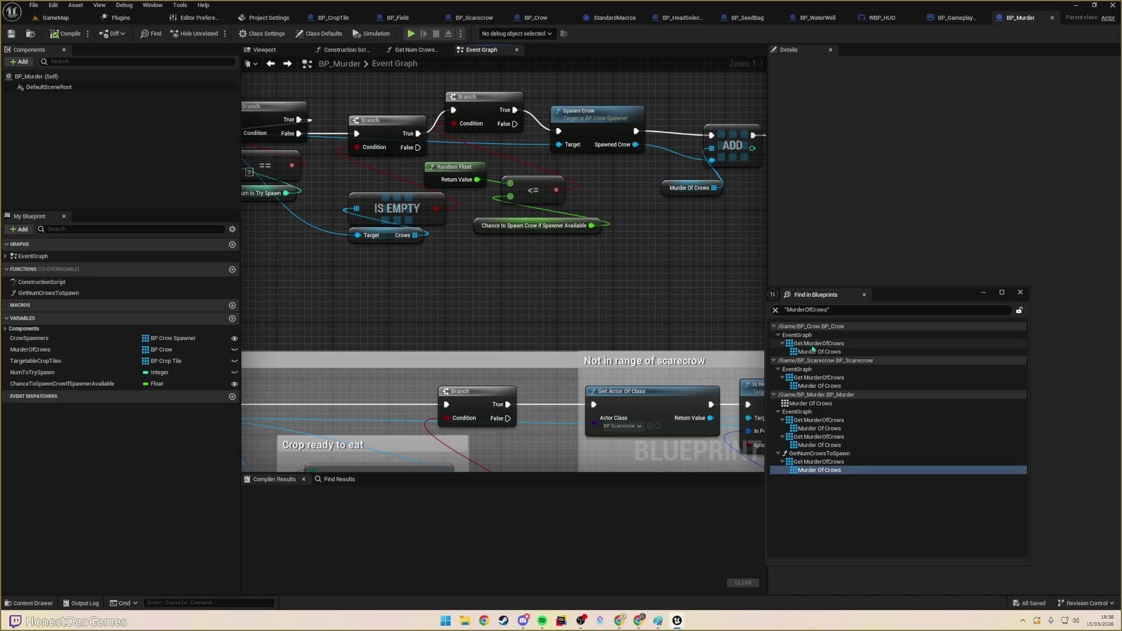
{"action": "left_click", "coordinate": [818, 444]}
- Add a Get Game User Settings node off the spawn loop's Completed output
{"action": "mouse_move", "coordinate": [536, 332]}
{"action": "left_mouse_down"}
{"action": "mouse_move", "coordinate": [502, 343]}
{"action": "mouse_move", "coordinate": [1010, 337]}
{"action": "mouse_move", "coordinate": [946, 327]}
{"action": "left_mouse_up"}
{"action": "left_click_drag", "start_coordinate": [698, 330], "coordinate": [748, 316]}
{"action": "left_click_drag", "start_coordinate": [461, 207], "coordinate": [471, 323]}
{"action": "left_click", "coordinate": [525, 349]}
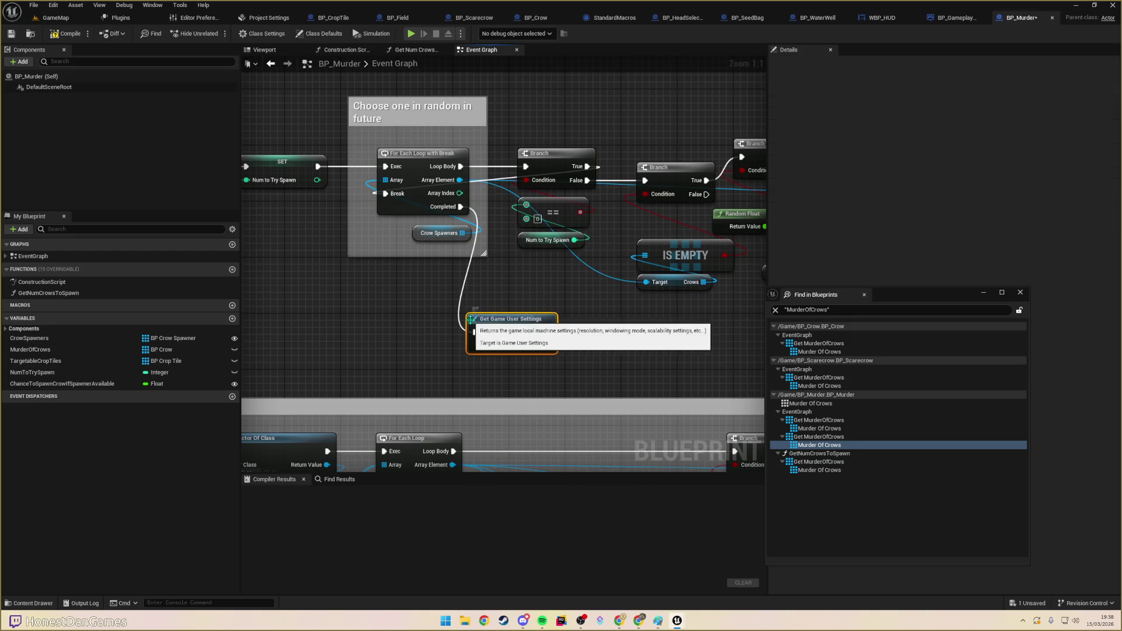
- Undo the Get Game User Settings node and place a Get Game Mode node instead
{"action": "key", "text": "ctrl+z"}
{"action": "mouse_move", "coordinate": [462, 207]}
{"action": "left_mouse_down"}
{"action": "mouse_move", "coordinate": [500, 334]}
{"action": "mouse_move", "coordinate": [457, 345]}
{"action": "left_mouse_up"}
{"action": "type", "text": "getgame"}
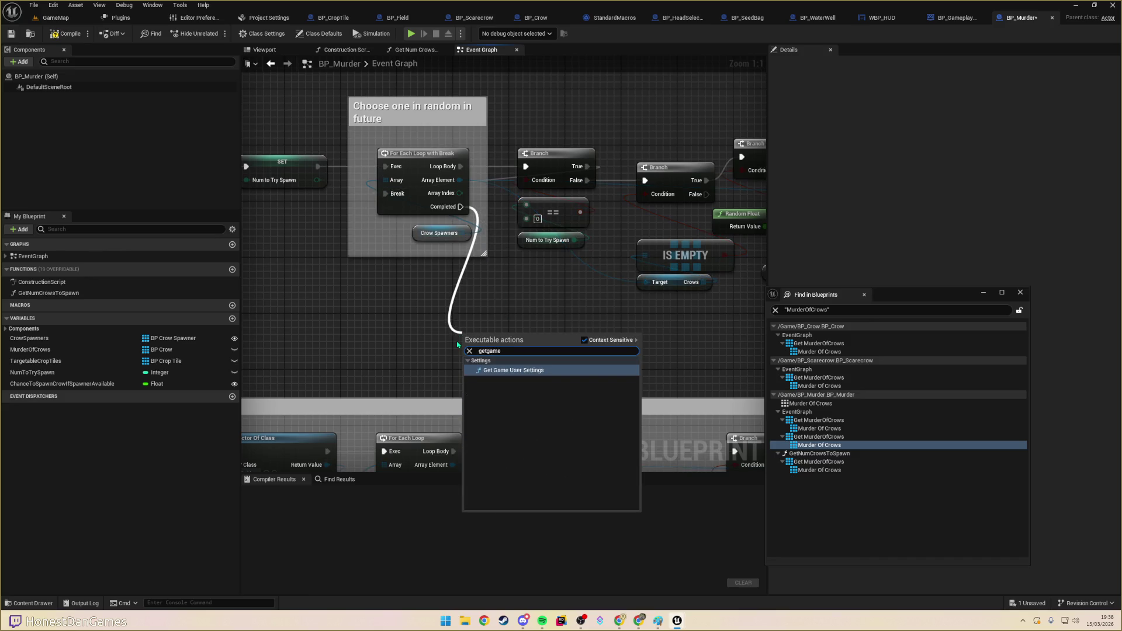
{"action": "key", "text": "Escape"}
{"action": "right_click", "coordinate": [482, 350]}
{"action": "type", "text": "getgamemode"}
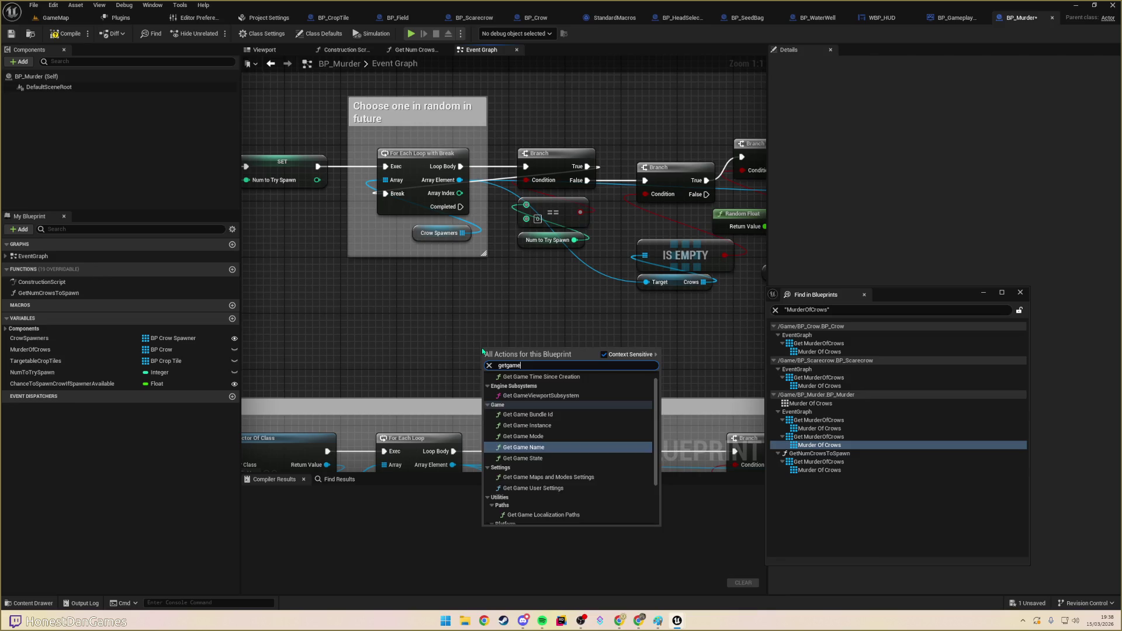
{"action": "key", "text": "Return"}
- Cast Get Game Mode to BP_GameplayGameMode, running the cast when the loop completes
{"action": "left_click_drag", "start_coordinate": [522, 359], "coordinate": [528, 323]}
{"action": "type", "text": "cast to gameplayga"}
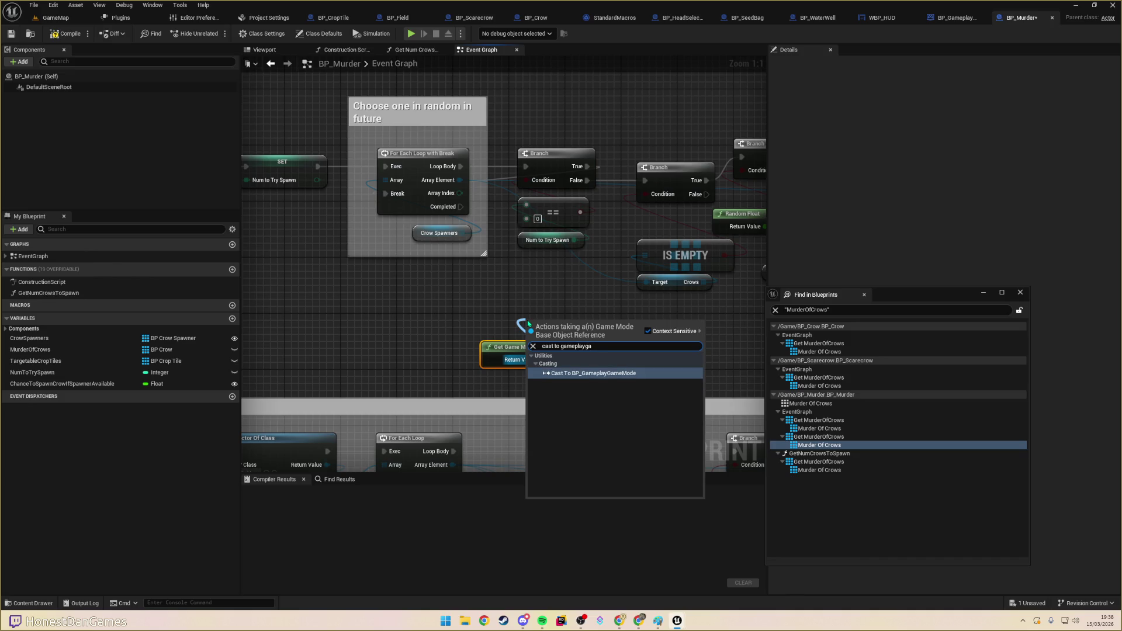
{"action": "key", "text": "Return"}
{"action": "mouse_move", "coordinate": [461, 206]}
{"action": "left_mouse_down"}
{"action": "mouse_move", "coordinate": [502, 316]}
{"action": "mouse_move", "coordinate": [530, 333]}
{"action": "mouse_move", "coordinate": [548, 377]}
{"action": "left_mouse_up"}
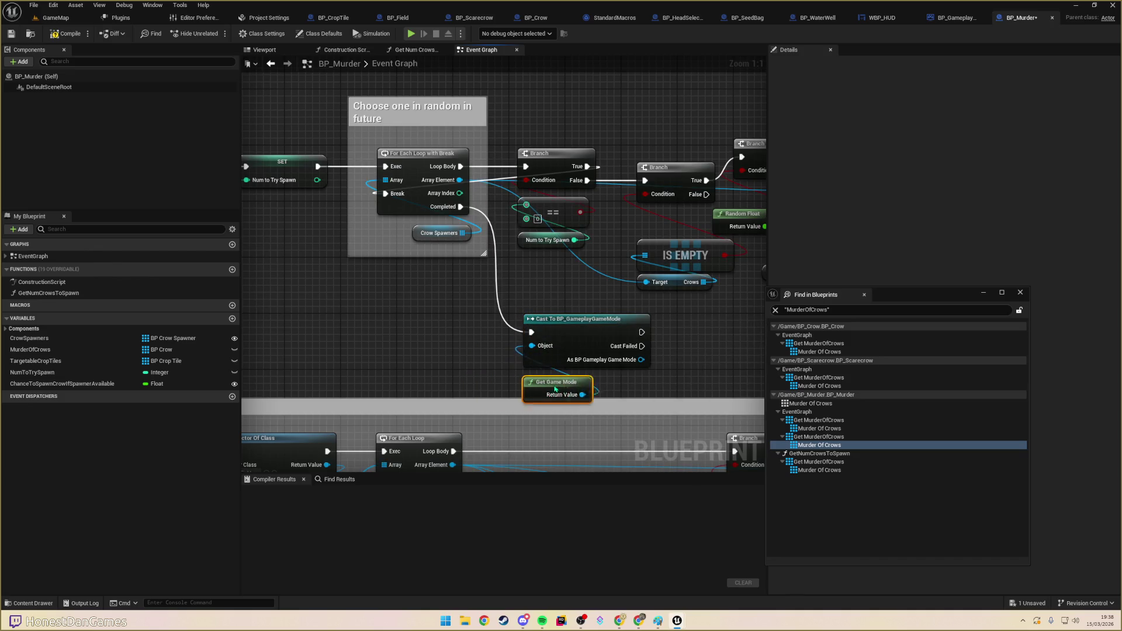
{"action": "left_click_drag", "start_coordinate": [657, 398], "coordinate": [485, 390]}
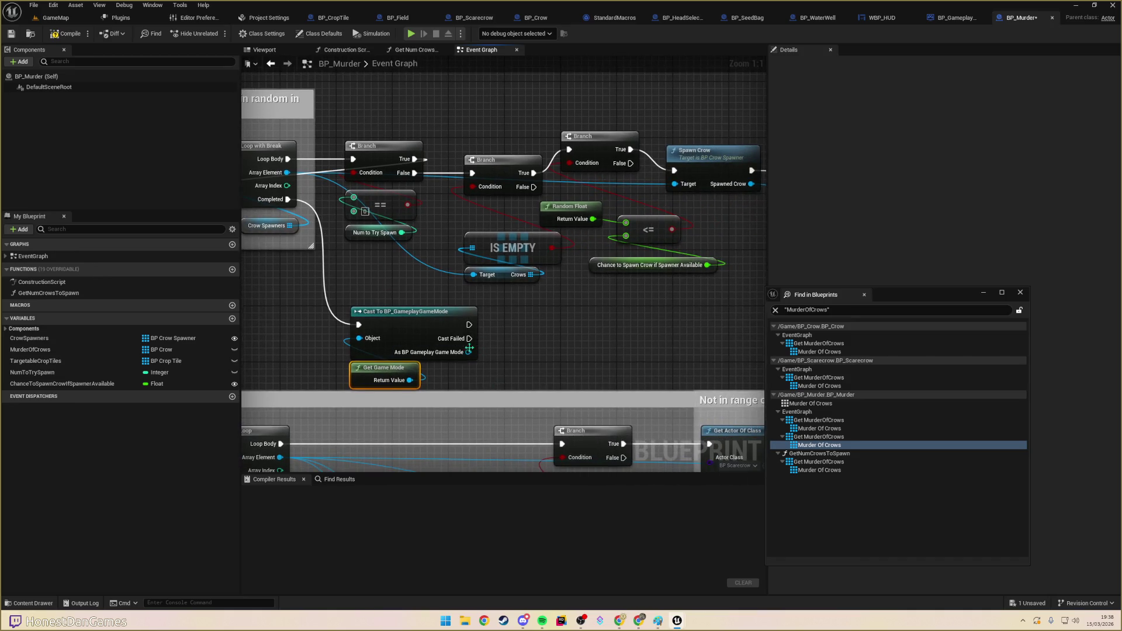
- Get the cast's HUDWidget and call its Set Crows after a successful cast
{"action": "mouse_move", "coordinate": [469, 324]}
{"action": "left_mouse_down"}
{"action": "mouse_move", "coordinate": [546, 349]}
{"action": "mouse_move", "coordinate": [525, 329]}
{"action": "mouse_move", "coordinate": [523, 340]}
{"action": "left_mouse_up"}
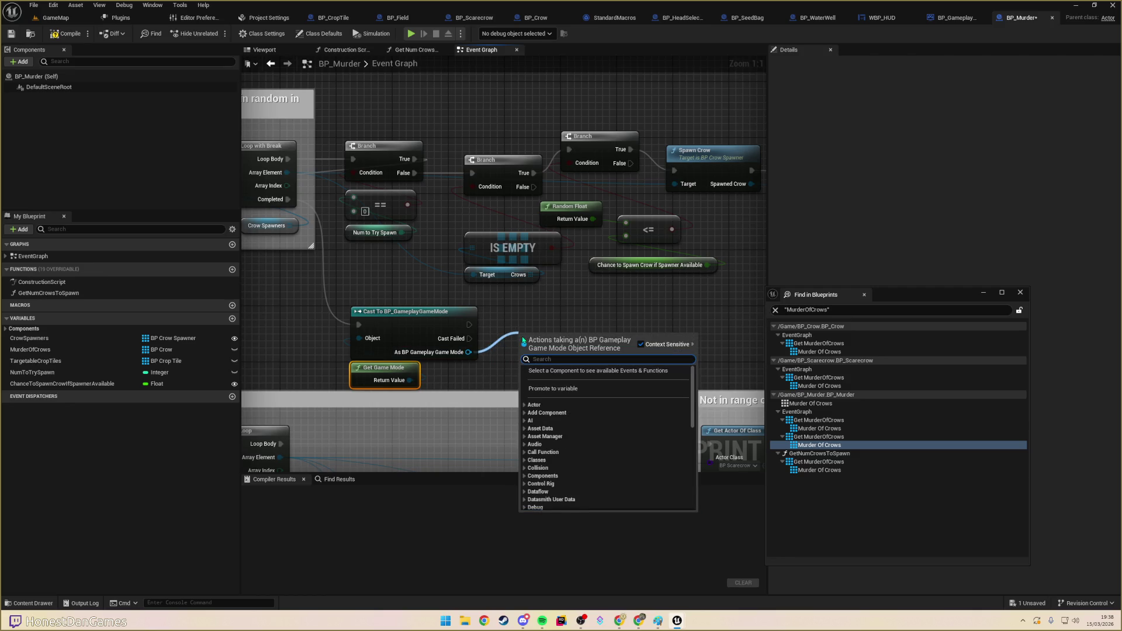
{"action": "type", "text": "hudw"}
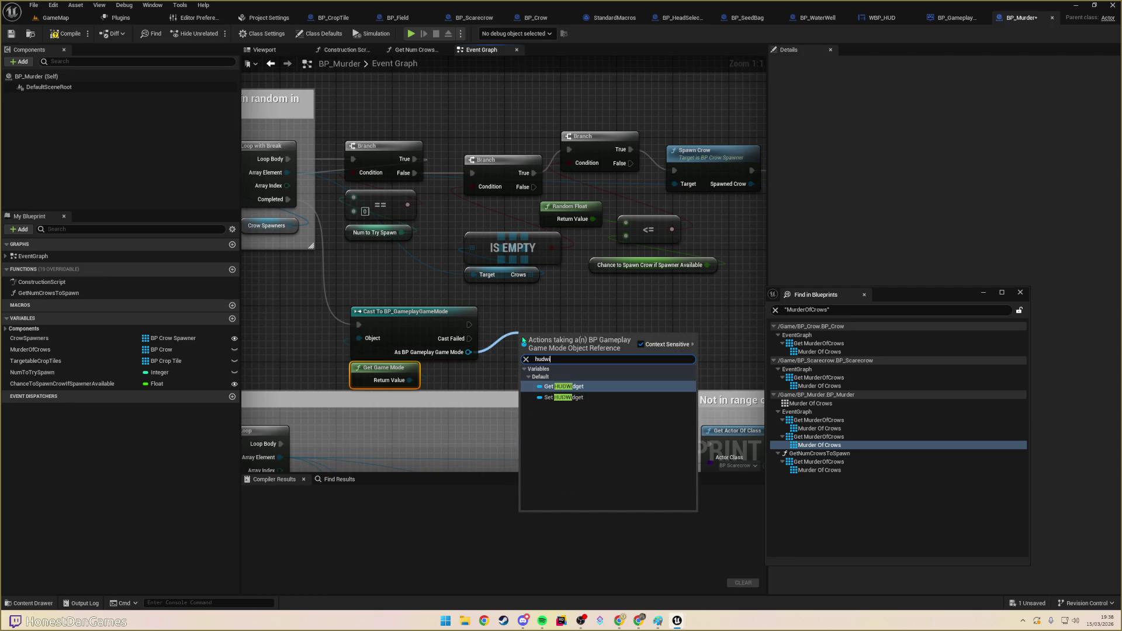
{"action": "key", "text": "Return"}
{"action": "mouse_move", "coordinate": [537, 337]}
{"action": "left_mouse_down"}
{"action": "mouse_move", "coordinate": [501, 373]}
{"action": "mouse_move", "coordinate": [599, 354]}
{"action": "mouse_move", "coordinate": [625, 312]}
{"action": "left_mouse_up"}
{"action": "type", "text": "set crows"}
{"action": "key", "text": "Return"}
{"action": "left_click_drag", "start_coordinate": [469, 324], "coordinate": [597, 324]}
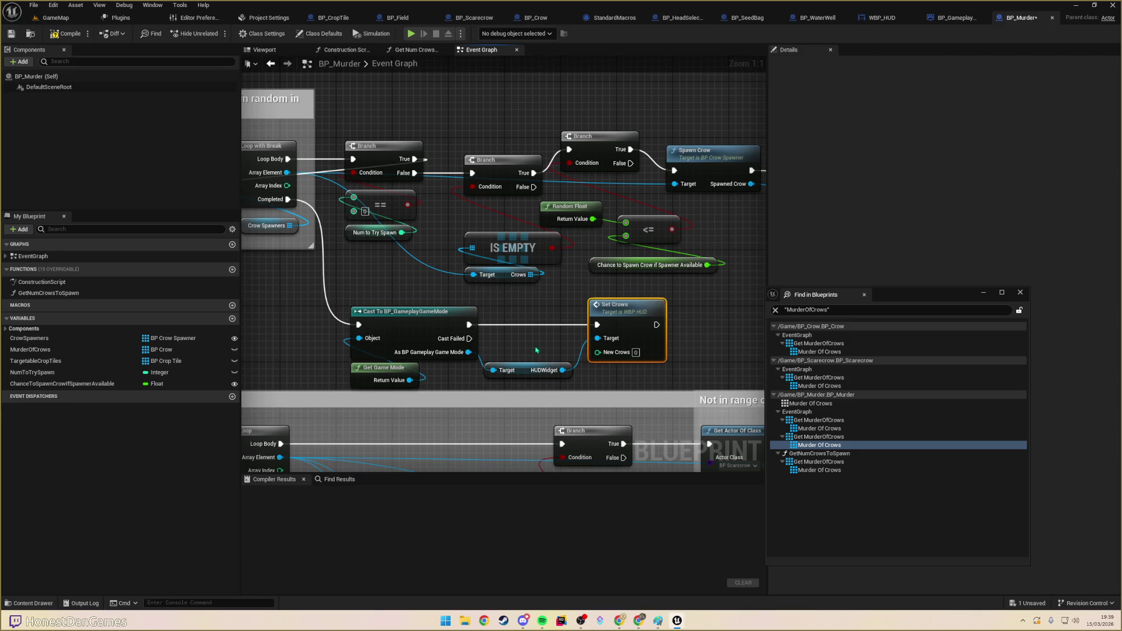
- Feed a Murder Of Crows getter's Length into Set Crows' New Crows and compile BP_Murder
{"action": "mouse_move", "coordinate": [526, 340]}
{"action": "left_mouse_down"}
{"action": "mouse_move", "coordinate": [759, 341]}
{"action": "mouse_move", "coordinate": [842, 363]}
{"action": "mouse_move", "coordinate": [745, 339]}
{"action": "mouse_move", "coordinate": [219, 347]}
{"action": "mouse_move", "coordinate": [332, 339]}
{"action": "mouse_move", "coordinate": [394, 350]}
{"action": "left_mouse_up"}
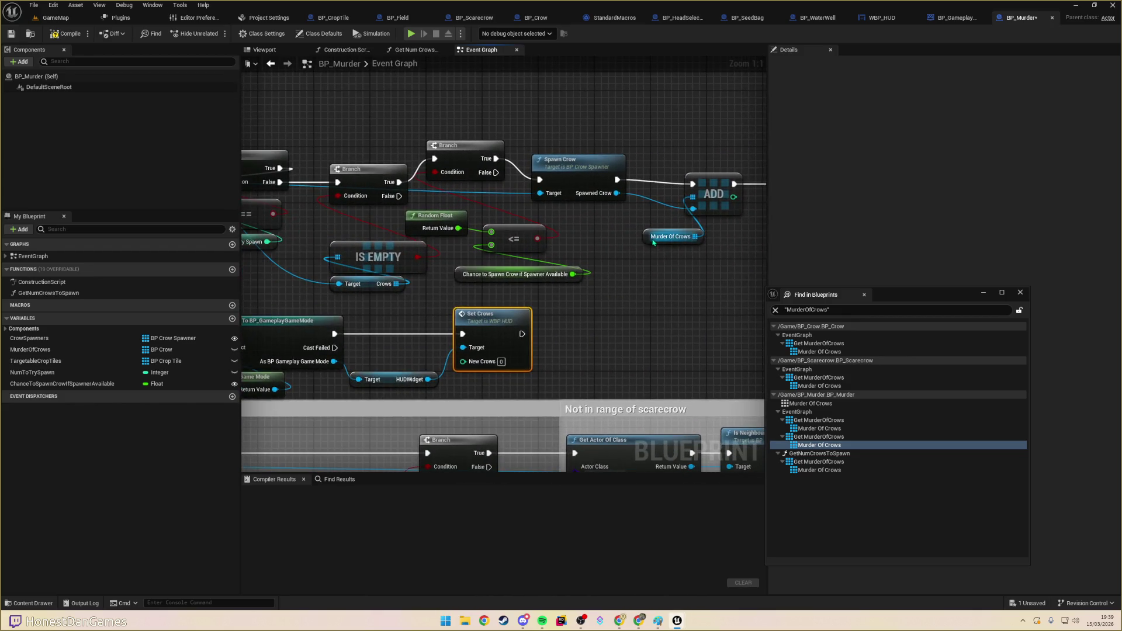
{"action": "left_click", "coordinate": [654, 238]}
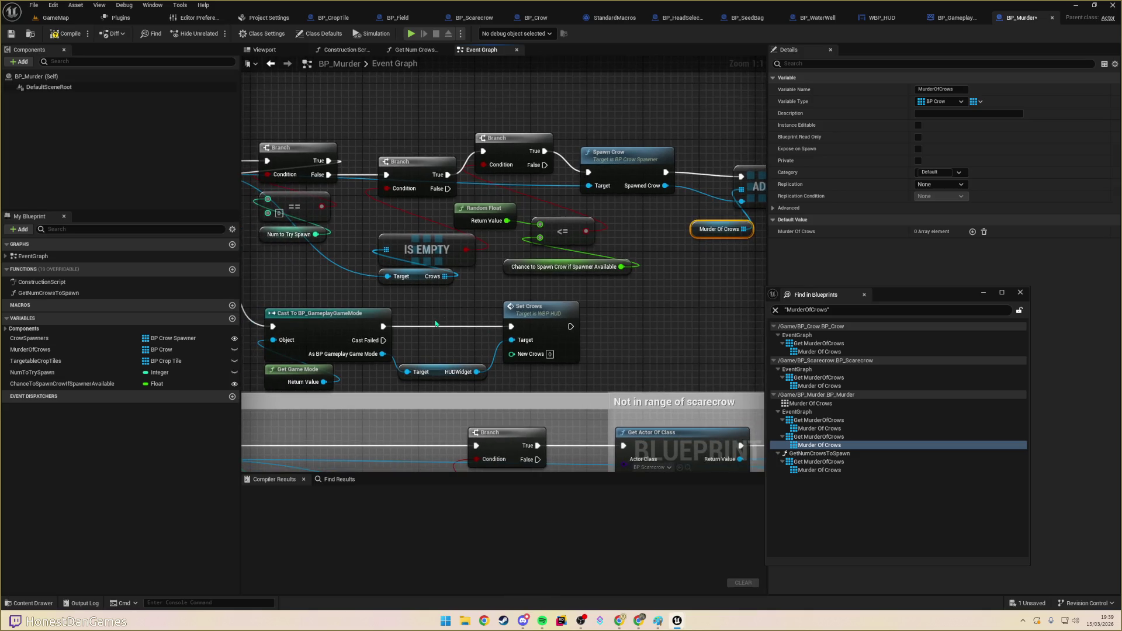
{"action": "left_click_drag", "start_coordinate": [532, 316], "coordinate": [637, 315]}
{"action": "key", "text": "ctrl+v"}
{"action": "left_click_drag", "start_coordinate": [503, 349], "coordinate": [514, 363]}
{"action": "type", "text": "length"}
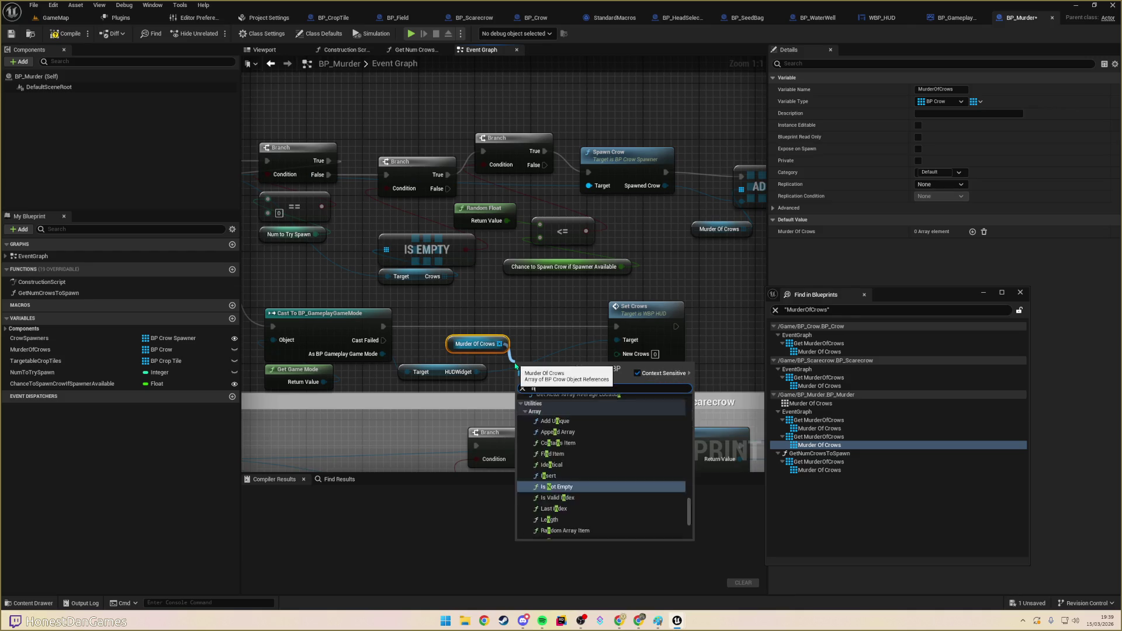
{"action": "key", "text": "Return"}
{"action": "left_click_drag", "start_coordinate": [596, 373], "coordinate": [635, 354]}
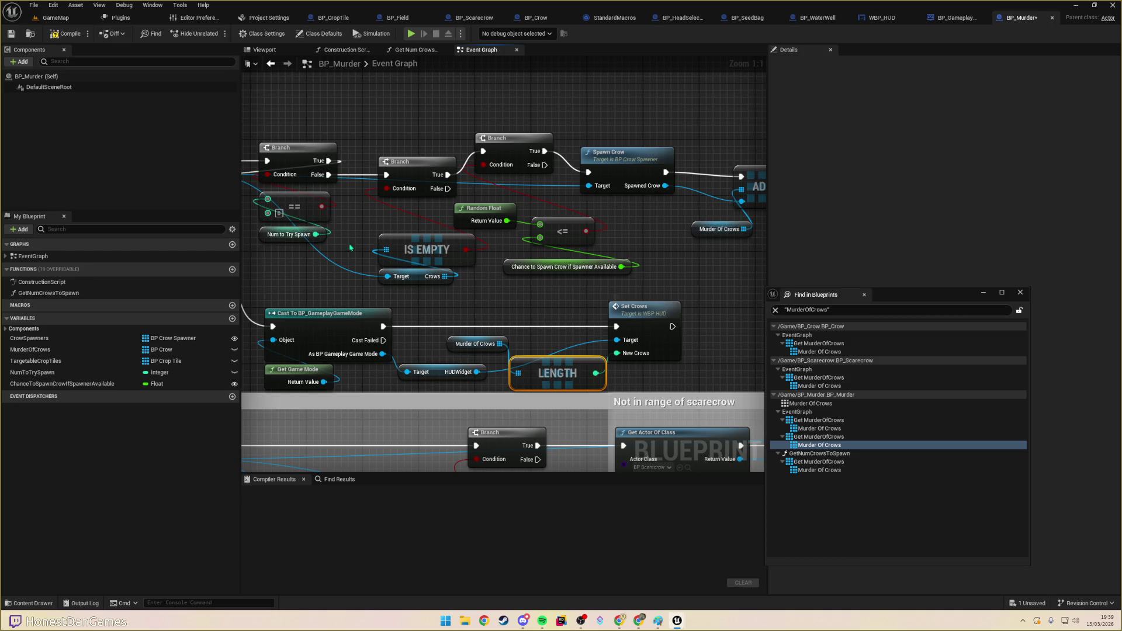
{"action": "left_click", "coordinate": [64, 35]}
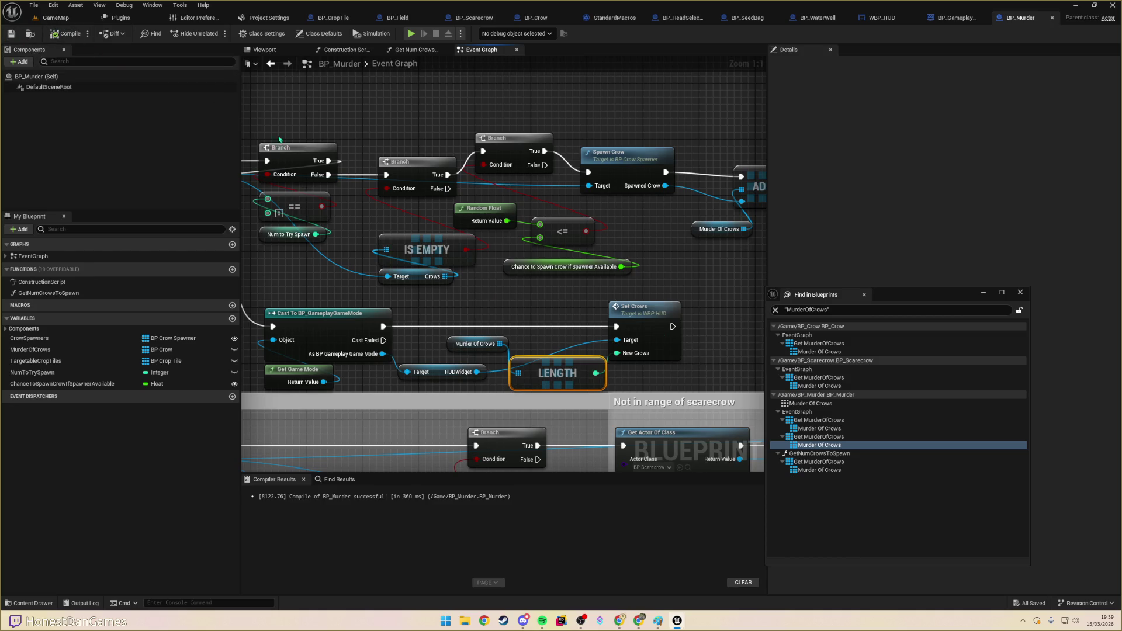
- Open BP_Crow's Murder Of Crows result and locate the Get Actor Of Class and REMOVE nodes
{"action": "scroll", "coordinate": [509, 307], "scroll_direction": "down", "scroll_amount": 4}
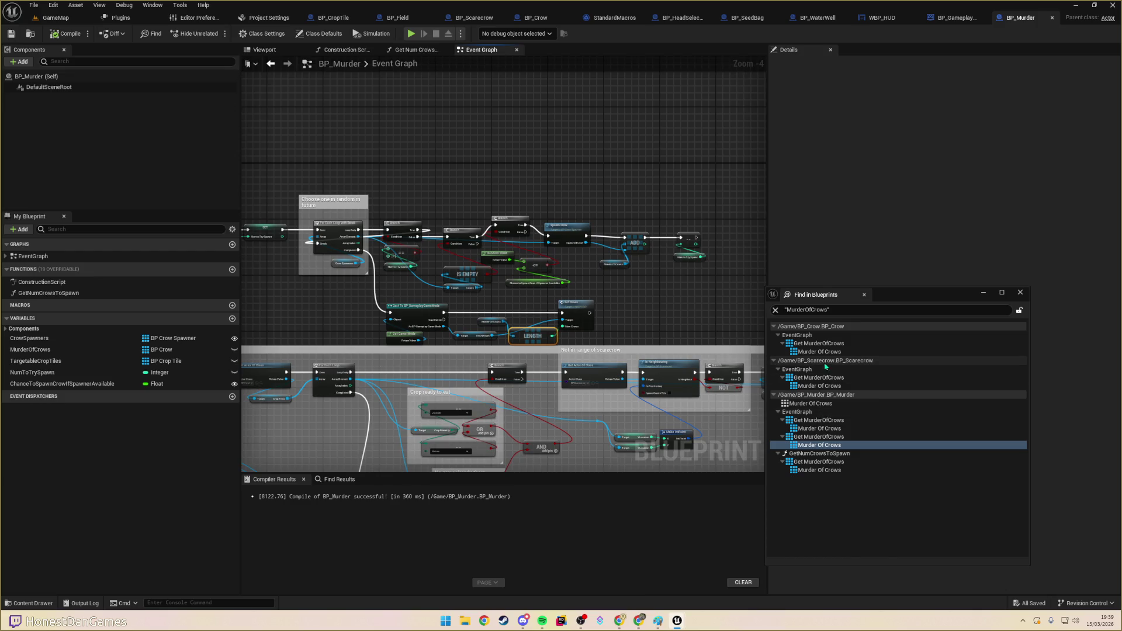
{"action": "left_click", "coordinate": [814, 352]}
{"action": "double_click", "coordinate": [814, 352]}
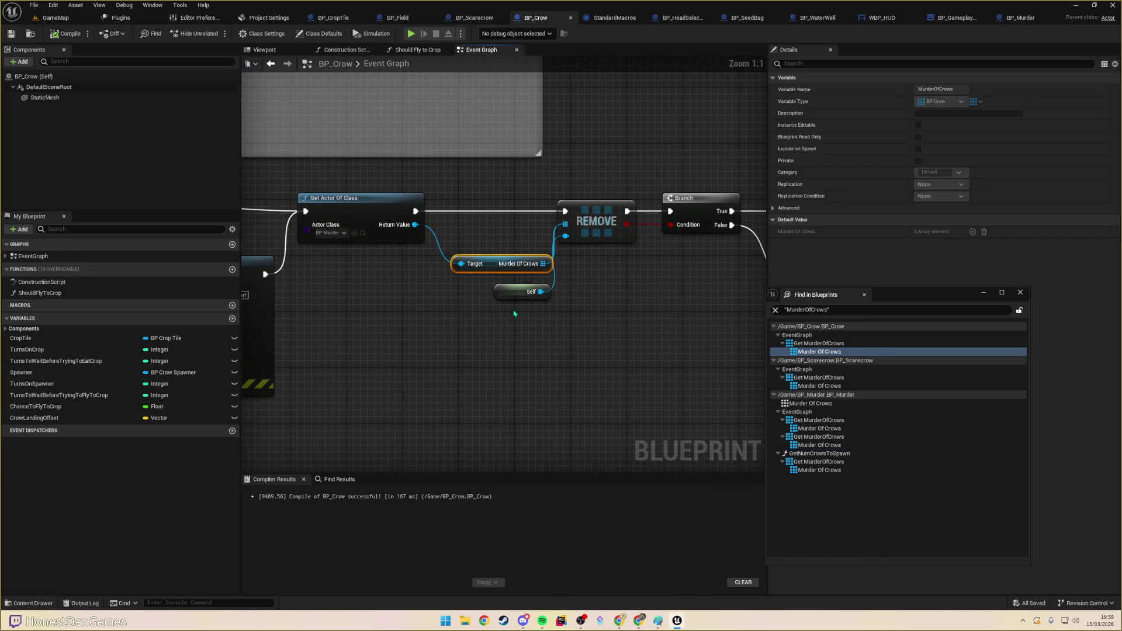
{"action": "scroll", "coordinate": [515, 314], "scroll_direction": "down", "scroll_amount": 2}
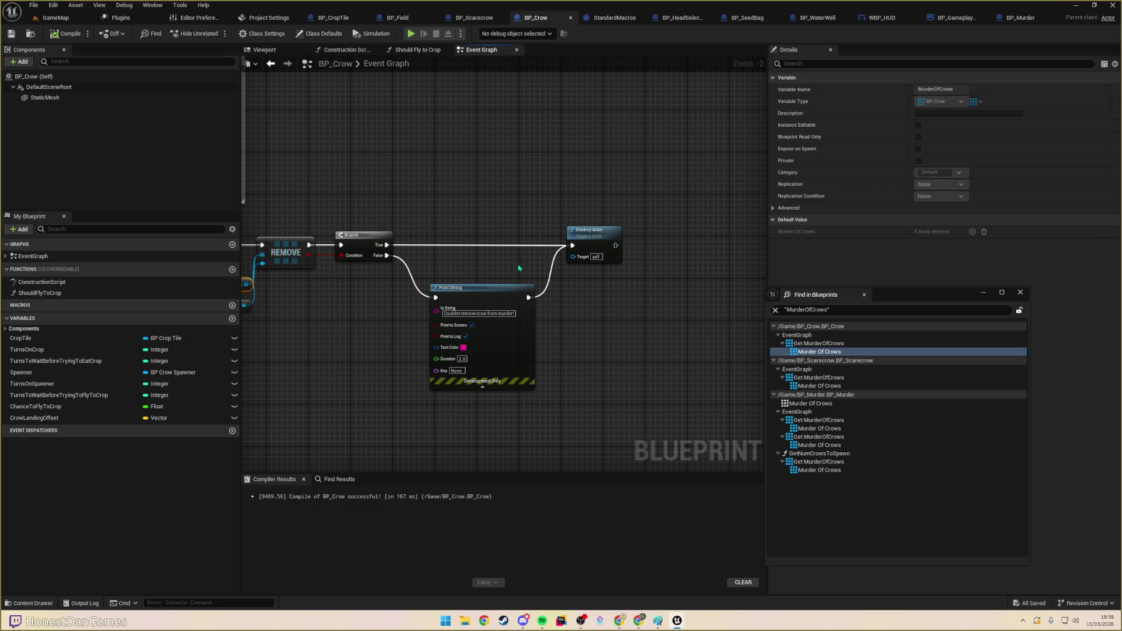
{"action": "mouse_move", "coordinate": [543, 268]}
{"action": "left_mouse_down"}
{"action": "mouse_move", "coordinate": [621, 315]}
{"action": "mouse_move", "coordinate": [588, 313]}
{"action": "mouse_move", "coordinate": [643, 353]}
{"action": "mouse_move", "coordinate": [465, 351]}
{"action": "left_mouse_up"}
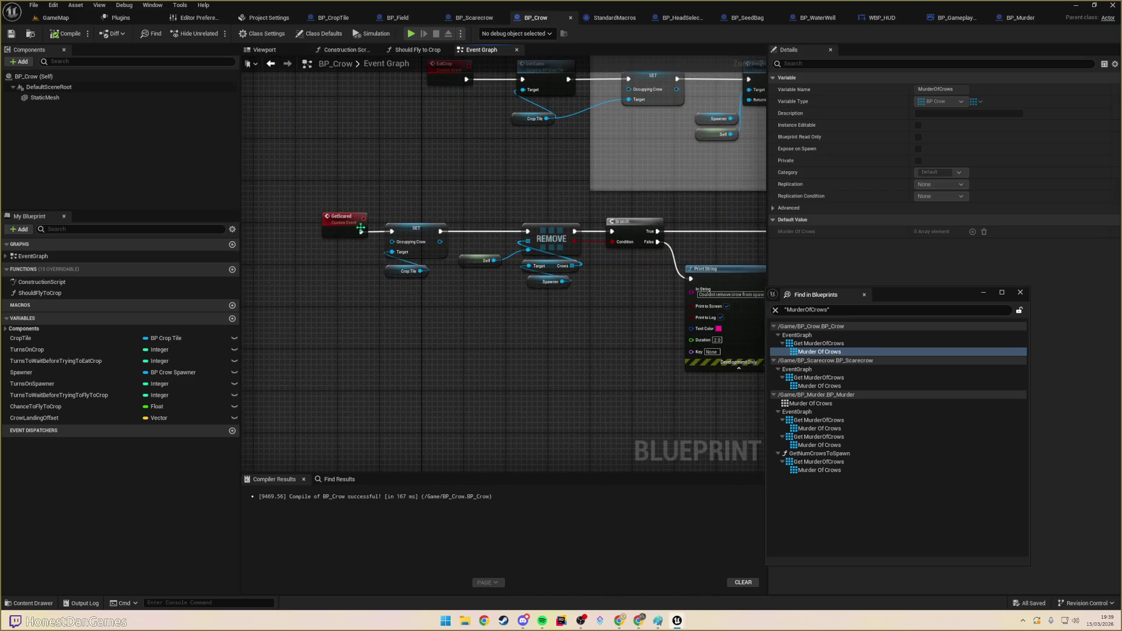
{"action": "mouse_move", "coordinate": [556, 330]}
{"action": "left_mouse_down"}
{"action": "mouse_move", "coordinate": [470, 364]}
{"action": "mouse_move", "coordinate": [444, 359]}
{"action": "left_mouse_up"}
{"action": "scroll", "coordinate": [550, 333], "scroll_direction": "down", "scroll_amount": 1}
{"action": "scroll", "coordinate": [495, 322], "scroll_direction": "up", "scroll_amount": 2}
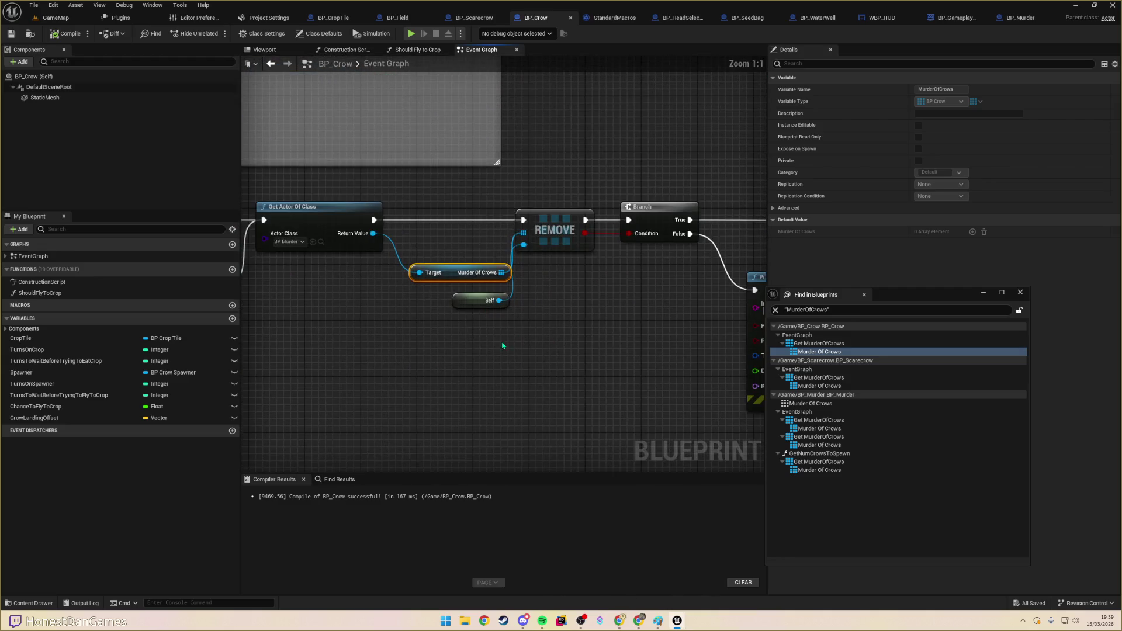
{"action": "scroll", "coordinate": [478, 335], "scroll_direction": "down", "scroll_amount": 1}
{"action": "scroll", "coordinate": [485, 338], "scroll_direction": "down", "scroll_amount": 1}
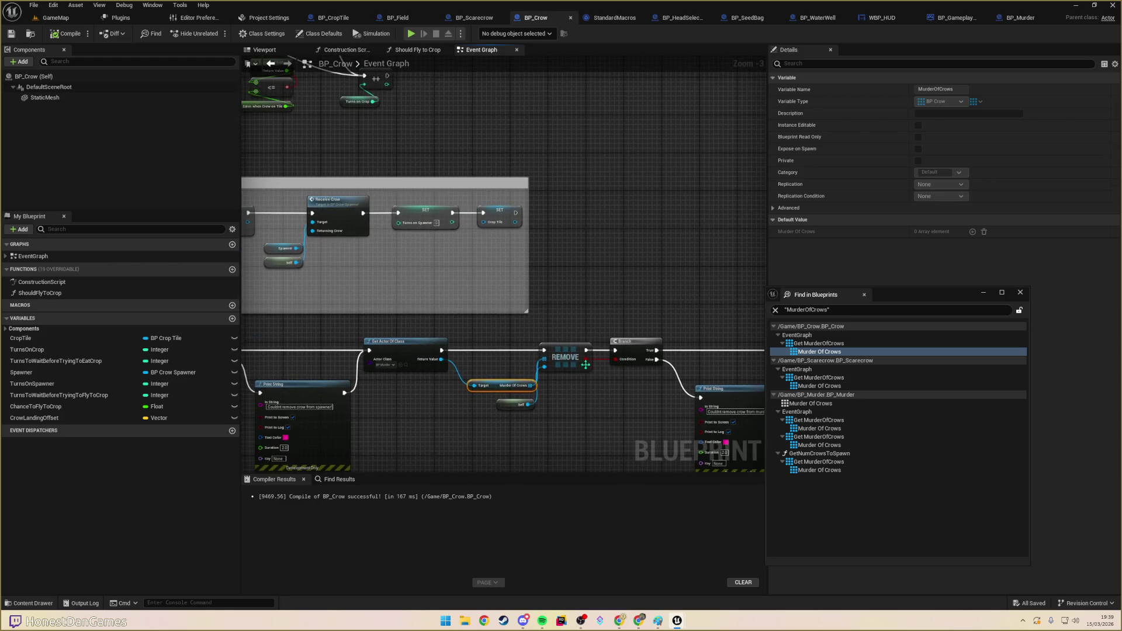
- In BP_Murder, marquee-select the Set Crows node group, then return to BP_Crow
{"action": "left_click", "coordinate": [814, 445]}
{"action": "left_click", "coordinate": [814, 437]}
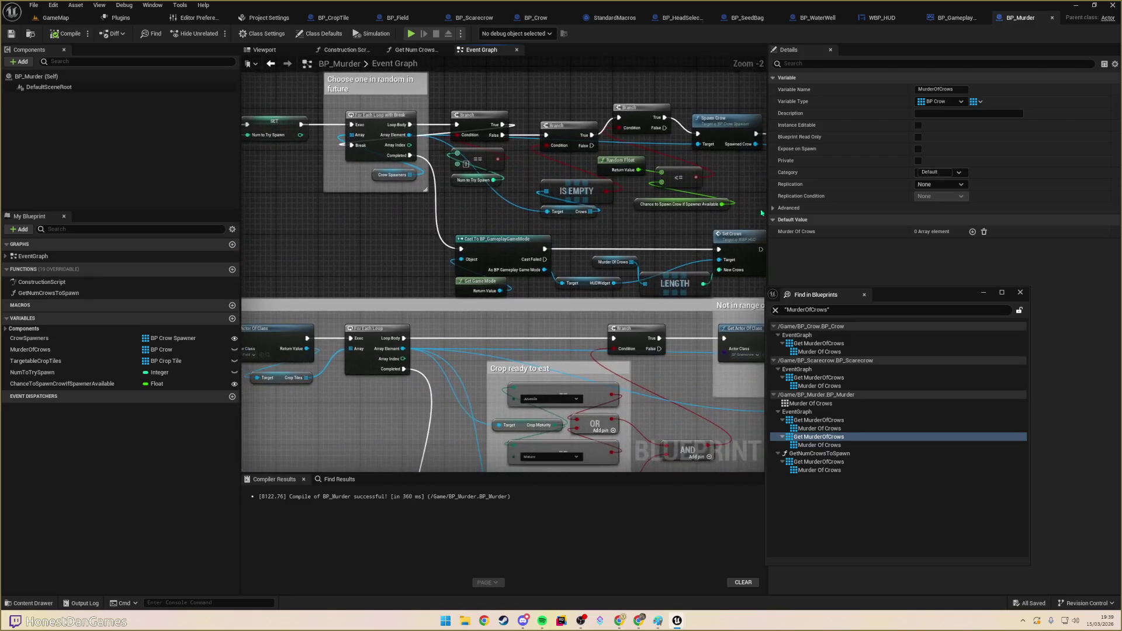
{"action": "left_click_drag", "start_coordinate": [381, 223], "coordinate": [698, 285]}
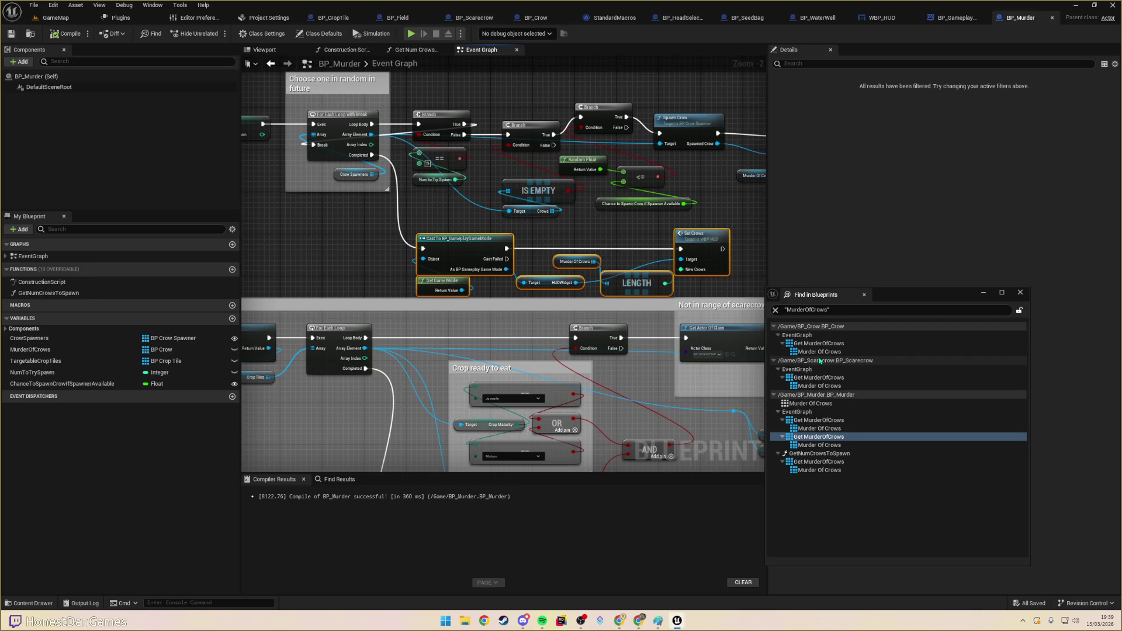
{"action": "left_click", "coordinate": [819, 352]}
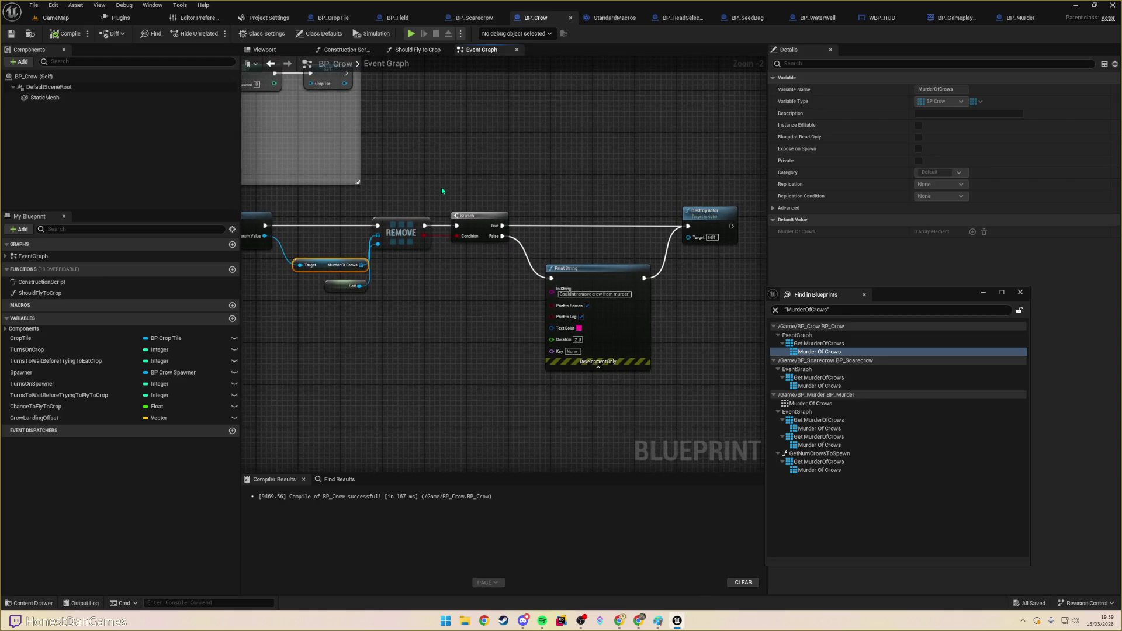
- Make room between Print String and Destroy Actor and paste the Set Crows node group
{"action": "mouse_move", "coordinate": [441, 193]}
{"action": "left_mouse_down"}
{"action": "mouse_move", "coordinate": [672, 373]}
{"action": "mouse_move", "coordinate": [681, 405]}
{"action": "left_mouse_up"}
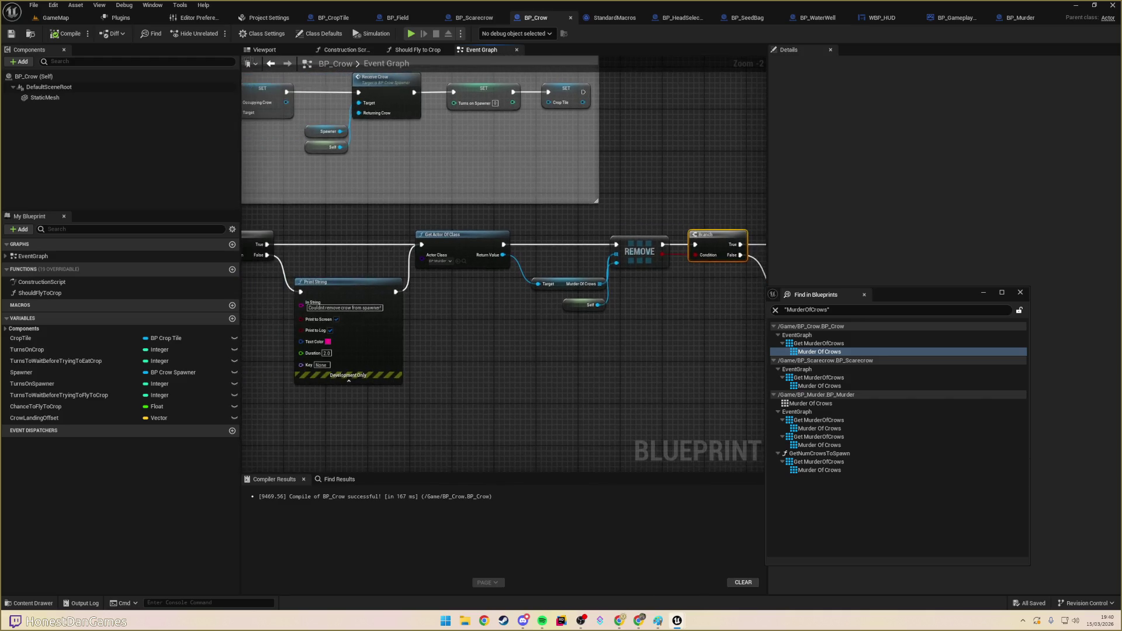
{"action": "mouse_move", "coordinate": [347, 305]}
{"action": "left_mouse_down"}
{"action": "mouse_move", "coordinate": [454, 264]}
{"action": "mouse_move", "coordinate": [400, 271]}
{"action": "mouse_move", "coordinate": [483, 296]}
{"action": "mouse_move", "coordinate": [432, 287]}
{"action": "left_mouse_up"}
{"action": "mouse_move", "coordinate": [559, 262]}
{"action": "left_mouse_down"}
{"action": "mouse_move", "coordinate": [371, 283]}
{"action": "mouse_move", "coordinate": [444, 278]}
{"action": "mouse_move", "coordinate": [377, 281]}
{"action": "mouse_move", "coordinate": [553, 302]}
{"action": "left_mouse_up"}
{"action": "left_click_drag", "start_coordinate": [327, 295], "coordinate": [292, 296]}
{"action": "mouse_move", "coordinate": [450, 239]}
{"action": "left_mouse_down"}
{"action": "mouse_move", "coordinate": [546, 238]}
{"action": "mouse_move", "coordinate": [473, 255]}
{"action": "mouse_move", "coordinate": [299, 186]}
{"action": "left_mouse_up"}
{"action": "key", "text": "ctrl+v"}
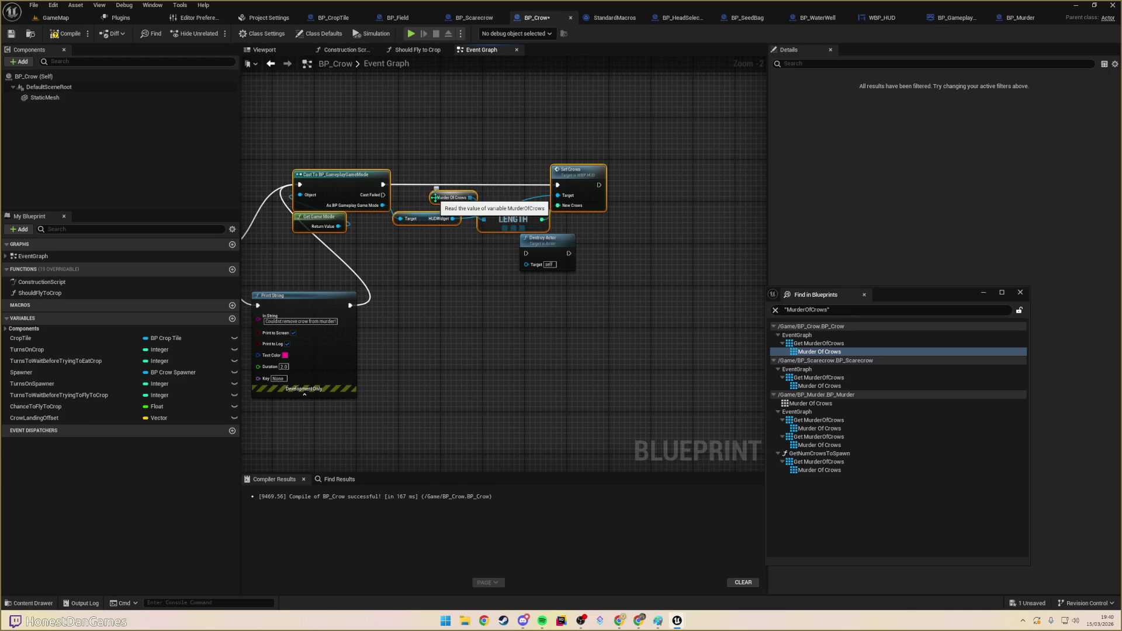
- Wire the existing Murder Of Crows array into LENGTH, delete the duplicate getter, and chain Destroy Actor after Set Crows
{"action": "left_click_drag", "start_coordinate": [461, 319], "coordinate": [862, 287]}
{"action": "mouse_move", "coordinate": [484, 263]}
{"action": "left_mouse_down"}
{"action": "mouse_move", "coordinate": [880, 240]}
{"action": "mouse_move", "coordinate": [502, 211]}
{"action": "mouse_move", "coordinate": [438, 175]}
{"action": "mouse_move", "coordinate": [416, 207]}
{"action": "mouse_move", "coordinate": [455, 205]}
{"action": "mouse_move", "coordinate": [437, 184]}
{"action": "left_mouse_up"}
{"action": "left_click", "coordinate": [386, 163]}
{"action": "key", "text": "Delete"}
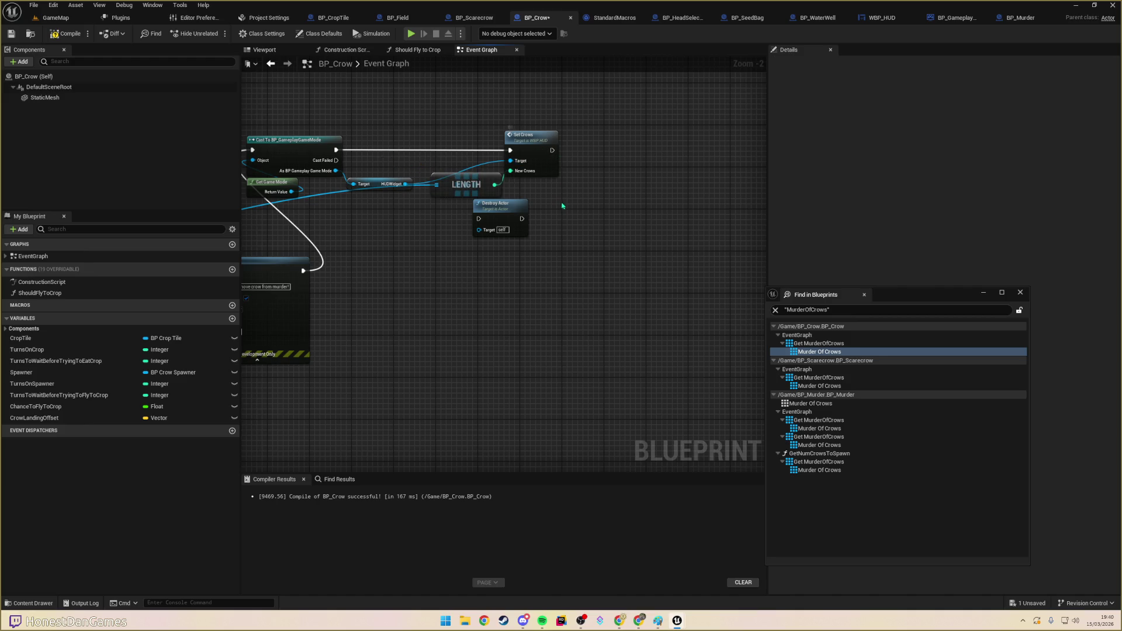
{"action": "left_click_drag", "start_coordinate": [562, 205], "coordinate": [590, 218]}
{"action": "left_click_drag", "start_coordinate": [597, 155], "coordinate": [524, 223]}
- Rearrange the Cast, Get Game Mode, LENGTH, Set Crows and Destroy Actor nodes into a tidy layout
{"action": "left_click_drag", "start_coordinate": [388, 226], "coordinate": [554, 226]}
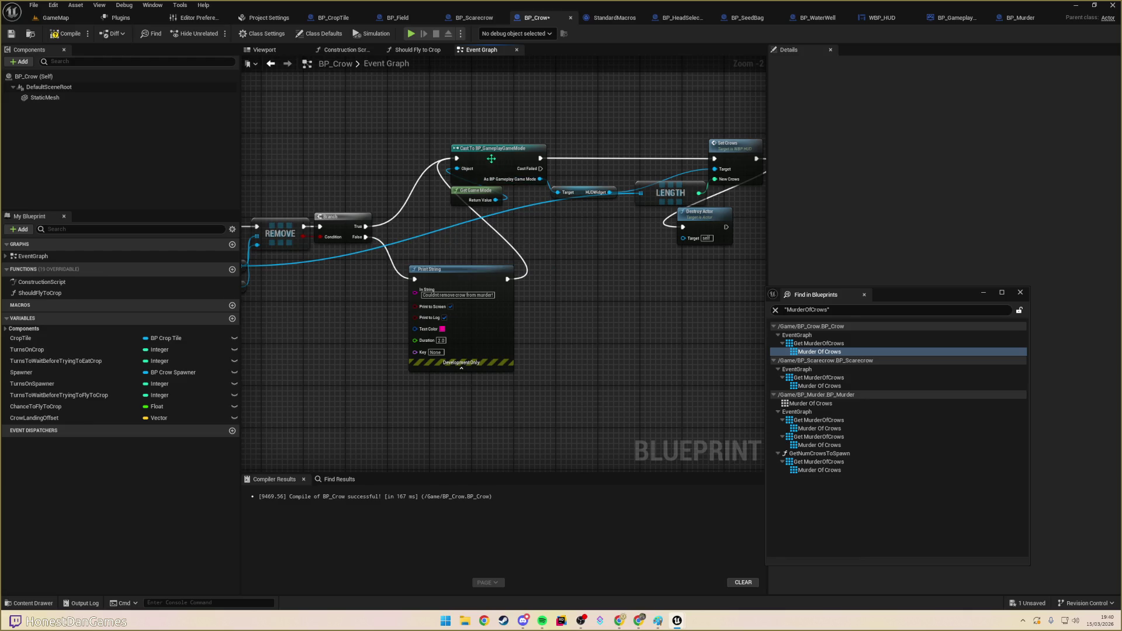
{"action": "mouse_move", "coordinate": [450, 120]}
{"action": "left_mouse_down"}
{"action": "mouse_move", "coordinate": [677, 202]}
{"action": "mouse_move", "coordinate": [743, 250]}
{"action": "mouse_move", "coordinate": [730, 202]}
{"action": "mouse_move", "coordinate": [631, 125]}
{"action": "left_mouse_up"}
{"action": "mouse_move", "coordinate": [456, 229]}
{"action": "left_mouse_down"}
{"action": "mouse_move", "coordinate": [568, 231]}
{"action": "mouse_move", "coordinate": [627, 169]}
{"action": "mouse_move", "coordinate": [608, 164]}
{"action": "left_mouse_up"}
{"action": "mouse_move", "coordinate": [574, 259]}
{"action": "left_mouse_down"}
{"action": "mouse_move", "coordinate": [599, 284]}
{"action": "mouse_move", "coordinate": [463, 261]}
{"action": "mouse_move", "coordinate": [531, 308]}
{"action": "mouse_move", "coordinate": [565, 292]}
{"action": "left_mouse_up"}
{"action": "mouse_move", "coordinate": [363, 105]}
{"action": "left_mouse_down"}
{"action": "mouse_move", "coordinate": [468, 168]}
{"action": "mouse_move", "coordinate": [723, 222]}
{"action": "mouse_move", "coordinate": [721, 187]}
{"action": "mouse_move", "coordinate": [754, 176]}
{"action": "mouse_move", "coordinate": [522, 188]}
{"action": "left_mouse_up"}
{"action": "mouse_move", "coordinate": [416, 350]}
{"action": "left_mouse_down"}
{"action": "mouse_move", "coordinate": [531, 370]}
{"action": "mouse_move", "coordinate": [514, 396]}
{"action": "mouse_move", "coordinate": [564, 217]}
{"action": "mouse_move", "coordinate": [538, 222]}
{"action": "left_mouse_up"}
{"action": "left_click", "coordinate": [606, 333]}
{"action": "mouse_move", "coordinate": [606, 333]}
{"action": "left_mouse_down"}
{"action": "mouse_move", "coordinate": [489, 330]}
{"action": "mouse_move", "coordinate": [580, 290]}
{"action": "left_mouse_up"}
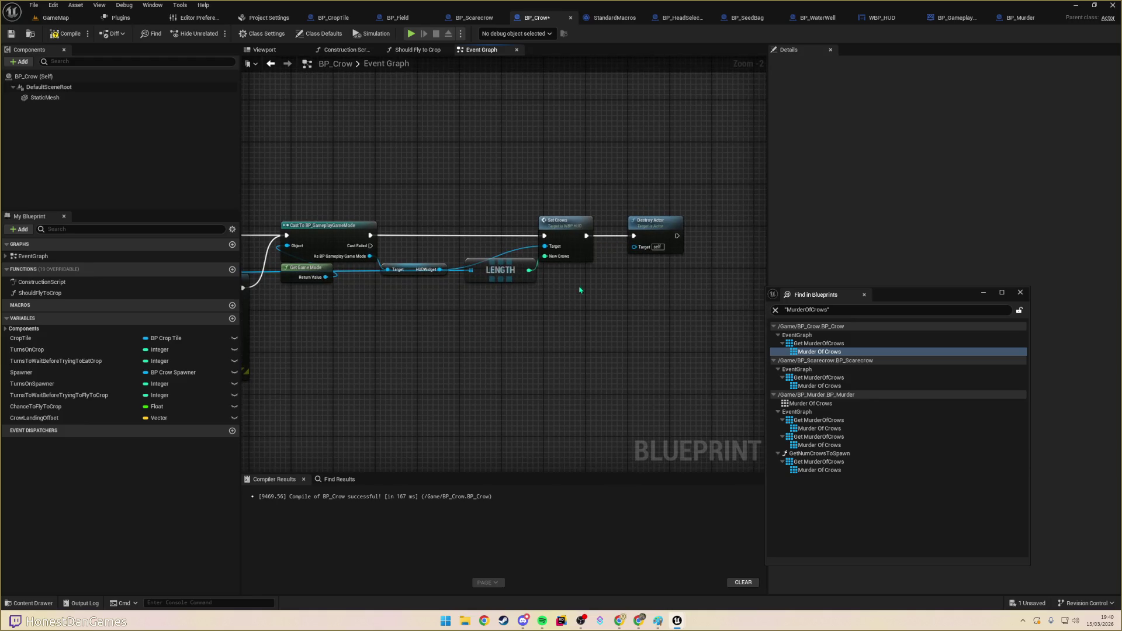
{"action": "left_click_drag", "start_coordinate": [570, 231], "coordinate": [586, 230]}
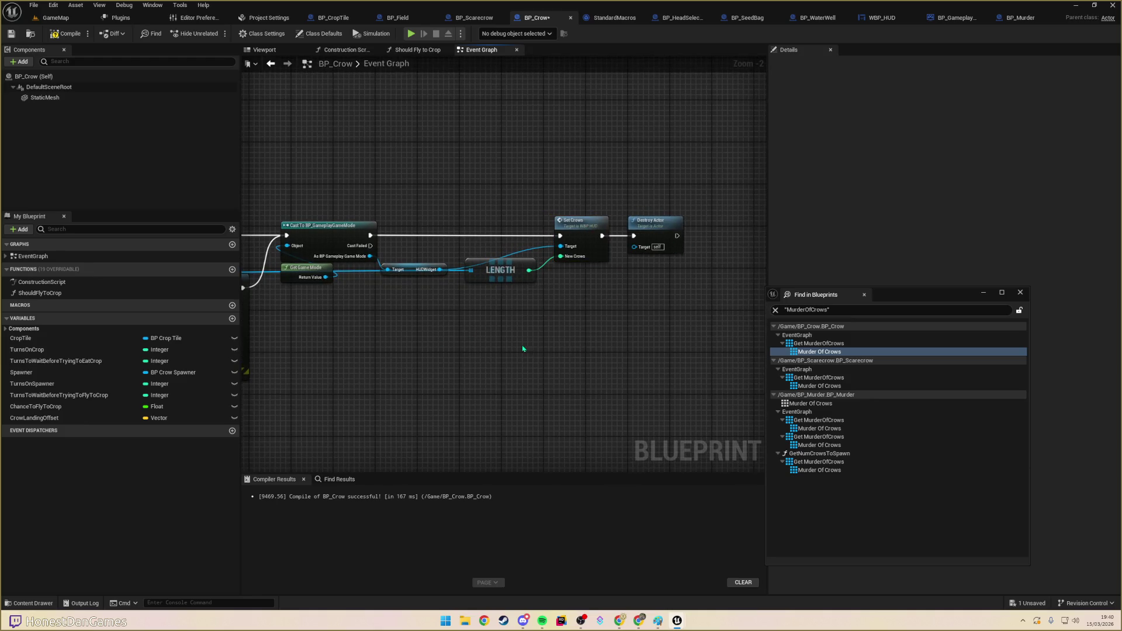
{"action": "left_click_drag", "start_coordinate": [413, 371], "coordinate": [603, 375]}
{"action": "scroll", "coordinate": [540, 353], "scroll_direction": "down", "scroll_amount": 1}
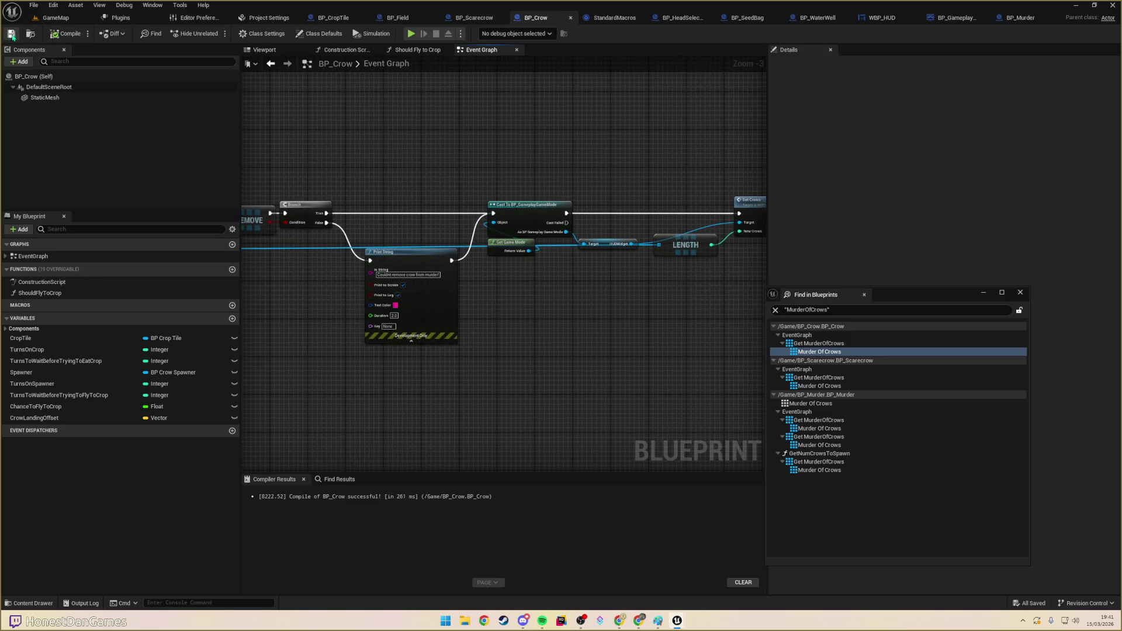
- Look over BP_Crow's new chain from Branch and REMOVE through Set Crows to Destroy Actor
{"action": "scroll", "coordinate": [388, 181], "scroll_direction": "down", "scroll_amount": 4}
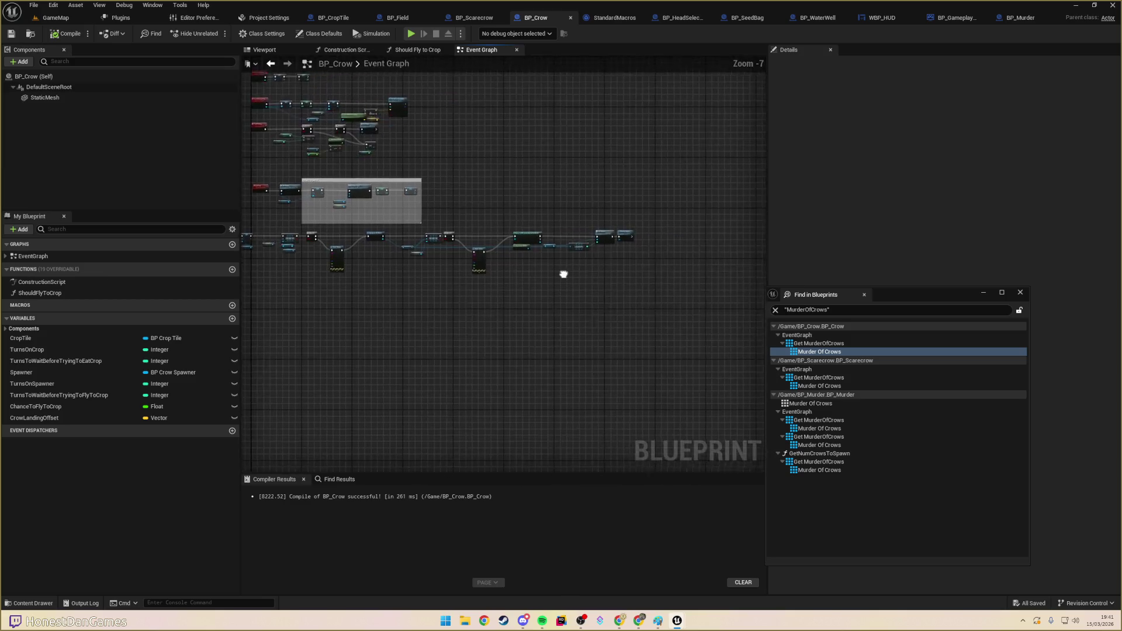
{"action": "scroll", "coordinate": [528, 261], "scroll_direction": "up", "scroll_amount": 5}
{"action": "scroll", "coordinate": [528, 261], "scroll_direction": "up", "scroll_amount": 2}
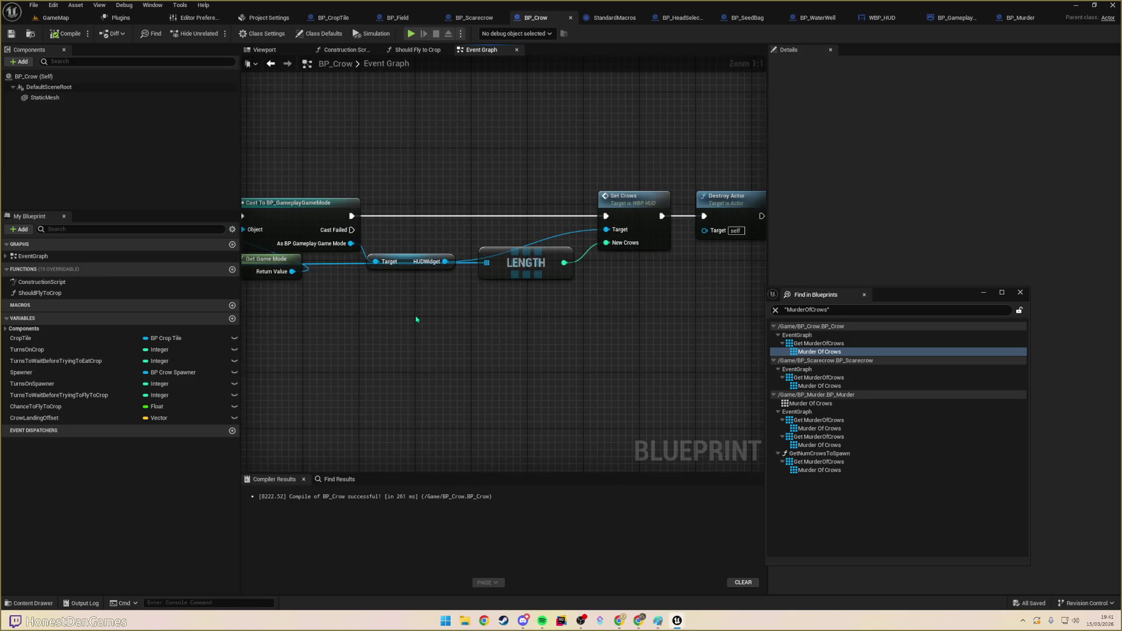
{"action": "scroll", "coordinate": [416, 319], "scroll_direction": "down", "scroll_amount": 3}
{"action": "mouse_move", "coordinate": [467, 288]}
{"action": "left_mouse_down"}
{"action": "mouse_move", "coordinate": [511, 330]}
{"action": "mouse_move", "coordinate": [640, 330]}
{"action": "left_mouse_up"}
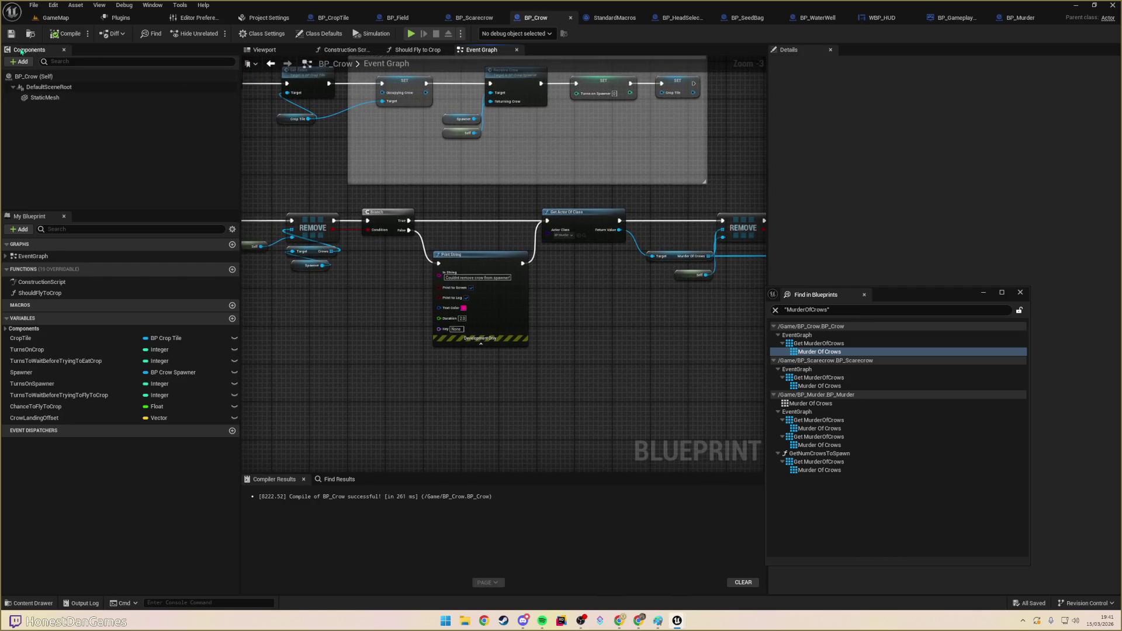
{"action": "scroll", "coordinate": [397, 234], "scroll_direction": "down", "scroll_amount": 2}
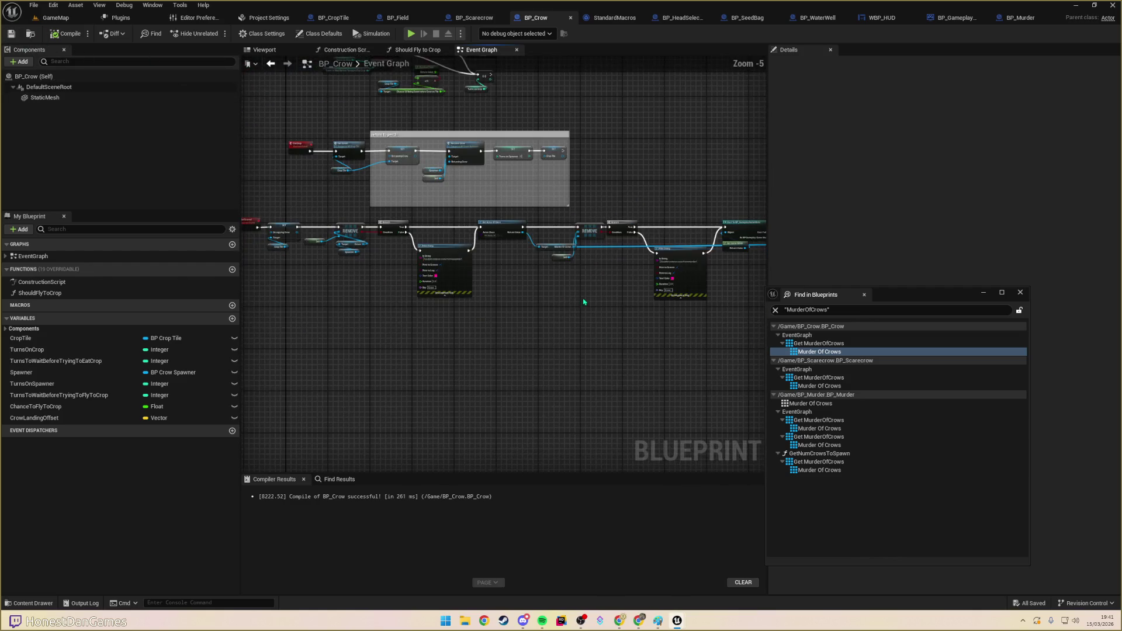
{"action": "scroll", "coordinate": [510, 305], "scroll_direction": "up", "scroll_amount": 5}
{"action": "left_click_drag", "start_coordinate": [601, 178], "coordinate": [389, 189]}
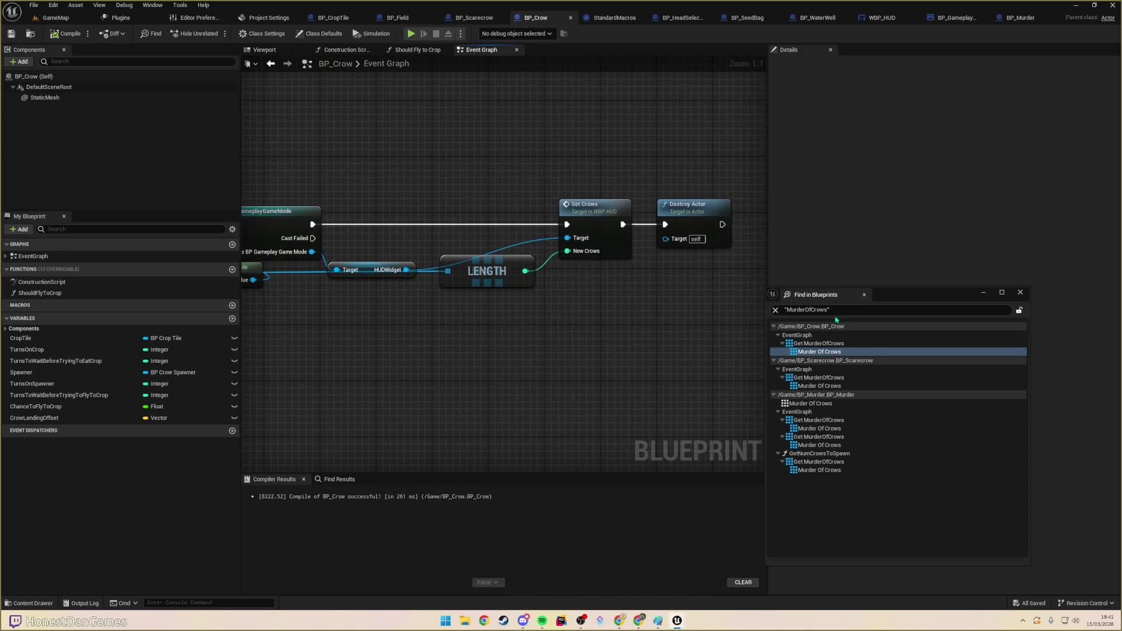
- Close the MurderOfCrows search results and switch from BP_CropTile to BP_Field's graph
{"action": "left_click", "coordinate": [1020, 292]}
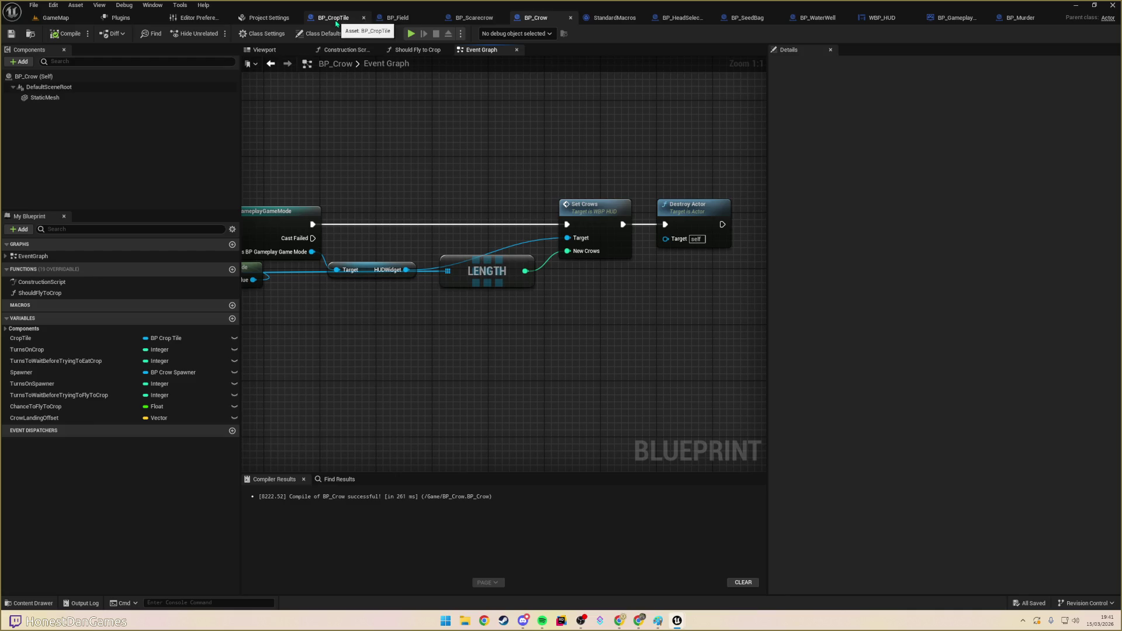
{"action": "left_click", "coordinate": [336, 20]}
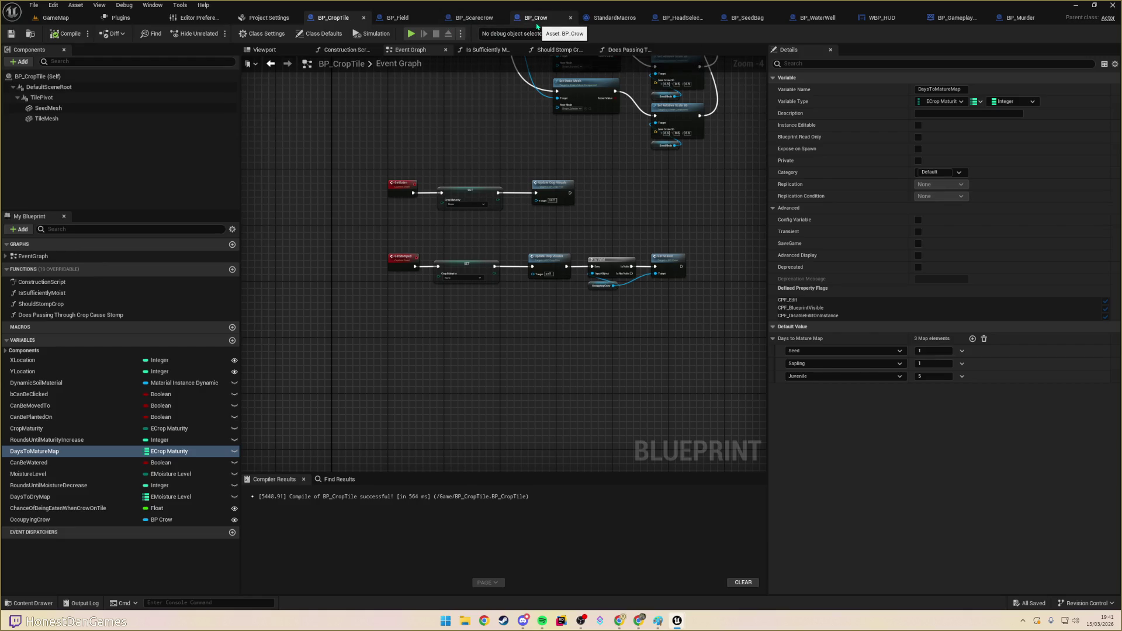
{"action": "left_click", "coordinate": [397, 17]}
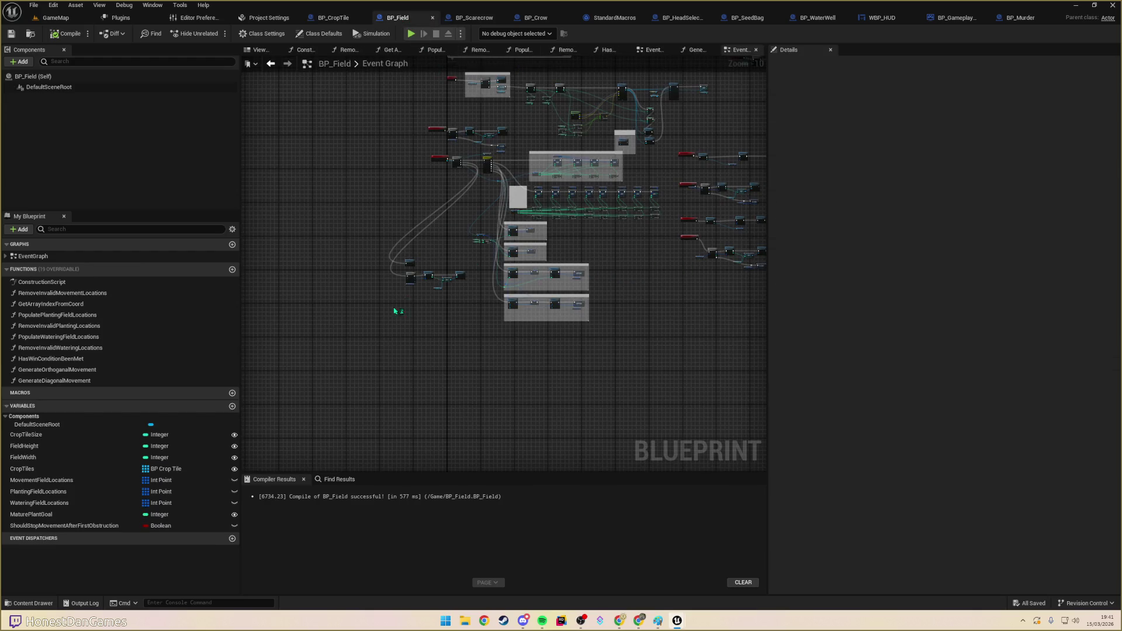
{"action": "scroll", "coordinate": [416, 386], "scroll_direction": "up", "scroll_amount": 10}
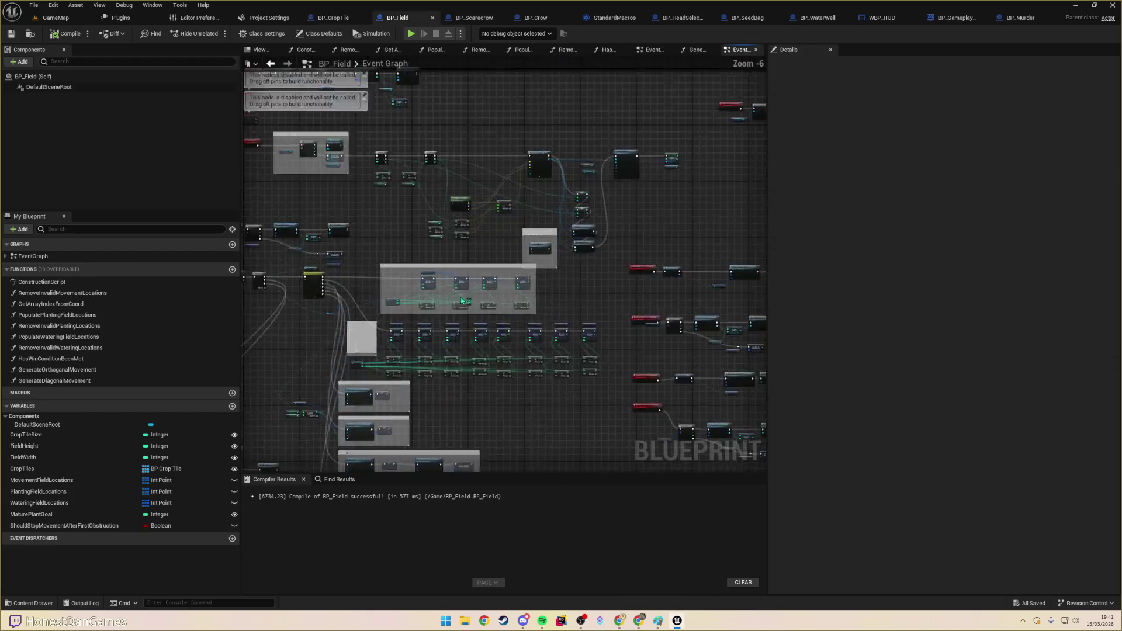
{"action": "scroll", "coordinate": [426, 308], "scroll_direction": "down", "scroll_amount": 8}
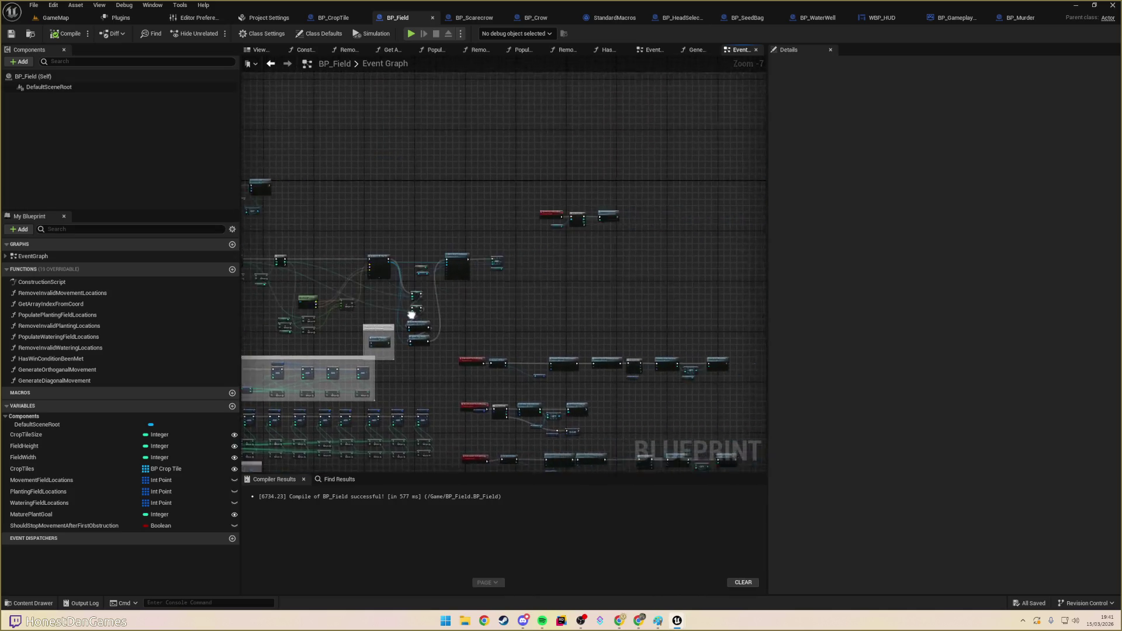
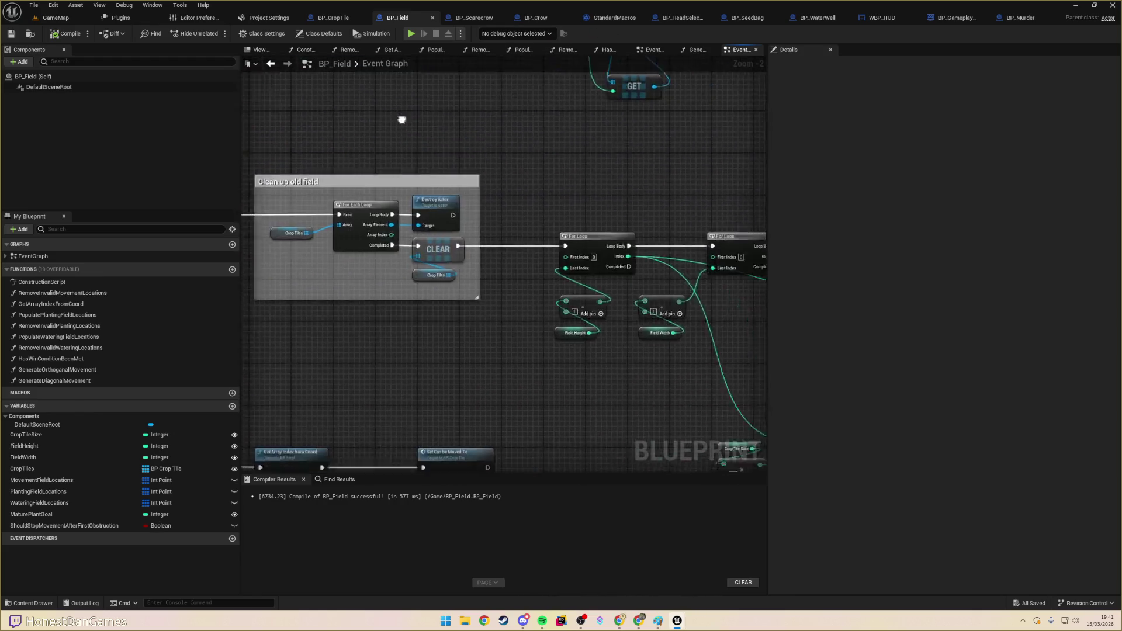
- Zoom around BP_Field's tile-location logic, then switch to the BP_CropTile event graph
{"action": "scroll", "coordinate": [472, 248], "scroll_direction": "up", "scroll_amount": 3}
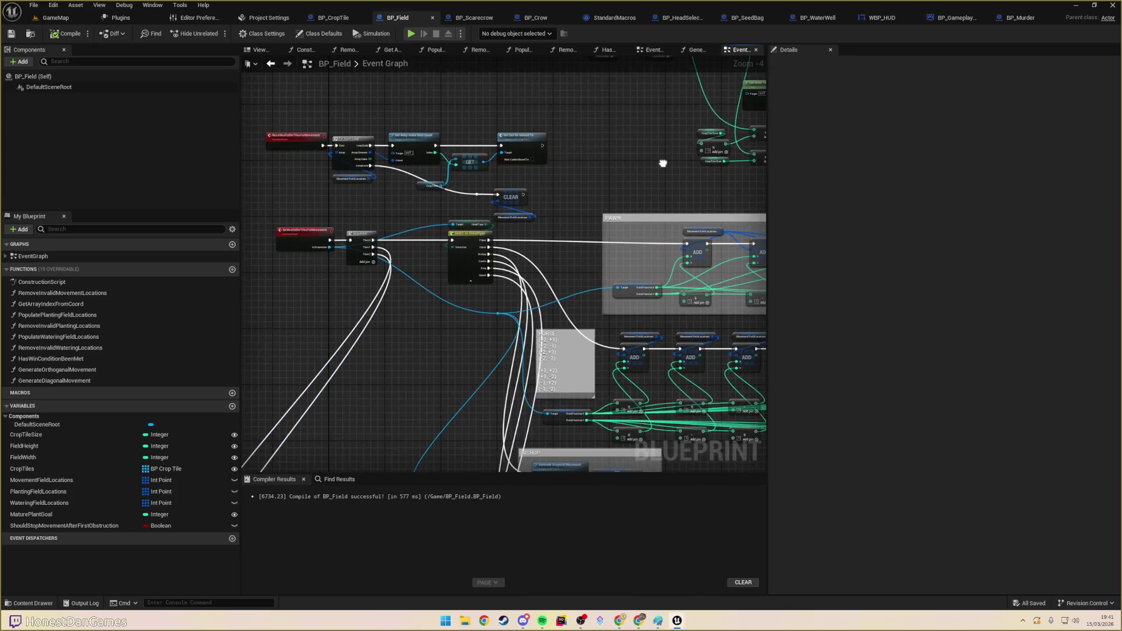
{"action": "scroll", "coordinate": [441, 363], "scroll_direction": "up", "scroll_amount": 5}
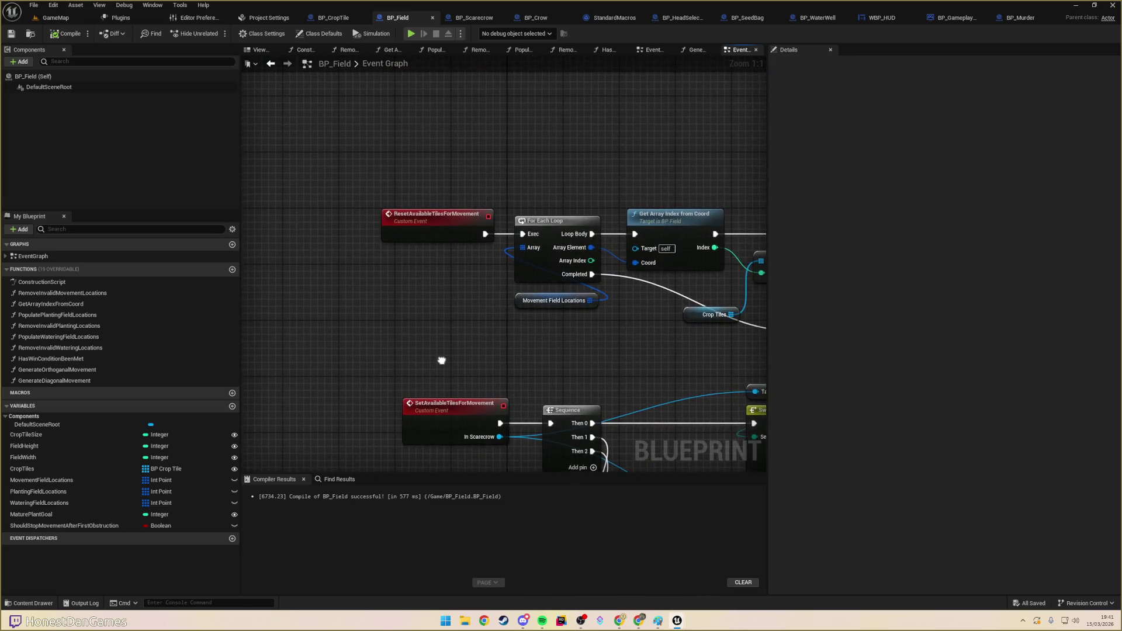
{"action": "scroll", "coordinate": [442, 361], "scroll_direction": "down", "scroll_amount": 6}
{"action": "scroll", "coordinate": [485, 202], "scroll_direction": "up", "scroll_amount": 3}
{"action": "scroll", "coordinate": [485, 203], "scroll_direction": "up", "scroll_amount": 3}
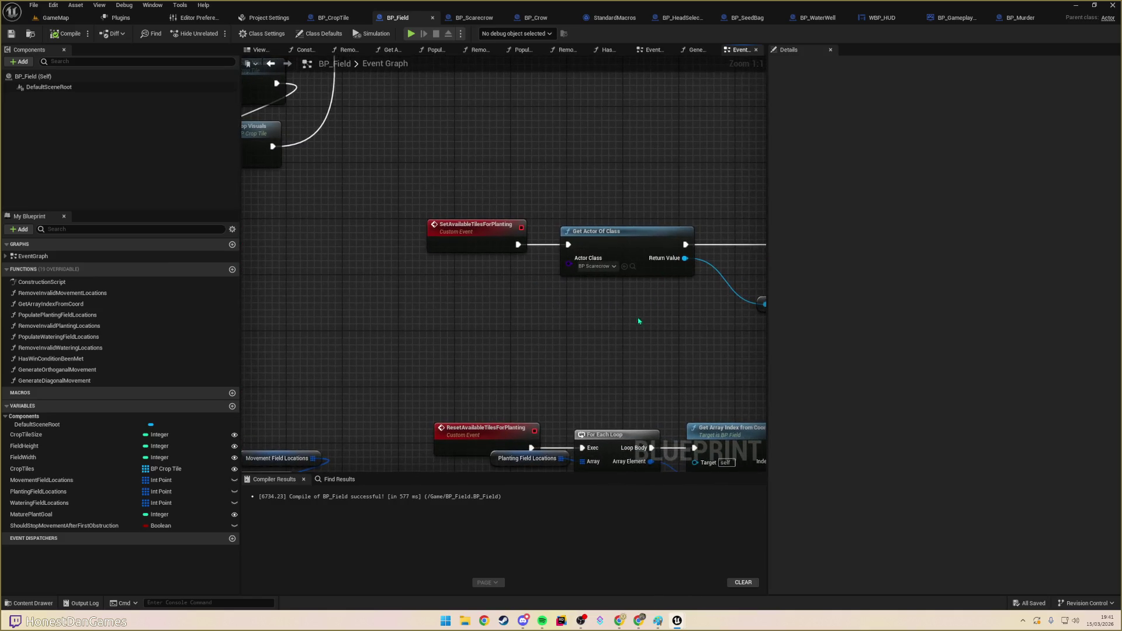
{"action": "scroll", "coordinate": [639, 321], "scroll_direction": "down", "scroll_amount": 5}
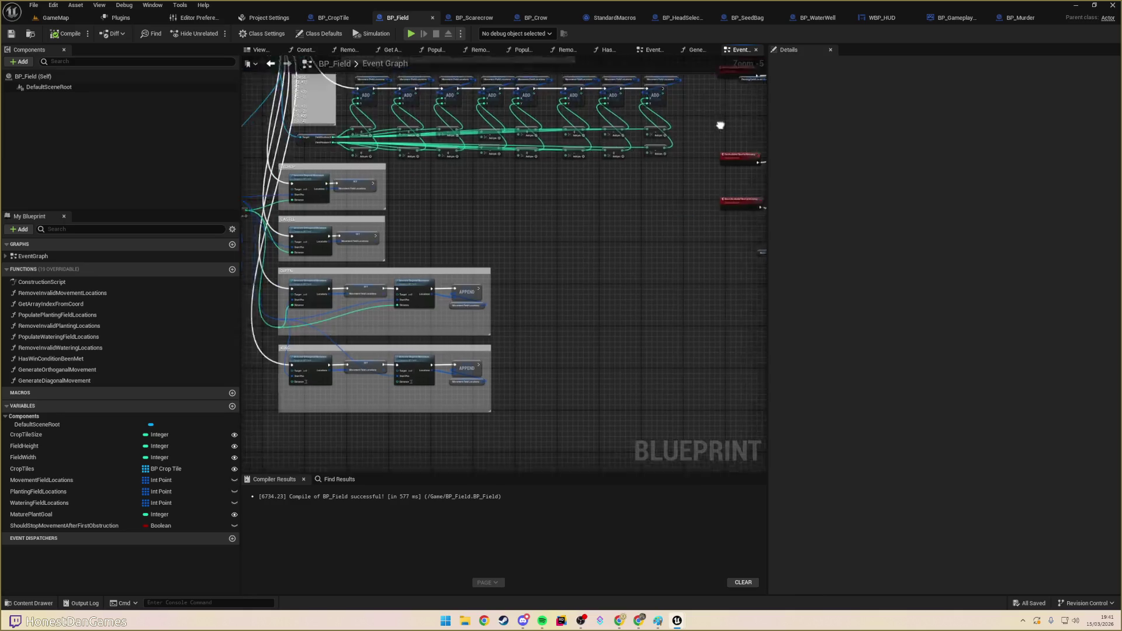
{"action": "scroll", "coordinate": [453, 160], "scroll_direction": "up", "scroll_amount": 4}
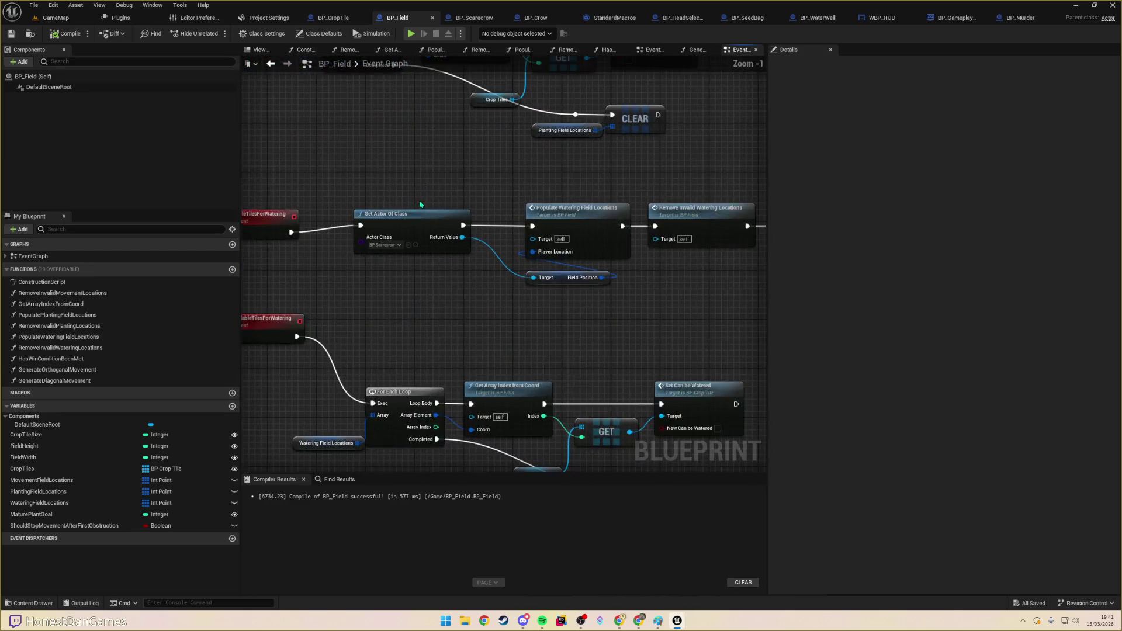
{"action": "scroll", "coordinate": [421, 205], "scroll_direction": "down", "scroll_amount": 2}
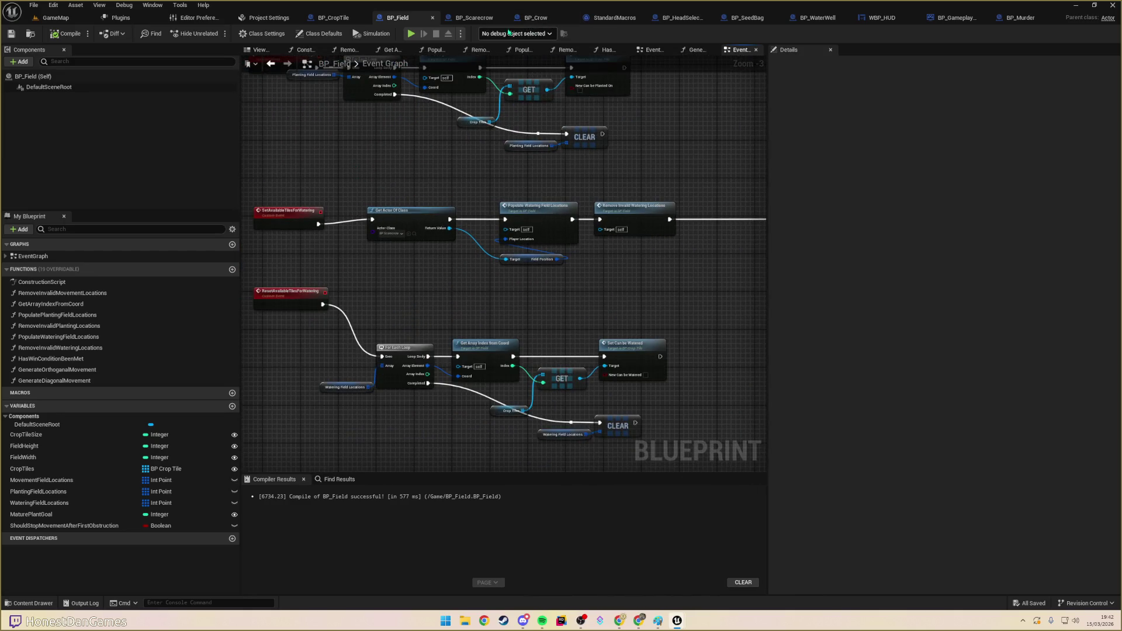
{"action": "left_click", "coordinate": [333, 17]}
{"action": "scroll", "coordinate": [466, 253], "scroll_direction": "down", "scroll_amount": 1}
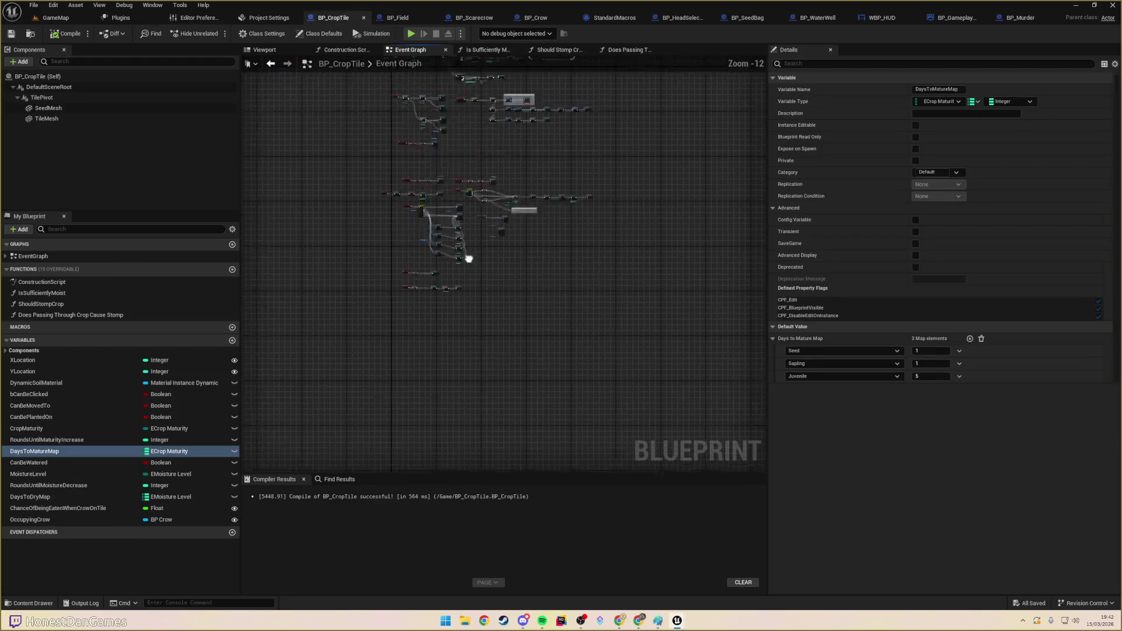
{"action": "scroll", "coordinate": [518, 306], "scroll_direction": "up", "scroll_amount": 7}
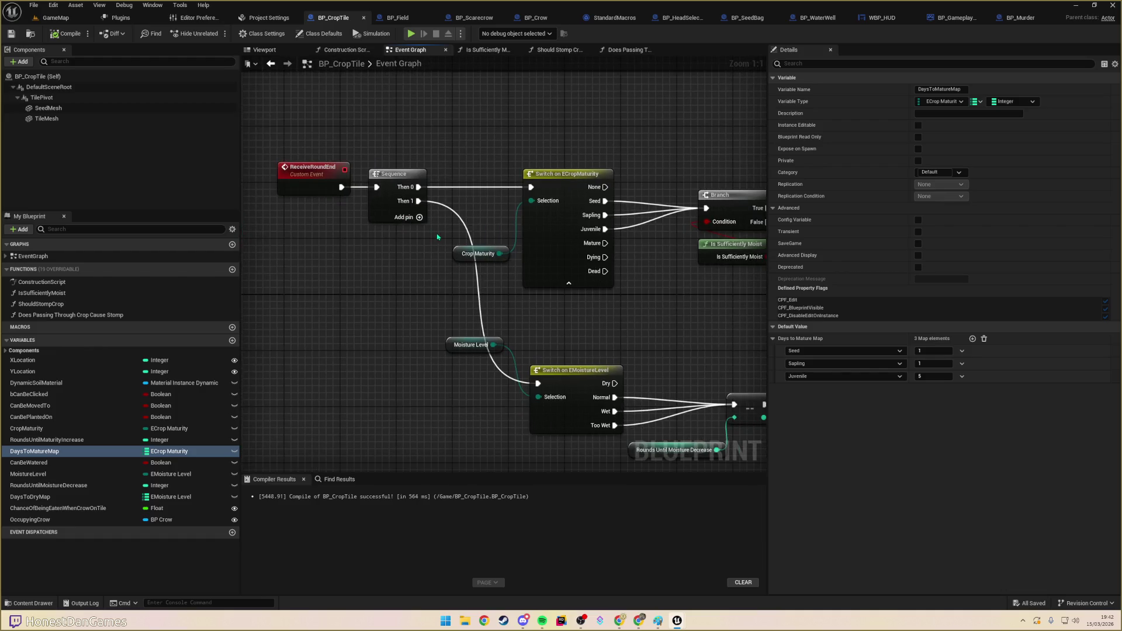
{"action": "mouse_move", "coordinate": [437, 236]}
{"action": "left_mouse_down"}
{"action": "mouse_move", "coordinate": [538, 285]}
{"action": "mouse_move", "coordinate": [388, 277]}
{"action": "left_mouse_up"}
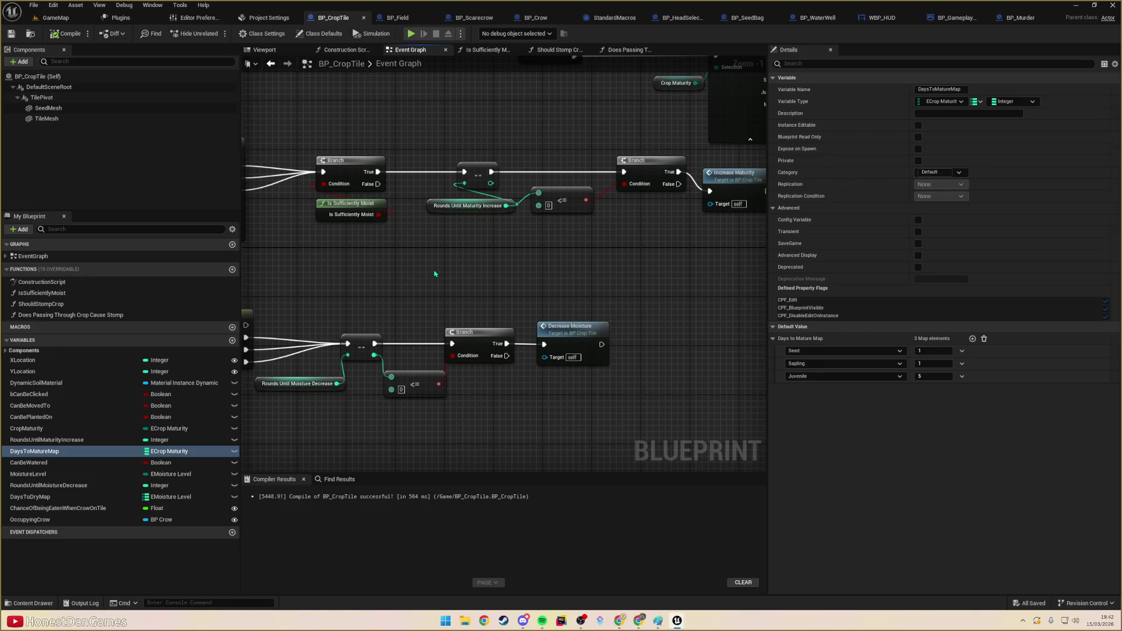
{"action": "scroll", "coordinate": [383, 140], "scroll_direction": "down", "scroll_amount": 2}
{"action": "mouse_move", "coordinate": [656, 306]}
{"action": "left_mouse_down"}
{"action": "mouse_move", "coordinate": [714, 306]}
{"action": "mouse_move", "coordinate": [634, 293]}
{"action": "mouse_move", "coordinate": [421, 293]}
{"action": "left_mouse_up"}
{"action": "mouse_move", "coordinate": [554, 259]}
{"action": "left_mouse_down"}
{"action": "mouse_move", "coordinate": [516, 277]}
{"action": "mouse_move", "coordinate": [749, 300]}
{"action": "mouse_move", "coordinate": [767, 275]}
{"action": "mouse_move", "coordinate": [792, 272]}
{"action": "left_mouse_up"}
{"action": "mouse_move", "coordinate": [713, 271]}
{"action": "left_mouse_down"}
{"action": "mouse_move", "coordinate": [789, 271]}
{"action": "mouse_move", "coordinate": [767, 270]}
{"action": "left_mouse_up"}
{"action": "mouse_move", "coordinate": [648, 261]}
{"action": "left_mouse_down"}
{"action": "mouse_move", "coordinate": [640, 275]}
{"action": "mouse_move", "coordinate": [626, 268]}
{"action": "mouse_move", "coordinate": [626, 244]}
{"action": "left_mouse_up"}
{"action": "scroll", "coordinate": [626, 244], "scroll_direction": "up", "scroll_amount": 2}
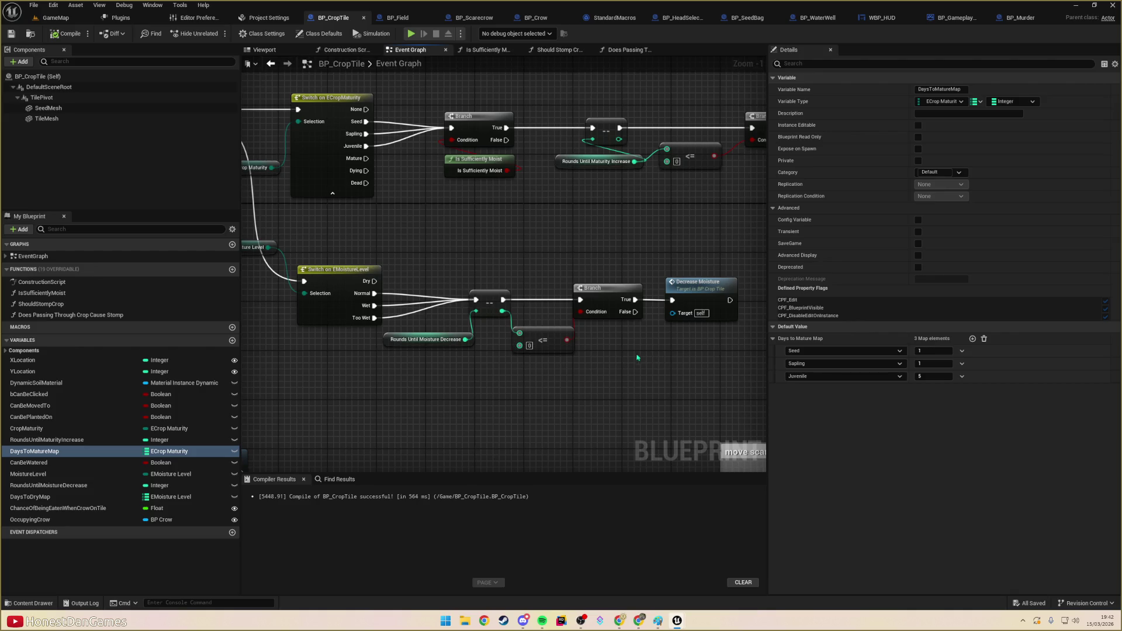
{"action": "scroll", "coordinate": [583, 349], "scroll_direction": "down", "scroll_amount": 3}
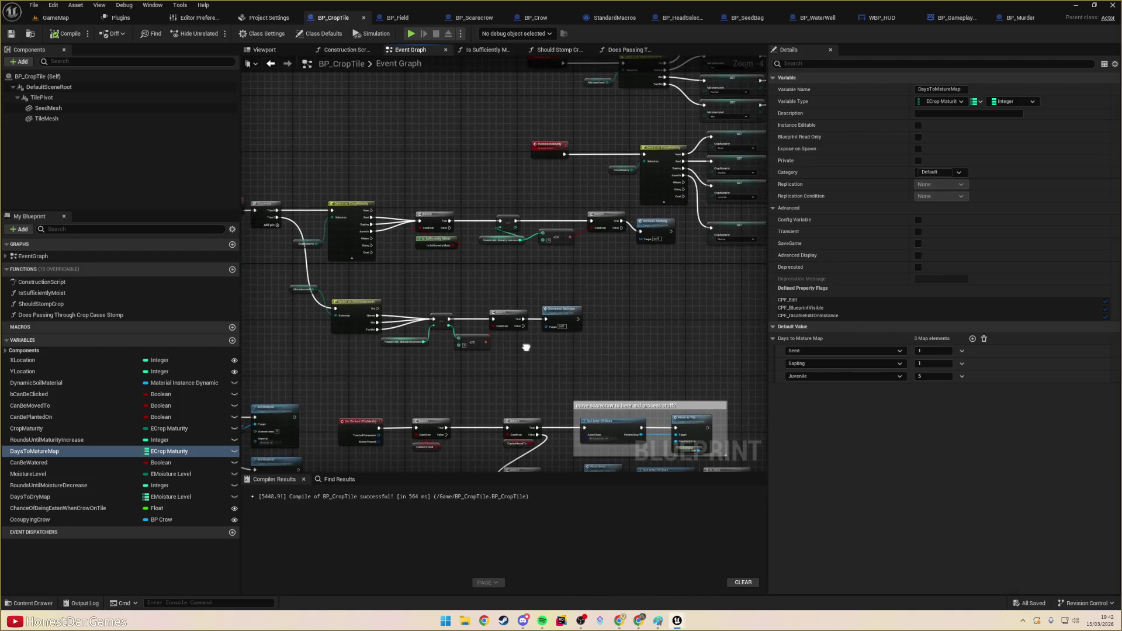
{"action": "scroll", "coordinate": [618, 273], "scroll_direction": "up", "scroll_amount": 3}
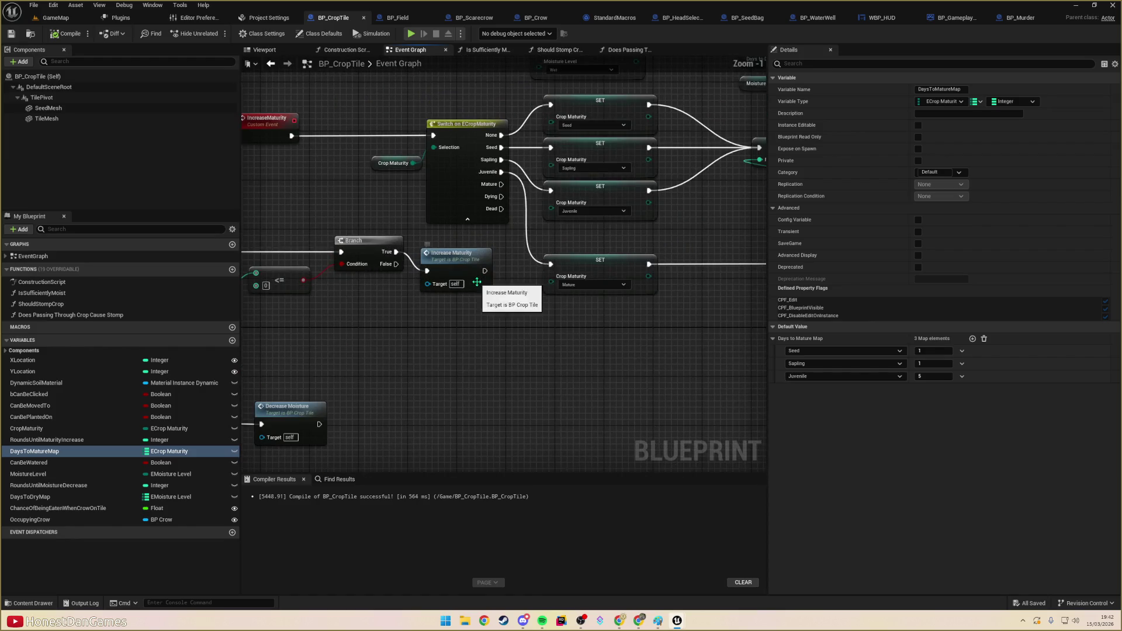
{"action": "left_click_drag", "start_coordinate": [625, 284], "coordinate": [547, 270]}
{"action": "scroll", "coordinate": [546, 269], "scroll_direction": "down", "scroll_amount": 5}
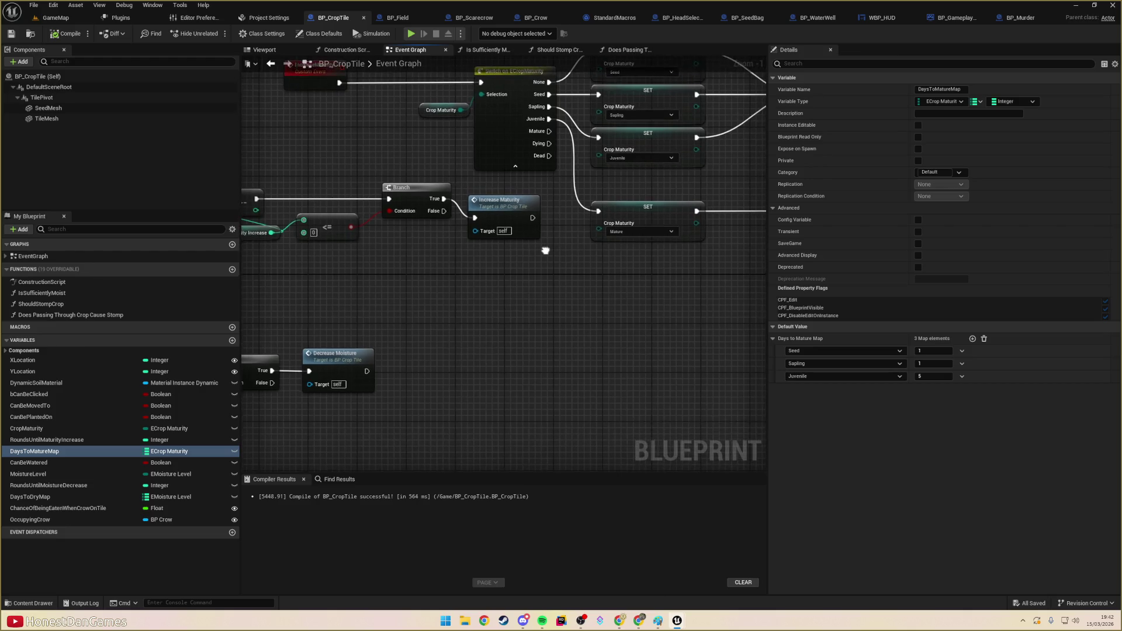
{"action": "scroll", "coordinate": [526, 297], "scroll_direction": "up", "scroll_amount": 1}
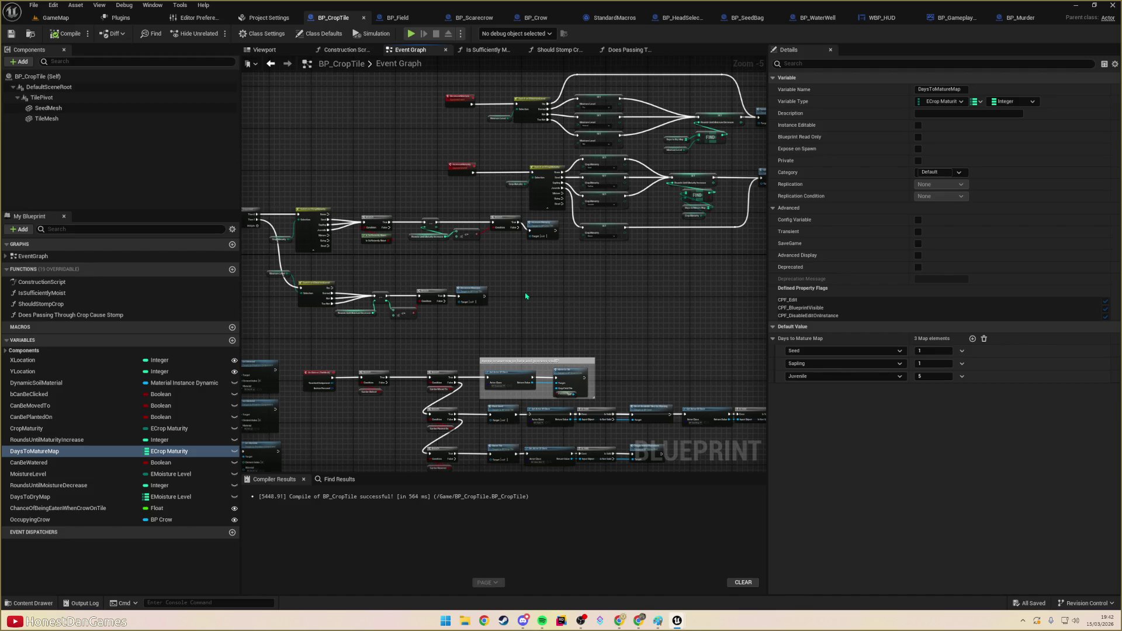
{"action": "scroll", "coordinate": [608, 225], "scroll_direction": "down", "scroll_amount": 5}
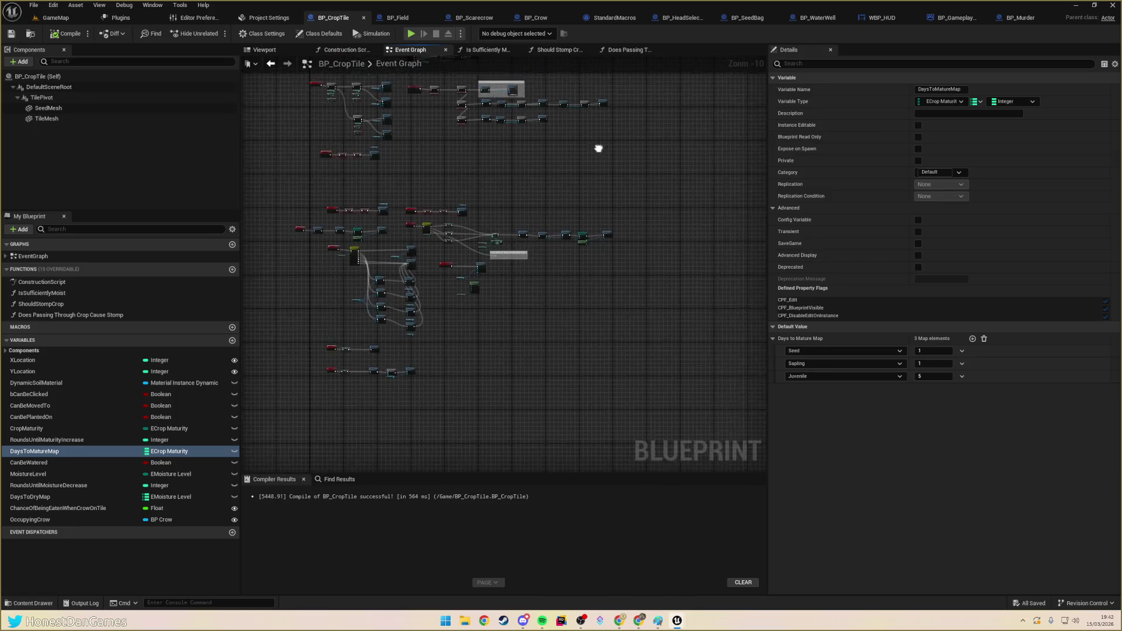
- Add a custom event named OnMatureCropsChanged and paste the copied game mode and HUD nodes
{"action": "right_click", "coordinate": [506, 327]}
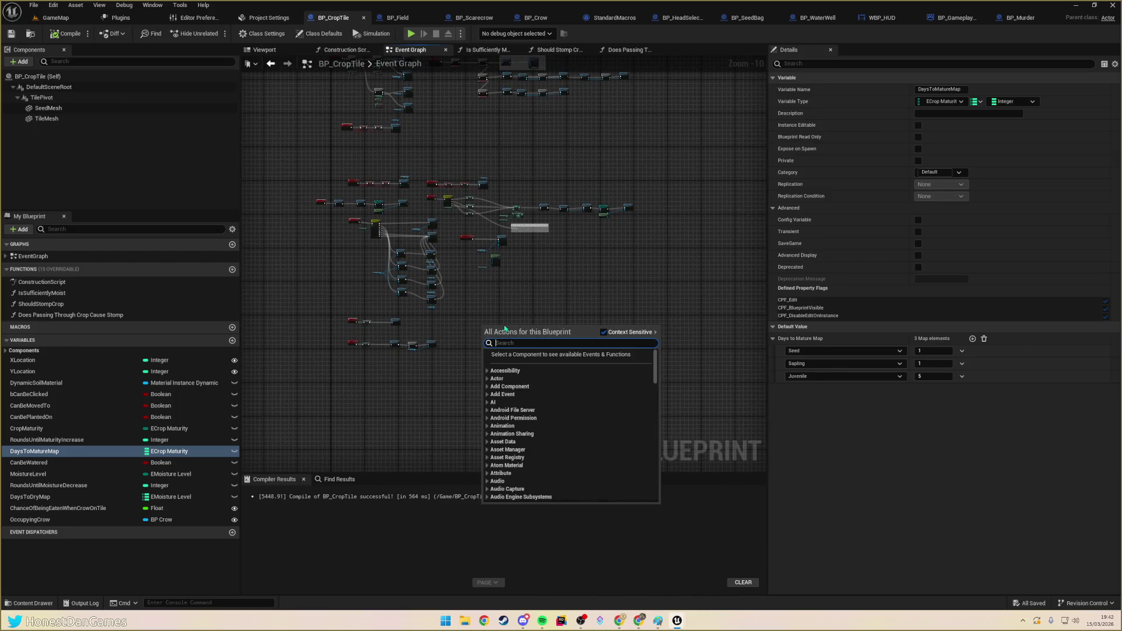
{"action": "type", "text": "add cus"}
{"action": "key", "text": "Return"}
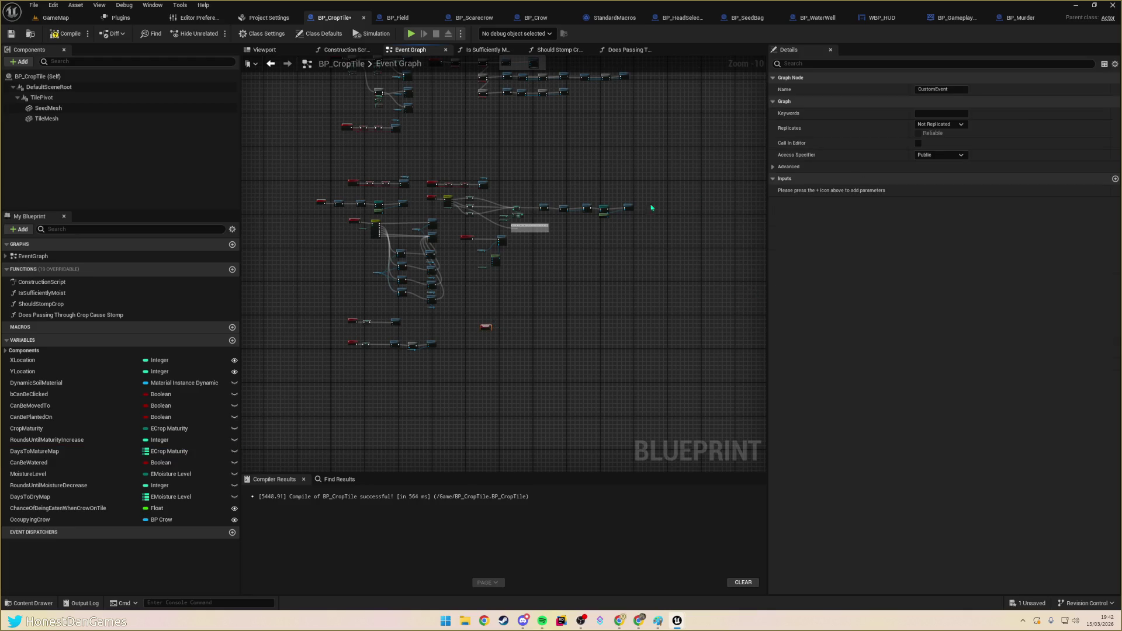
{"action": "left_click", "coordinate": [955, 91]}
{"action": "type", "text": "OnMatureCropsChan"}
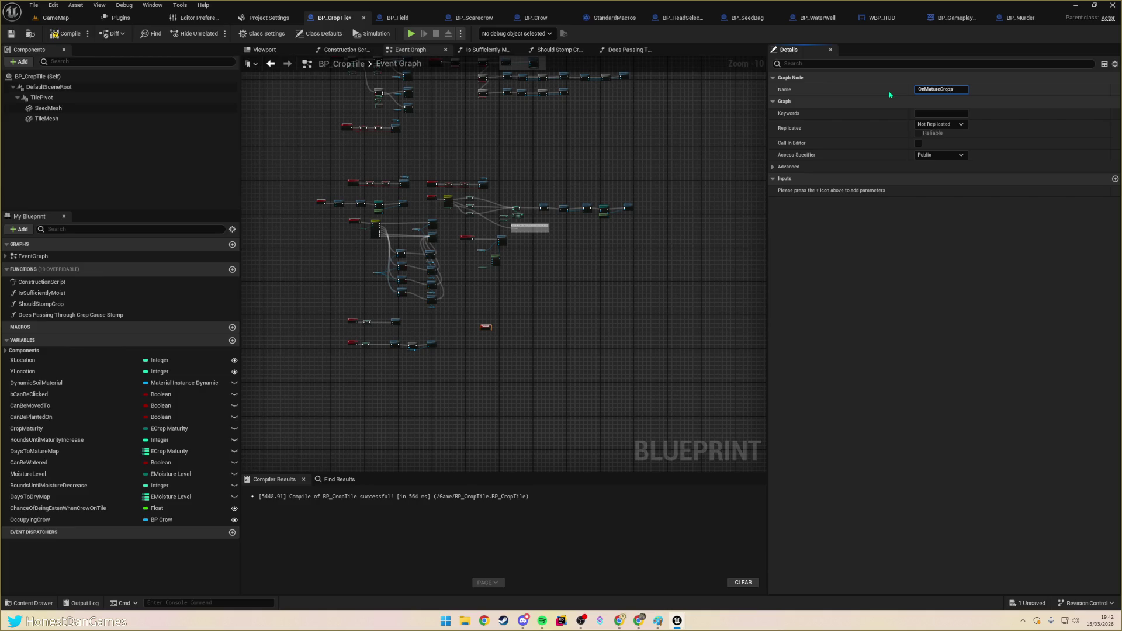
{"action": "type", "text": "ged"}
{"action": "key", "text": "Return"}
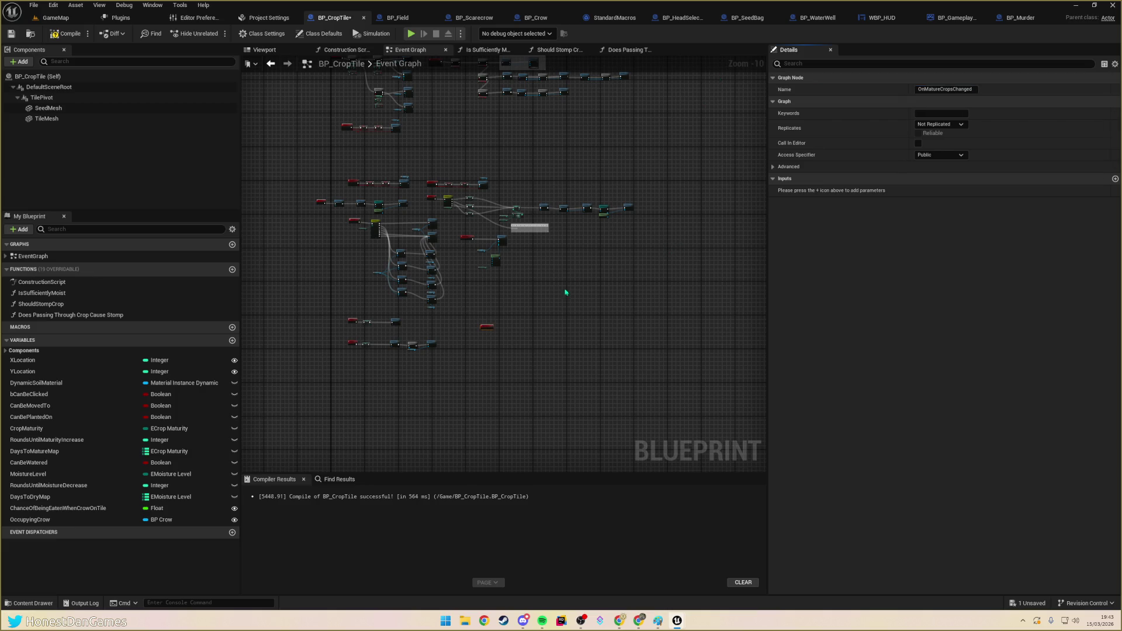
{"action": "scroll", "coordinate": [565, 292], "scroll_direction": "up", "scroll_amount": 5}
{"action": "key", "text": "ctrl+v"}
- Place the pasted nodes beside OnMatureCropsChanged and wire the event into the Cast node
{"action": "left_click_drag", "start_coordinate": [463, 287], "coordinate": [502, 259]}
{"action": "scroll", "coordinate": [458, 245], "scroll_direction": "up", "scroll_amount": 4}
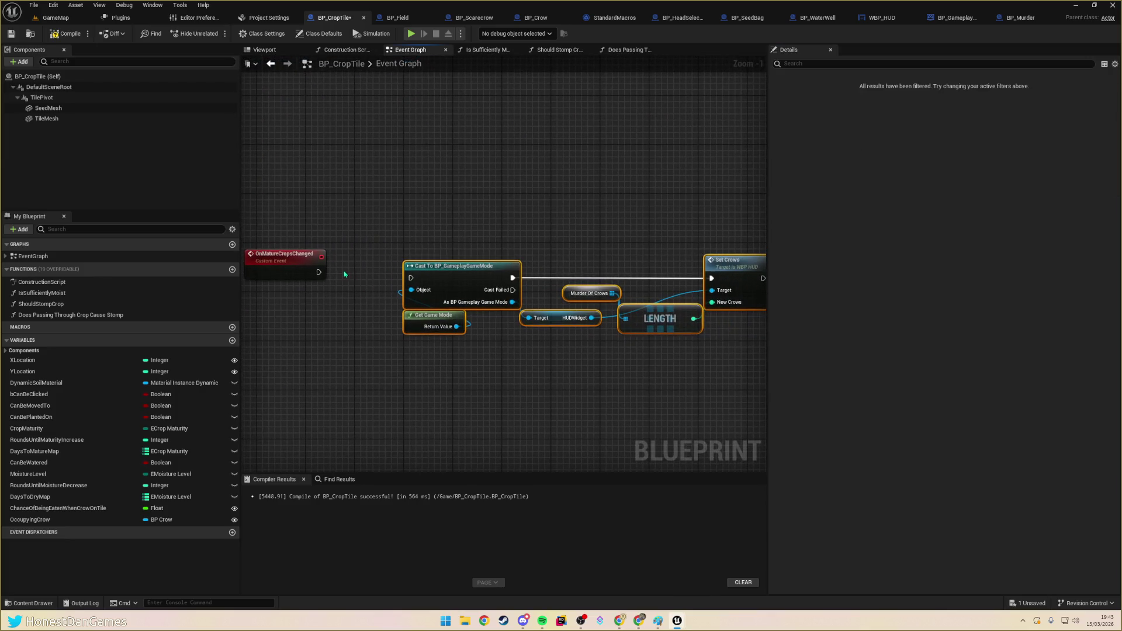
{"action": "left_click_drag", "start_coordinate": [318, 272], "coordinate": [411, 278]}
- Delete the Murder Of Crows node from the pasted chain
{"action": "mouse_move", "coordinate": [357, 214]}
{"action": "left_mouse_down"}
{"action": "mouse_move", "coordinate": [624, 335]}
{"action": "mouse_move", "coordinate": [760, 307]}
{"action": "left_mouse_up"}
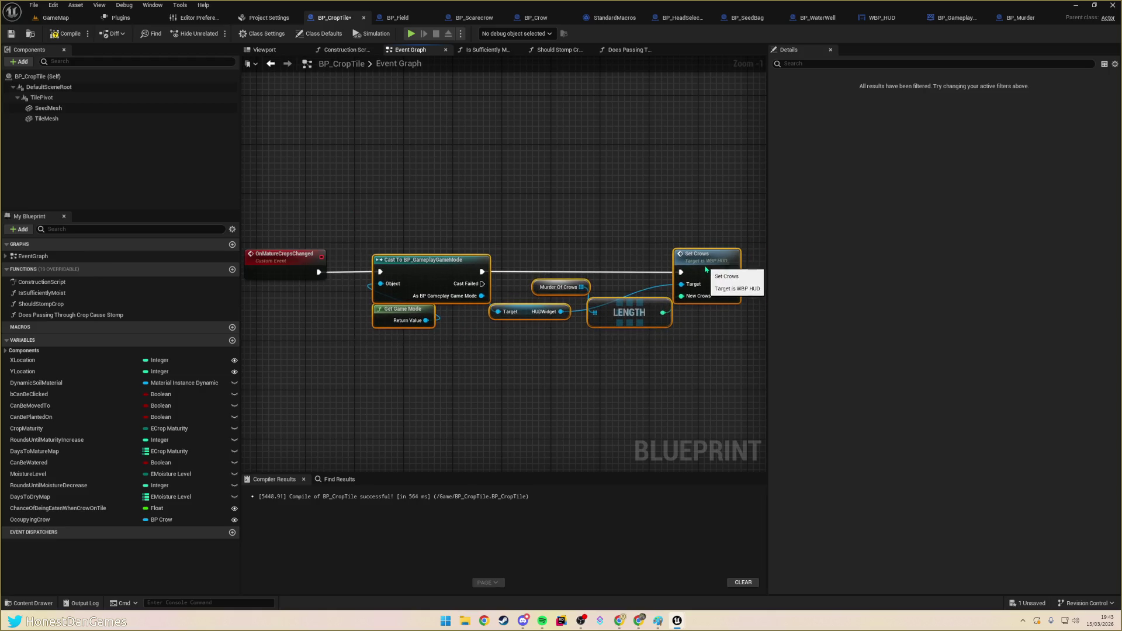
{"action": "left_click", "coordinate": [613, 354]}
{"action": "left_click_drag", "start_coordinate": [558, 287], "coordinate": [547, 354]}
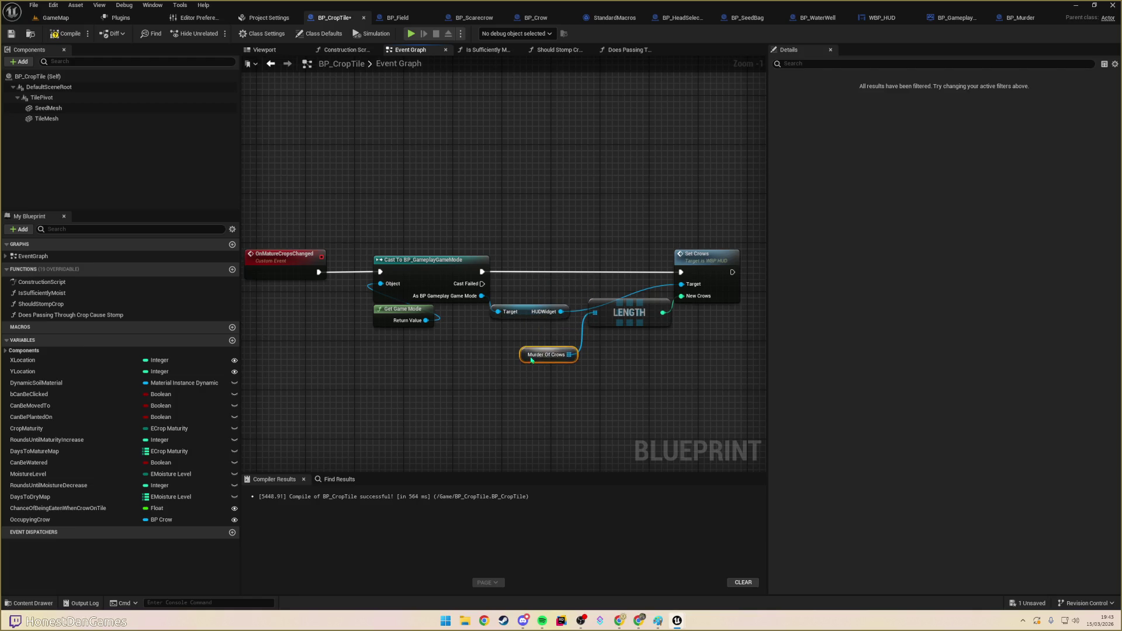
{"action": "mouse_move", "coordinate": [537, 396]}
{"action": "left_mouse_down"}
{"action": "mouse_move", "coordinate": [570, 343]}
{"action": "mouse_move", "coordinate": [471, 346]}
{"action": "mouse_move", "coordinate": [550, 339]}
{"action": "left_mouse_up"}
{"action": "key", "text": "Delete"}
- Search 'setCrows' from the Cast node's execution pin without adding a node, then reframe the event
{"action": "left_click_drag", "start_coordinate": [483, 243], "coordinate": [644, 189]}
{"action": "type", "text": "setCrop"}
{"action": "key", "text": "BackSpace"}
{"action": "type", "text": "ws"}
{"action": "key", "text": "Return"}
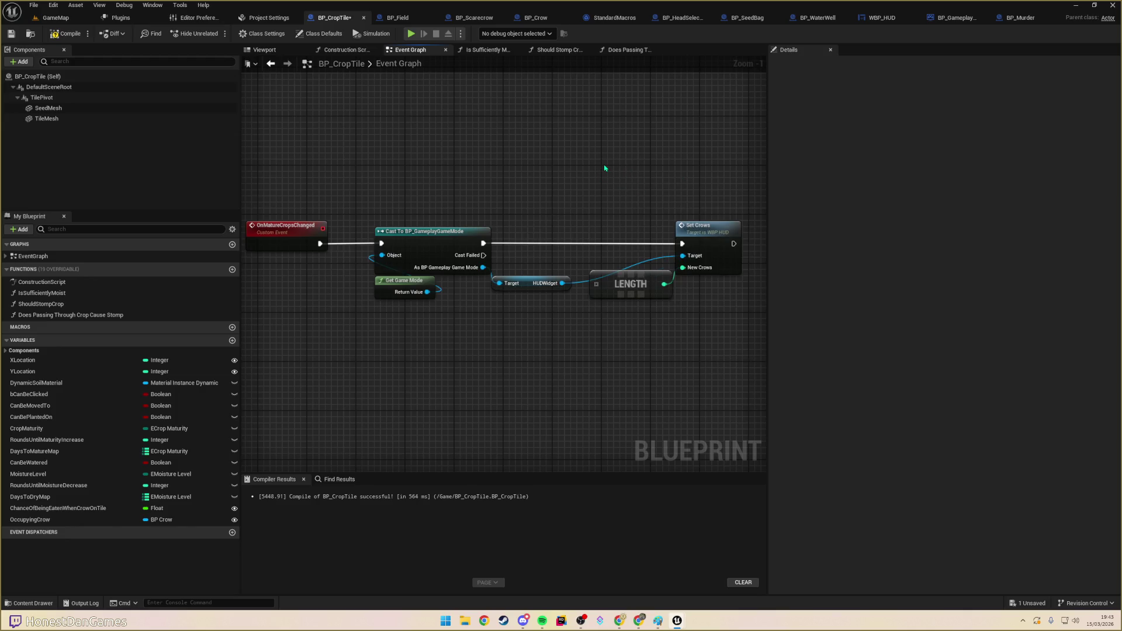
{"action": "scroll", "coordinate": [603, 174], "scroll_direction": "down", "scroll_amount": 1}
{"action": "scroll", "coordinate": [596, 175], "scroll_direction": "up", "scroll_amount": 2}
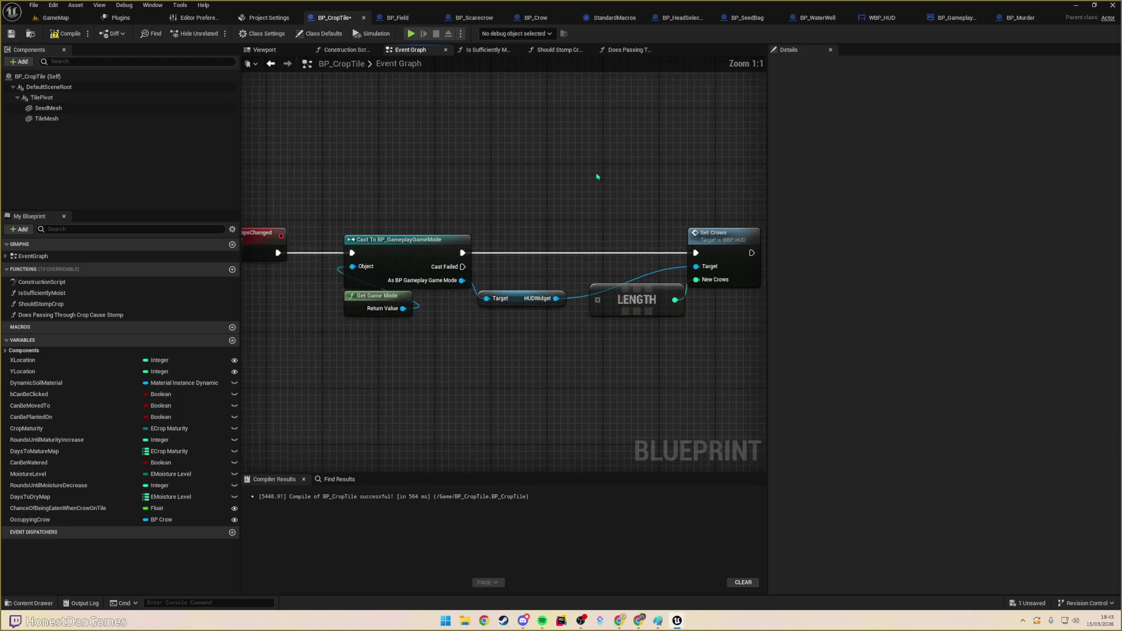
{"action": "scroll", "coordinate": [550, 202], "scroll_direction": "down", "scroll_amount": 1}
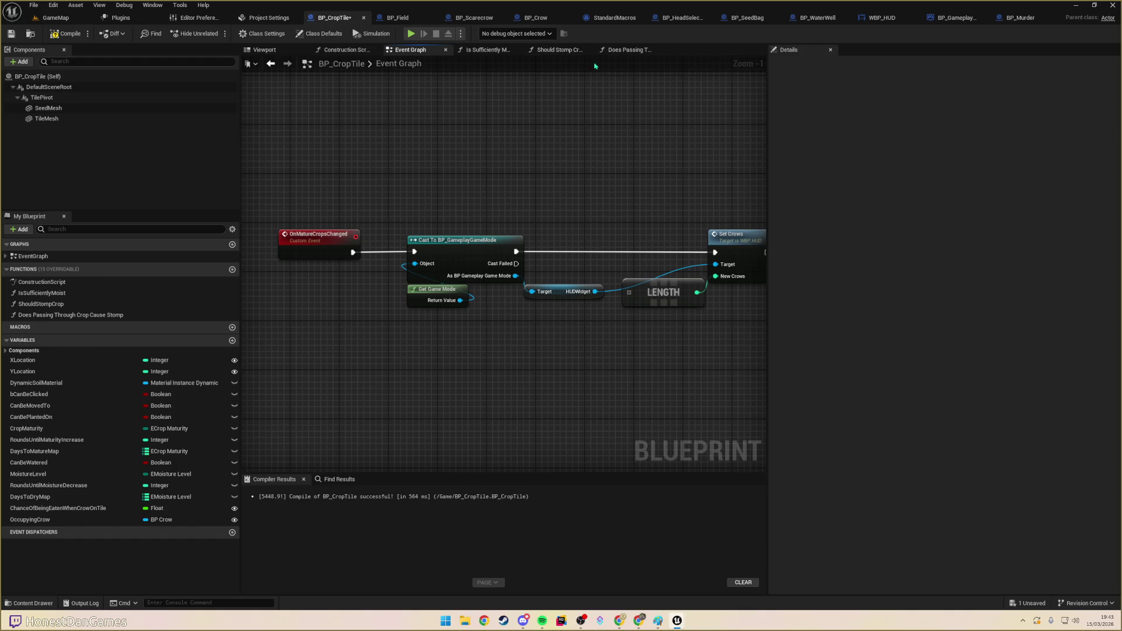
{"action": "left_click_drag", "start_coordinate": [635, 108], "coordinate": [580, 111]}
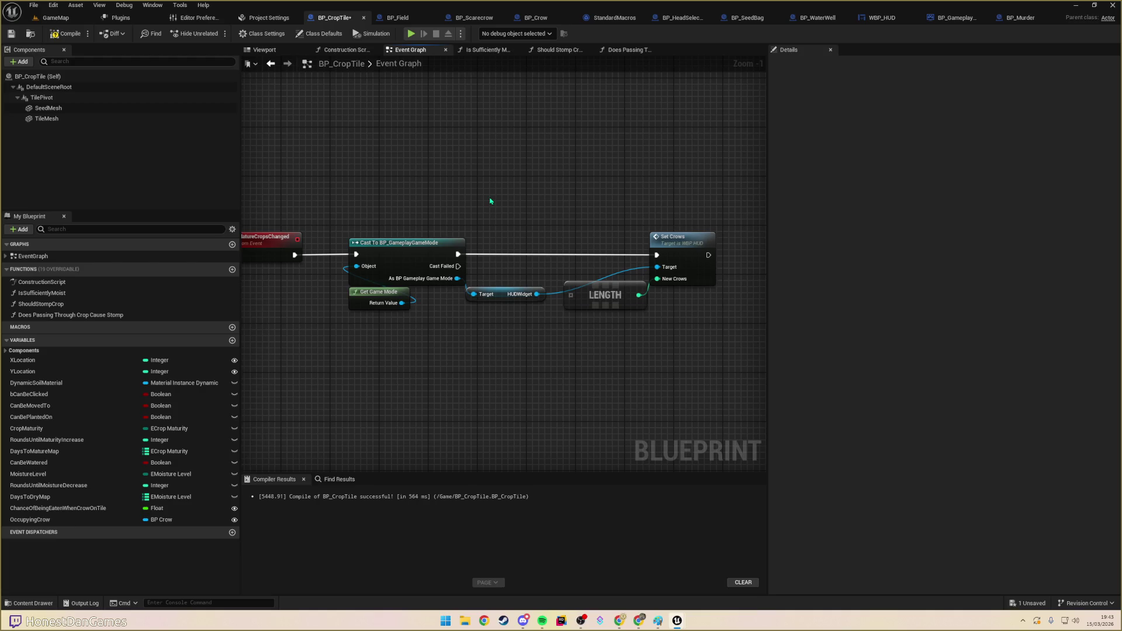
- Add a Set Crops node for the HUD widget to the cast chain
{"action": "left_click_drag", "start_coordinate": [457, 254], "coordinate": [603, 185]}
{"action": "type", "text": "SetCrop"}
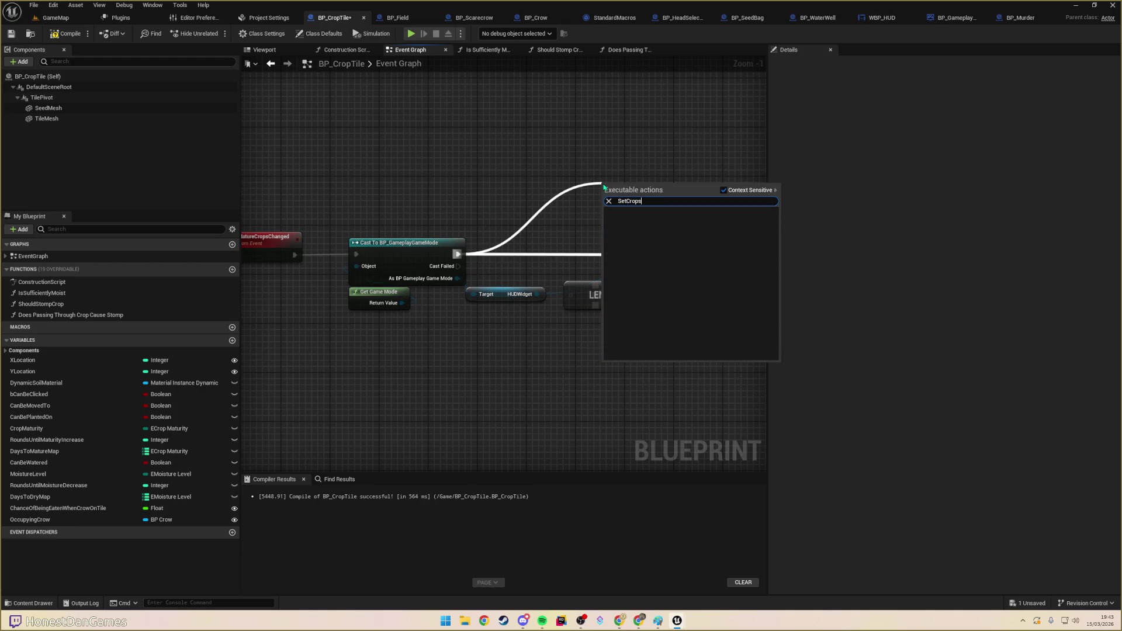
{"action": "key", "text": "Escape"}
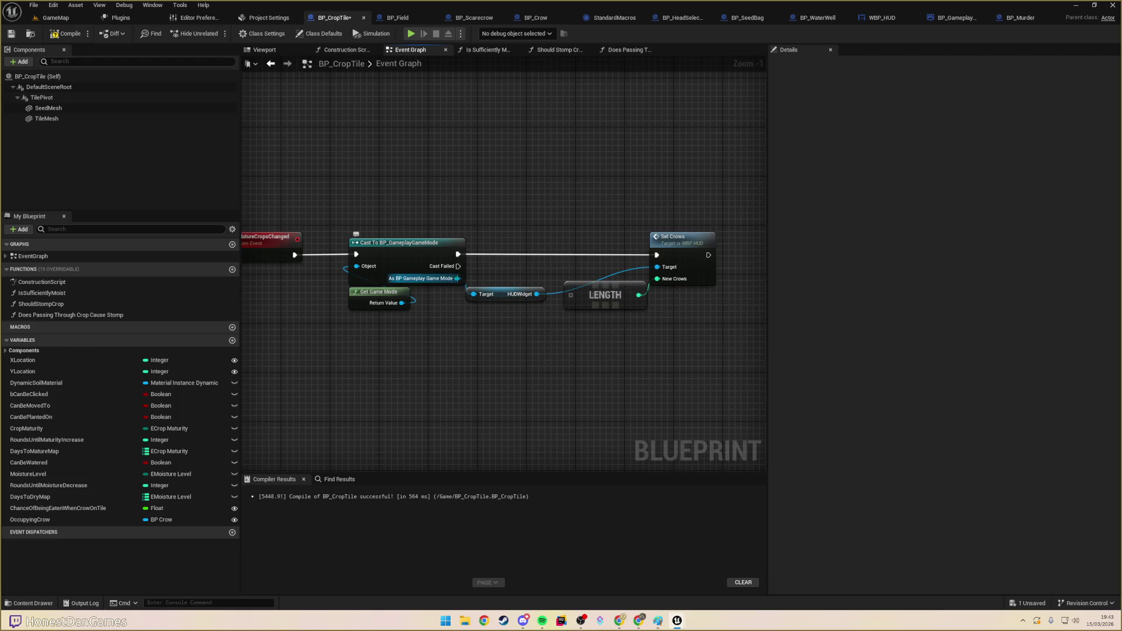
{"action": "mouse_move", "coordinate": [536, 294]}
{"action": "left_mouse_down"}
{"action": "mouse_move", "coordinate": [577, 201]}
{"action": "mouse_move", "coordinate": [682, 163]}
{"action": "left_mouse_up"}
{"action": "type", "text": "SetCrops"}
{"action": "key", "text": "Return"}
- Route the Cast's execution into Set Crops and delete the LENGTH and Set Crows nodes
{"action": "left_click_drag", "start_coordinate": [656, 255], "coordinate": [656, 181]}
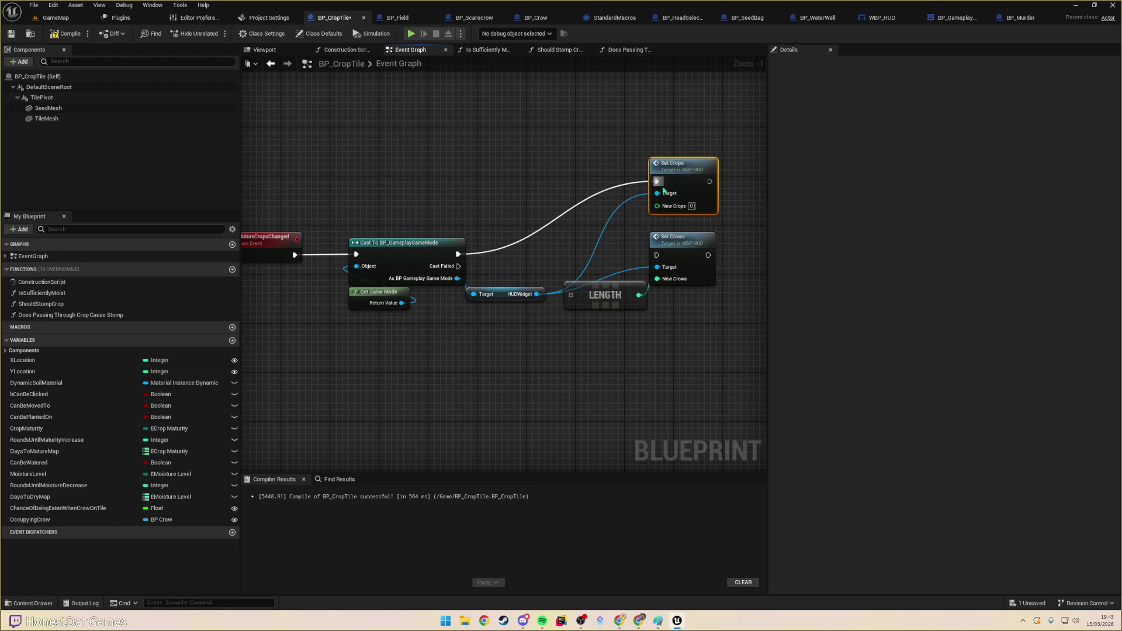
{"action": "left_click", "coordinate": [631, 297]}
{"action": "key", "text": "Delete"}
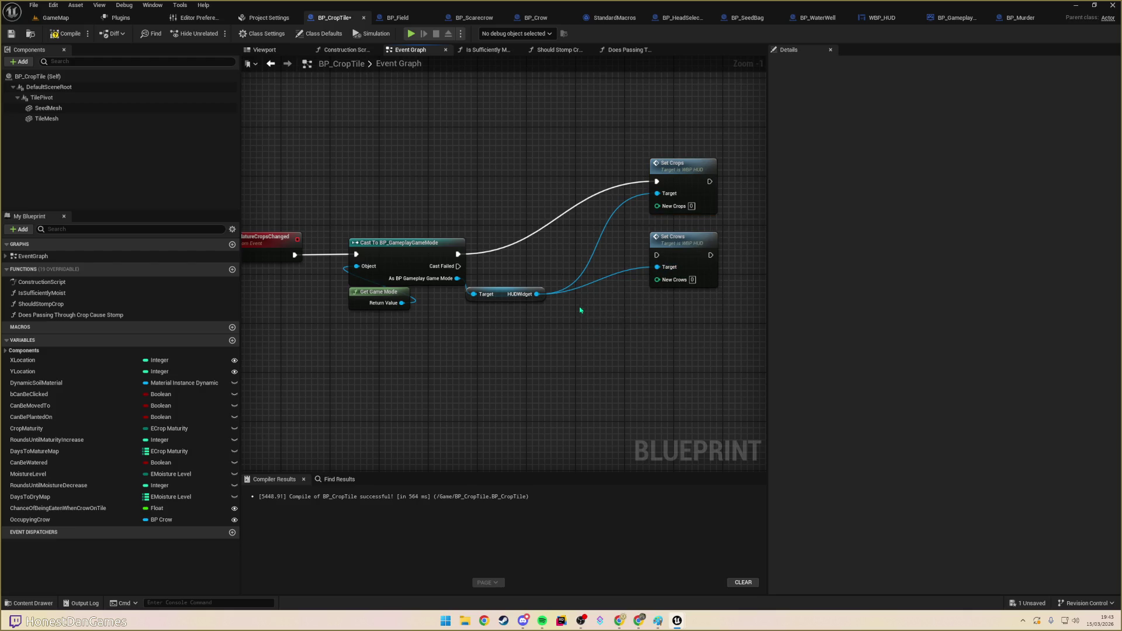
{"action": "left_click", "coordinate": [701, 240]}
{"action": "key", "text": "Delete"}
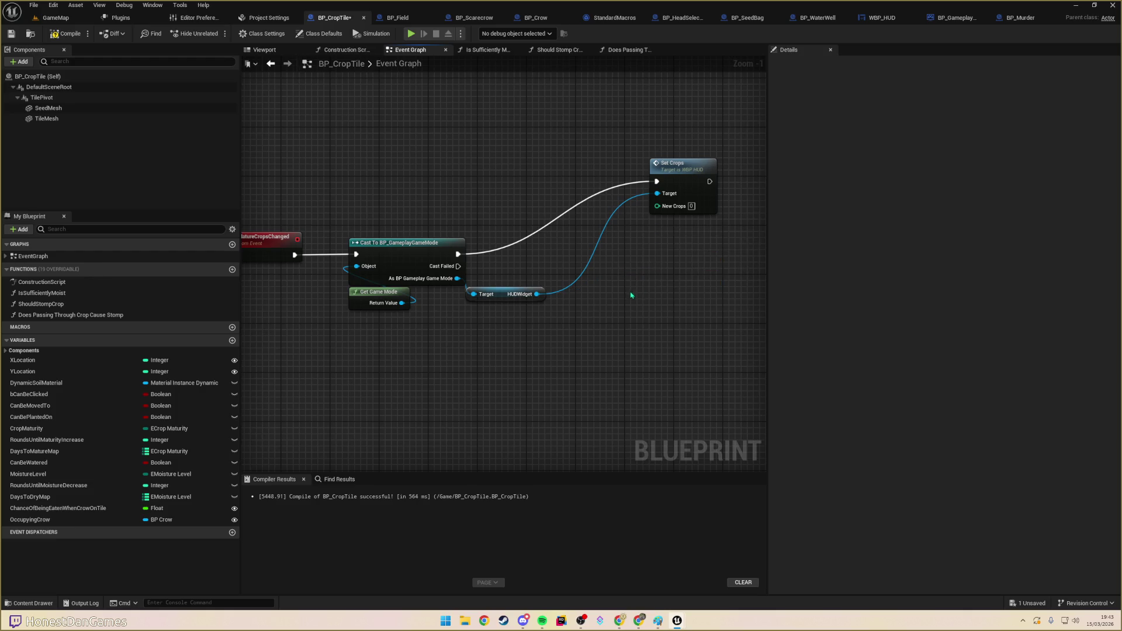
- Line Set Crops up with the cast's exec wire and frame the chain
{"action": "mouse_move", "coordinate": [692, 211]}
{"action": "left_mouse_down"}
{"action": "mouse_move", "coordinate": [641, 289]}
{"action": "mouse_move", "coordinate": [725, 282]}
{"action": "mouse_move", "coordinate": [630, 248]}
{"action": "mouse_move", "coordinate": [547, 237]}
{"action": "mouse_move", "coordinate": [593, 239]}
{"action": "left_mouse_up"}
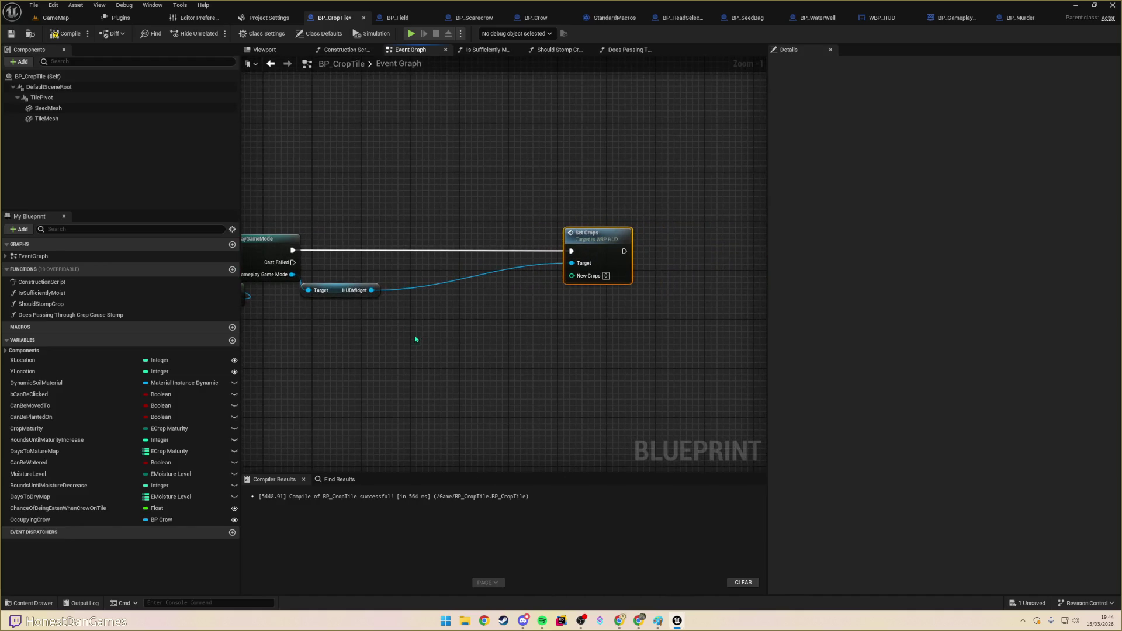
{"action": "mouse_move", "coordinate": [536, 287]}
{"action": "left_mouse_down"}
{"action": "mouse_move", "coordinate": [539, 304]}
{"action": "mouse_move", "coordinate": [580, 294]}
{"action": "mouse_move", "coordinate": [574, 302]}
{"action": "left_mouse_up"}
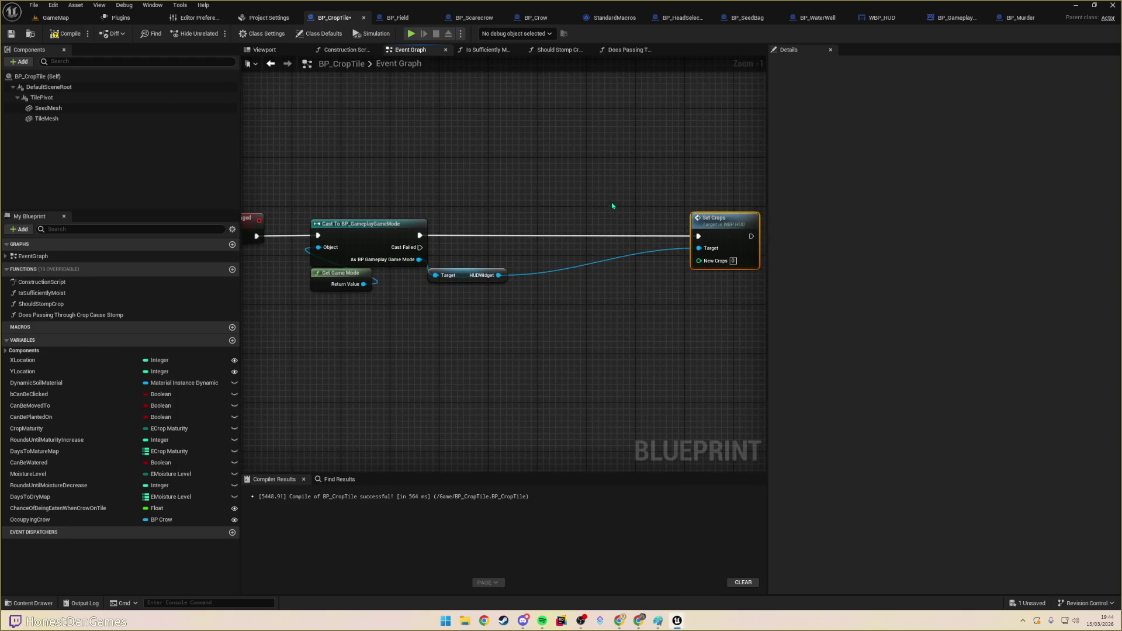
{"action": "left_click_drag", "start_coordinate": [577, 187], "coordinate": [699, 171]}
{"action": "scroll", "coordinate": [425, 213], "scroll_direction": "down", "scroll_amount": 5}
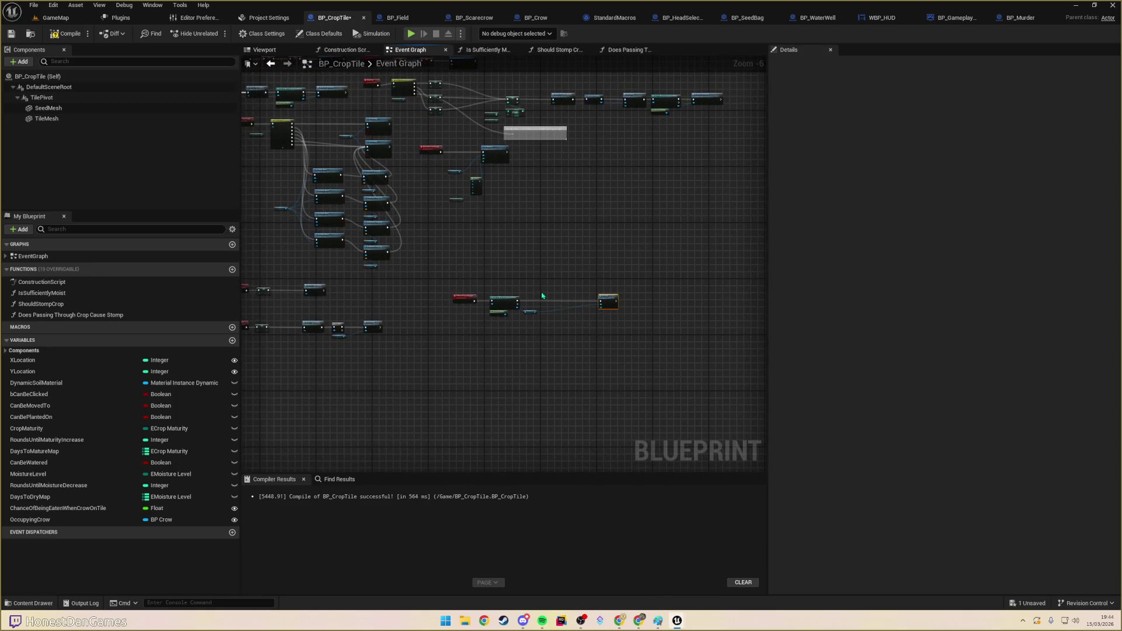
{"action": "mouse_move", "coordinate": [576, 217]}
{"action": "left_mouse_down"}
{"action": "mouse_move", "coordinate": [589, 328]}
{"action": "mouse_move", "coordinate": [581, 142]}
{"action": "mouse_move", "coordinate": [563, 346]}
{"action": "mouse_move", "coordinate": [507, 299]}
{"action": "mouse_move", "coordinate": [387, 311]}
{"action": "left_mouse_up"}
{"action": "scroll", "coordinate": [507, 299], "scroll_direction": "up", "scroll_amount": 5}
{"action": "mouse_move", "coordinate": [381, 353]}
{"action": "left_mouse_down"}
{"action": "mouse_move", "coordinate": [438, 318]}
{"action": "mouse_move", "coordinate": [338, 290]}
{"action": "mouse_move", "coordinate": [421, 275]}
{"action": "left_mouse_up"}
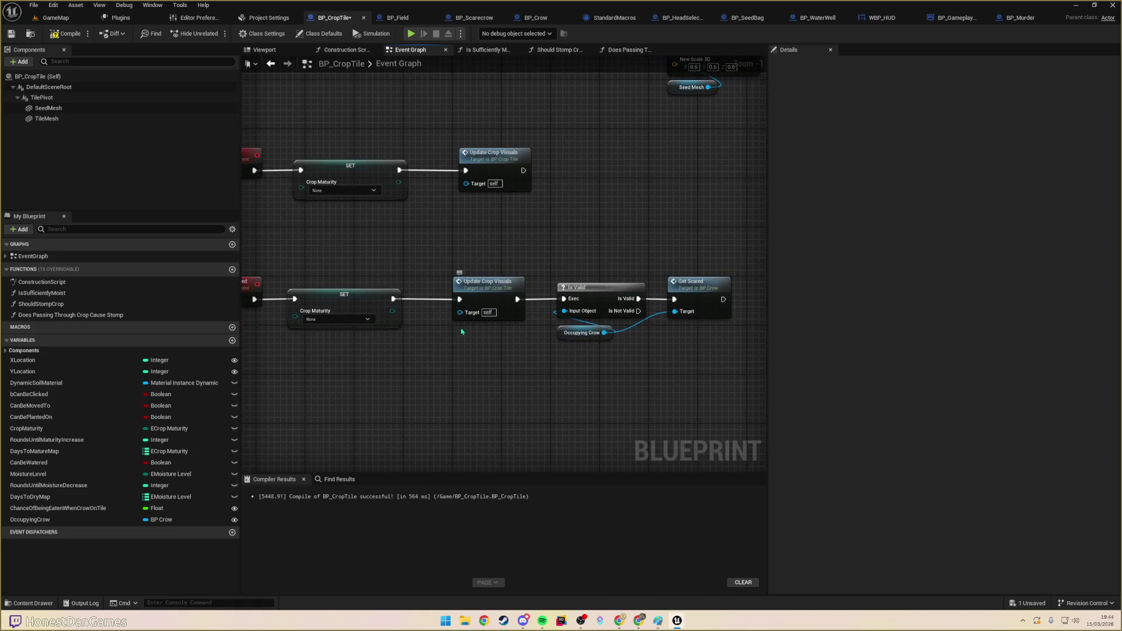
{"action": "left_click_drag", "start_coordinate": [461, 331], "coordinate": [506, 306]}
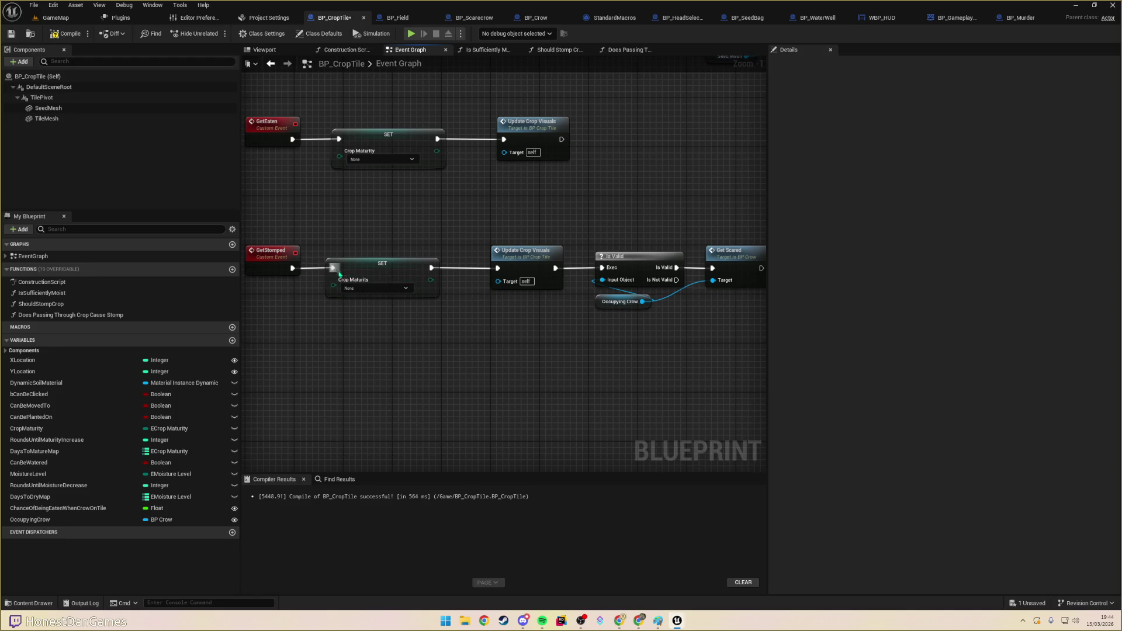
{"action": "left_click_drag", "start_coordinate": [350, 243], "coordinate": [373, 257]}
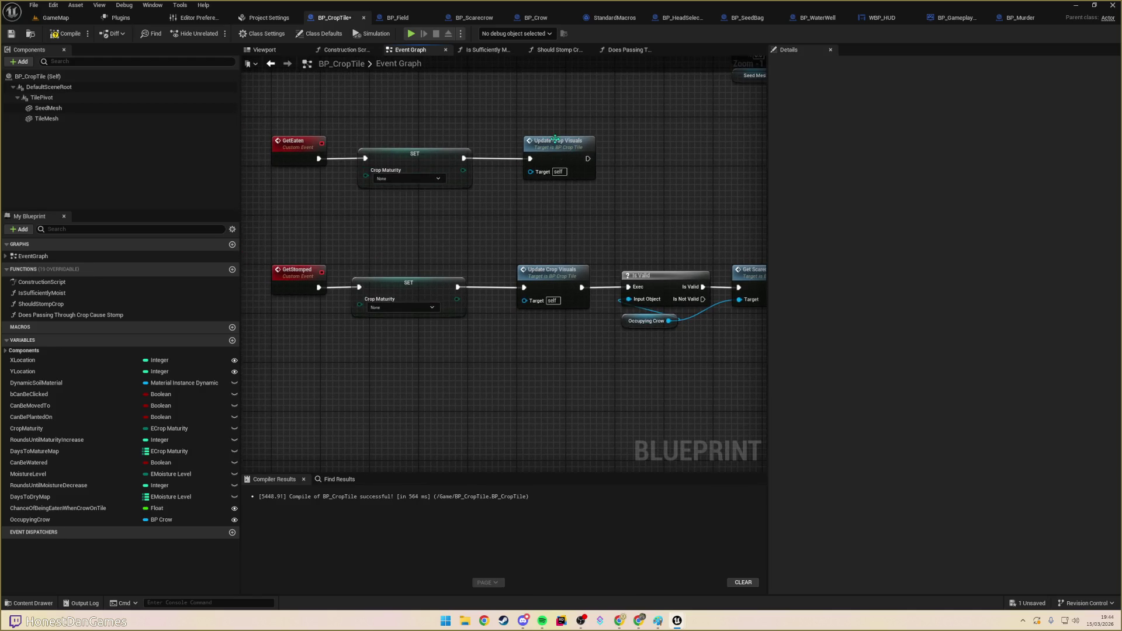
{"action": "mouse_move", "coordinate": [596, 205]}
{"action": "left_mouse_down"}
{"action": "mouse_move", "coordinate": [339, 211]}
{"action": "mouse_move", "coordinate": [567, 218]}
{"action": "left_mouse_up"}
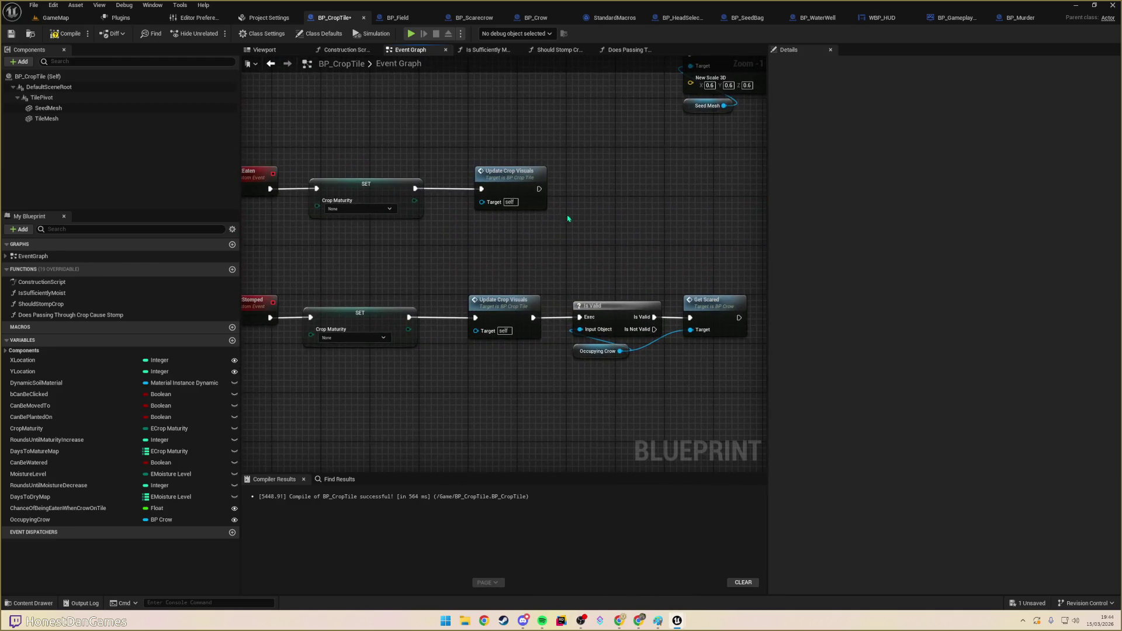
{"action": "mouse_move", "coordinate": [651, 180]}
{"action": "left_mouse_down"}
{"action": "mouse_move", "coordinate": [473, 228]}
{"action": "mouse_move", "coordinate": [405, 233]}
{"action": "mouse_move", "coordinate": [759, 234]}
{"action": "left_mouse_up"}
{"action": "left_click_drag", "start_coordinate": [245, 187], "coordinate": [395, 205]}
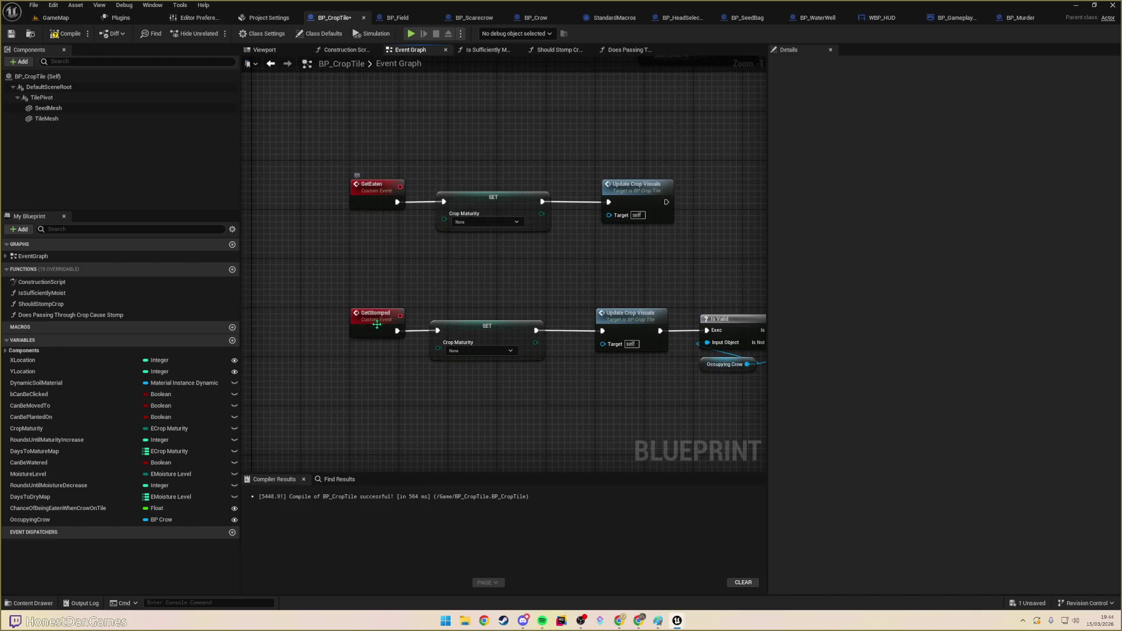
{"action": "left_click", "coordinate": [377, 320]}
{"action": "scroll", "coordinate": [371, 293], "scroll_direction": "down", "scroll_amount": 5}
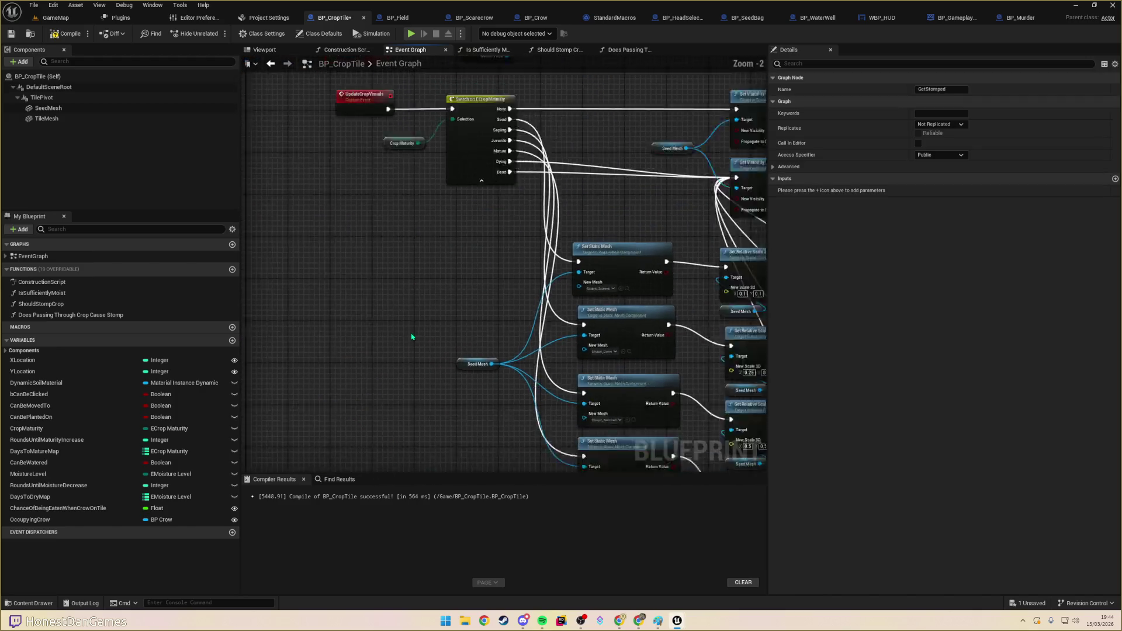
{"action": "scroll", "coordinate": [369, 291], "scroll_direction": "up", "scroll_amount": 4}
{"action": "mouse_move", "coordinate": [395, 245]}
{"action": "left_mouse_down"}
{"action": "mouse_move", "coordinate": [351, 462]}
{"action": "mouse_move", "coordinate": [352, 450]}
{"action": "left_mouse_up"}
{"action": "mouse_move", "coordinate": [754, 419]}
{"action": "left_mouse_down"}
{"action": "mouse_move", "coordinate": [436, 409]}
{"action": "mouse_move", "coordinate": [304, 181]}
{"action": "left_mouse_up"}
{"action": "scroll", "coordinate": [541, 250], "scroll_direction": "down", "scroll_amount": 4}
{"action": "left_click_drag", "start_coordinate": [541, 250], "coordinate": [553, 225]}
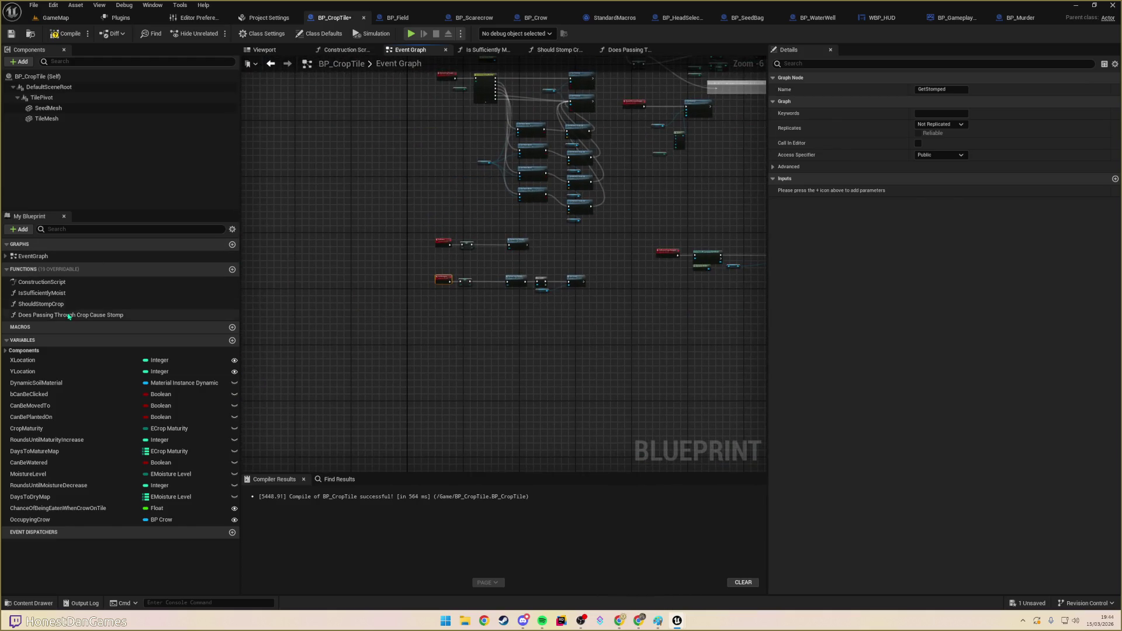
{"action": "left_click", "coordinate": [65, 306]}
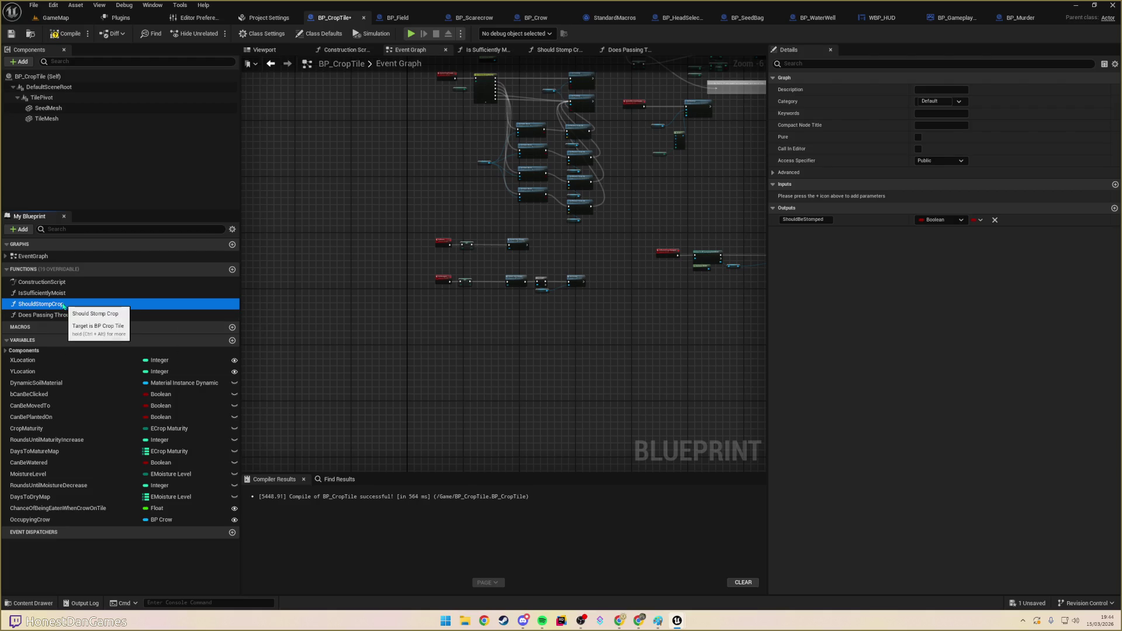
- Find all references to the ShouldStompCrop function by name
{"action": "right_click", "coordinate": [63, 309]}
{"action": "mouse_move", "coordinate": [117, 352]}
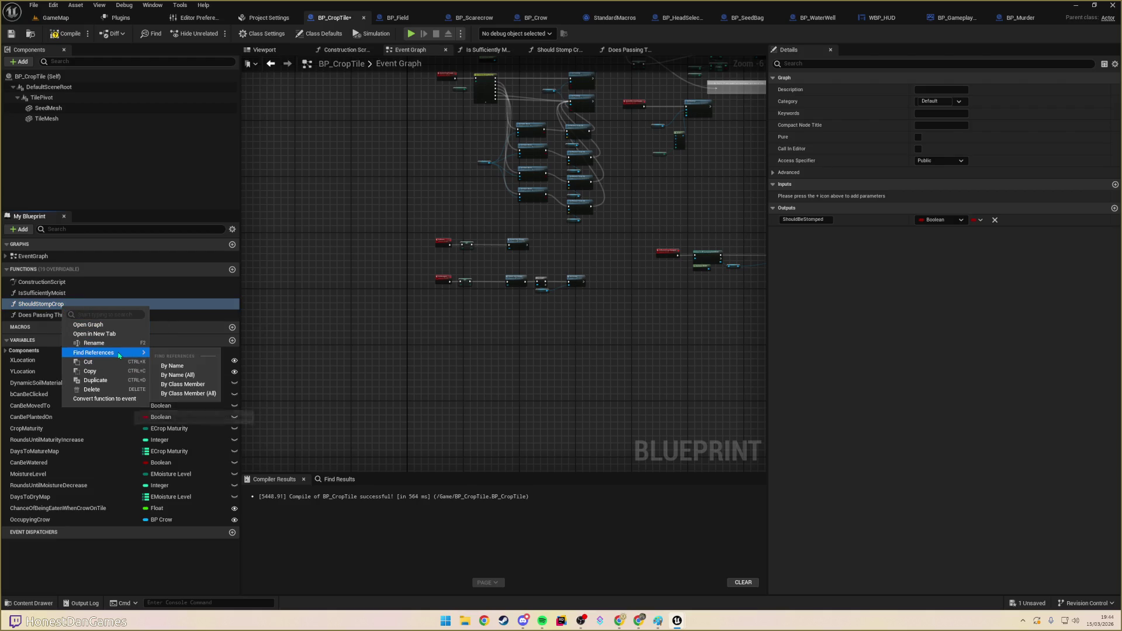
{"action": "left_click", "coordinate": [178, 374]}
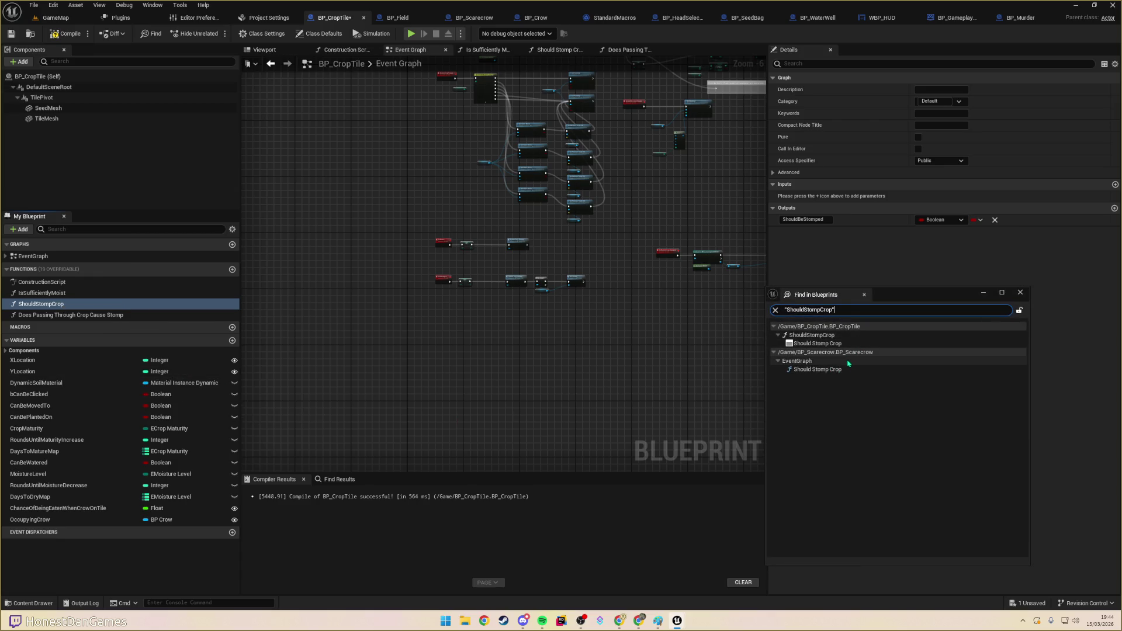
- Zoom back in and center the cast and Set Crops nodes in the graph
{"action": "scroll", "coordinate": [590, 345], "scroll_direction": "up", "scroll_amount": 2}
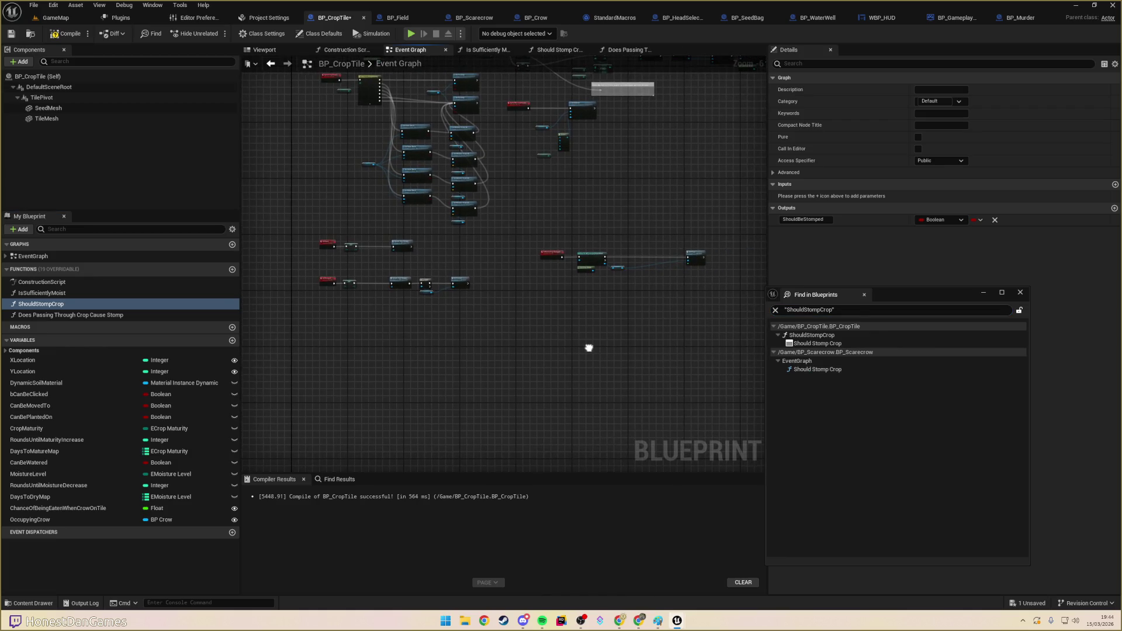
{"action": "scroll", "coordinate": [593, 325], "scroll_direction": "up", "scroll_amount": 3}
{"action": "mouse_move", "coordinate": [466, 413]}
{"action": "left_mouse_down"}
{"action": "mouse_move", "coordinate": [534, 409]}
{"action": "mouse_move", "coordinate": [619, 457]}
{"action": "mouse_move", "coordinate": [473, 447]}
{"action": "left_mouse_up"}
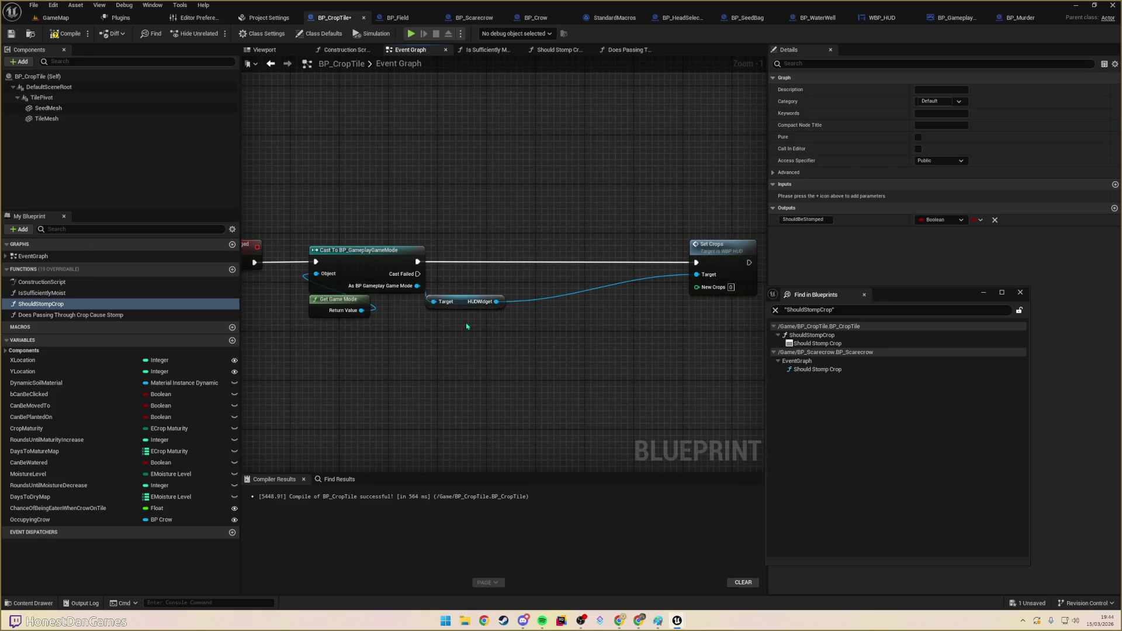
{"action": "left_click_drag", "start_coordinate": [520, 345], "coordinate": [471, 345]}
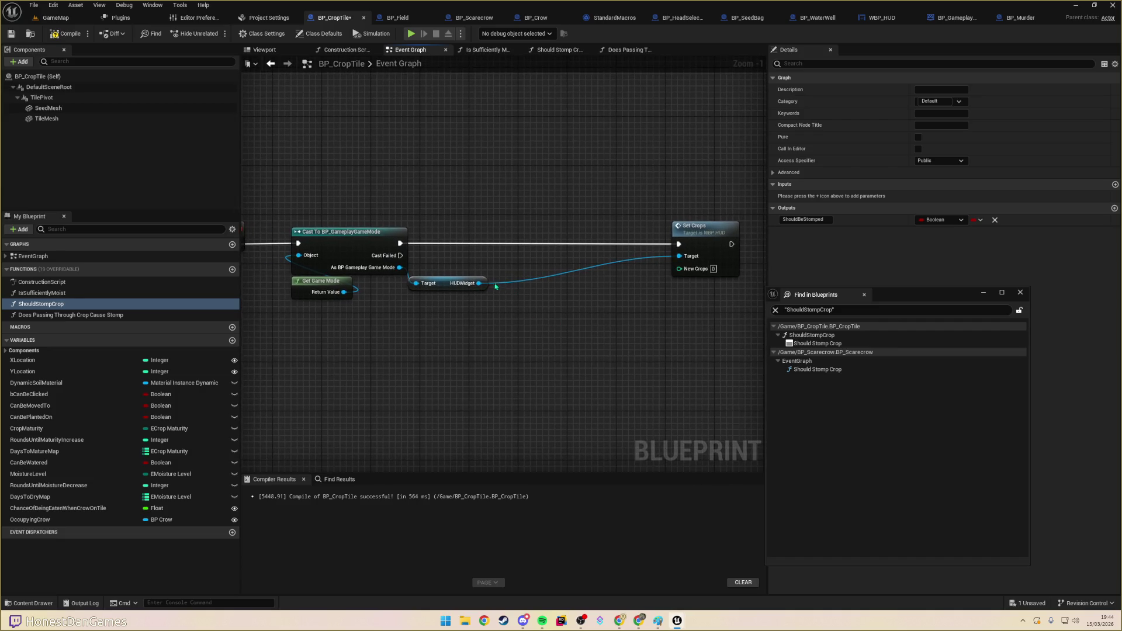
{"action": "right_click", "coordinate": [478, 328]}
- Add a Get All Actors Of Class node for BP_Field after the cast, then delete it
{"action": "type", "text": "GetFi"}
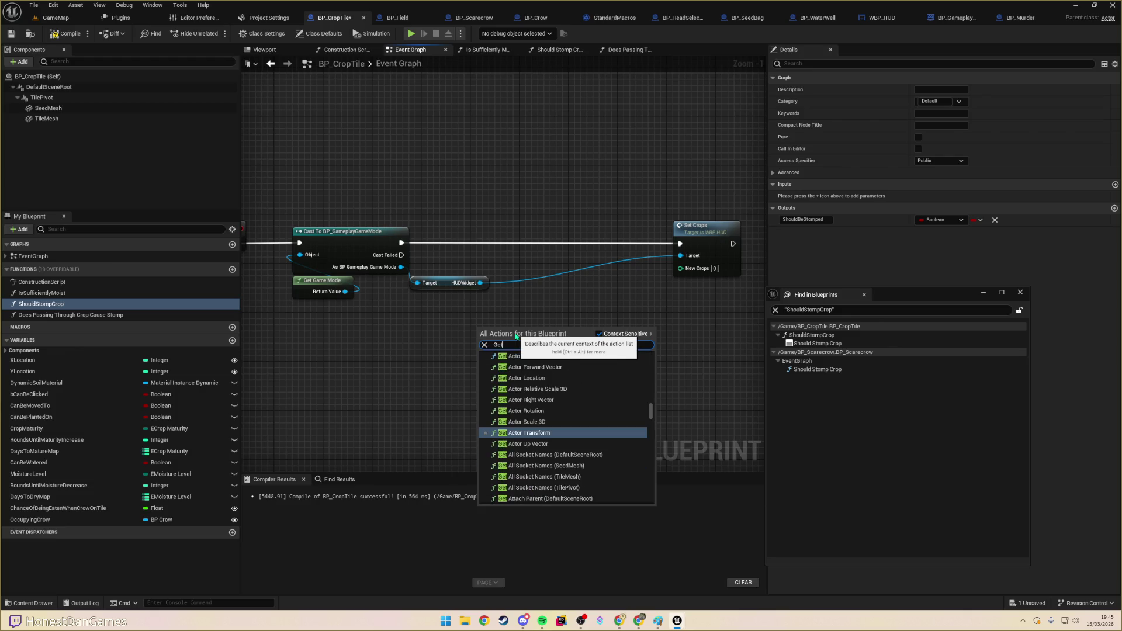
{"action": "key", "text": "BackSpace"}
{"action": "key", "text": "BackSpace"}
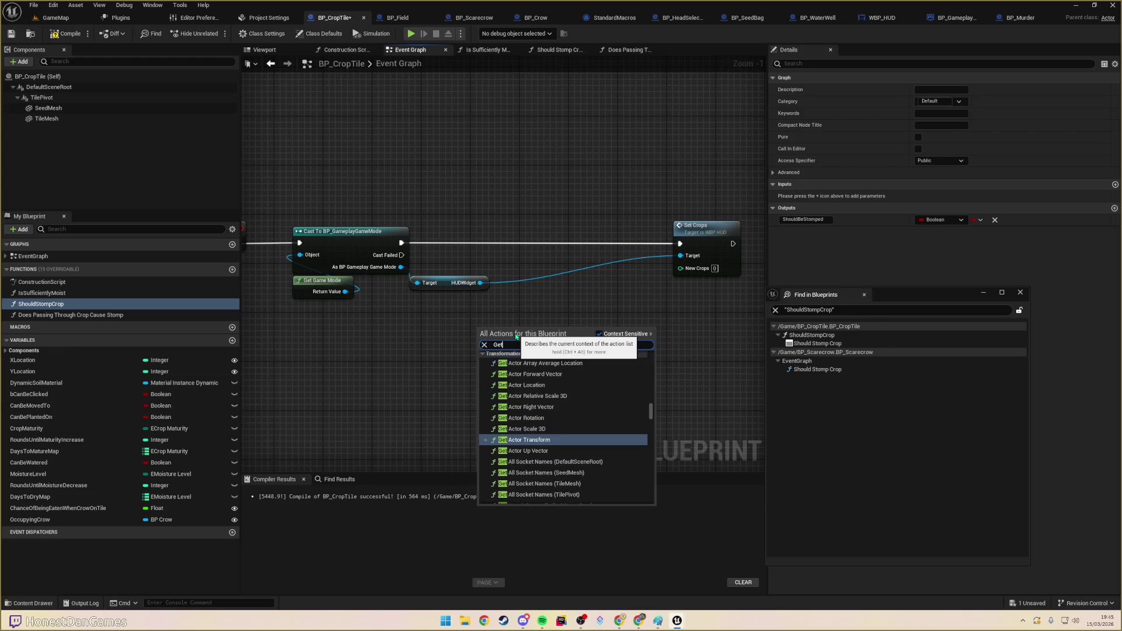
{"action": "type", "text": " Actor"}
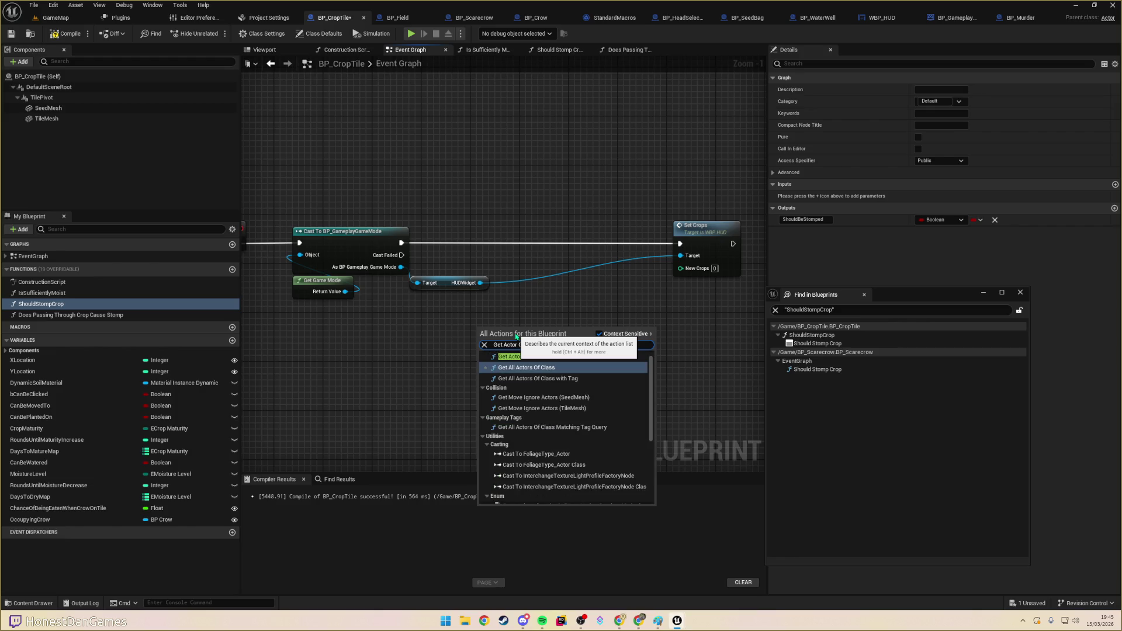
{"action": "key", "text": "Return"}
{"action": "left_click", "coordinate": [499, 361]}
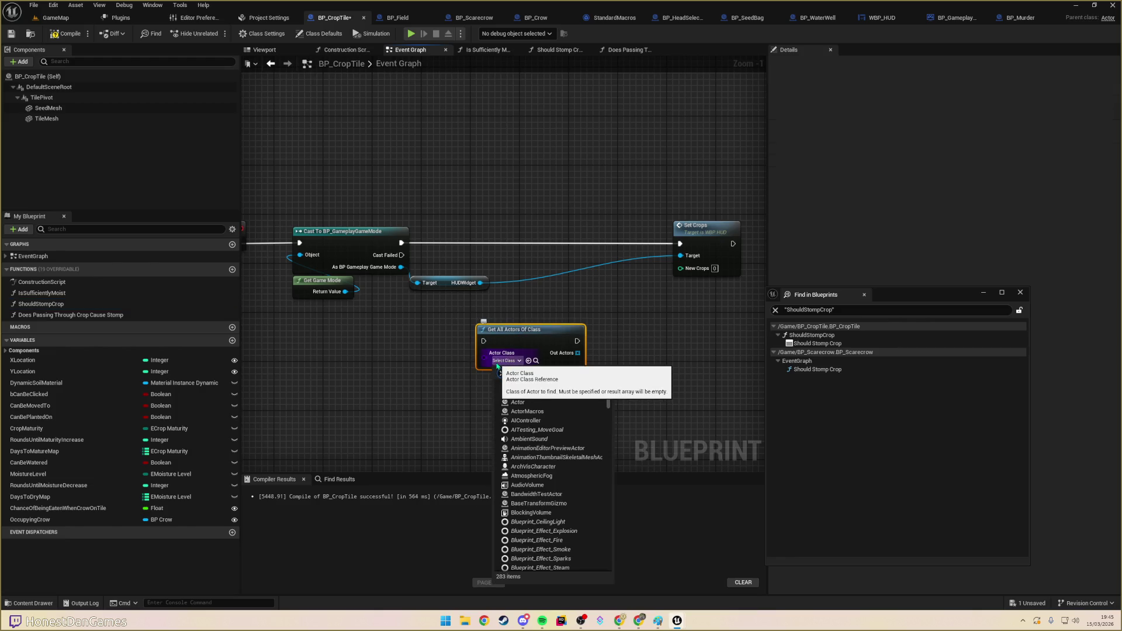
{"action": "type", "text": "BP_Field"}
{"action": "left_click", "coordinate": [515, 385]}
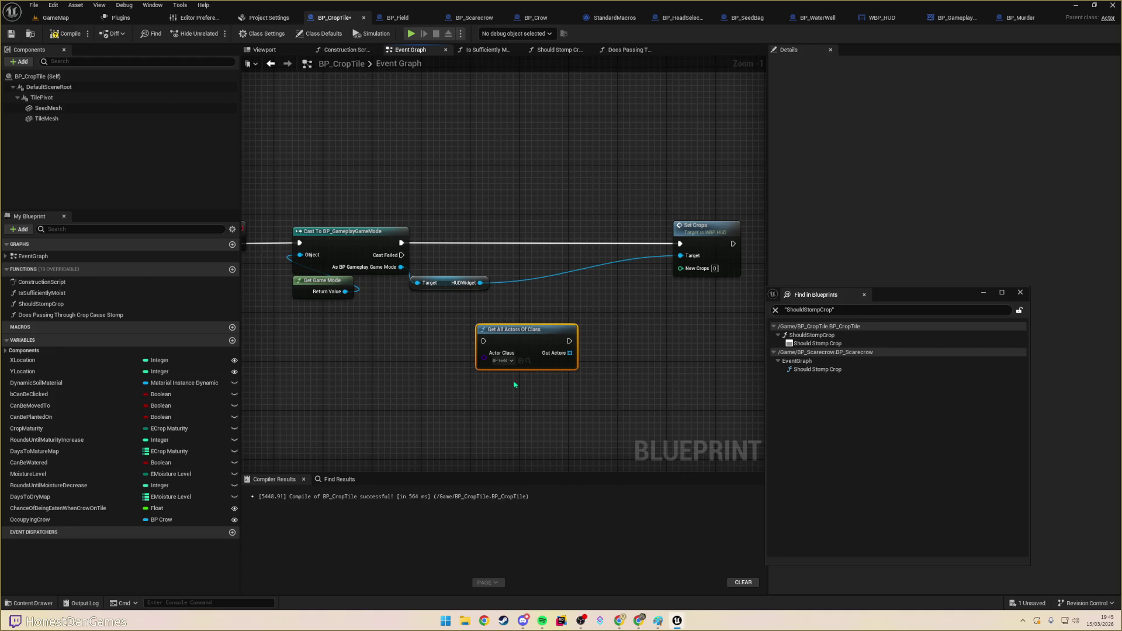
{"action": "mouse_move", "coordinate": [401, 242]}
{"action": "left_mouse_down"}
{"action": "mouse_move", "coordinate": [462, 284]}
{"action": "mouse_move", "coordinate": [483, 341]}
{"action": "left_mouse_up"}
{"action": "left_click_drag", "start_coordinate": [590, 321], "coordinate": [492, 311]}
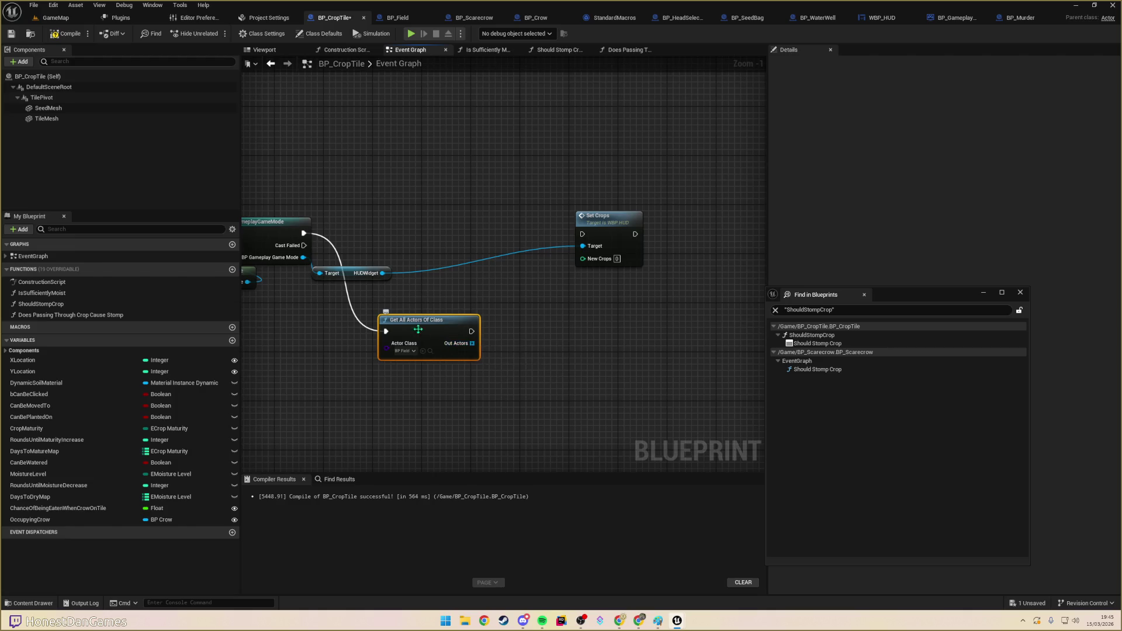
{"action": "key", "text": "Delete"}
- Add a Get Actor Of Class node set to BP_Field after the cast
{"action": "left_click_drag", "start_coordinate": [304, 233], "coordinate": [359, 359]}
{"action": "type", "text": "getactorof"}
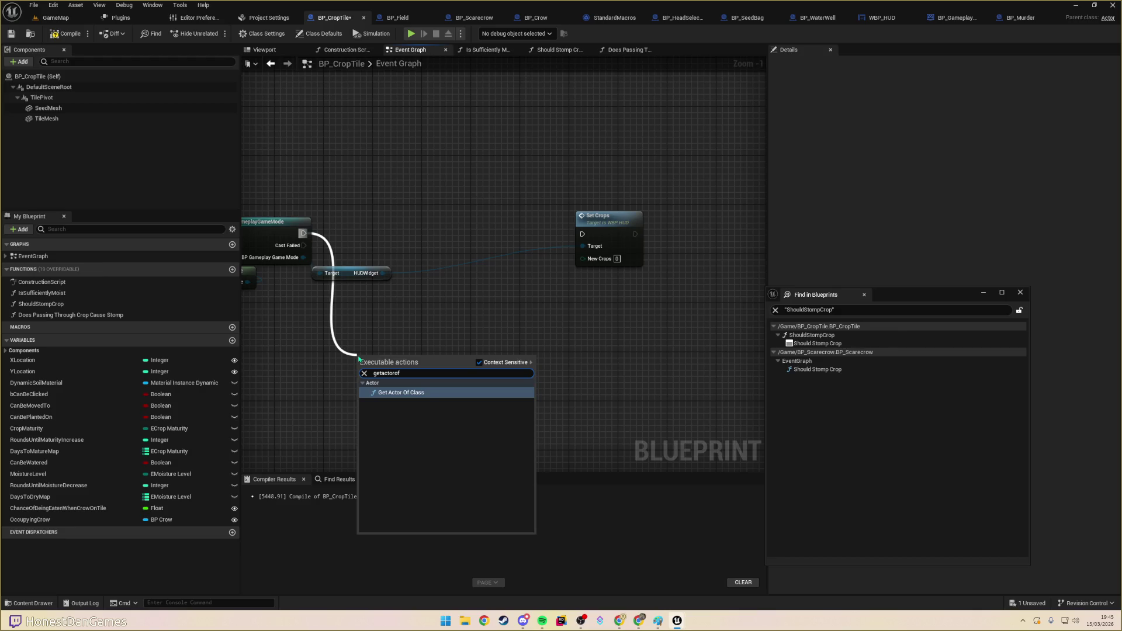
{"action": "key", "text": "Return"}
{"action": "left_click", "coordinate": [384, 388]}
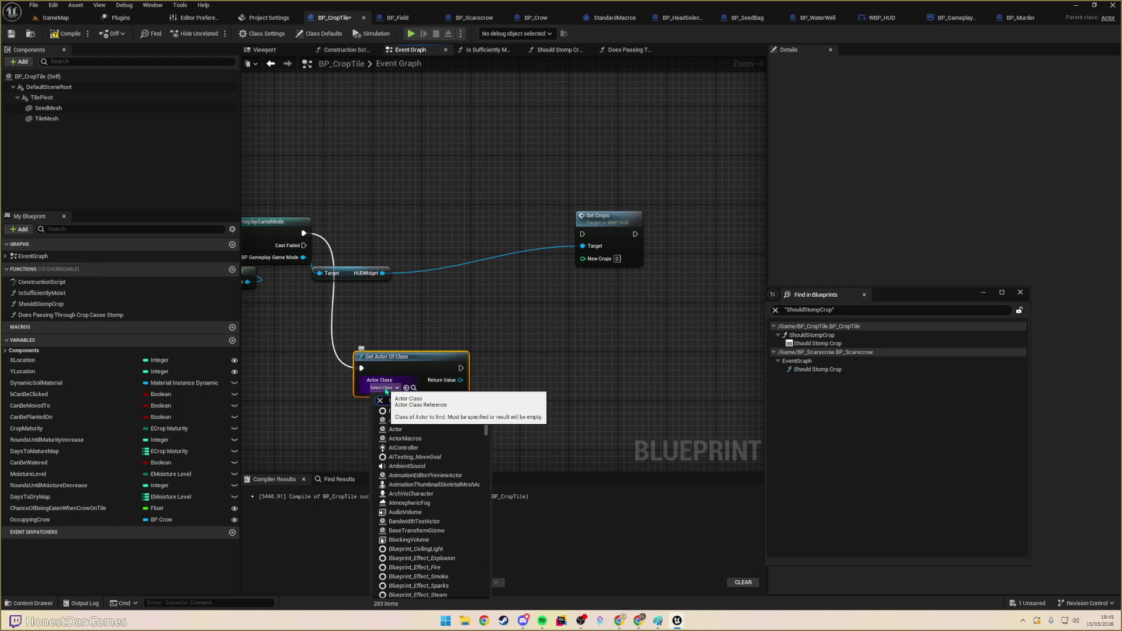
{"action": "type", "text": "field"}
{"action": "left_click", "coordinate": [412, 420]}
- Get the field's Crop Tiles and loop over them with a For Each Loop
{"action": "mouse_move", "coordinate": [452, 380]}
{"action": "left_mouse_down"}
{"action": "mouse_move", "coordinate": [476, 354]}
{"action": "mouse_move", "coordinate": [508, 361]}
{"action": "left_mouse_up"}
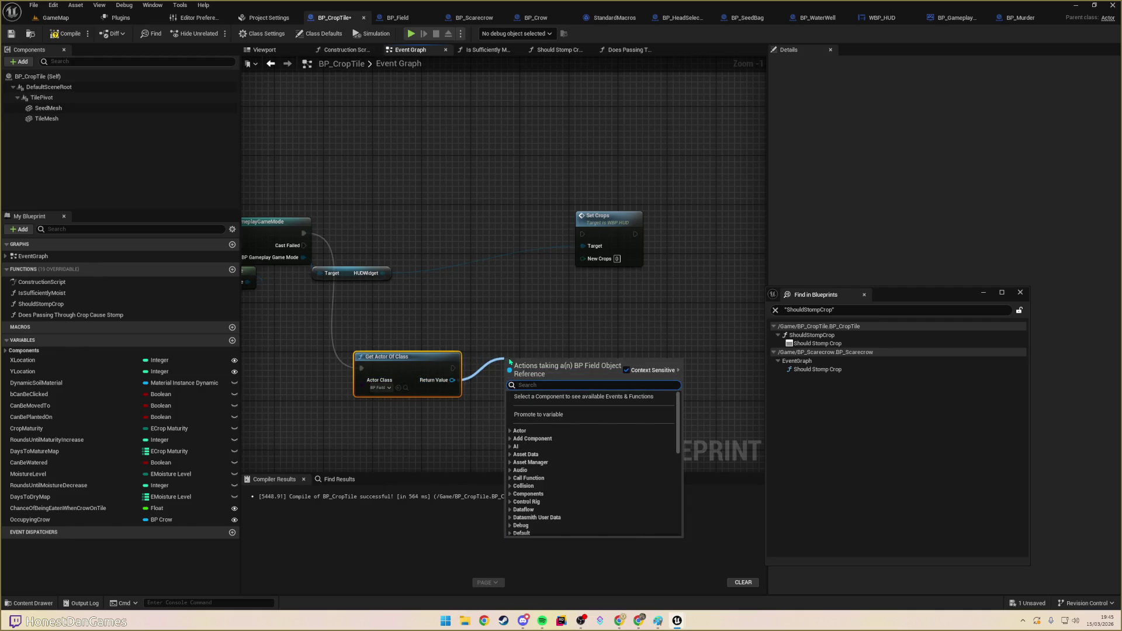
{"action": "type", "text": "Crop"}
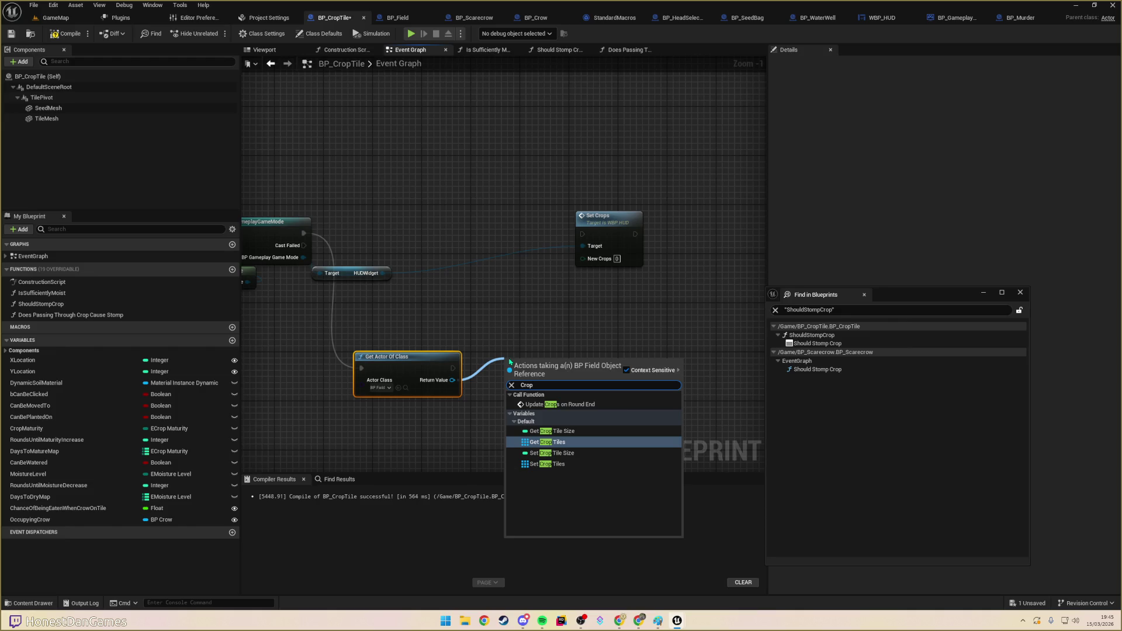
{"action": "key", "text": "Return"}
{"action": "left_click_drag", "start_coordinate": [576, 366], "coordinate": [550, 395]}
{"action": "type", "text": "for"}
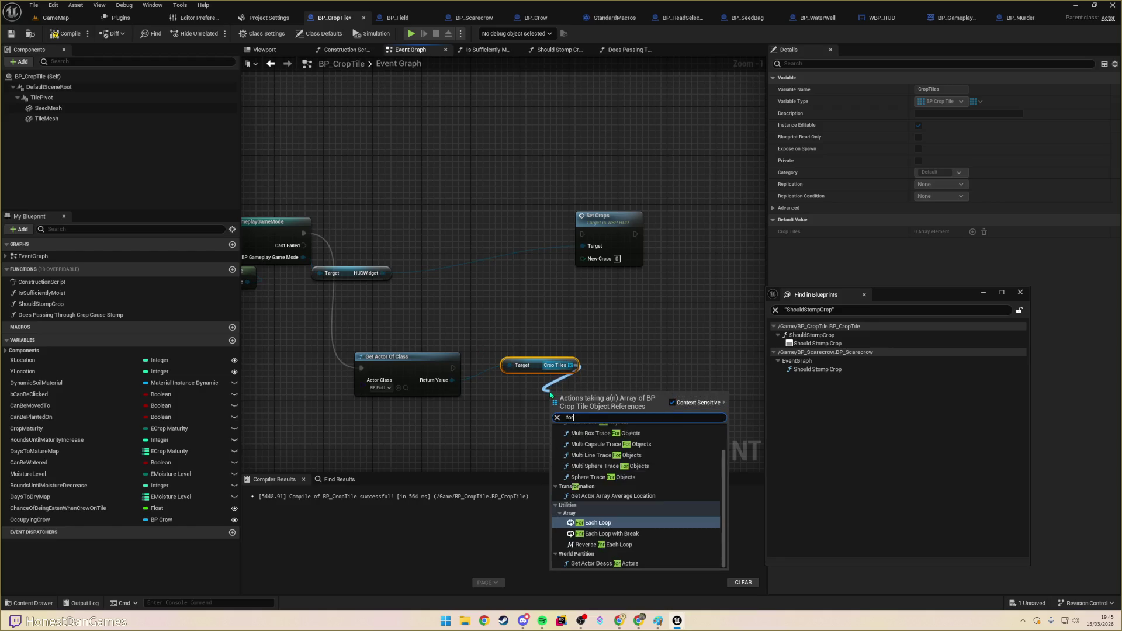
{"action": "key", "text": "Return"}
{"action": "mouse_move", "coordinate": [550, 395]}
{"action": "left_mouse_down"}
{"action": "mouse_move", "coordinate": [612, 326]}
{"action": "mouse_move", "coordinate": [530, 296]}
{"action": "left_mouse_up"}
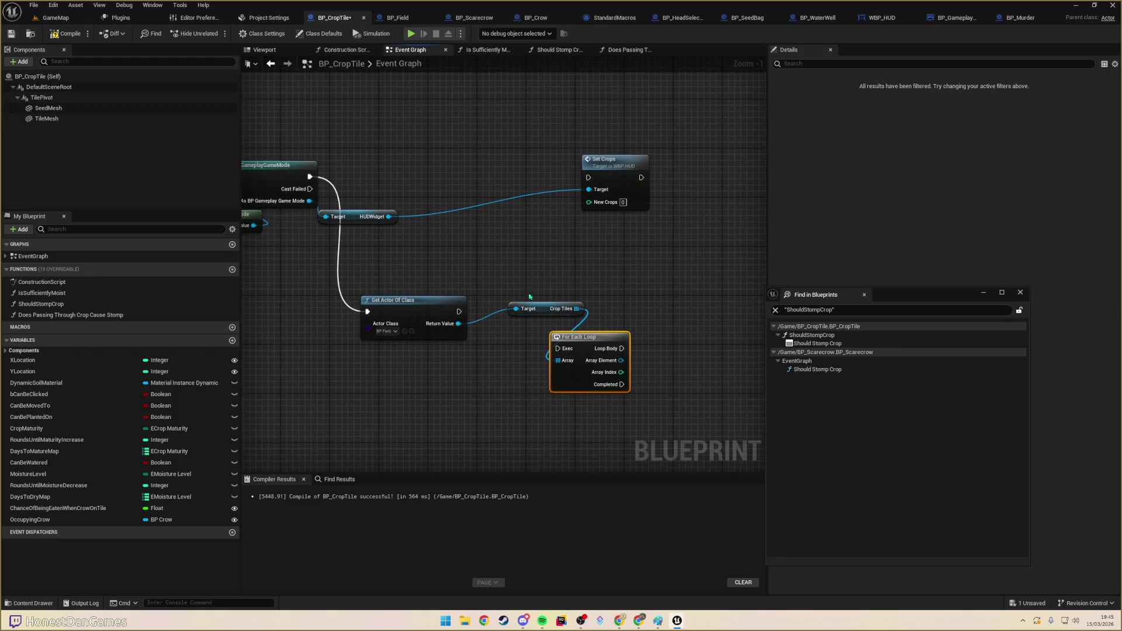
{"action": "left_click_drag", "start_coordinate": [458, 312], "coordinate": [587, 351]}
{"action": "mouse_move", "coordinate": [519, 374]}
{"action": "left_mouse_down"}
{"action": "mouse_move", "coordinate": [520, 352]}
{"action": "mouse_move", "coordinate": [568, 337]}
{"action": "left_mouse_up"}
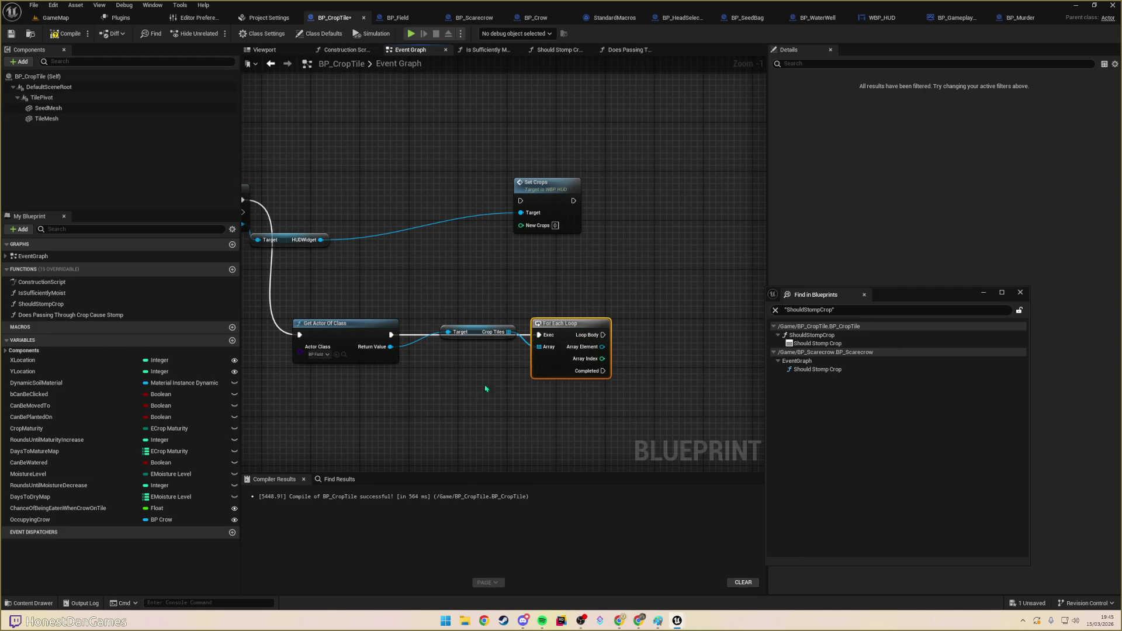
- Delete the For Each Loop and Crop Tiles nodes
{"action": "left_click_drag", "start_coordinate": [383, 425], "coordinate": [597, 417]}
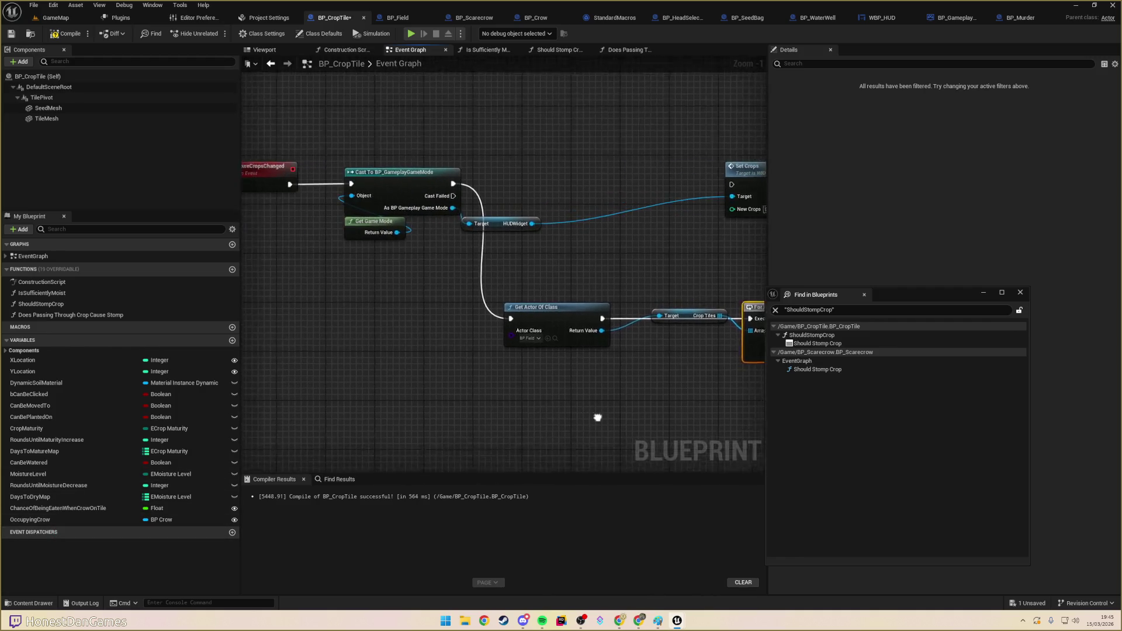
{"action": "scroll", "coordinate": [601, 426], "scroll_direction": "down", "scroll_amount": 4}
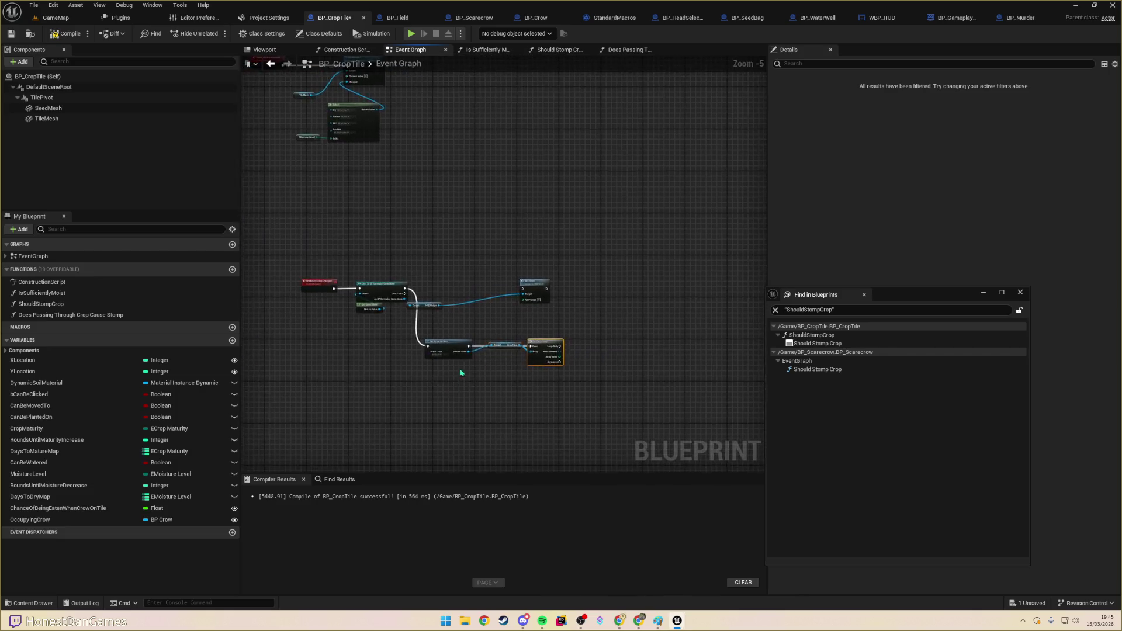
{"action": "scroll", "coordinate": [461, 373], "scroll_direction": "up", "scroll_amount": 2}
{"action": "left_click_drag", "start_coordinate": [411, 393], "coordinate": [394, 394]}
{"action": "left_click_drag", "start_coordinate": [529, 327], "coordinate": [516, 360]}
{"action": "left_click_drag", "start_coordinate": [497, 296], "coordinate": [596, 356]}
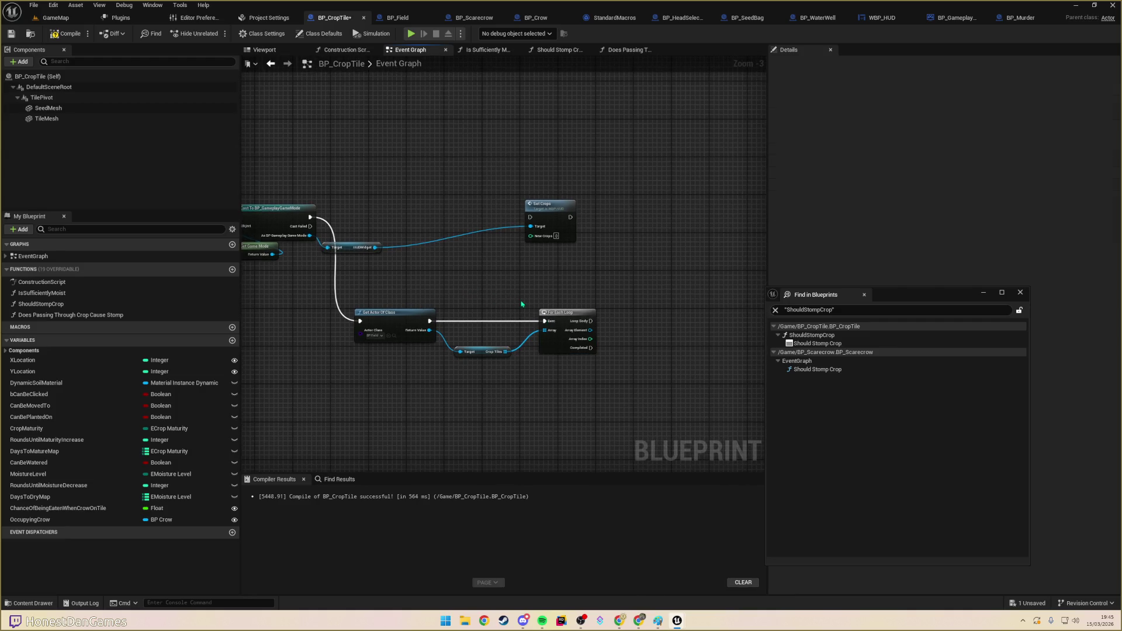
{"action": "key", "text": "Delete"}
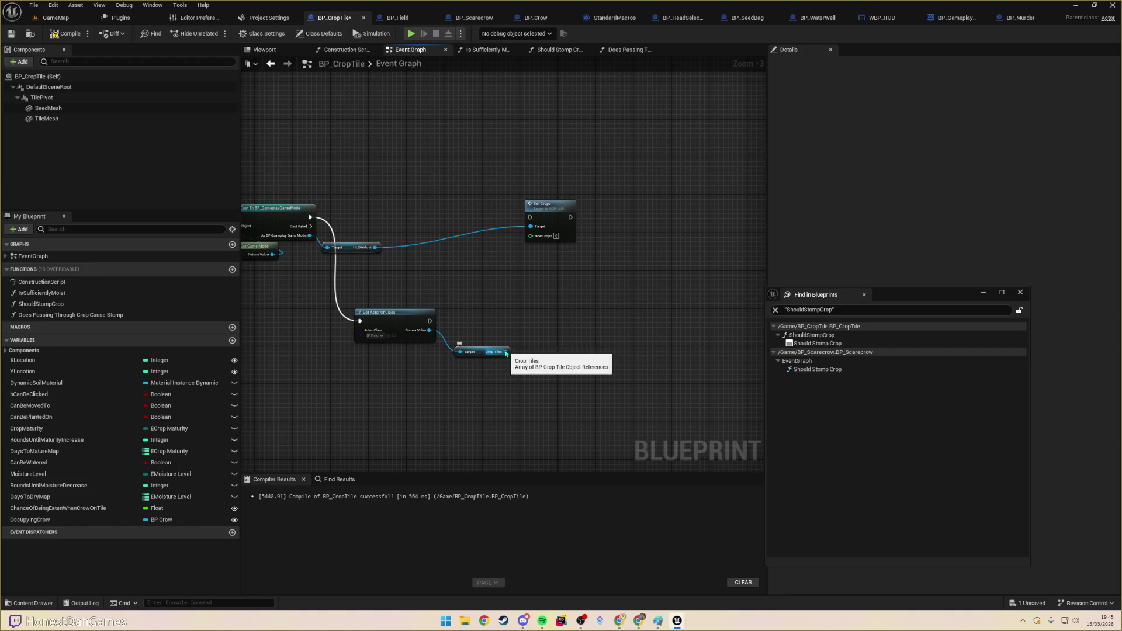
{"action": "left_click", "coordinate": [479, 351]}
{"action": "key", "text": "Delete"}
- Dismiss the BP Field action list and save BP_CropTile
{"action": "left_click_drag", "start_coordinate": [429, 331], "coordinate": [456, 319]}
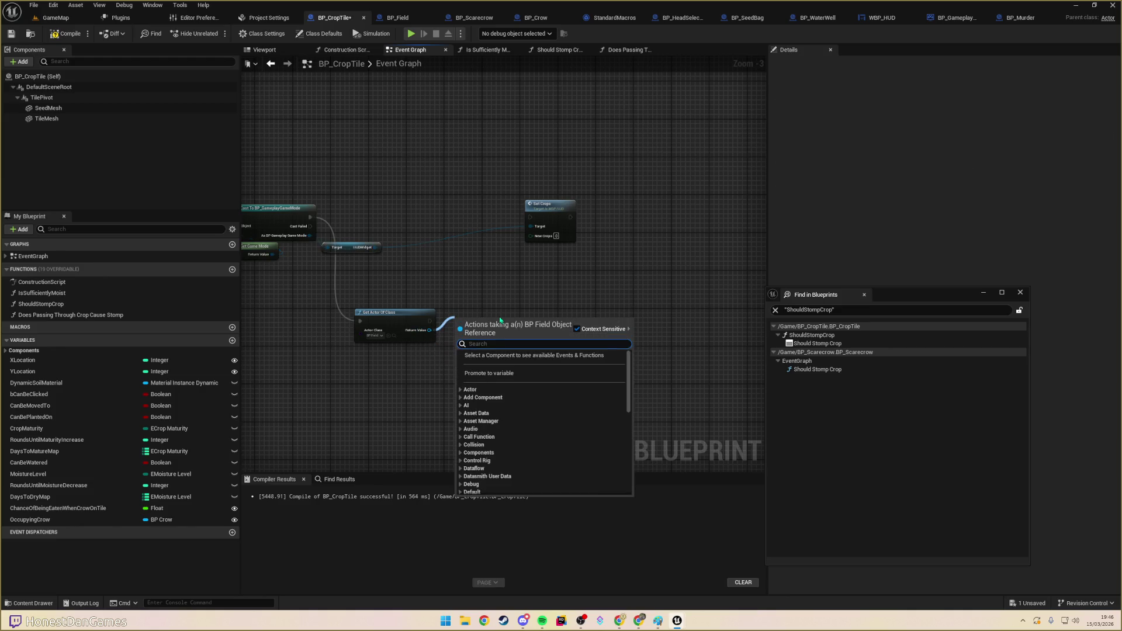
{"action": "key", "text": "Escape"}
{"action": "key", "text": "ctrl+s"}
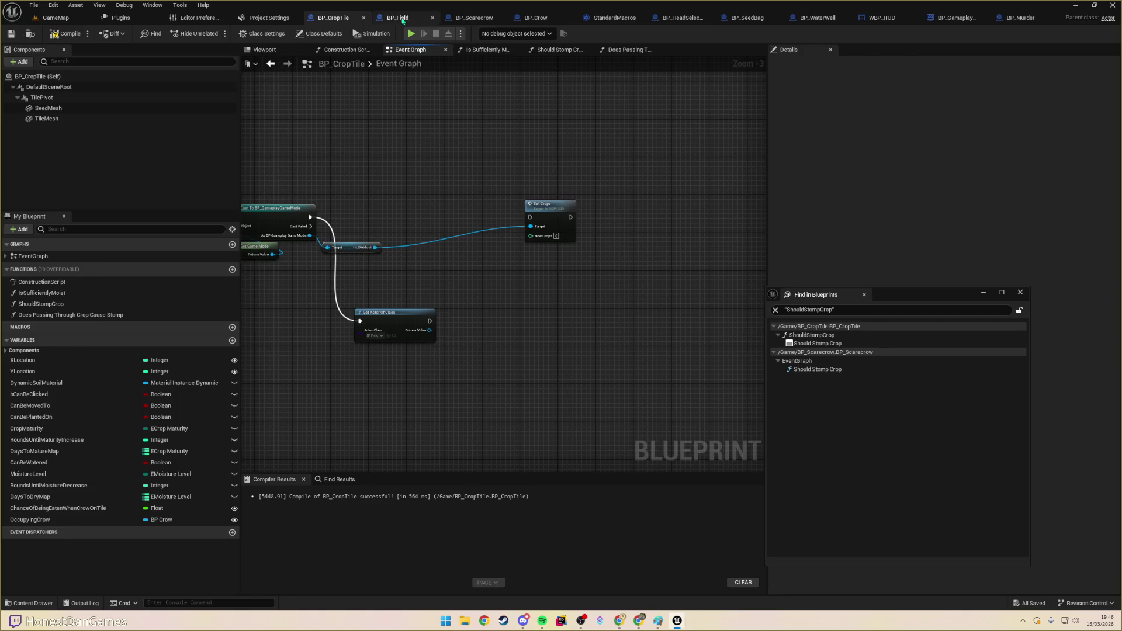
- Add a new function named GetNumMatureCrops to BP_Field
{"action": "left_click", "coordinate": [397, 18]}
{"action": "left_click", "coordinate": [232, 269]}
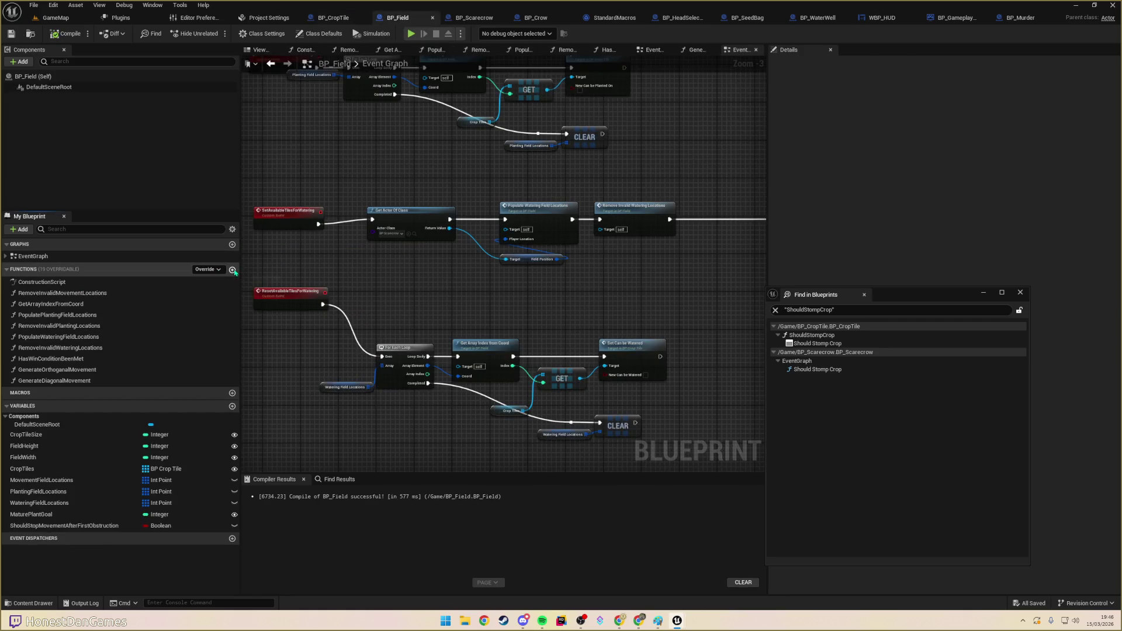
{"action": "type", "text": "GetNumMature"}
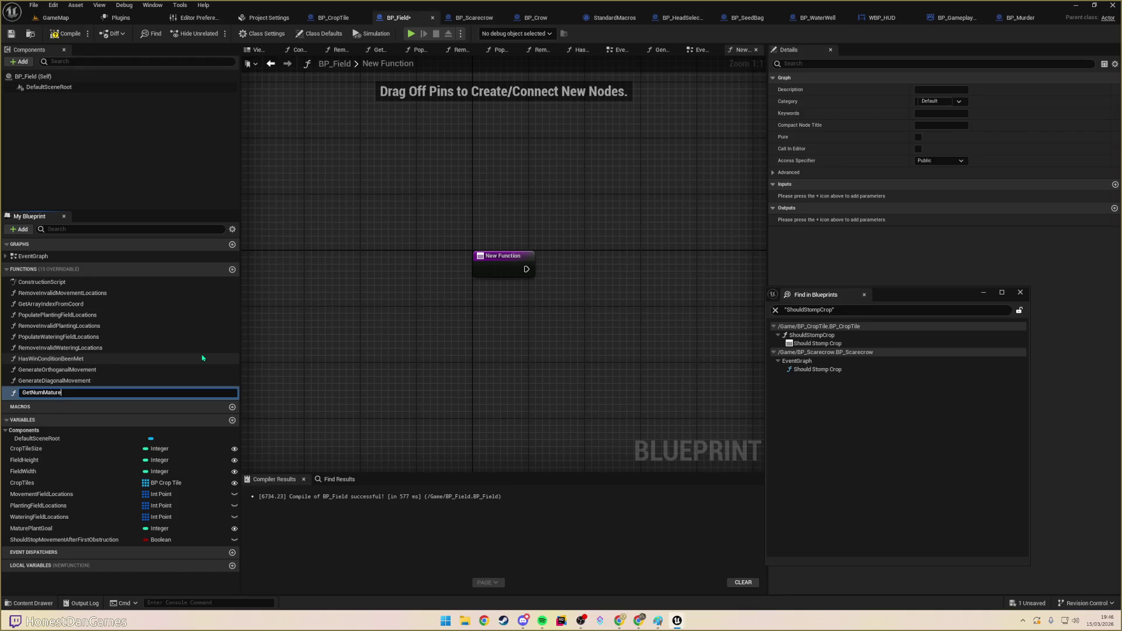
{"action": "type", "text": "Crops"}
{"action": "key", "text": "Return"}
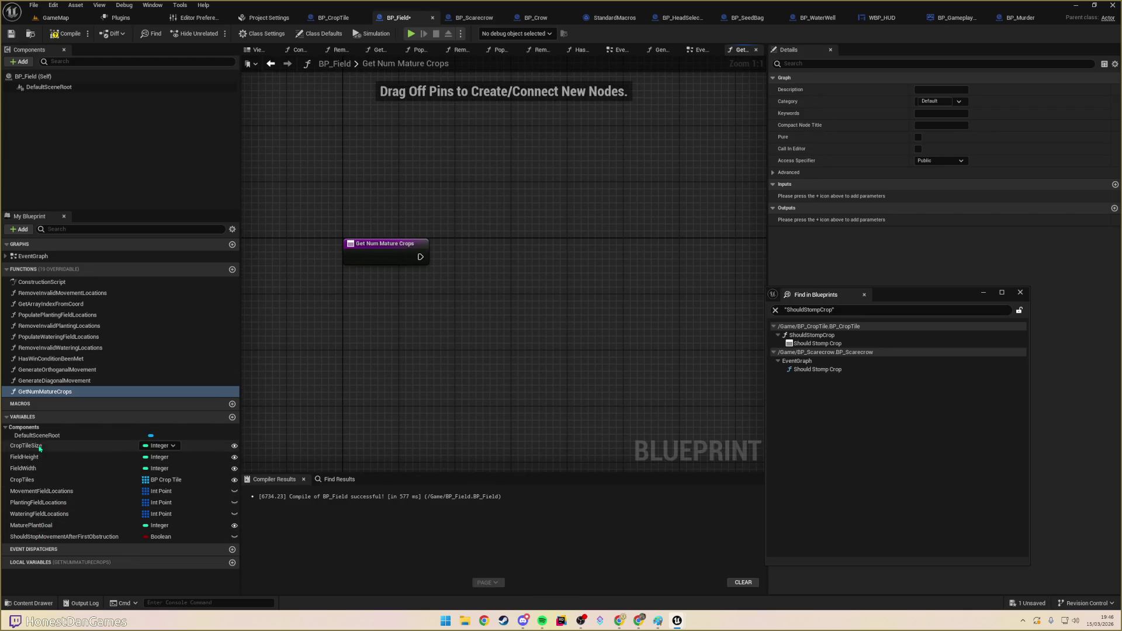
- Loop over CropTiles with a For Each Loop and check each tile with Is Valid
{"action": "left_click_drag", "start_coordinate": [45, 481], "coordinate": [512, 261]}
{"action": "type", "text": "for"}
{"action": "key", "text": "Return"}
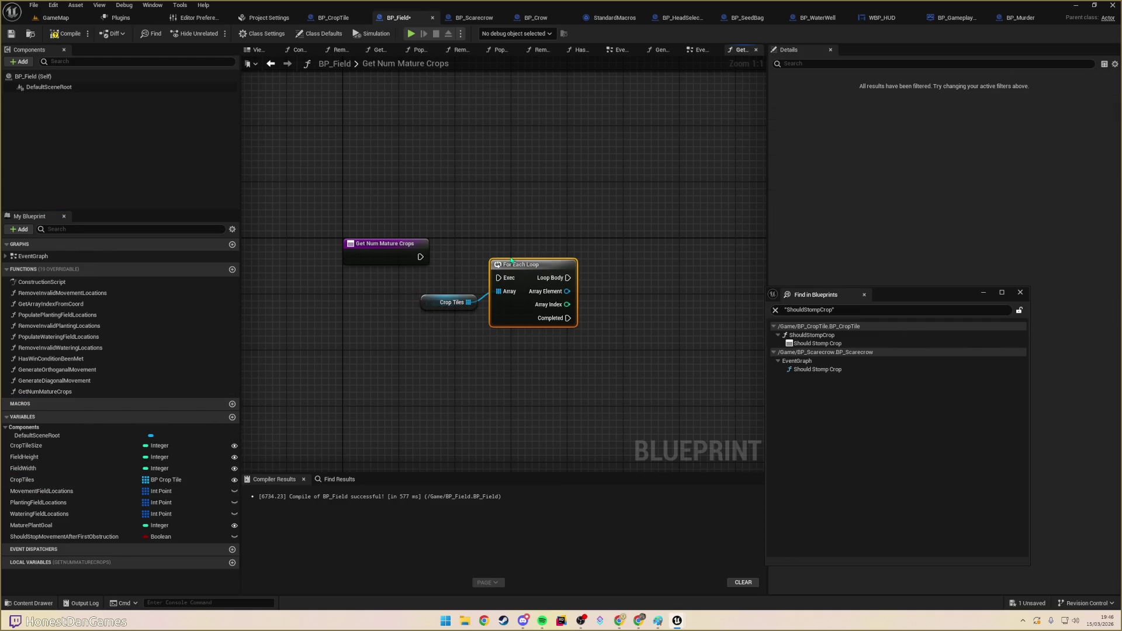
{"action": "mouse_move", "coordinate": [420, 257]}
{"action": "left_mouse_down"}
{"action": "mouse_move", "coordinate": [497, 278]}
{"action": "mouse_move", "coordinate": [511, 247]}
{"action": "mouse_move", "coordinate": [605, 277]}
{"action": "left_mouse_up"}
{"action": "type", "text": "is valid"}
{"action": "key", "text": "Return"}
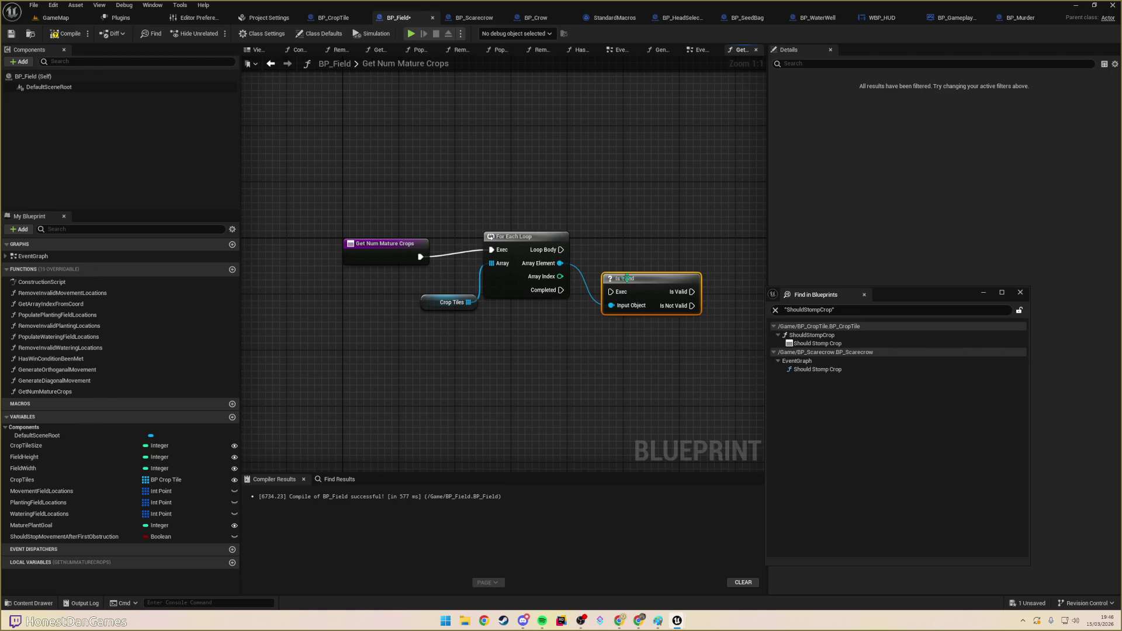
{"action": "left_click_drag", "start_coordinate": [566, 254], "coordinate": [611, 292]}
{"action": "mouse_move", "coordinate": [693, 316]}
{"action": "left_mouse_down"}
{"action": "mouse_move", "coordinate": [539, 343]}
{"action": "mouse_move", "coordinate": [541, 331]}
{"action": "mouse_move", "coordinate": [613, 319]}
{"action": "mouse_move", "coordinate": [602, 291]}
{"action": "mouse_move", "coordinate": [643, 313]}
{"action": "left_mouse_up"}
- Compare each tile's Crop Maturity to Mature with an Equal (Enum) node
{"action": "type", "text": "matur"}
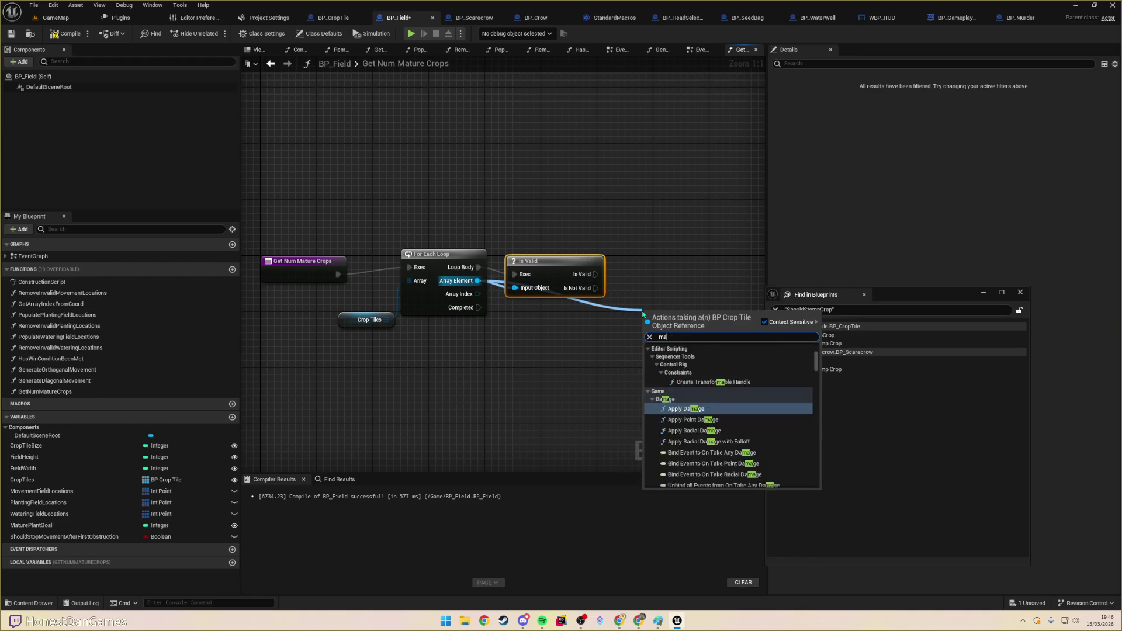
{"action": "key", "text": "Down"}
{"action": "key", "text": "Down"}
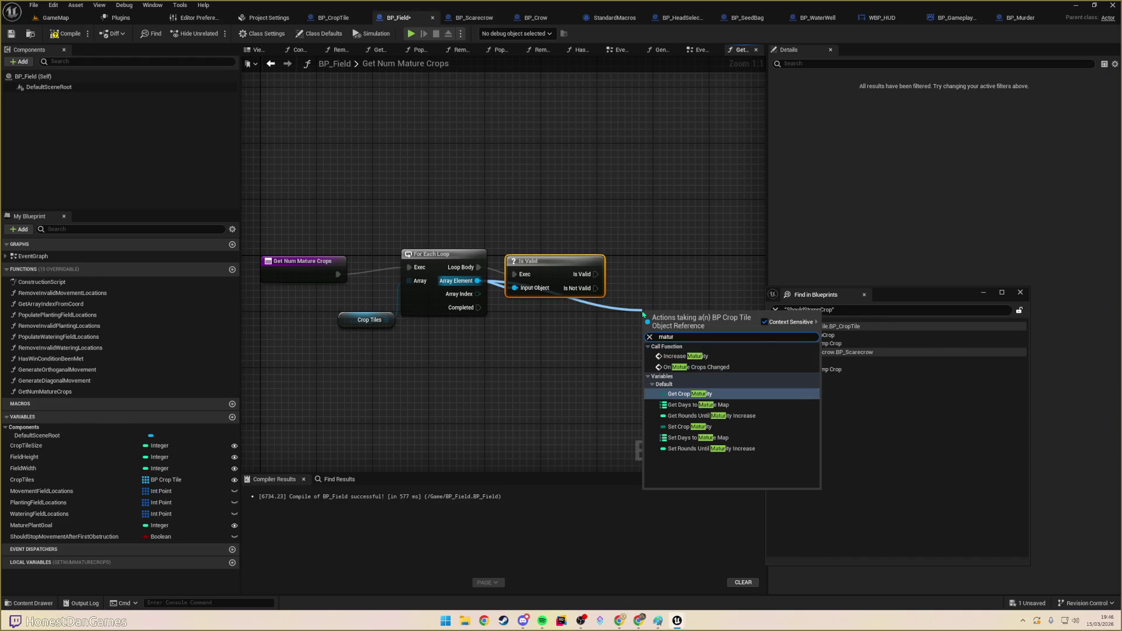
{"action": "key", "text": "Return"}
{"action": "mouse_move", "coordinate": [661, 277]}
{"action": "left_mouse_down"}
{"action": "mouse_move", "coordinate": [613, 279]}
{"action": "mouse_move", "coordinate": [466, 326]}
{"action": "left_mouse_up"}
{"action": "mouse_move", "coordinate": [528, 362]}
{"action": "left_mouse_down"}
{"action": "mouse_move", "coordinate": [535, 343]}
{"action": "mouse_move", "coordinate": [555, 339]}
{"action": "left_mouse_up"}
{"action": "type", "text": "=="}
{"action": "key", "text": "Up"}
{"action": "key", "text": "Return"}
{"action": "left_click", "coordinate": [584, 355]}
{"action": "left_click", "coordinate": [591, 388]}
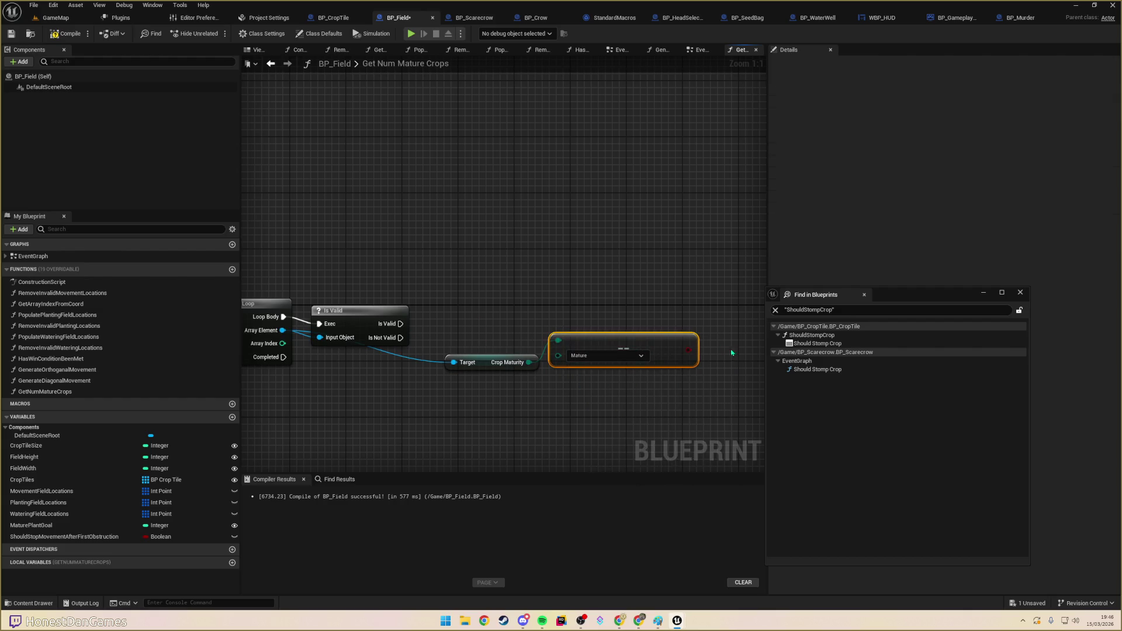
- Add a Branch on the maturity comparison that runs only for valid tiles
{"action": "left_click_drag", "start_coordinate": [694, 355], "coordinate": [678, 308]}
{"action": "type", "text": "branch"}
{"action": "key", "text": "Return"}
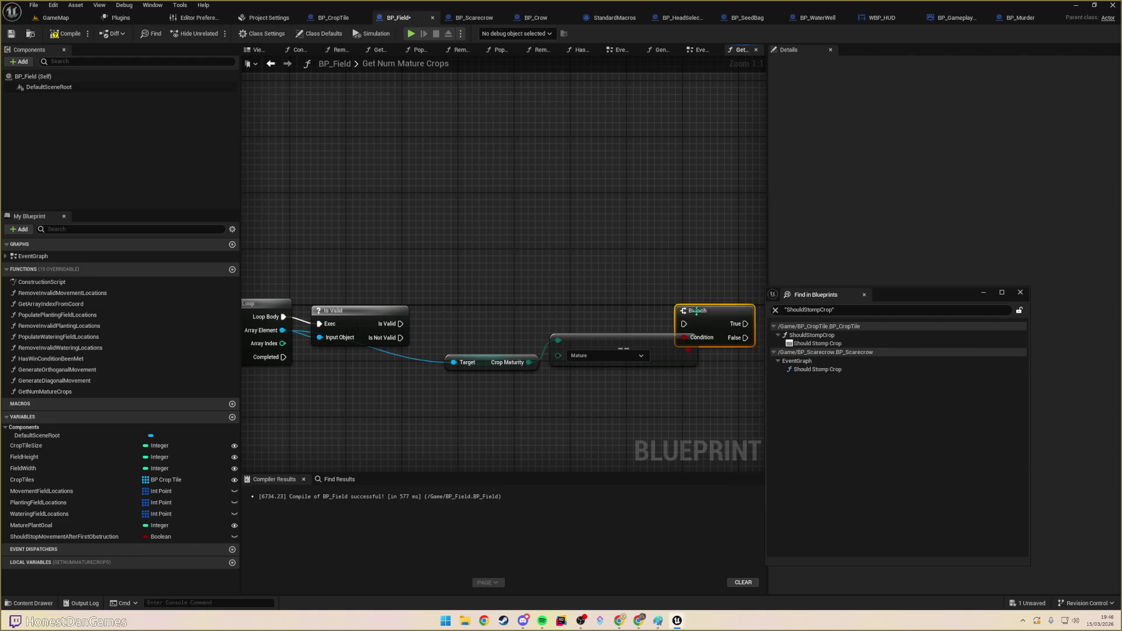
{"action": "left_click_drag", "start_coordinate": [400, 324], "coordinate": [683, 324]}
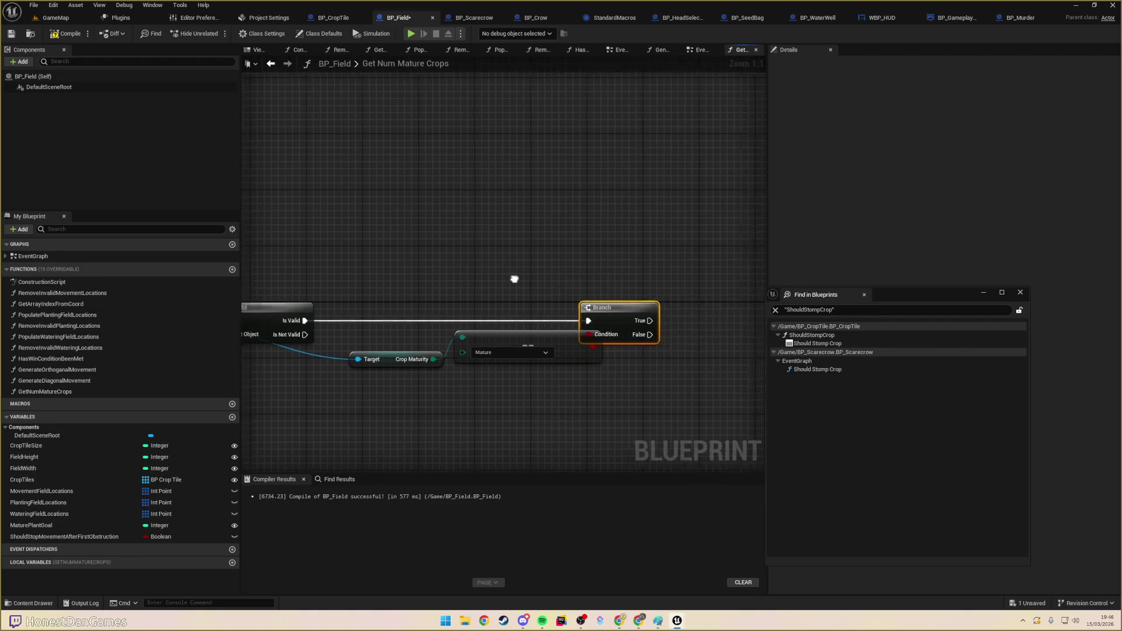
{"action": "mouse_move", "coordinate": [506, 368]}
{"action": "left_mouse_down"}
{"action": "mouse_move", "coordinate": [757, 331]}
{"action": "mouse_move", "coordinate": [498, 334]}
{"action": "mouse_move", "coordinate": [524, 343]}
{"action": "mouse_move", "coordinate": [631, 318]}
{"action": "mouse_move", "coordinate": [660, 357]}
{"action": "mouse_move", "coordinate": [618, 343]}
{"action": "mouse_move", "coordinate": [339, 374]}
{"action": "mouse_move", "coordinate": [672, 318]}
{"action": "mouse_move", "coordinate": [717, 338]}
{"action": "mouse_move", "coordinate": [353, 358]}
{"action": "mouse_move", "coordinate": [468, 373]}
{"action": "mouse_move", "coordinate": [636, 350]}
{"action": "left_mouse_up"}
- Add an Integer local variable to the function and begin naming it
{"action": "left_click", "coordinate": [231, 562]}
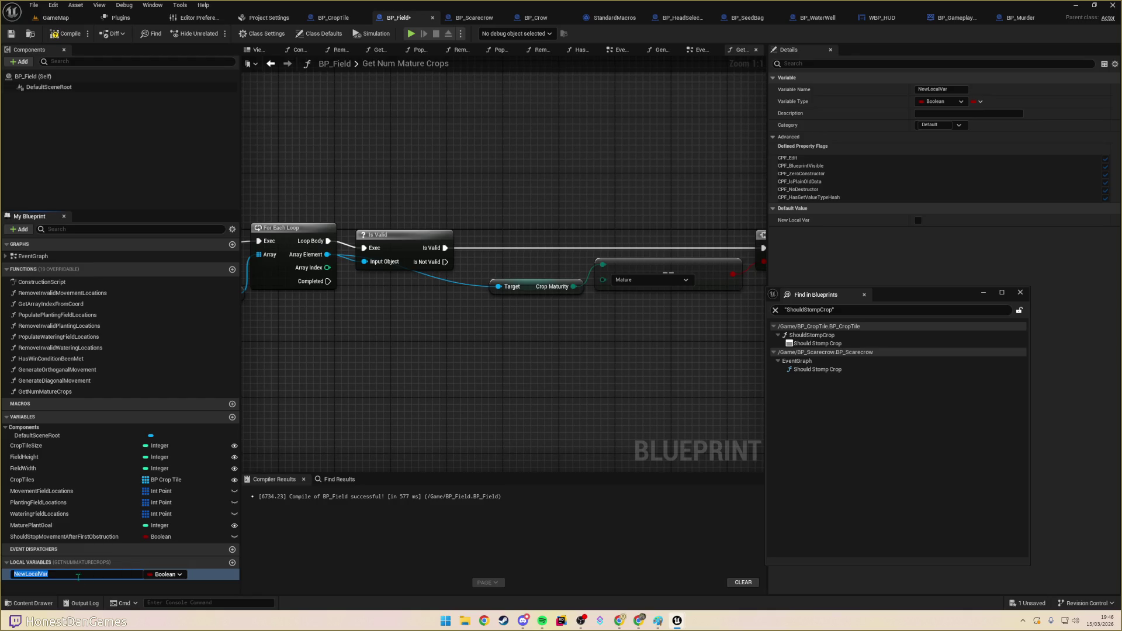
{"action": "left_click", "coordinate": [165, 574]}
{"action": "left_click", "coordinate": [175, 427]}
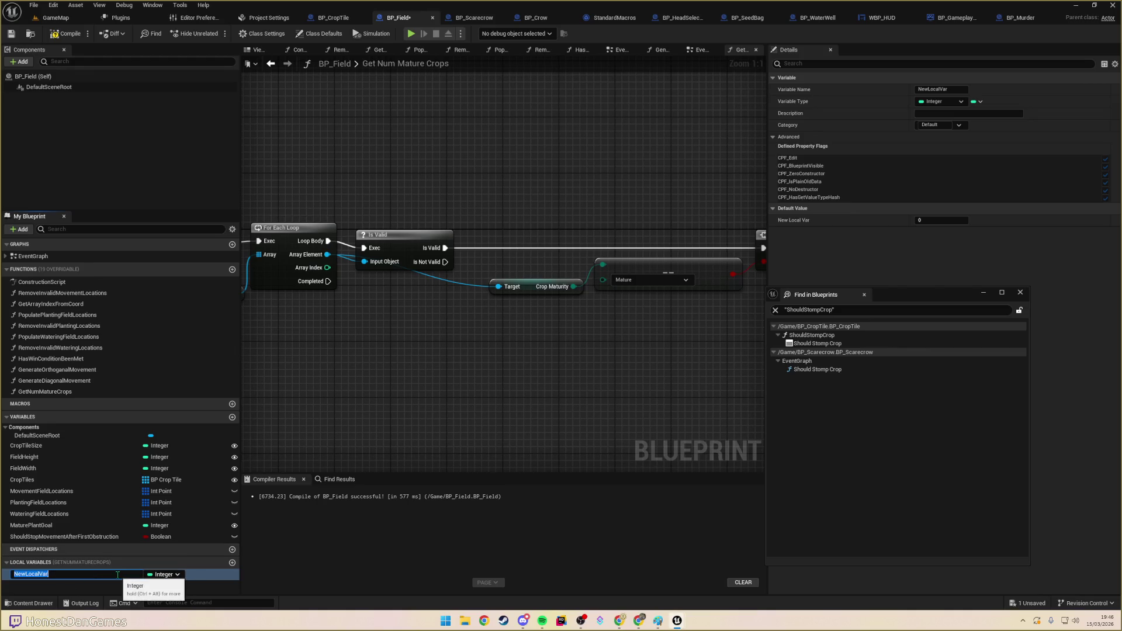
{"action": "type", "text": "Te"}
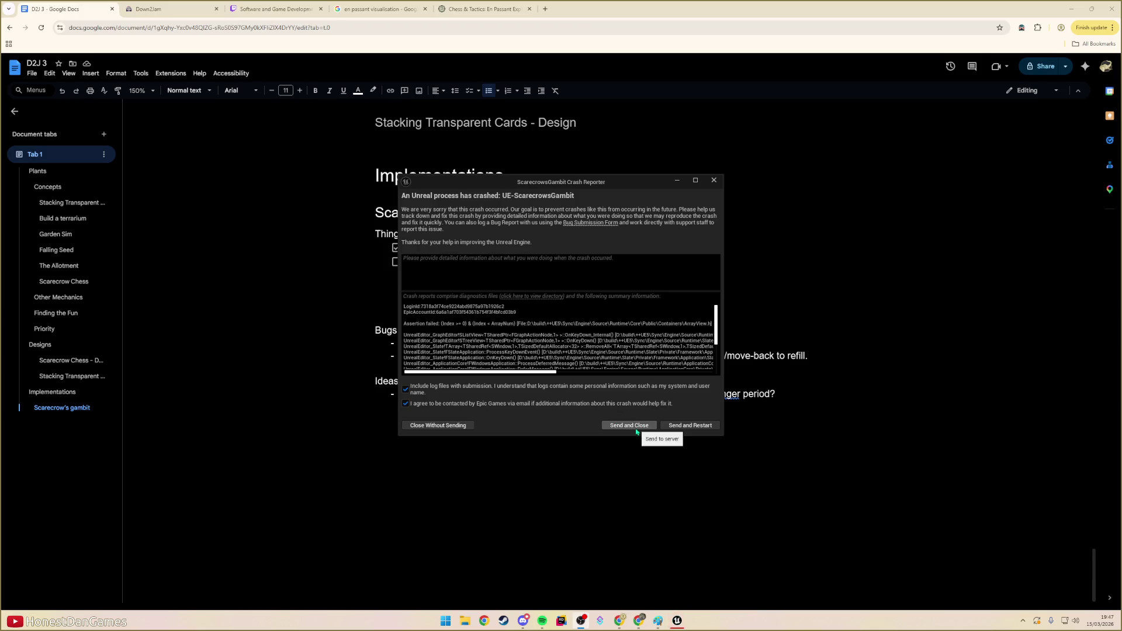
- Send the crash report and close the Crash Reporter
{"action": "left_click", "coordinate": [705, 430]}
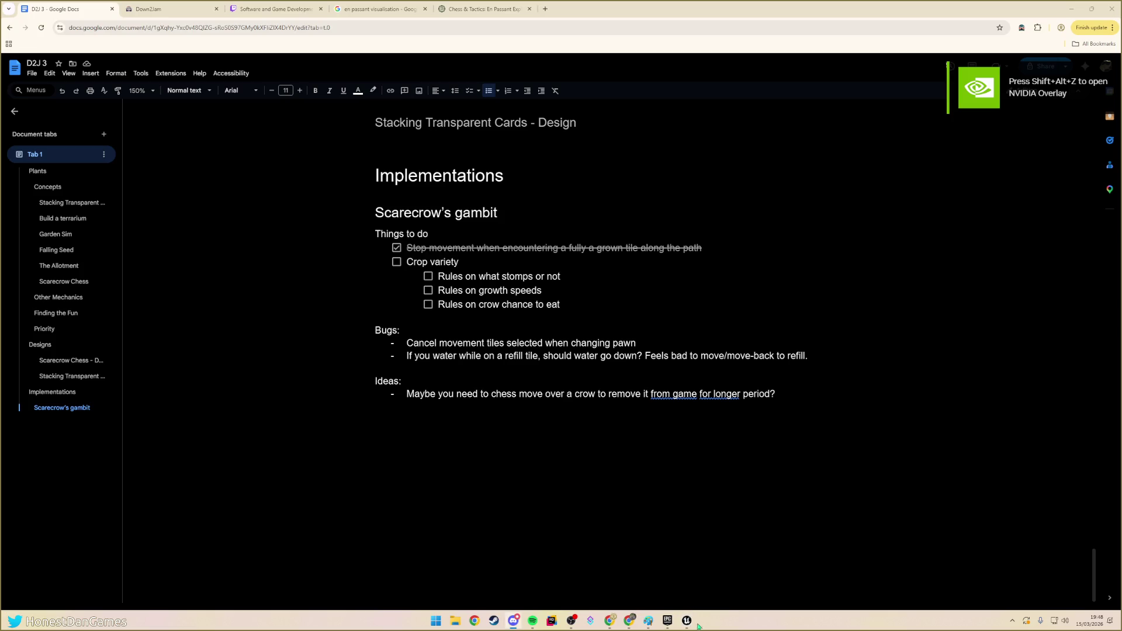
- Switch back to the Unreal Editor showing the GameMap level
{"action": "key", "text": "alt+Tab"}
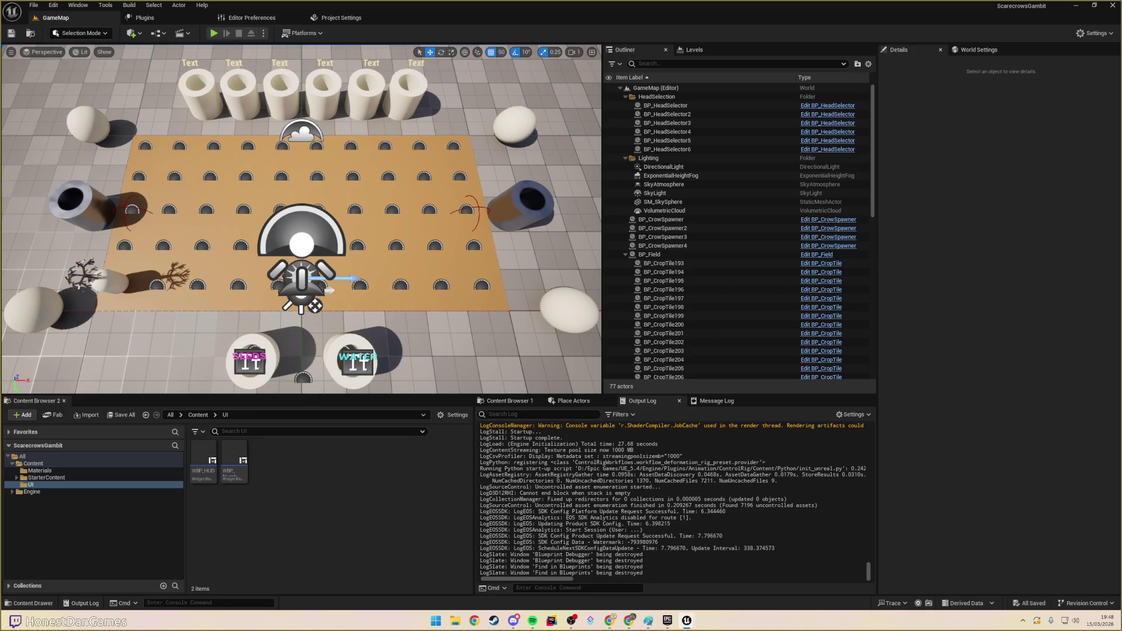
- Restore the blueprint editors, move BP_Murder aside, check BP_CropTile, then settle on BP_Field
{"action": "key", "text": "alt+Tab"}
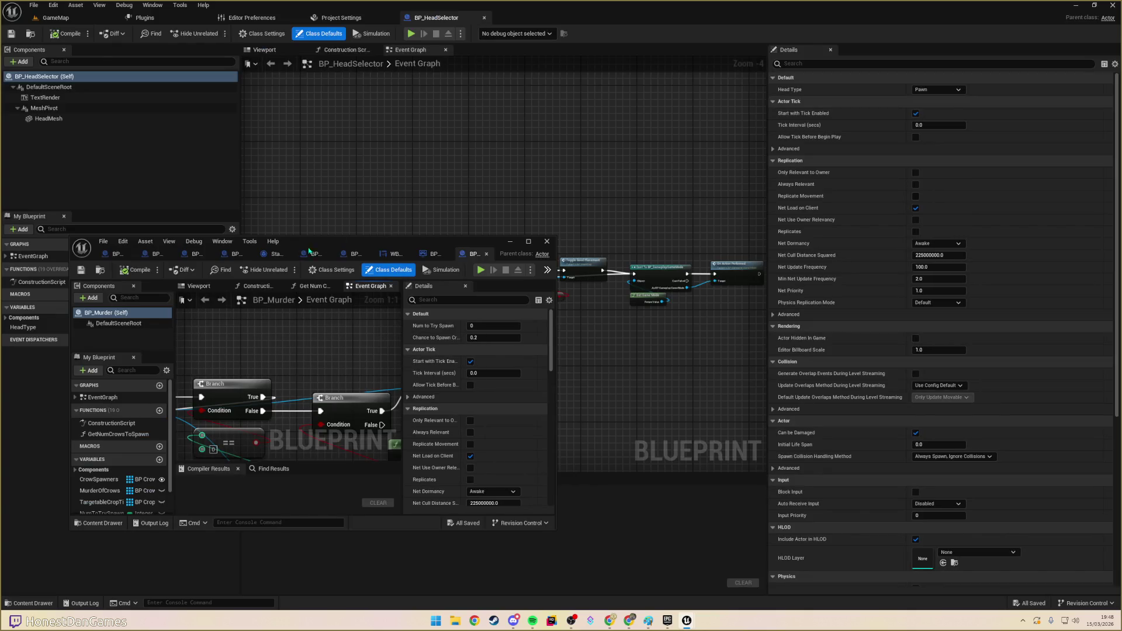
{"action": "mouse_move", "coordinate": [413, 245]}
{"action": "left_mouse_down"}
{"action": "mouse_move", "coordinate": [573, 172]}
{"action": "mouse_move", "coordinate": [598, 120]}
{"action": "mouse_move", "coordinate": [666, 65]}
{"action": "mouse_move", "coordinate": [708, 67]}
{"action": "mouse_move", "coordinate": [516, 66]}
{"action": "mouse_move", "coordinate": [514, 35]}
{"action": "left_mouse_up"}
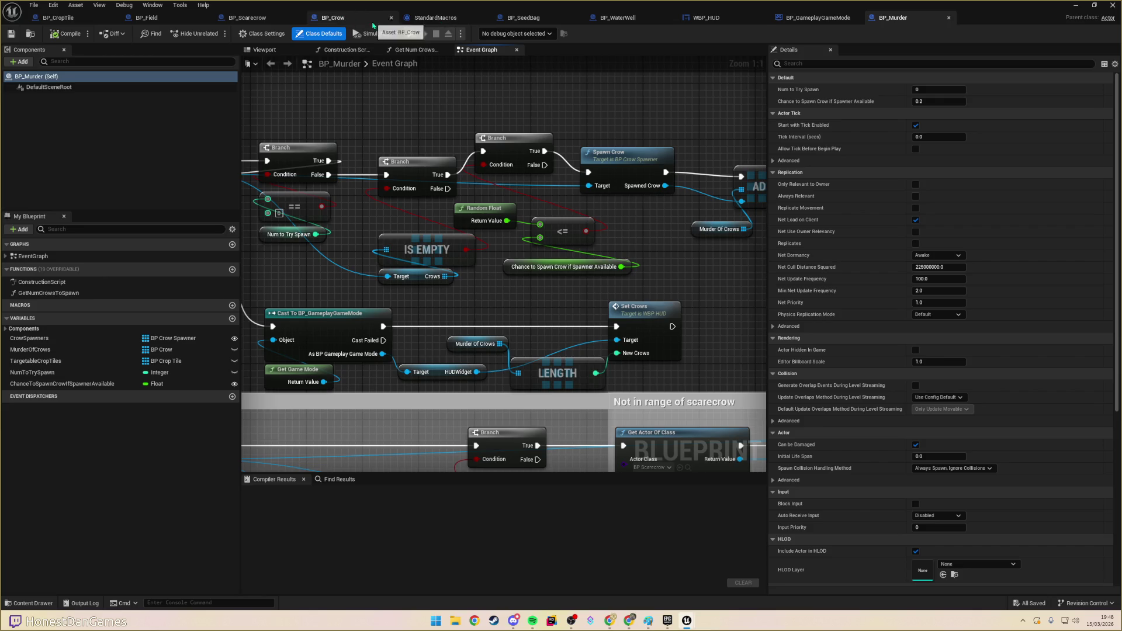
{"action": "left_click", "coordinate": [176, 20]}
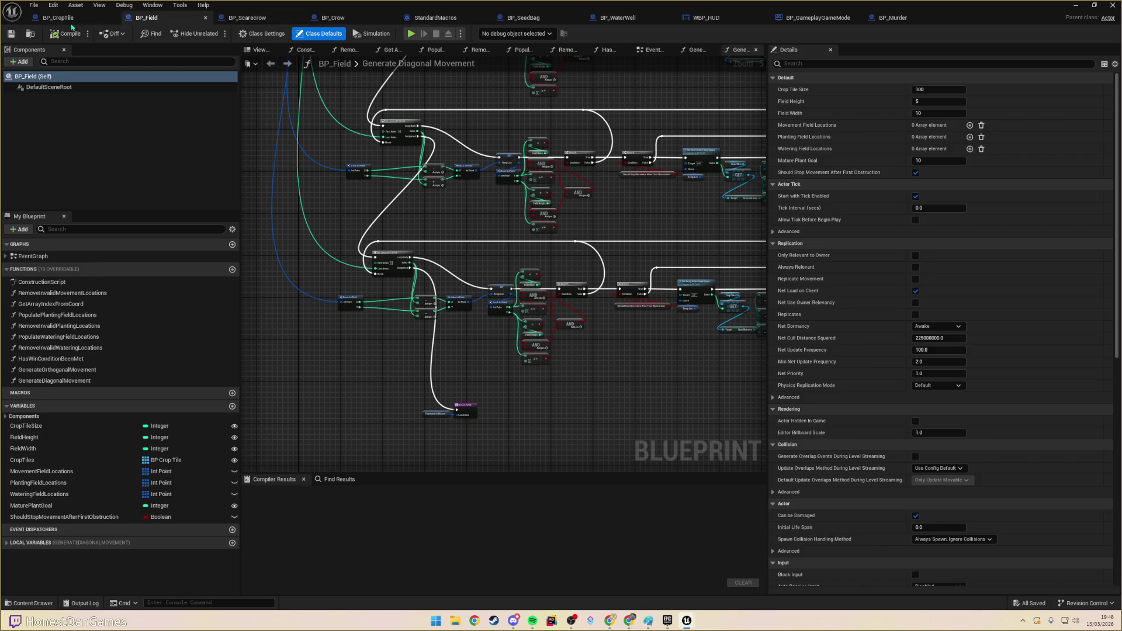
{"action": "left_click", "coordinate": [108, 18]}
{"action": "scroll", "coordinate": [479, 285], "scroll_direction": "up", "scroll_amount": 4}
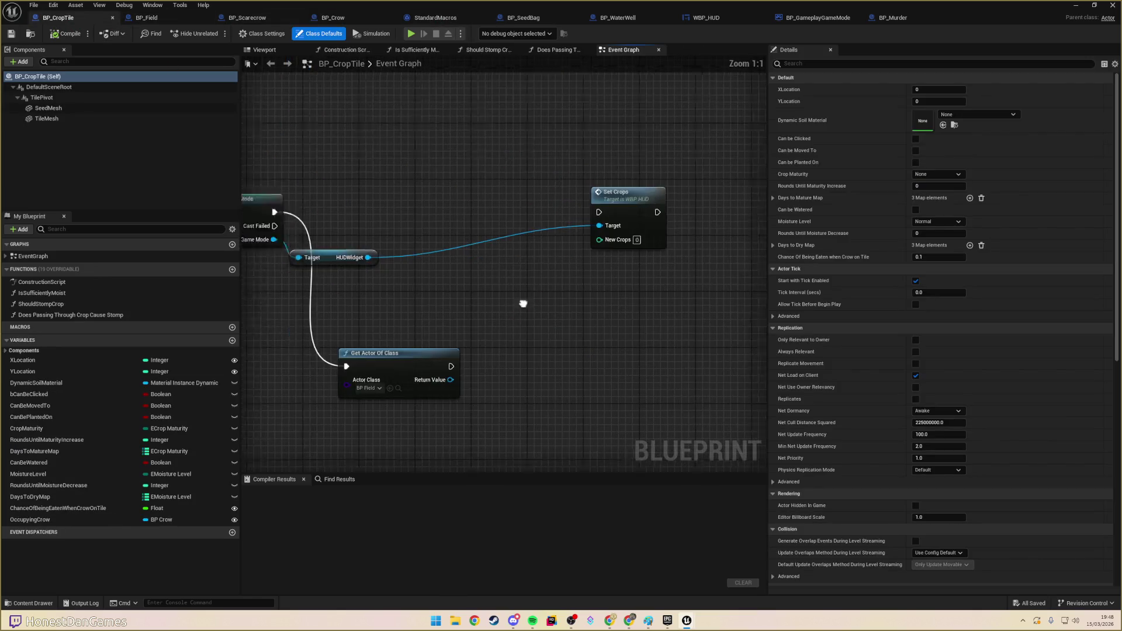
{"action": "scroll", "coordinate": [544, 316], "scroll_direction": "down", "scroll_amount": 4}
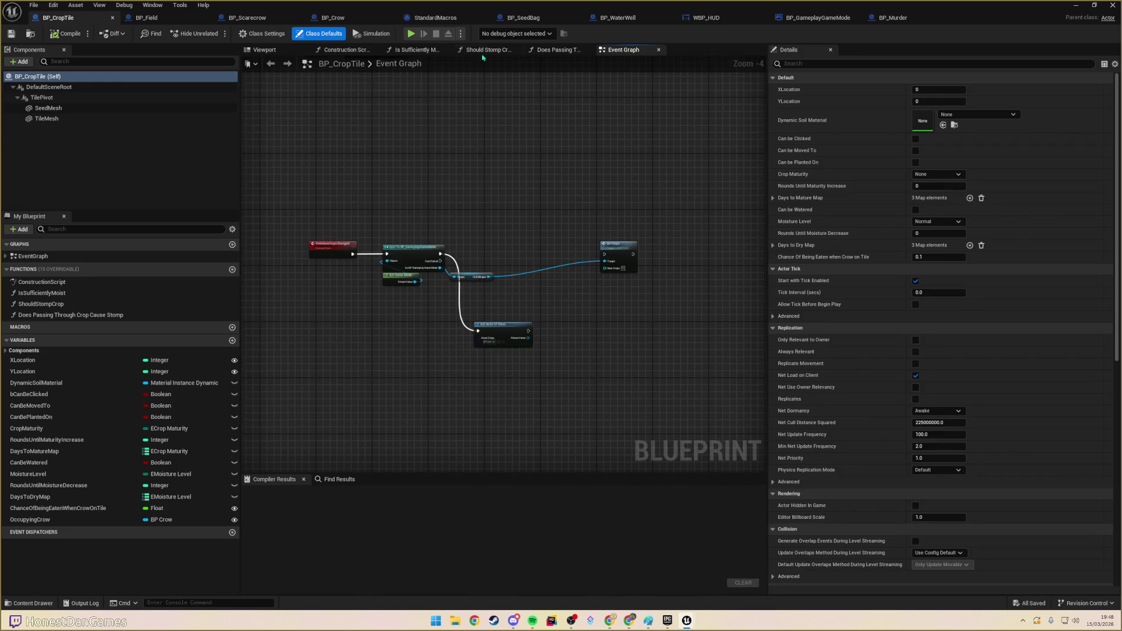
{"action": "left_click", "coordinate": [144, 19]}
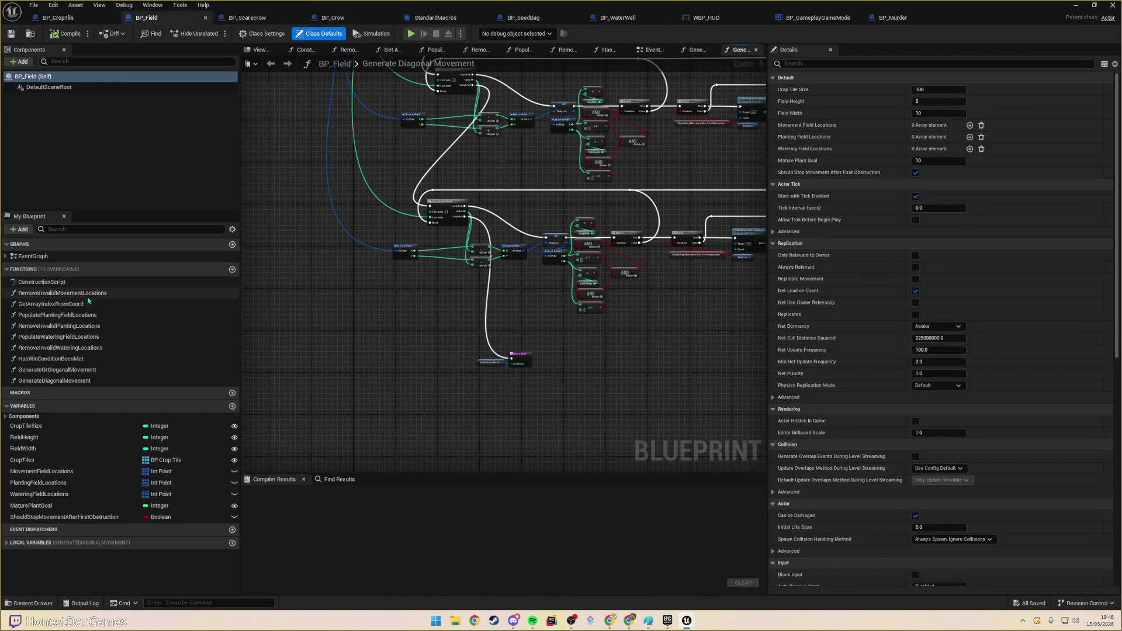
- Create a GetMatureCropCount function in BP_Field that runs a For Each Loop over CropTiles
{"action": "left_click", "coordinate": [232, 270]}
{"action": "type", "text": "GetMatureCropCount"}
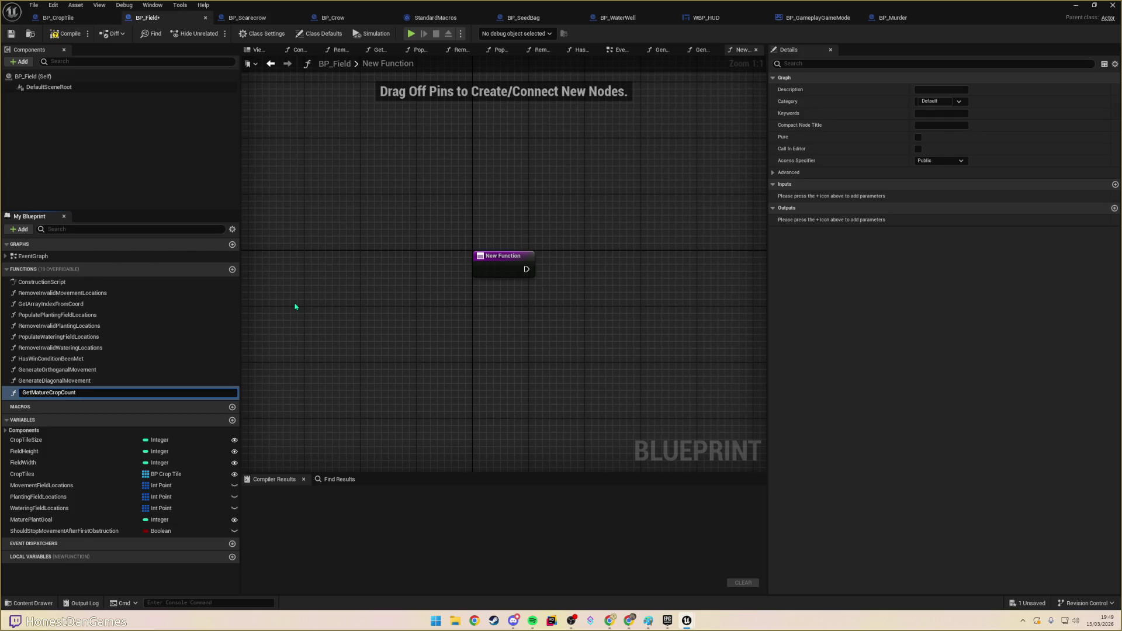
{"action": "key", "text": "Return"}
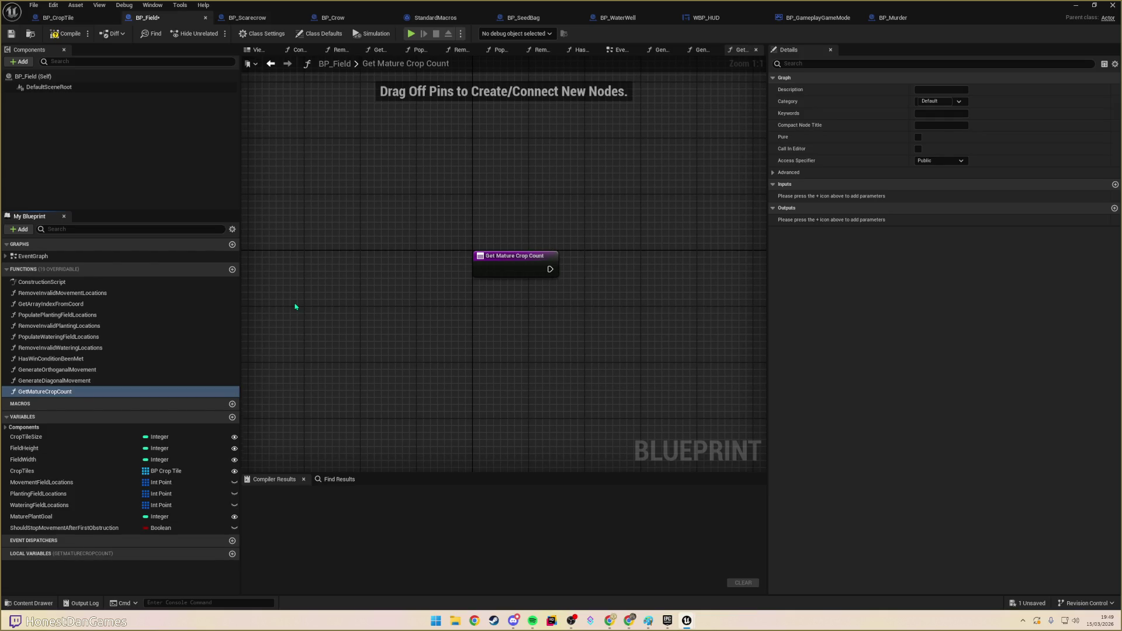
{"action": "left_click_drag", "start_coordinate": [55, 471], "coordinate": [504, 305]}
{"action": "type", "text": "for each"}
{"action": "key", "text": "Return"}
{"action": "mouse_move", "coordinate": [435, 281]}
{"action": "left_mouse_down"}
{"action": "mouse_move", "coordinate": [506, 322]}
{"action": "mouse_move", "coordinate": [535, 320]}
{"action": "left_mouse_up"}
- Check each loop element with an Is Valid node wired from the loop body
{"action": "type", "text": "isval"}
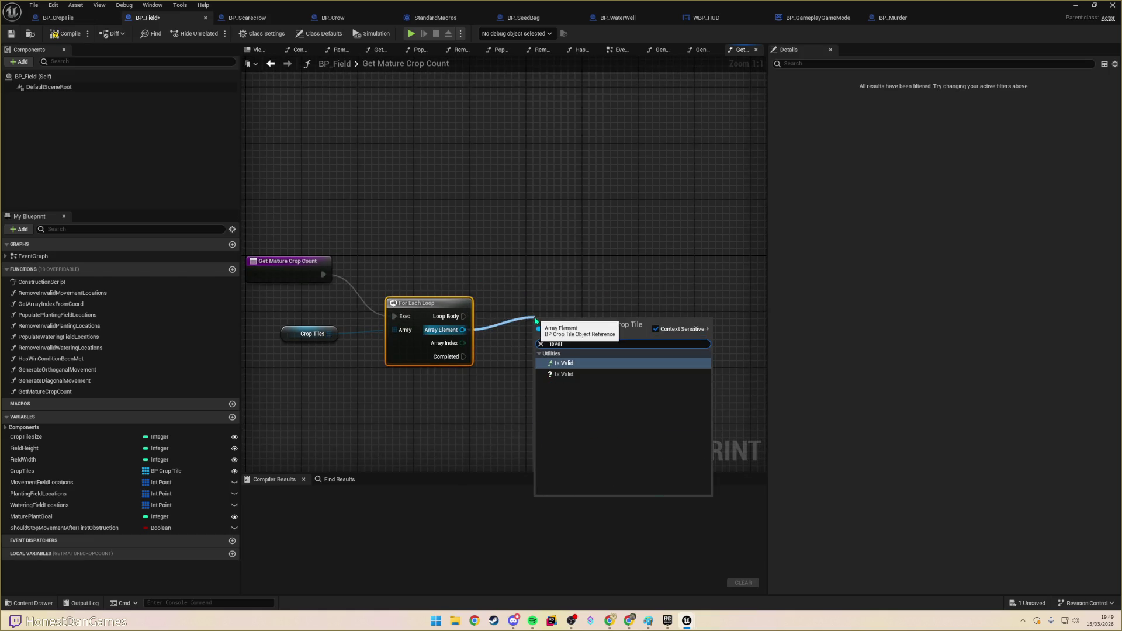
{"action": "key", "text": "Down"}
{"action": "key", "text": "Return"}
{"action": "left_click_drag", "start_coordinate": [462, 316], "coordinate": [541, 330]}
{"action": "mouse_move", "coordinate": [467, 280]}
{"action": "left_mouse_down"}
{"action": "mouse_move", "coordinate": [389, 234]}
{"action": "mouse_move", "coordinate": [395, 247]}
{"action": "left_mouse_up"}
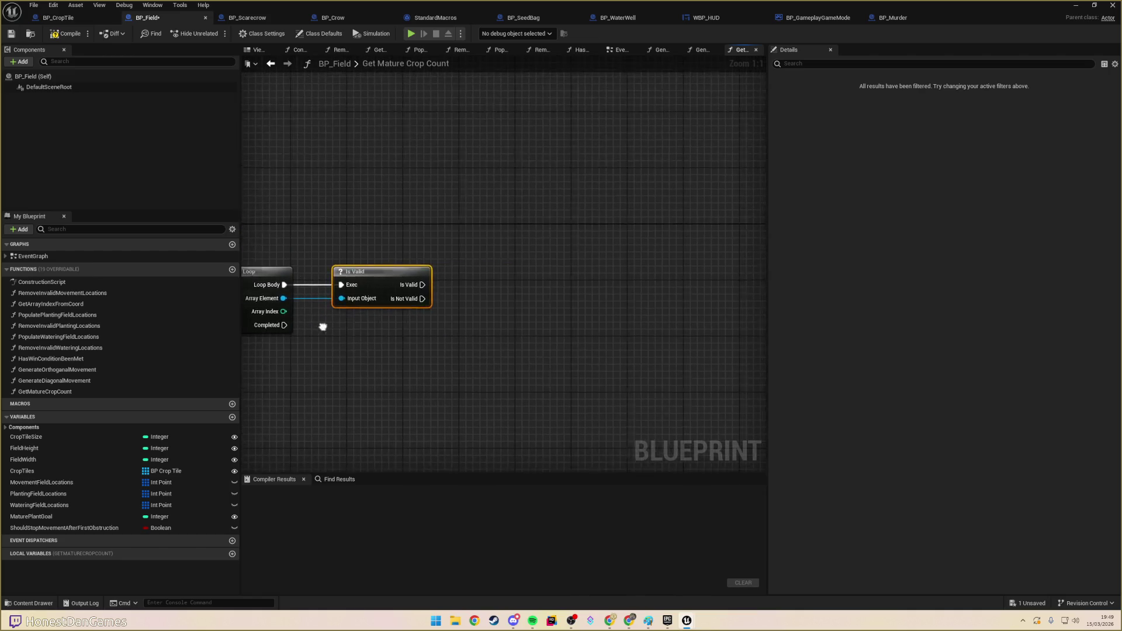
- Add the crop tile's Crop Maturity == Mature check, removing a wrongly added days-to-mature getter
{"action": "mouse_move", "coordinate": [390, 296]}
{"action": "left_mouse_down"}
{"action": "mouse_move", "coordinate": [586, 327]}
{"action": "mouse_move", "coordinate": [582, 313]}
{"action": "left_mouse_up"}
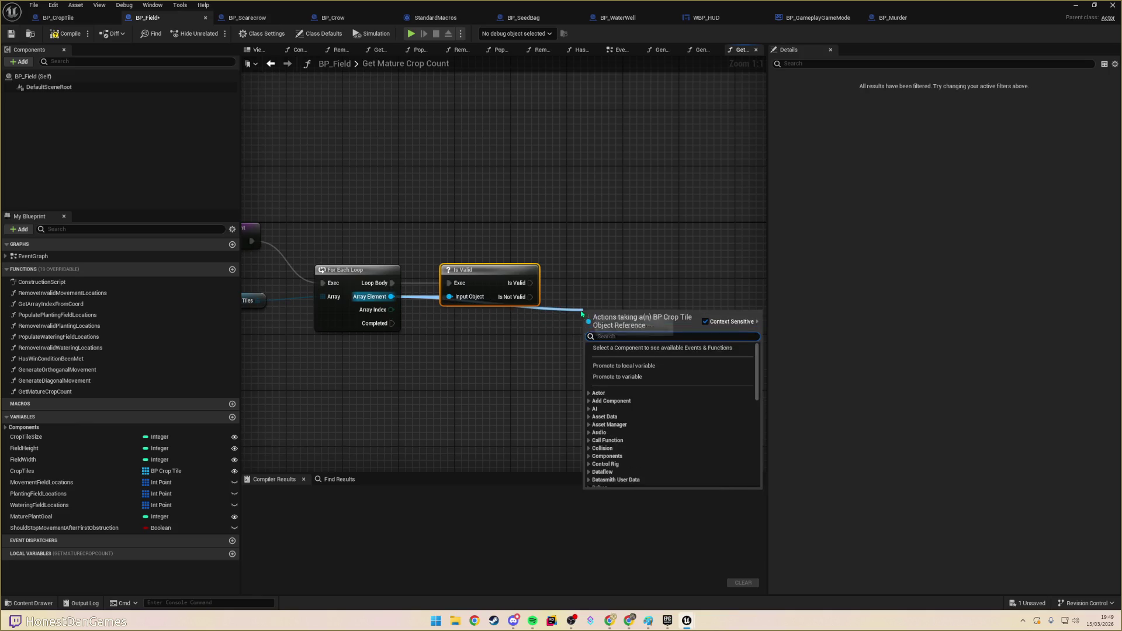
{"action": "type", "text": "mature"}
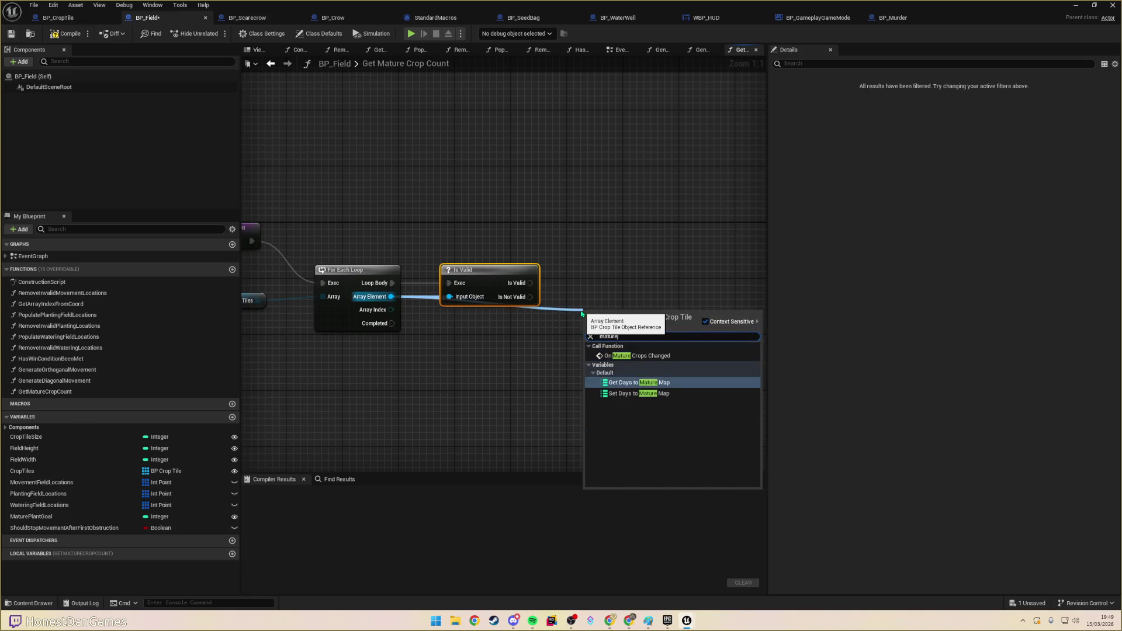
{"action": "key", "text": "Down"}
{"action": "key", "text": "Return"}
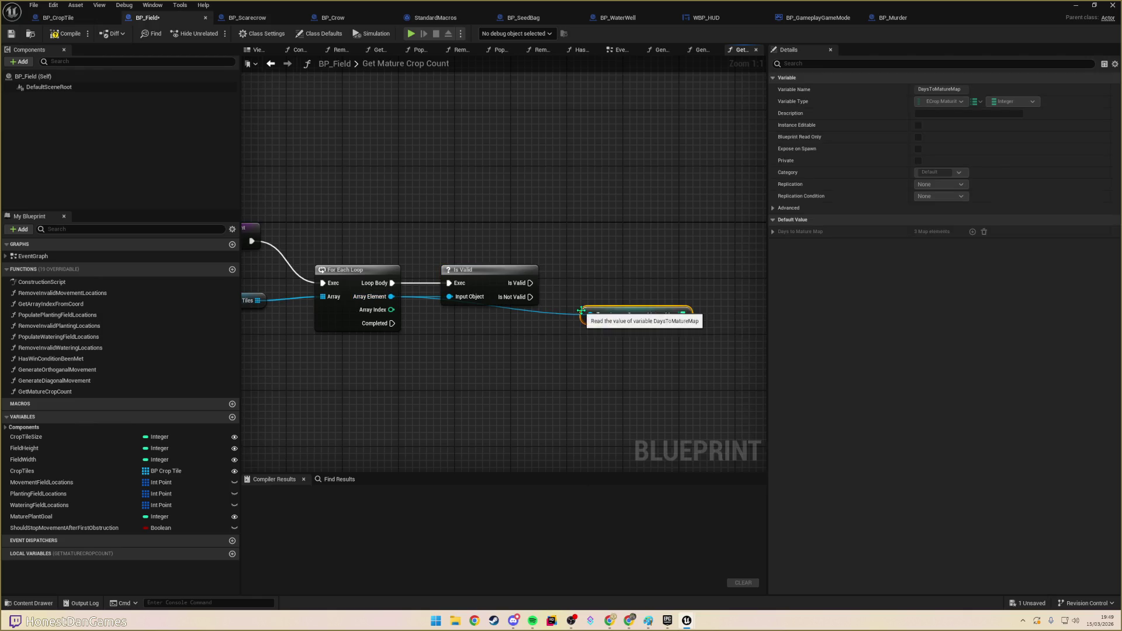
{"action": "key", "text": "Delete"}
{"action": "left_click_drag", "start_coordinate": [391, 296], "coordinate": [493, 322]}
{"action": "type", "text": "mn"}
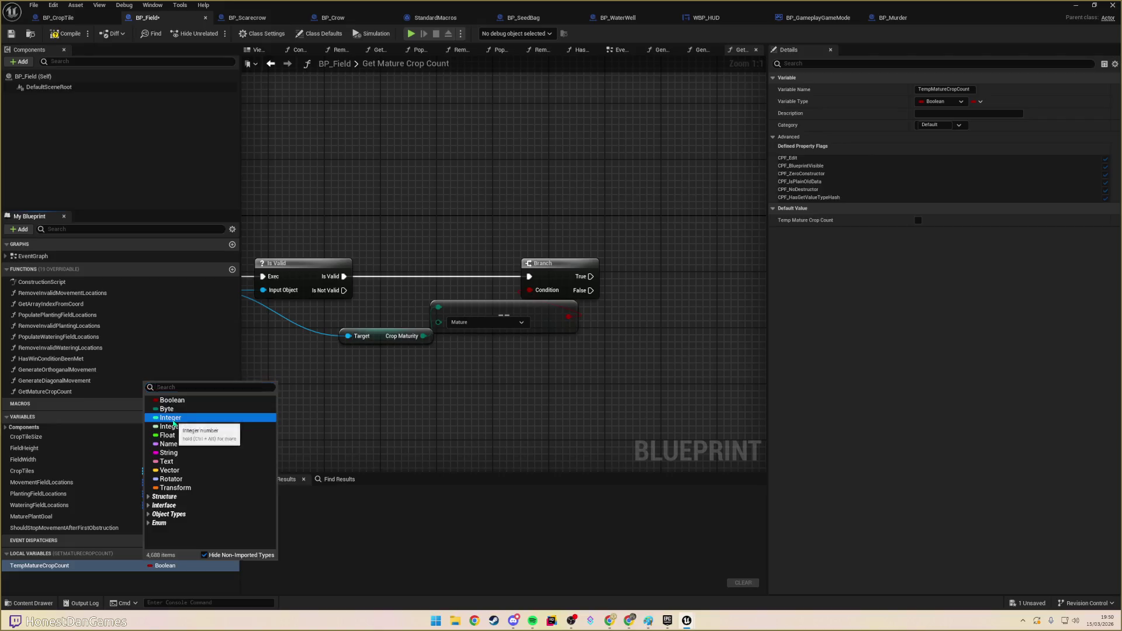
- Make a local integer TempMatureCropCount and increment it on the Branch's True output
{"action": "left_click", "coordinate": [491, 399]}
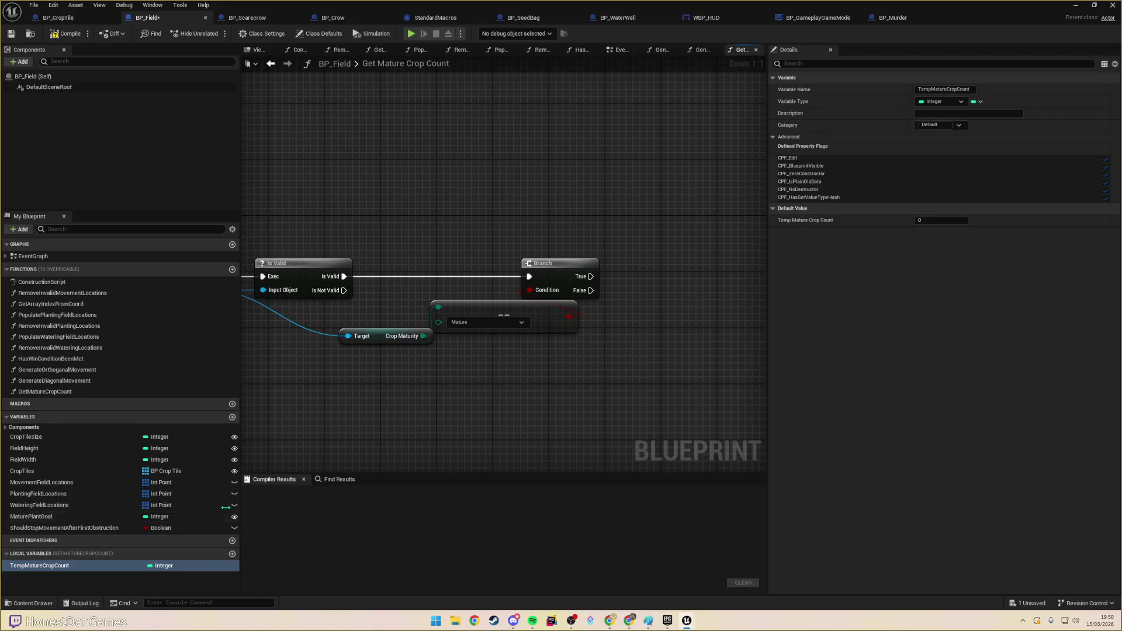
{"action": "left_click_drag", "start_coordinate": [39, 565], "coordinate": [608, 351]}
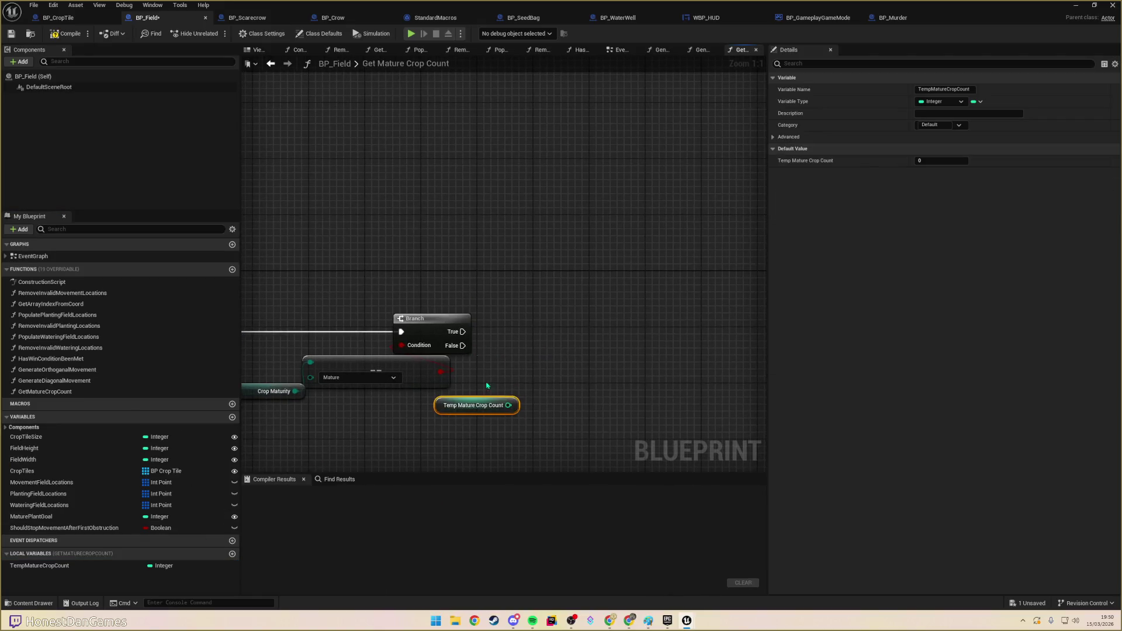
{"action": "left_click_drag", "start_coordinate": [508, 406], "coordinate": [585, 353]}
{"action": "type", "text": "++"}
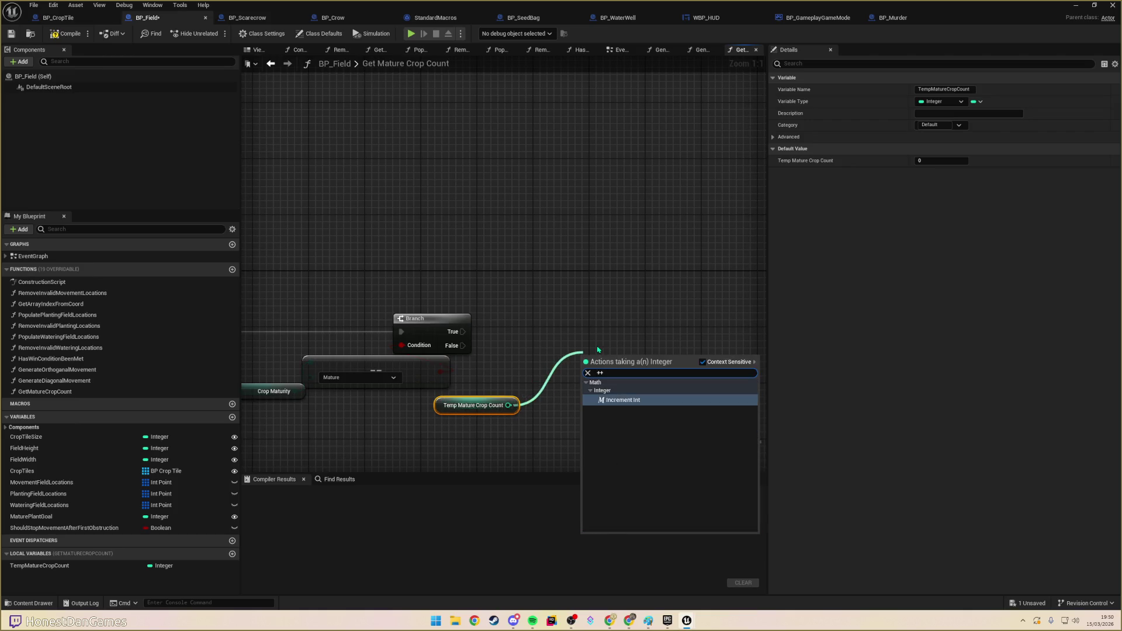
{"action": "key", "text": "Return"}
{"action": "mouse_move", "coordinate": [458, 338]}
{"action": "left_mouse_down"}
{"action": "mouse_move", "coordinate": [583, 358]}
{"action": "mouse_move", "coordinate": [597, 339]}
{"action": "mouse_move", "coordinate": [579, 325]}
{"action": "mouse_move", "coordinate": [642, 378]}
{"action": "mouse_move", "coordinate": [435, 299]}
{"action": "left_mouse_up"}
{"action": "scroll", "coordinate": [641, 378], "scroll_direction": "down", "scroll_amount": 3}
{"action": "scroll", "coordinate": [503, 339], "scroll_direction": "up", "scroll_amount": 2}
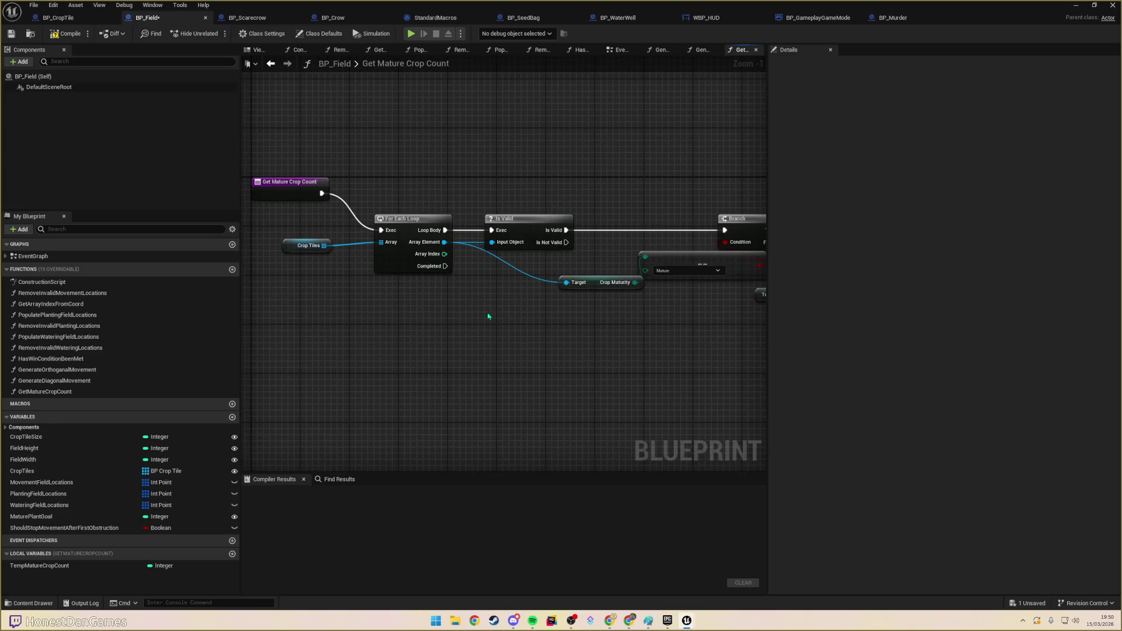
{"action": "right_click", "coordinate": [591, 361]}
- Give Get Mature Crop Count an Integer output named MatureCropCount
{"action": "key", "text": "Escape"}
{"action": "left_click", "coordinate": [292, 188]}
{"action": "left_click", "coordinate": [1115, 232]}
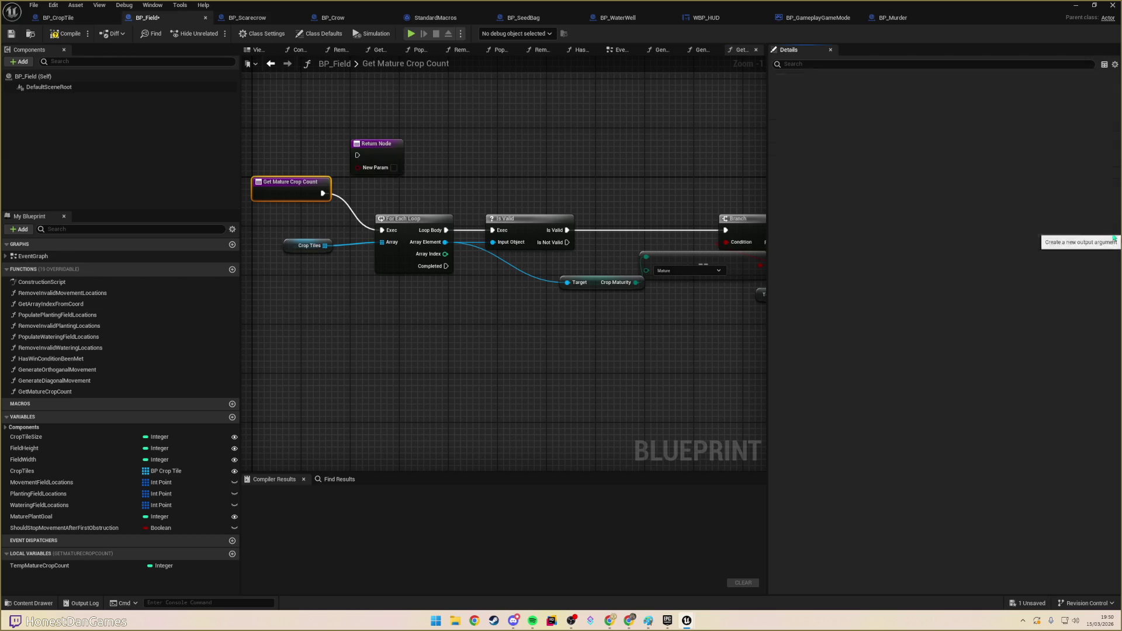
{"action": "left_click", "coordinate": [950, 243]}
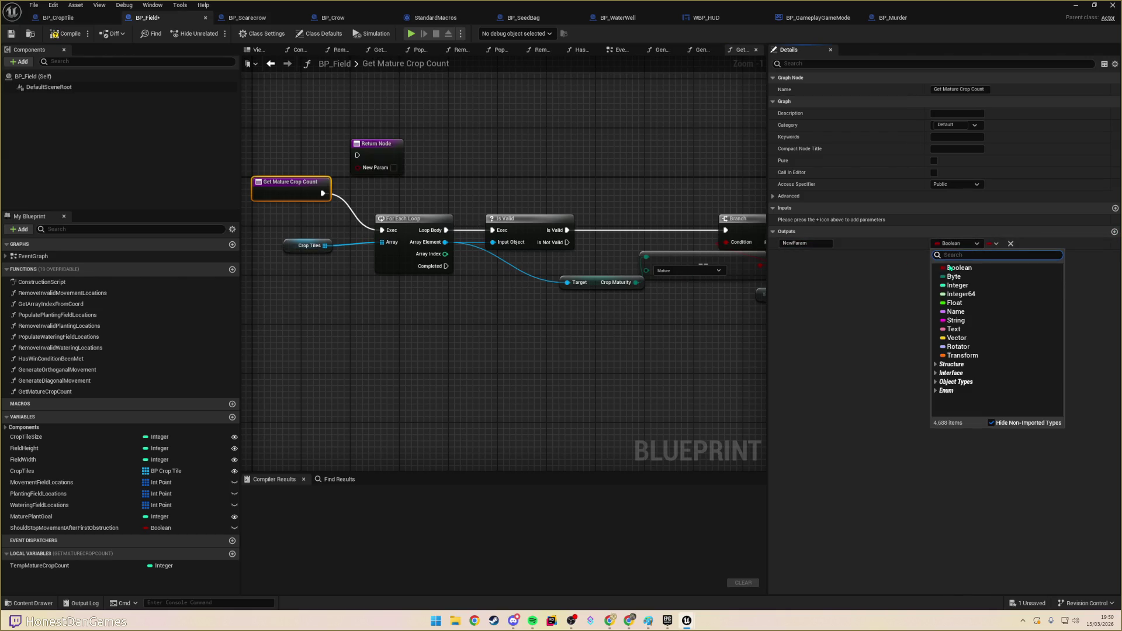
{"action": "left_click", "coordinate": [950, 283]}
{"action": "left_click", "coordinate": [815, 244]}
{"action": "type", "text": "MatureCropCount"}
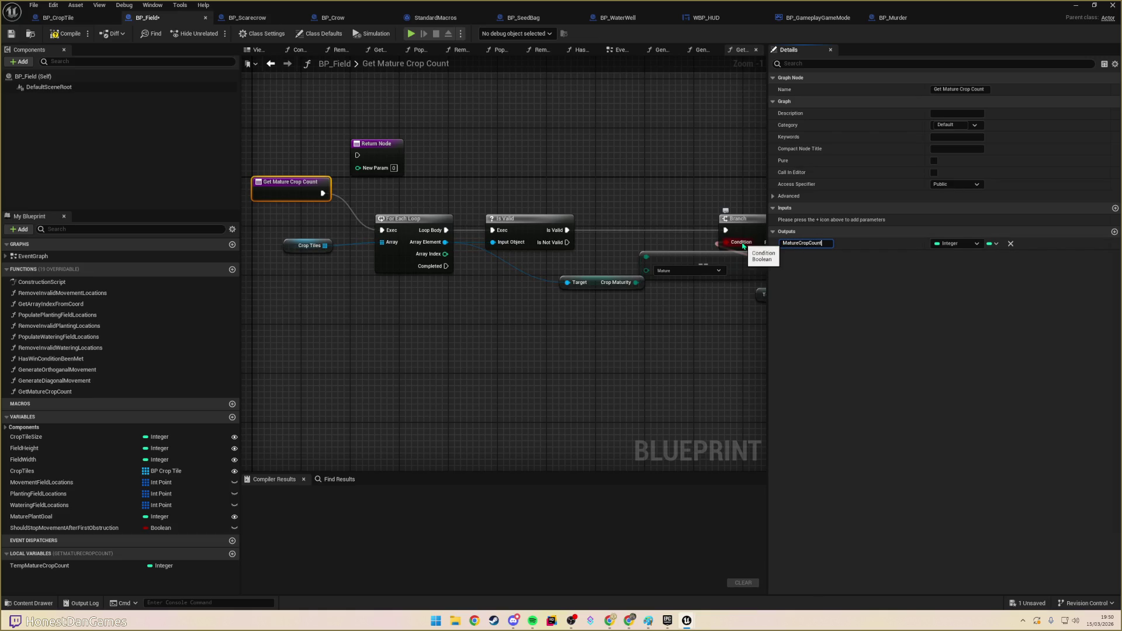
{"action": "key", "text": "Return"}
- Return TempMatureCropCount after the loop's Completed pin, then compile and save BP_Field
{"action": "left_click_drag", "start_coordinate": [388, 144], "coordinate": [725, 355]}
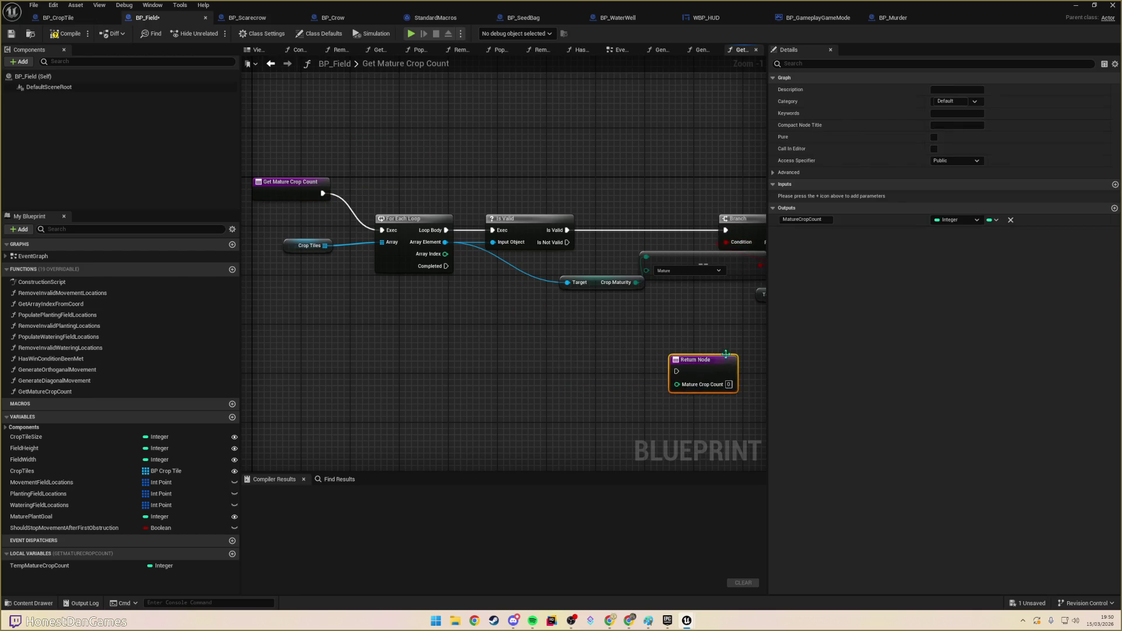
{"action": "mouse_move", "coordinate": [446, 265]}
{"action": "left_mouse_down"}
{"action": "mouse_move", "coordinate": [663, 379]}
{"action": "mouse_move", "coordinate": [676, 372]}
{"action": "left_mouse_up"}
{"action": "mouse_move", "coordinate": [39, 566]}
{"action": "left_mouse_down"}
{"action": "mouse_move", "coordinate": [88, 564]}
{"action": "mouse_move", "coordinate": [672, 392]}
{"action": "mouse_move", "coordinate": [669, 402]}
{"action": "left_mouse_up"}
{"action": "left_click_drag", "start_coordinate": [603, 387], "coordinate": [579, 374]}
{"action": "left_click", "coordinate": [425, 353]}
{"action": "left_click", "coordinate": [66, 33]}
{"action": "left_click", "coordinate": [10, 36]}
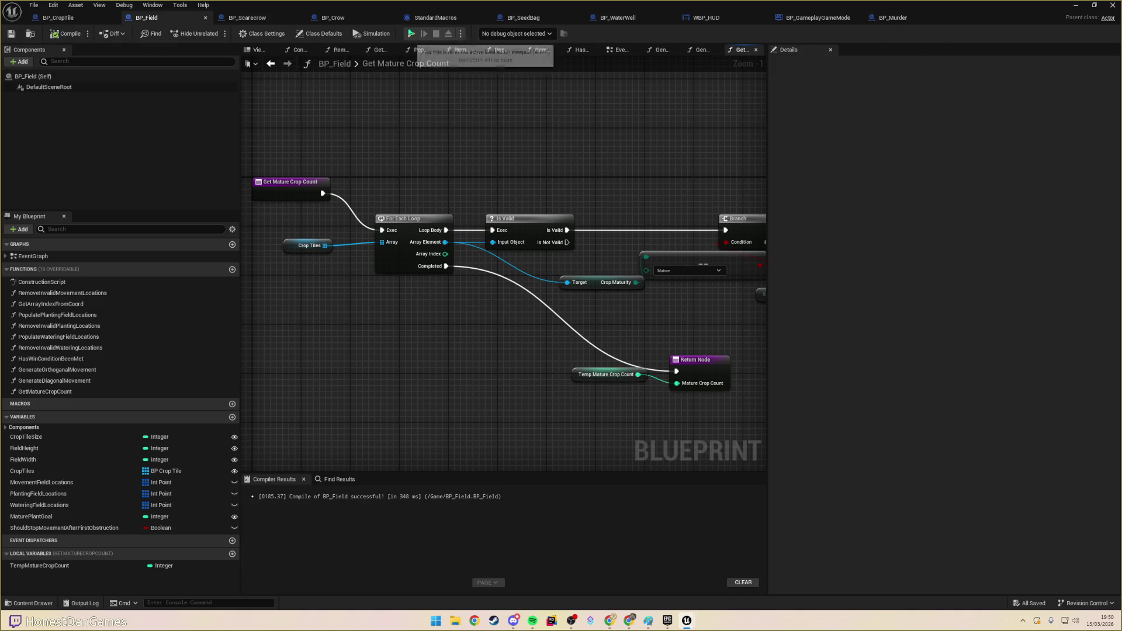
- In BP_CropTile, feed the found BP_Field's Get Mature Crop Count into Set Crops' New Crops
{"action": "left_click", "coordinate": [58, 20]}
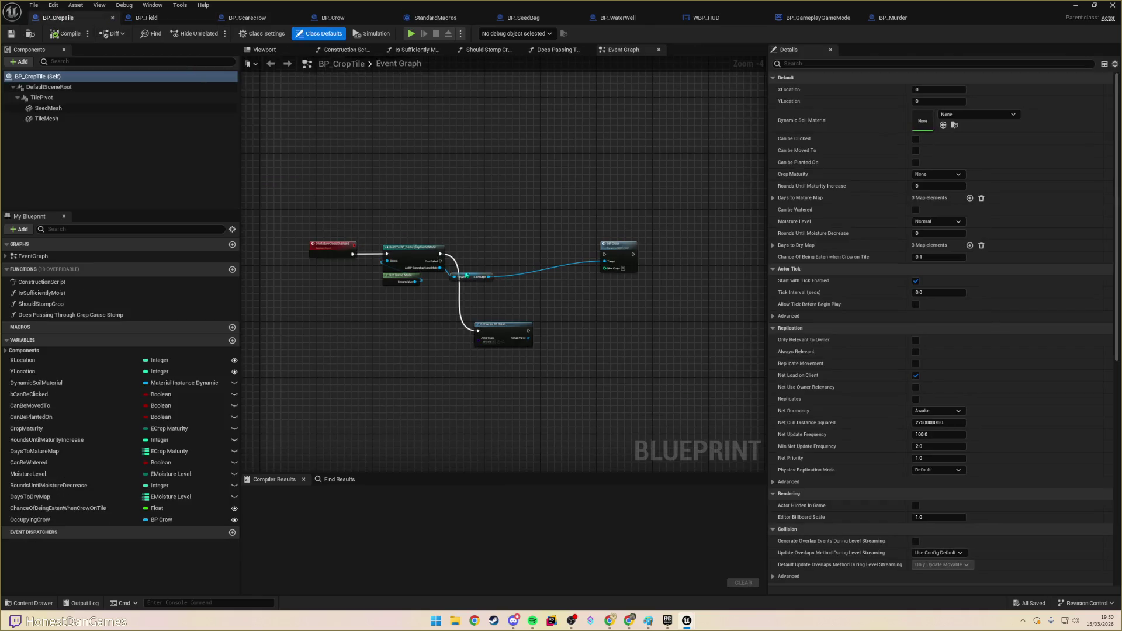
{"action": "scroll", "coordinate": [559, 308], "scroll_direction": "up", "scroll_amount": 2}
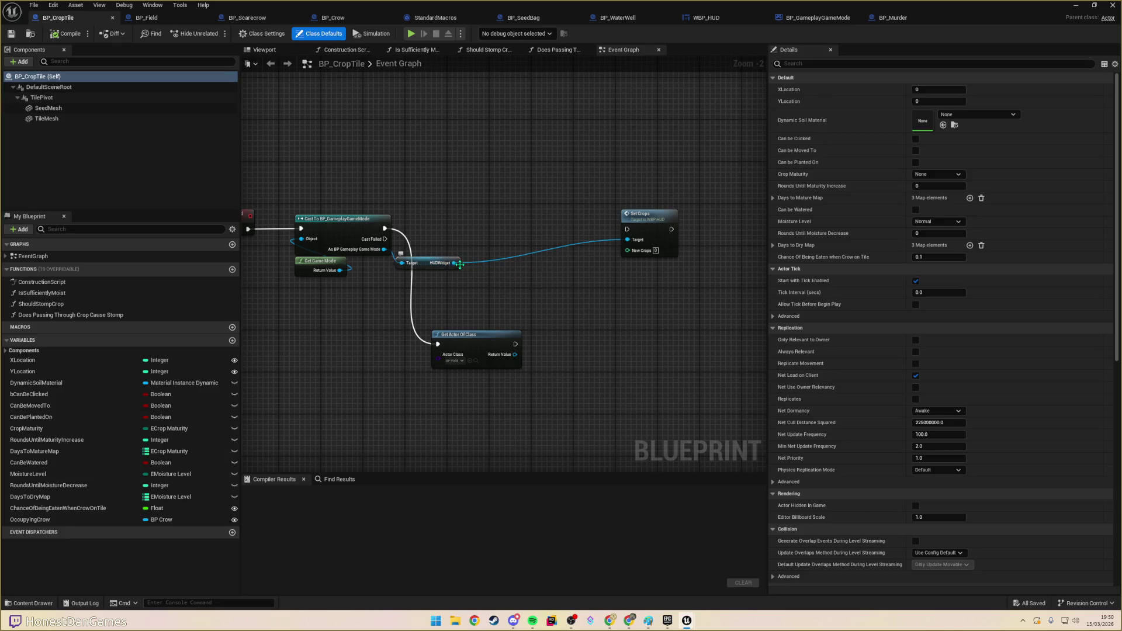
{"action": "left_click_drag", "start_coordinate": [618, 254], "coordinate": [586, 287]}
{"action": "mouse_move", "coordinate": [627, 350]}
{"action": "left_mouse_down"}
{"action": "mouse_move", "coordinate": [645, 303]}
{"action": "mouse_move", "coordinate": [638, 288]}
{"action": "left_mouse_up"}
{"action": "type", "text": "get"}
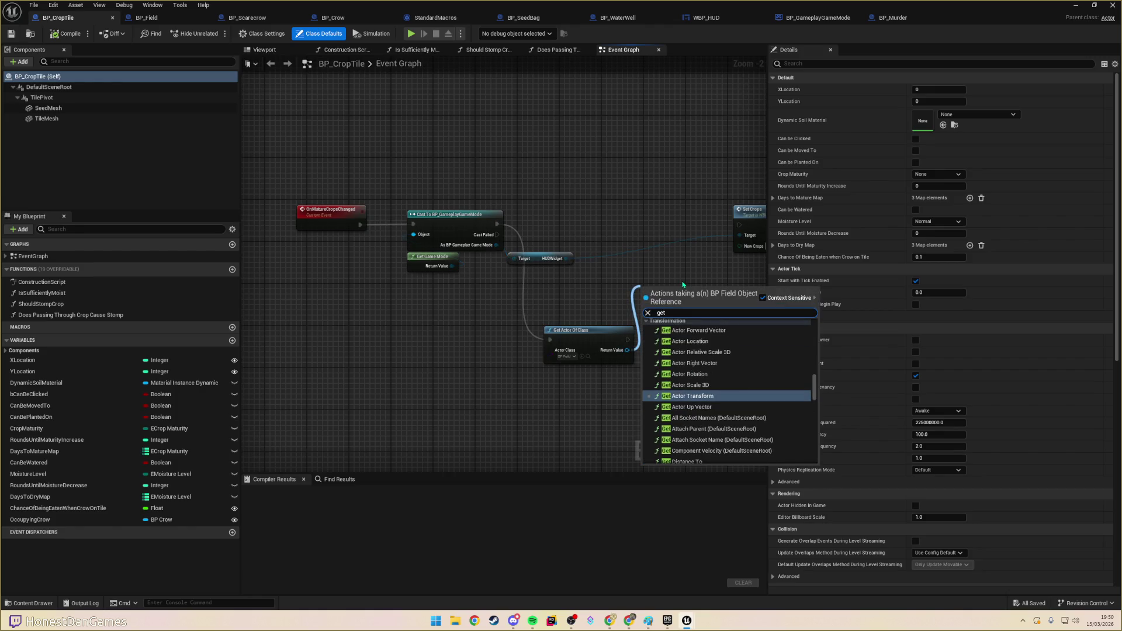
{"action": "type", "text": "matu"}
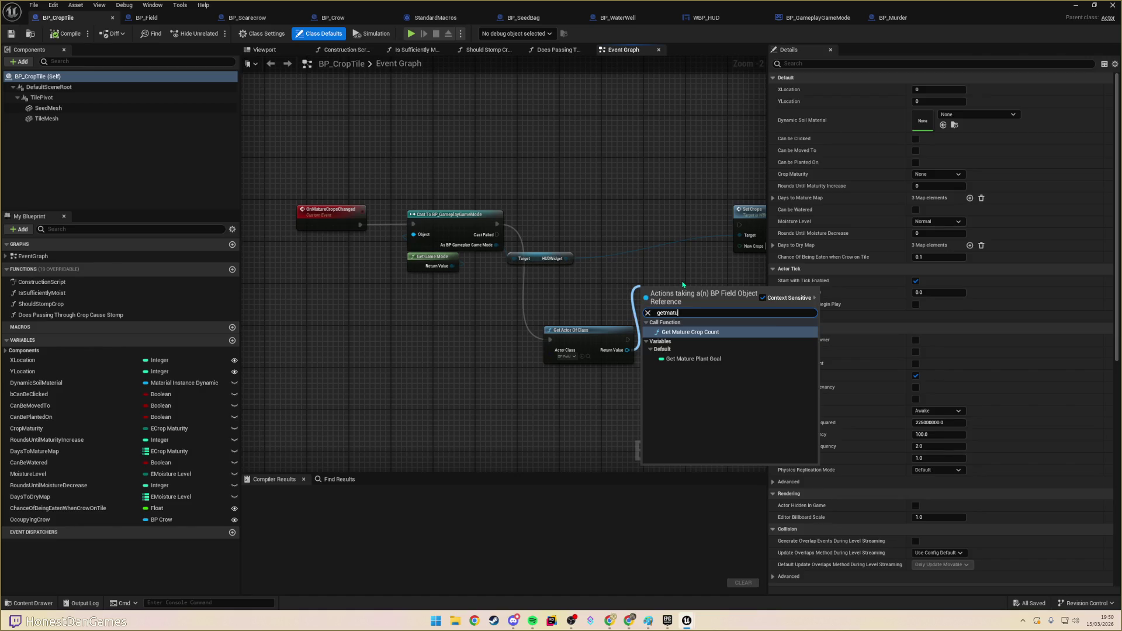
{"action": "key", "text": "Return"}
{"action": "mouse_move", "coordinate": [581, 325]}
{"action": "left_mouse_down"}
{"action": "mouse_move", "coordinate": [631, 278]}
{"action": "mouse_move", "coordinate": [610, 255]}
{"action": "left_mouse_up"}
{"action": "mouse_move", "coordinate": [540, 297]}
{"action": "left_mouse_down"}
{"action": "mouse_move", "coordinate": [520, 229]}
{"action": "mouse_move", "coordinate": [610, 234]}
{"action": "left_mouse_up"}
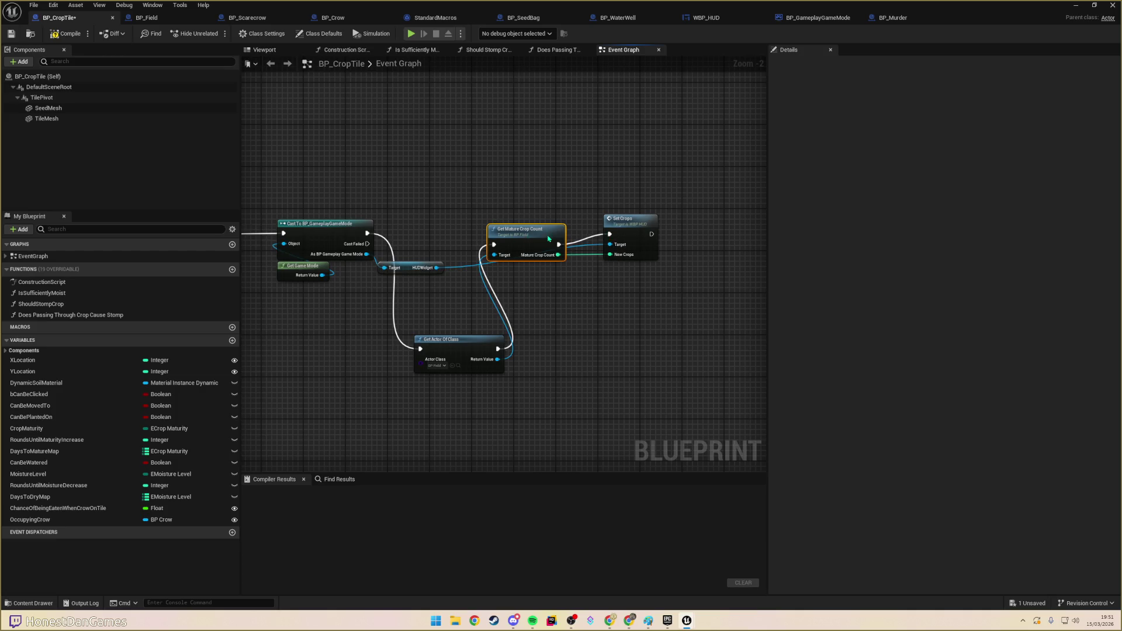
{"action": "left_click_drag", "start_coordinate": [520, 229], "coordinate": [520, 219]}
- Reposition the HUDWidget getter below the wires and compile BP_CropTile
{"action": "left_click", "coordinate": [443, 346]}
{"action": "mouse_move", "coordinate": [443, 346]}
{"action": "left_mouse_down"}
{"action": "mouse_move", "coordinate": [426, 294]}
{"action": "mouse_move", "coordinate": [441, 257]}
{"action": "mouse_move", "coordinate": [434, 272]}
{"action": "left_mouse_up"}
{"action": "left_click", "coordinate": [532, 251]}
{"action": "left_click", "coordinate": [72, 33]}
- Pop BP_CropTile into its own window and dock BP_Field and BP_Scarecrow in the main editor
{"action": "mouse_move", "coordinate": [68, 23]}
{"action": "left_mouse_down"}
{"action": "mouse_move", "coordinate": [269, 7]}
{"action": "mouse_move", "coordinate": [403, 101]}
{"action": "mouse_move", "coordinate": [467, 17]}
{"action": "left_mouse_up"}
{"action": "mouse_move", "coordinate": [409, 122]}
{"action": "left_mouse_down"}
{"action": "mouse_move", "coordinate": [534, 18]}
{"action": "mouse_move", "coordinate": [613, 19]}
{"action": "left_mouse_up"}
{"action": "mouse_move", "coordinate": [397, 122]}
{"action": "left_mouse_down"}
{"action": "mouse_move", "coordinate": [625, 17]}
{"action": "mouse_move", "coordinate": [718, 18]}
{"action": "left_mouse_up"}
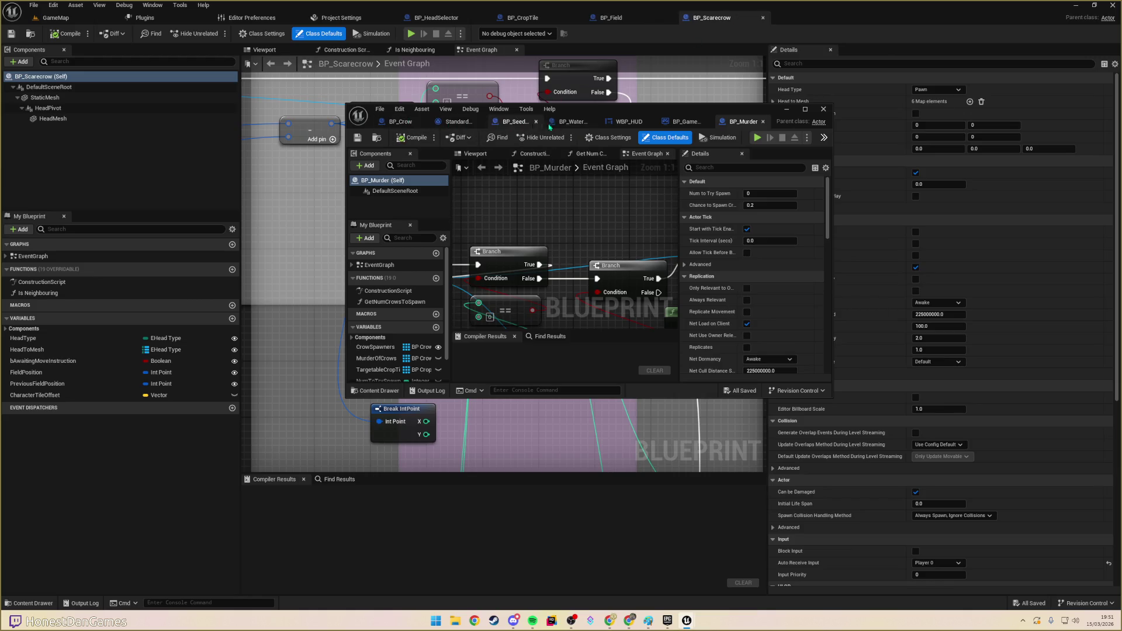
- Dock WBP_HUD and BP_GameplayGameMode in the main editor, close the floating window, and return to BP_CropTile
{"action": "mouse_move", "coordinate": [628, 122]}
{"action": "left_mouse_down"}
{"action": "mouse_move", "coordinate": [646, 132]}
{"action": "mouse_move", "coordinate": [777, 18]}
{"action": "mouse_move", "coordinate": [838, 20]}
{"action": "left_mouse_up"}
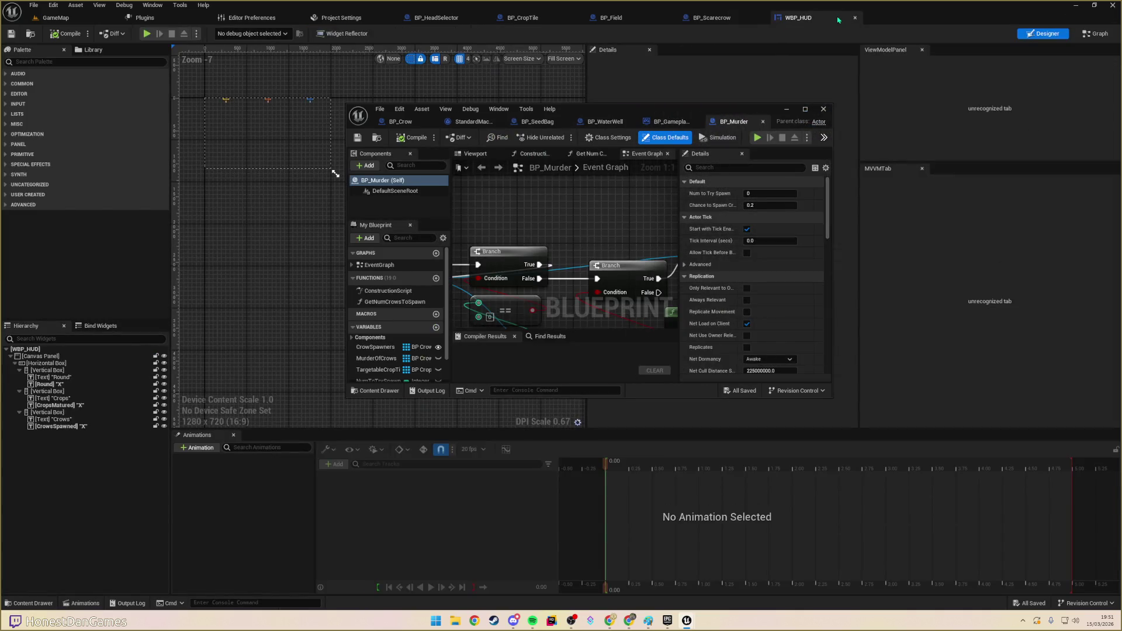
{"action": "left_click", "coordinate": [676, 123]}
{"action": "mouse_move", "coordinate": [676, 124]}
{"action": "left_mouse_down"}
{"action": "mouse_move", "coordinate": [964, 126]}
{"action": "mouse_move", "coordinate": [888, 27]}
{"action": "mouse_move", "coordinate": [906, 18]}
{"action": "left_mouse_up"}
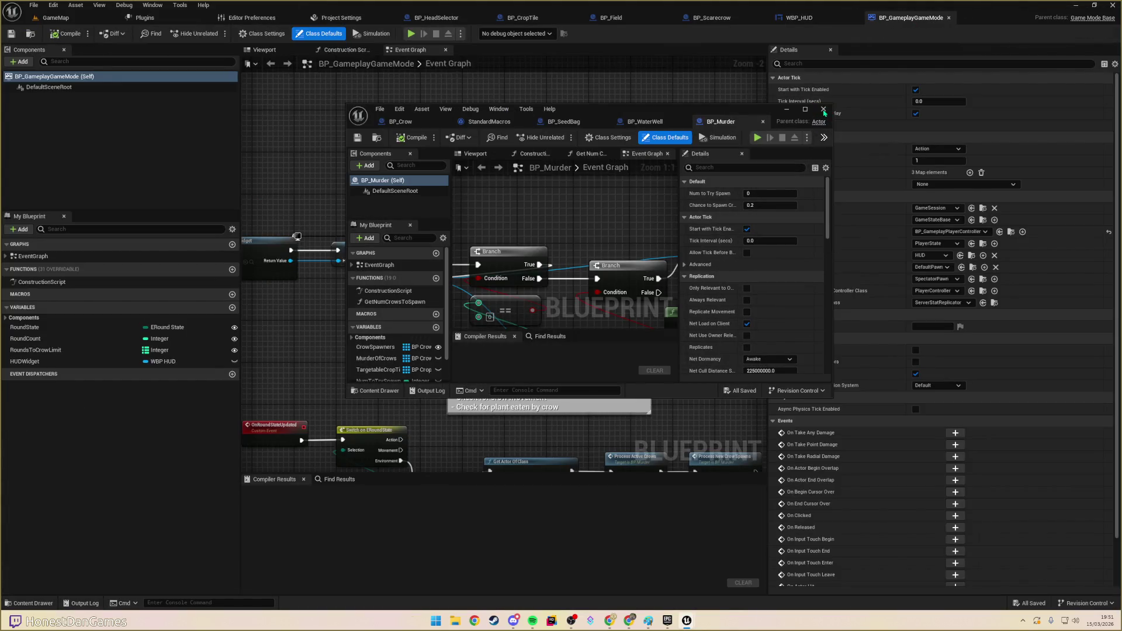
{"action": "left_click", "coordinate": [823, 110]}
{"action": "scroll", "coordinate": [503, 263], "scroll_direction": "down", "scroll_amount": 6}
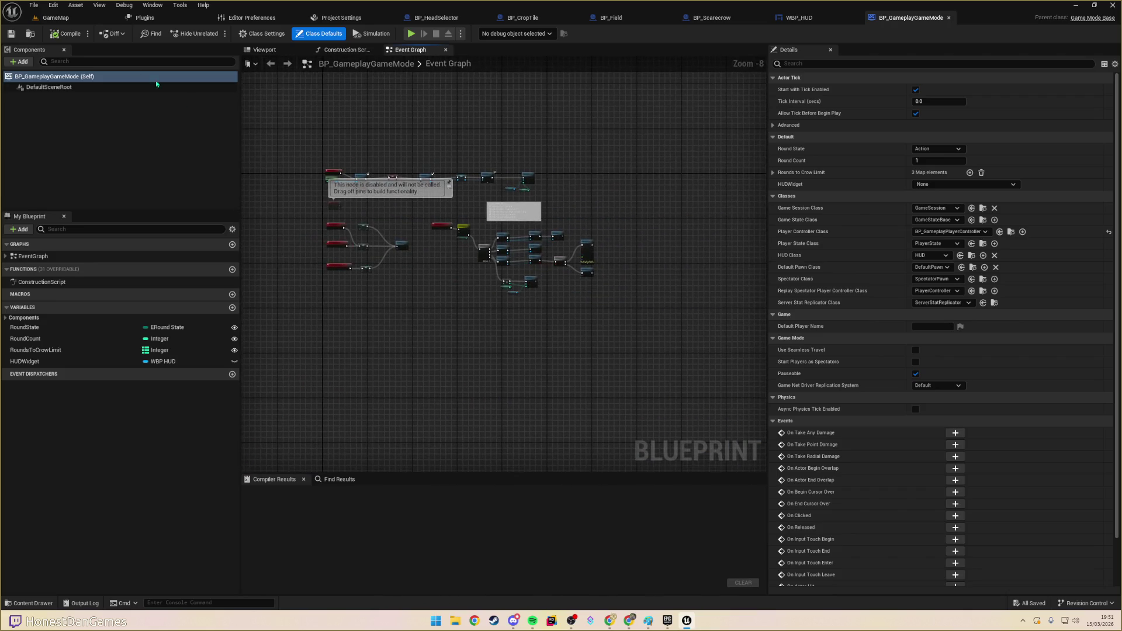
{"action": "scroll", "coordinate": [446, 258], "scroll_direction": "up", "scroll_amount": 4}
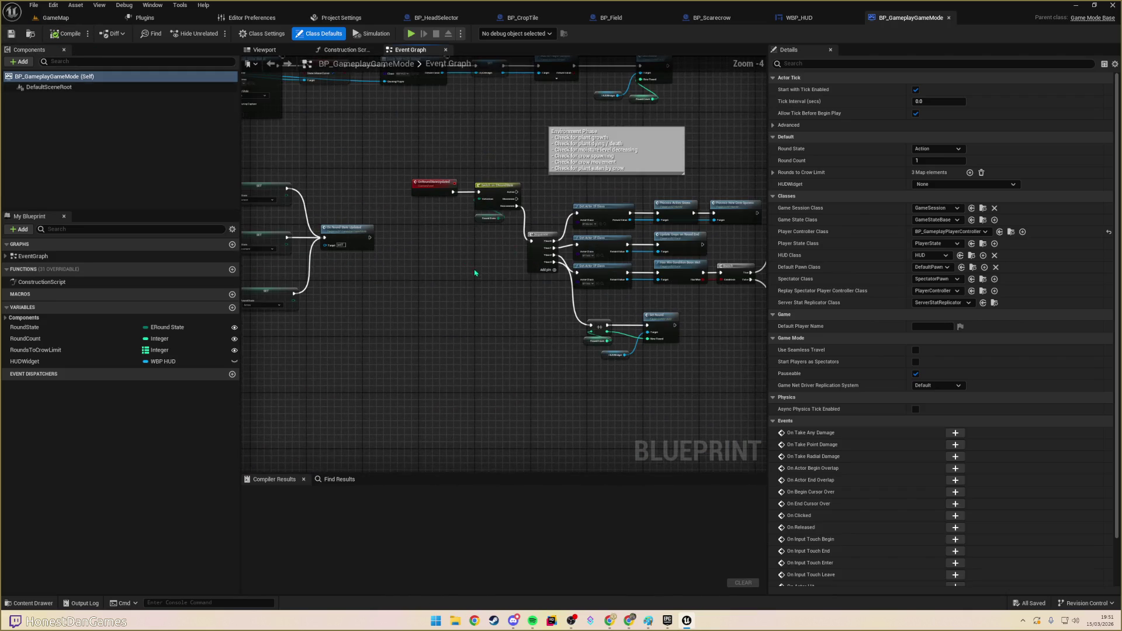
{"action": "left_click", "coordinate": [540, 22]}
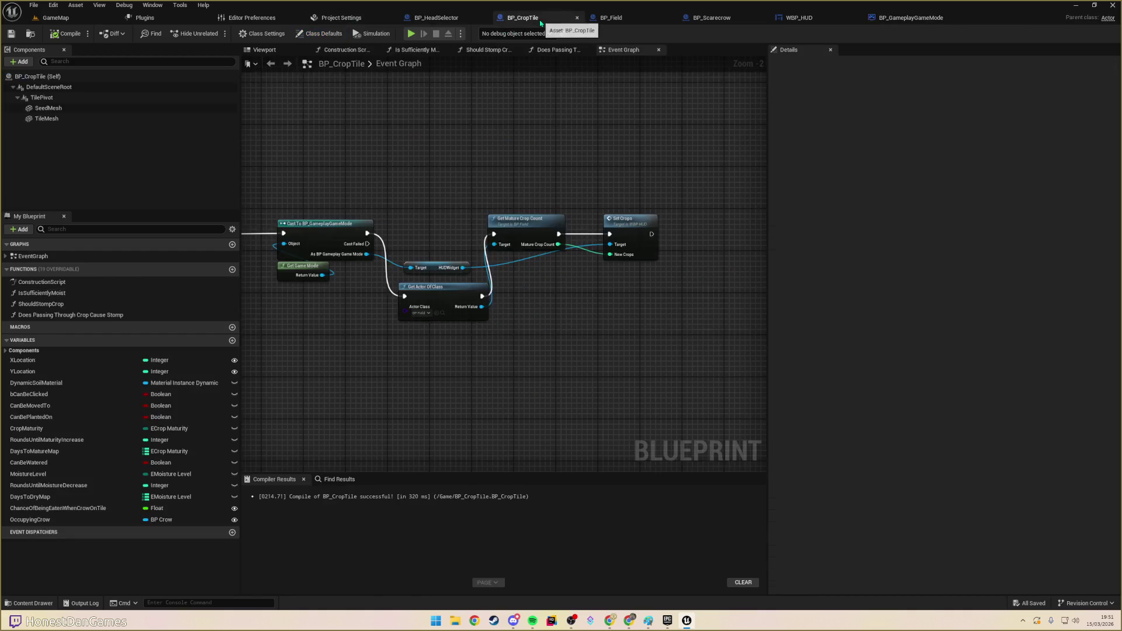
- Rename the OnMatureCropsChanged custom event to OnCropMaturityChanged and open the blueprint-wide Find Results
{"action": "left_click_drag", "start_coordinate": [536, 256], "coordinate": [760, 220]}
{"action": "mouse_move", "coordinate": [468, 245]}
{"action": "left_mouse_down"}
{"action": "mouse_move", "coordinate": [422, 342]}
{"action": "mouse_move", "coordinate": [384, 333]}
{"action": "left_mouse_up"}
{"action": "left_click", "coordinate": [371, 317]}
{"action": "left_click_drag", "start_coordinate": [513, 258], "coordinate": [343, 419]}
{"action": "scroll", "coordinate": [440, 348], "scroll_direction": "down", "scroll_amount": 6}
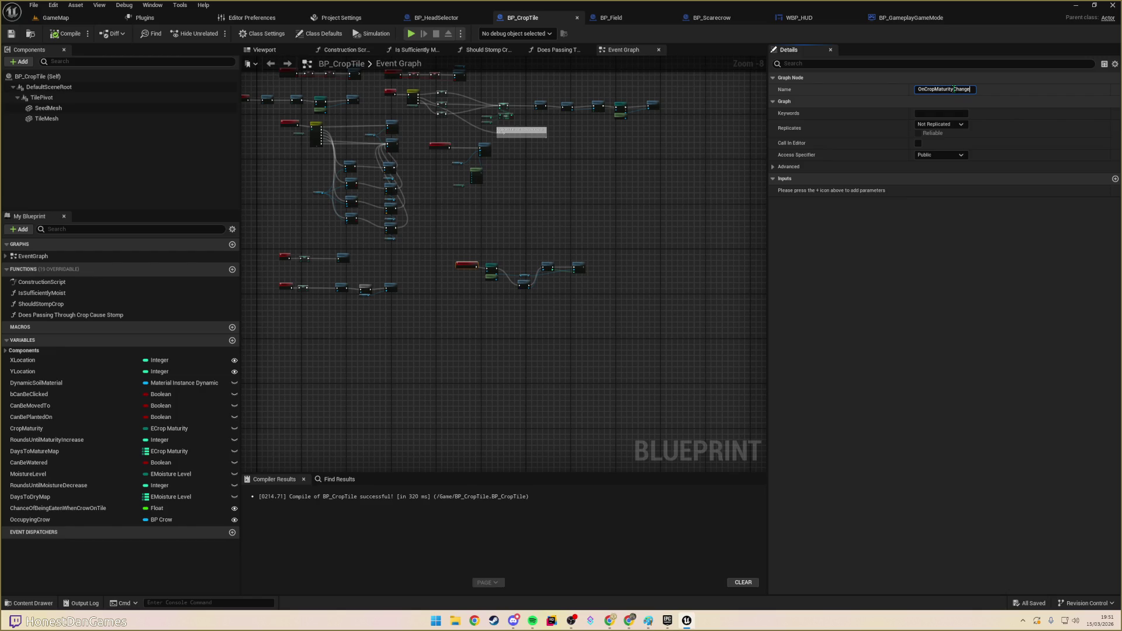
{"action": "left_click", "coordinate": [629, 233]}
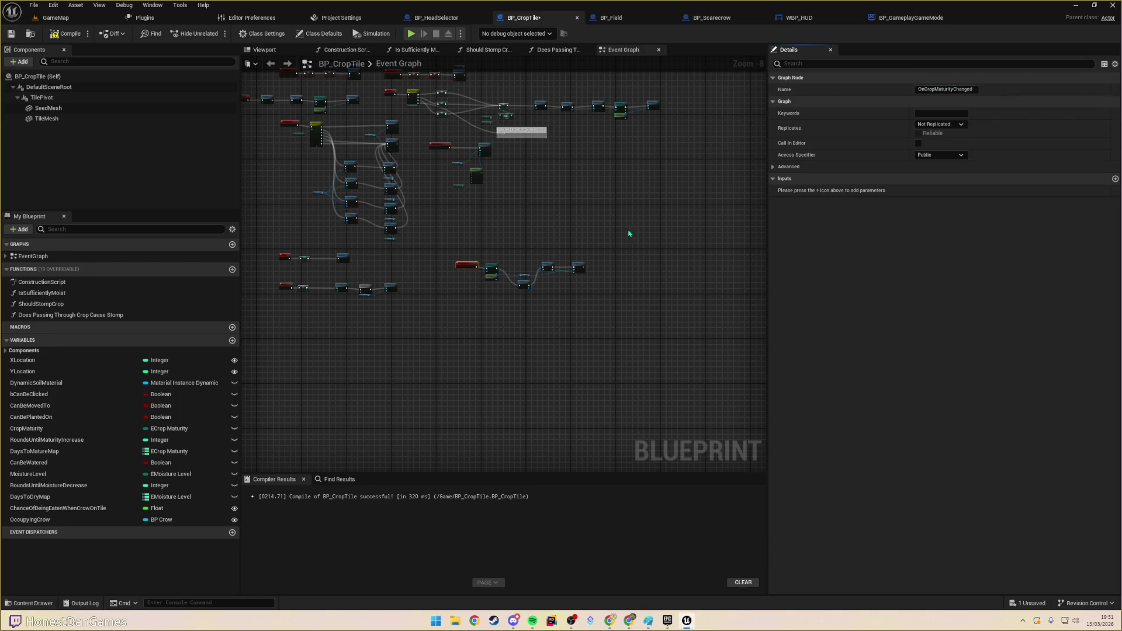
{"action": "scroll", "coordinate": [463, 243], "scroll_direction": "up", "scroll_amount": 4}
{"action": "mouse_move", "coordinate": [448, 266]}
{"action": "left_mouse_down"}
{"action": "mouse_move", "coordinate": [658, 229]}
{"action": "mouse_move", "coordinate": [549, 245]}
{"action": "mouse_move", "coordinate": [583, 265]}
{"action": "left_mouse_up"}
{"action": "scroll", "coordinate": [549, 246], "scroll_direction": "down", "scroll_amount": 6}
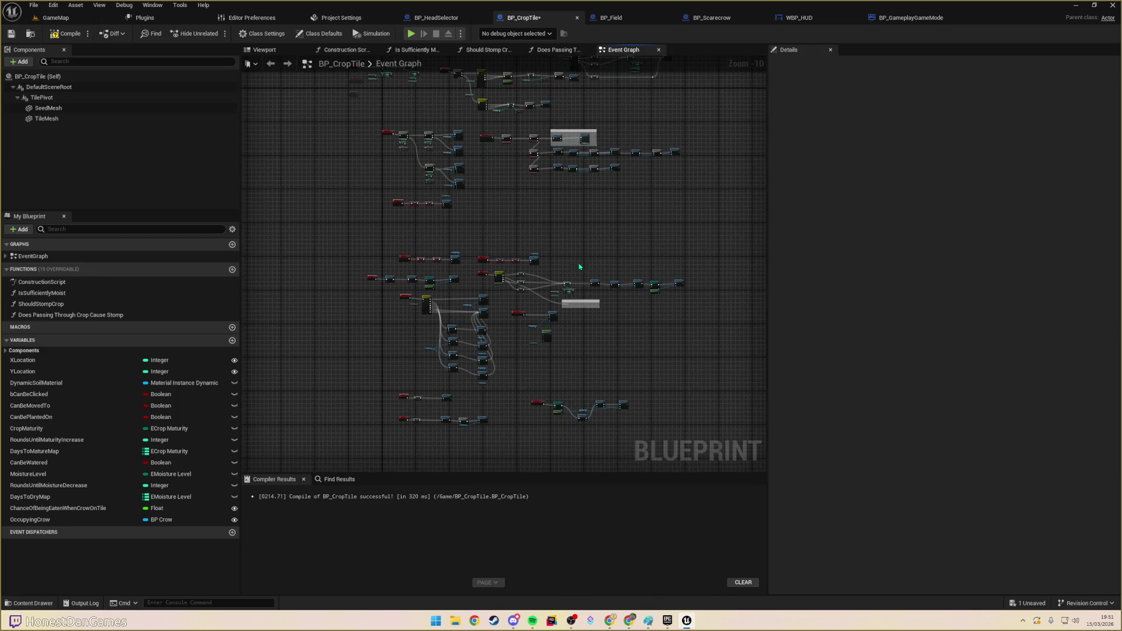
{"action": "key", "text": "ctrl+f"}
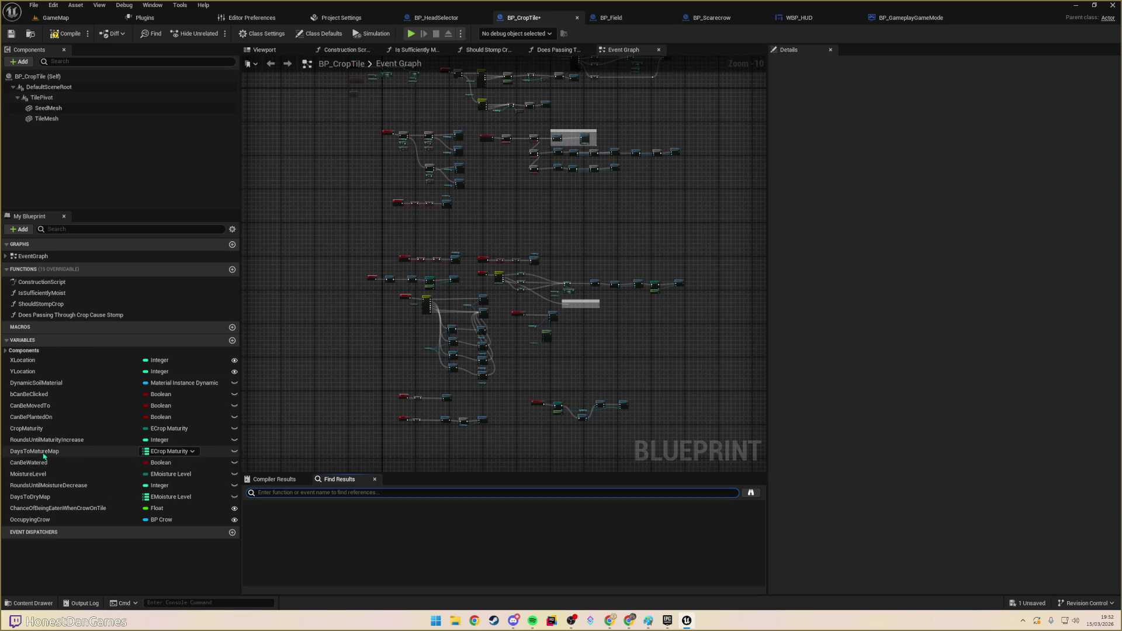
- Search BP_CropTile for Set CropMaturity nodes and jump to the first one
{"action": "right_click", "coordinate": [96, 427]}
{"action": "mouse_move", "coordinate": [117, 455]}
{"action": "left_click", "coordinate": [169, 493]}
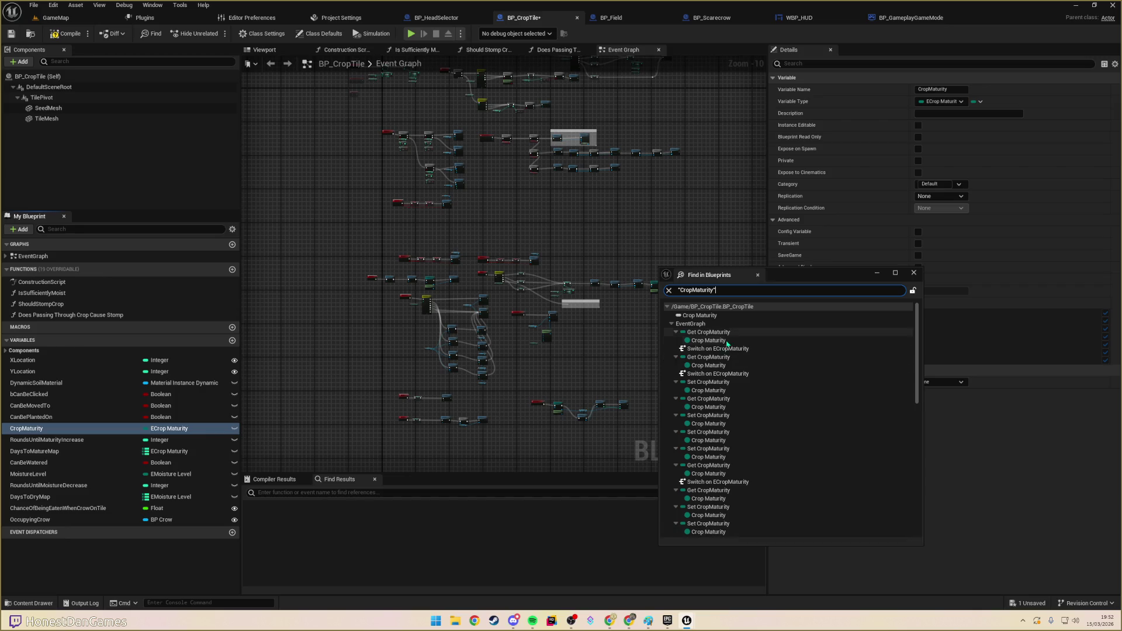
{"action": "left_click", "coordinate": [708, 340]}
{"action": "left_click_drag", "start_coordinate": [563, 295], "coordinate": [367, 249]}
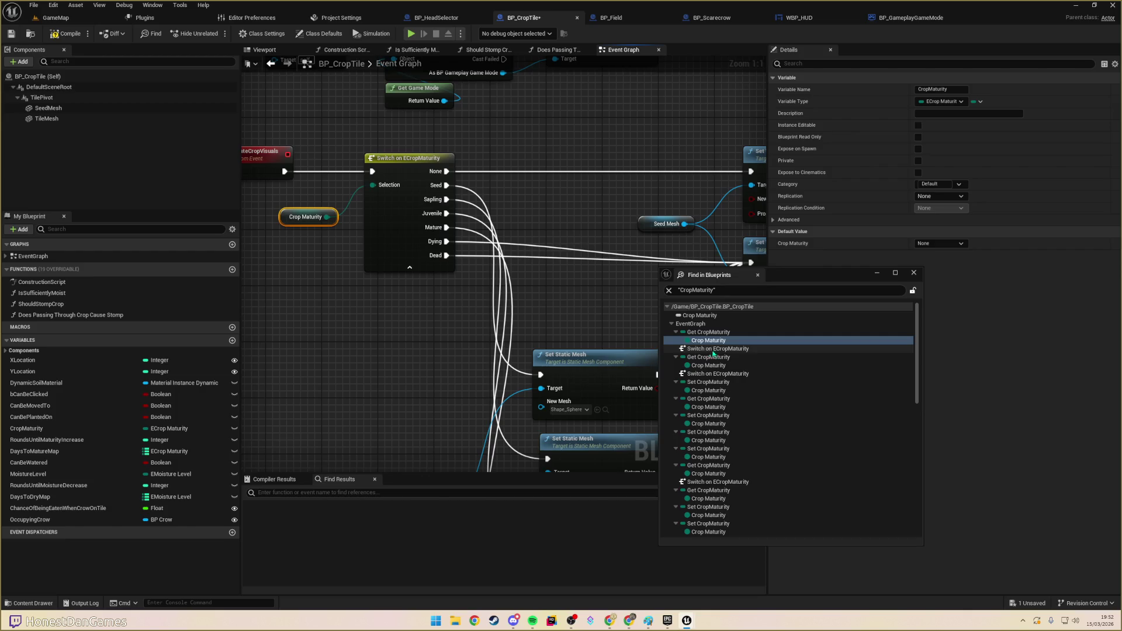
{"action": "left_click", "coordinate": [712, 383]}
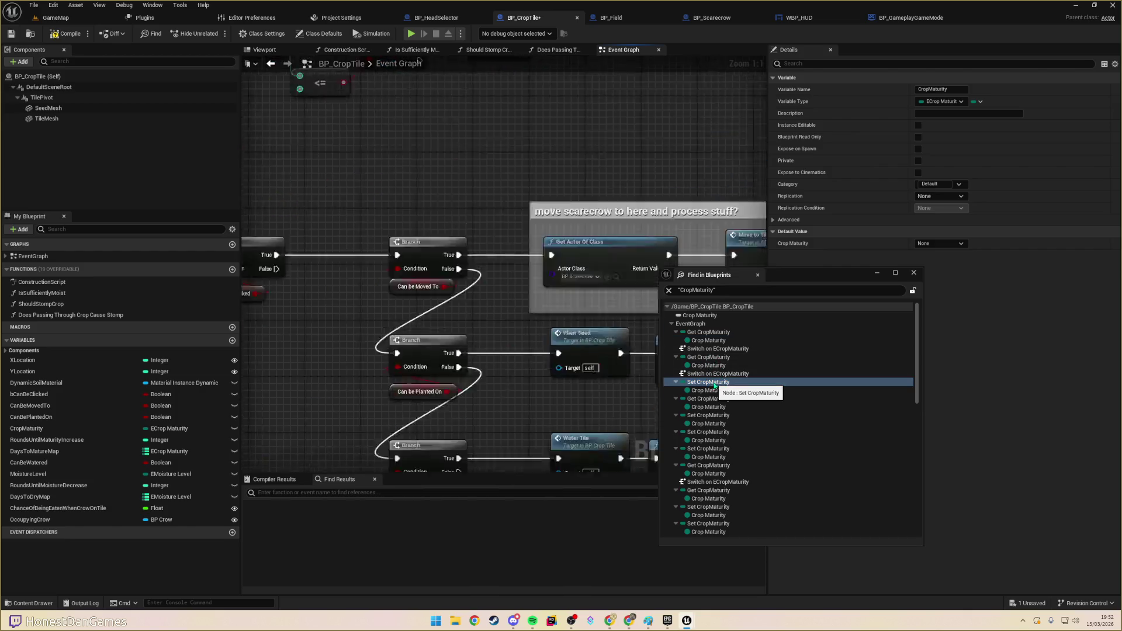
{"action": "left_click", "coordinate": [680, 291]}
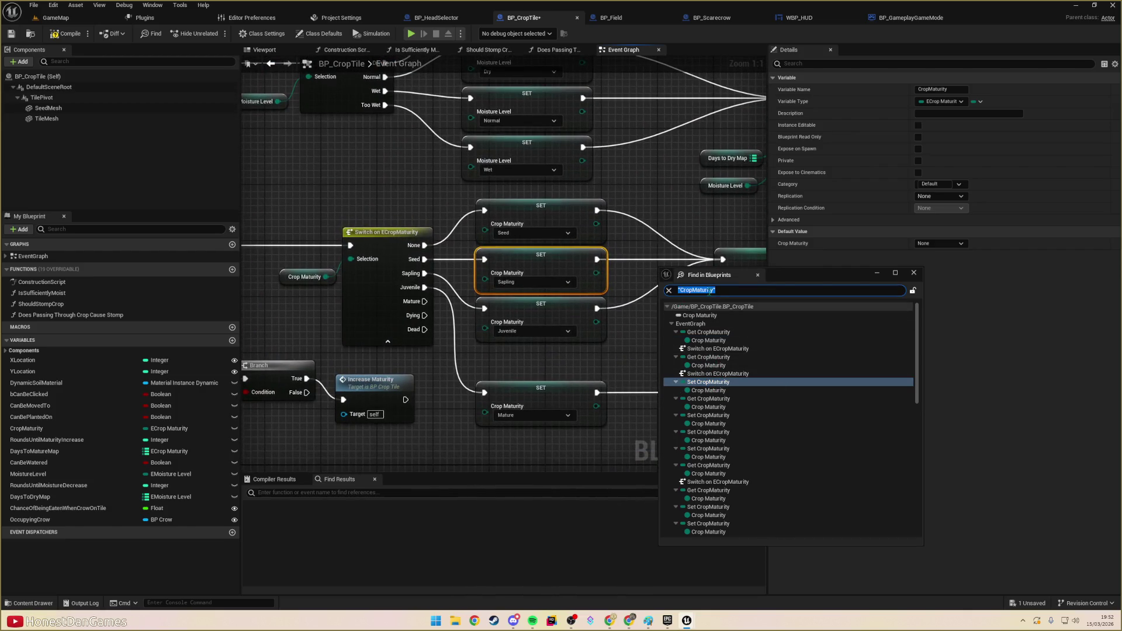
{"action": "key", "text": "Return"}
{"action": "left_click", "coordinate": [708, 323]}
- Add an On Crop Maturity Changed call after the first Update Crop Visuals node
{"action": "scroll", "coordinate": [528, 328], "scroll_direction": "down", "scroll_amount": 3}
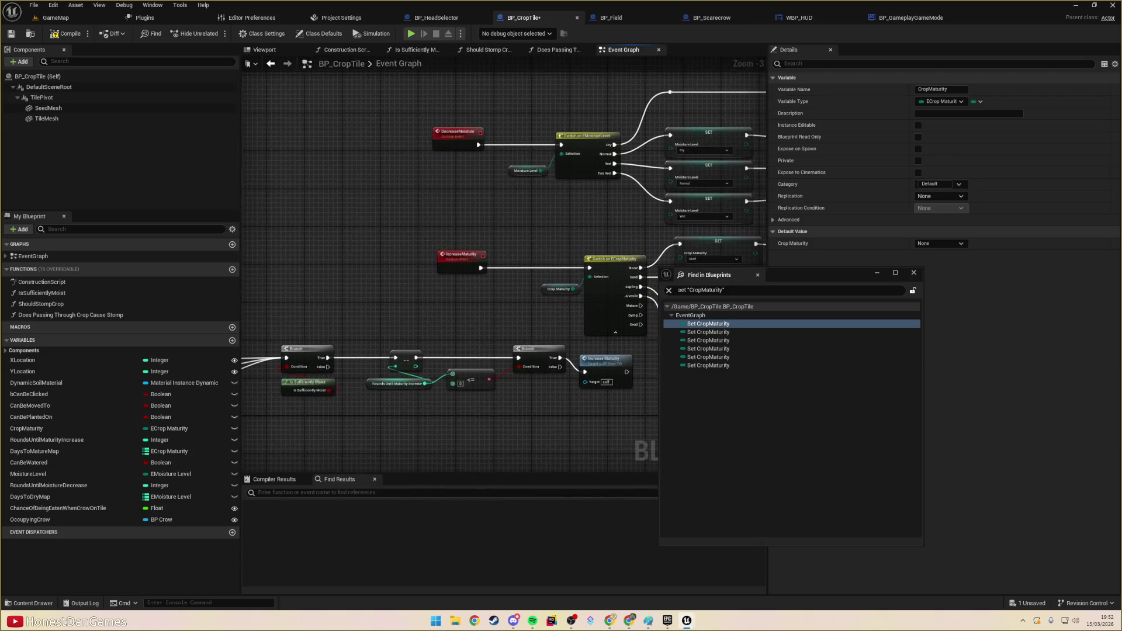
{"action": "left_click_drag", "start_coordinate": [591, 267], "coordinate": [503, 284]}
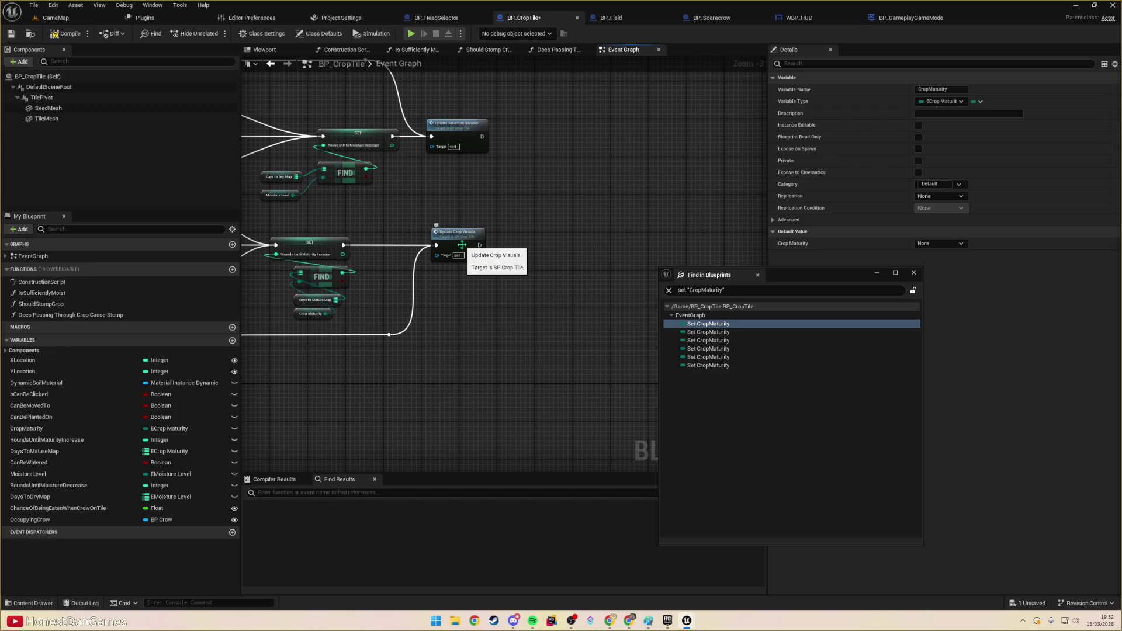
{"action": "mouse_move", "coordinate": [466, 243]}
{"action": "left_mouse_down"}
{"action": "mouse_move", "coordinate": [396, 242]}
{"action": "mouse_move", "coordinate": [459, 246]}
{"action": "left_mouse_up"}
{"action": "type", "text": "OnMatu"}
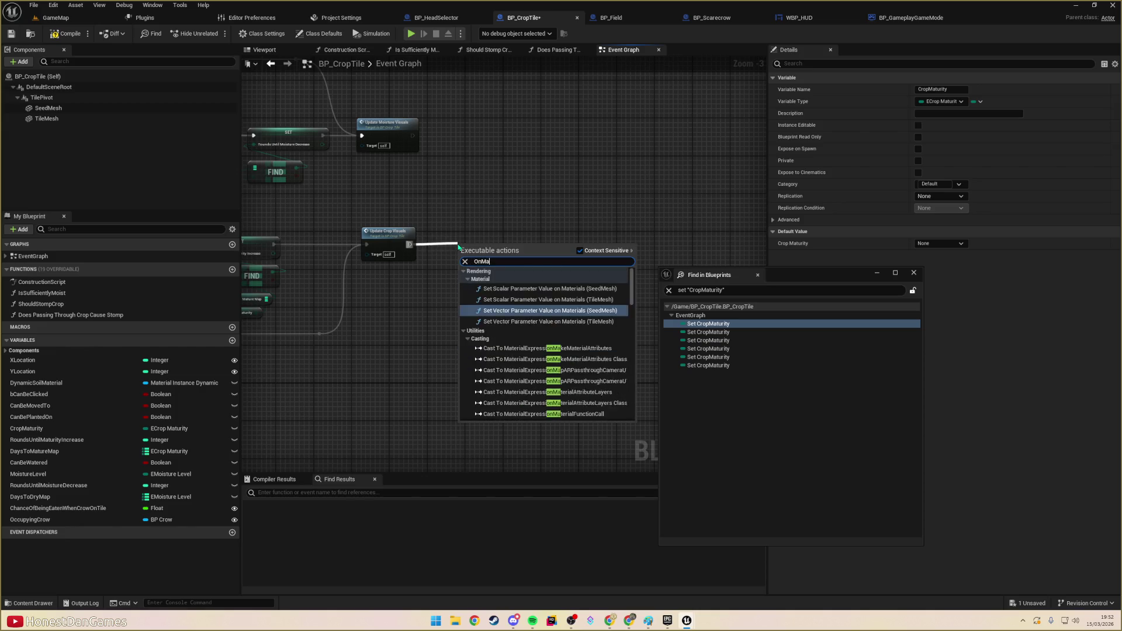
{"action": "key", "text": "BackSpace"}
{"action": "key", "text": "BackSpace"}
{"action": "key", "text": "BackSpace"}
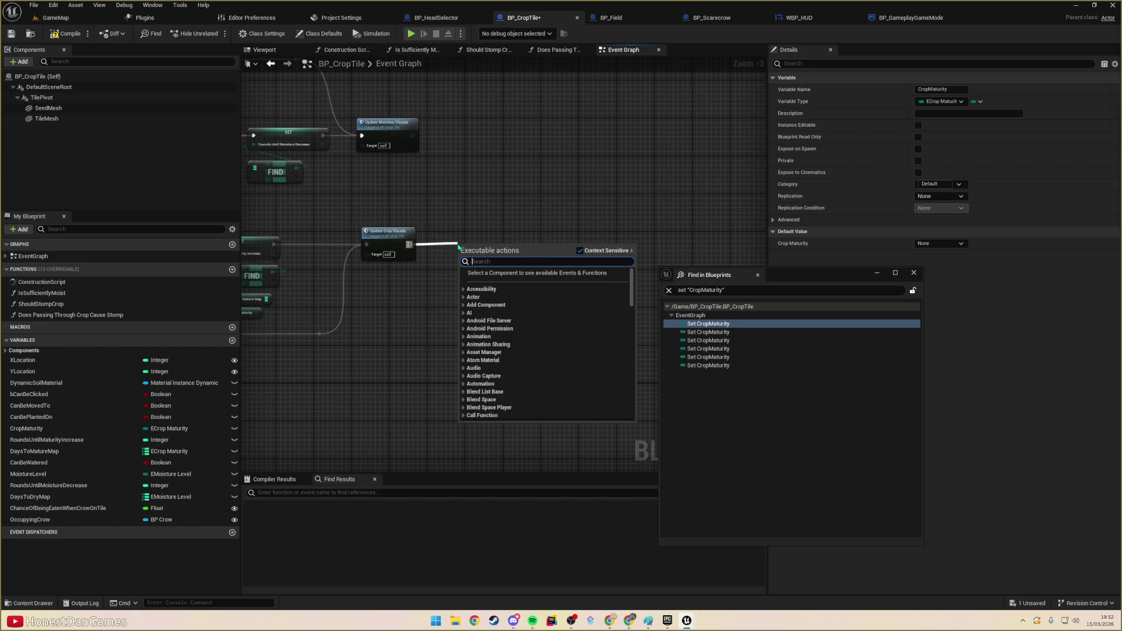
{"action": "type", "text": "Maturity"}
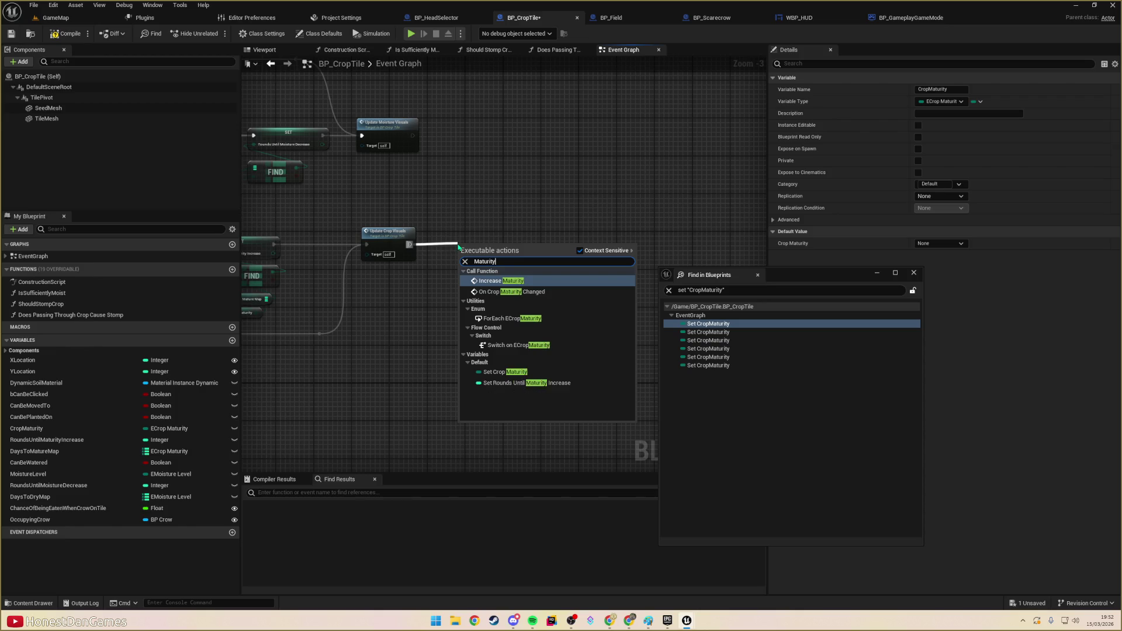
{"action": "key", "text": "Down"}
{"action": "key", "text": "Return"}
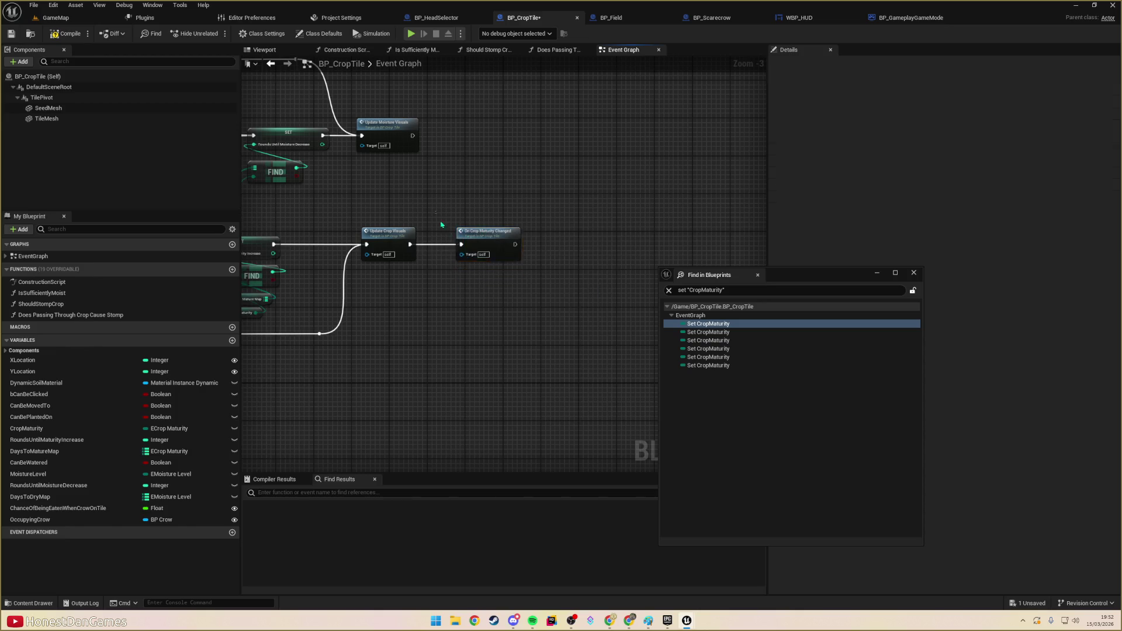
{"action": "left_click_drag", "start_coordinate": [451, 164], "coordinate": [485, 194]}
- Visit the Juvenile, Seed and GetEaten Set CropMaturity nodes, wiring Update Crop Visuals into On Crop Maturity Changed
{"action": "double_click", "coordinate": [699, 341]}
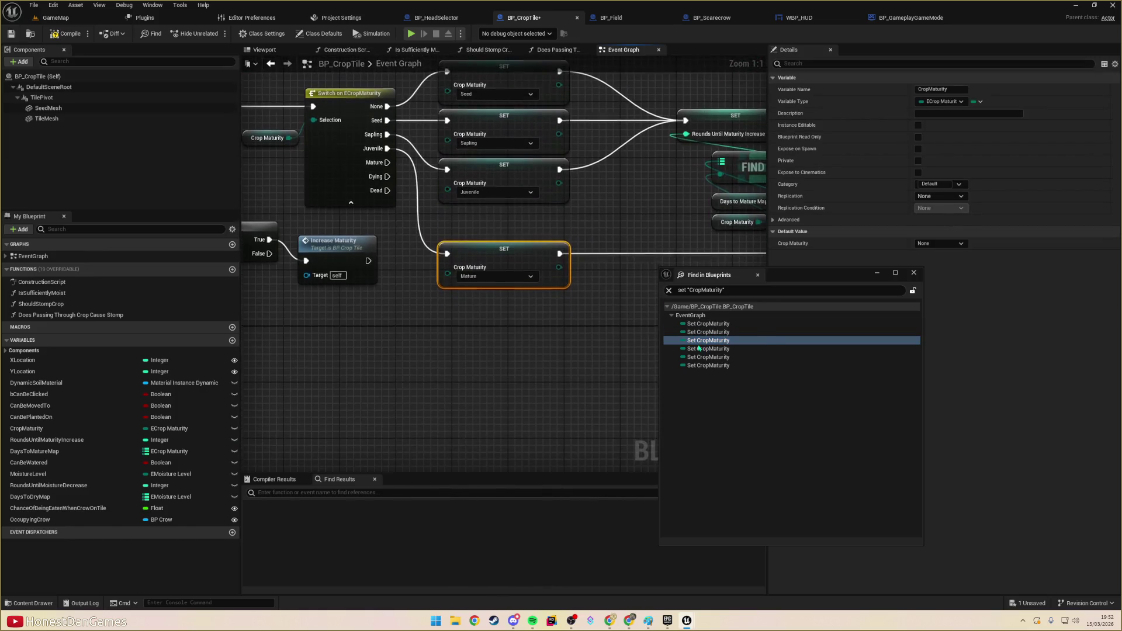
{"action": "mouse_move", "coordinate": [572, 331]}
{"action": "left_mouse_down"}
{"action": "mouse_move", "coordinate": [390, 342]}
{"action": "mouse_move", "coordinate": [399, 346]}
{"action": "left_mouse_up"}
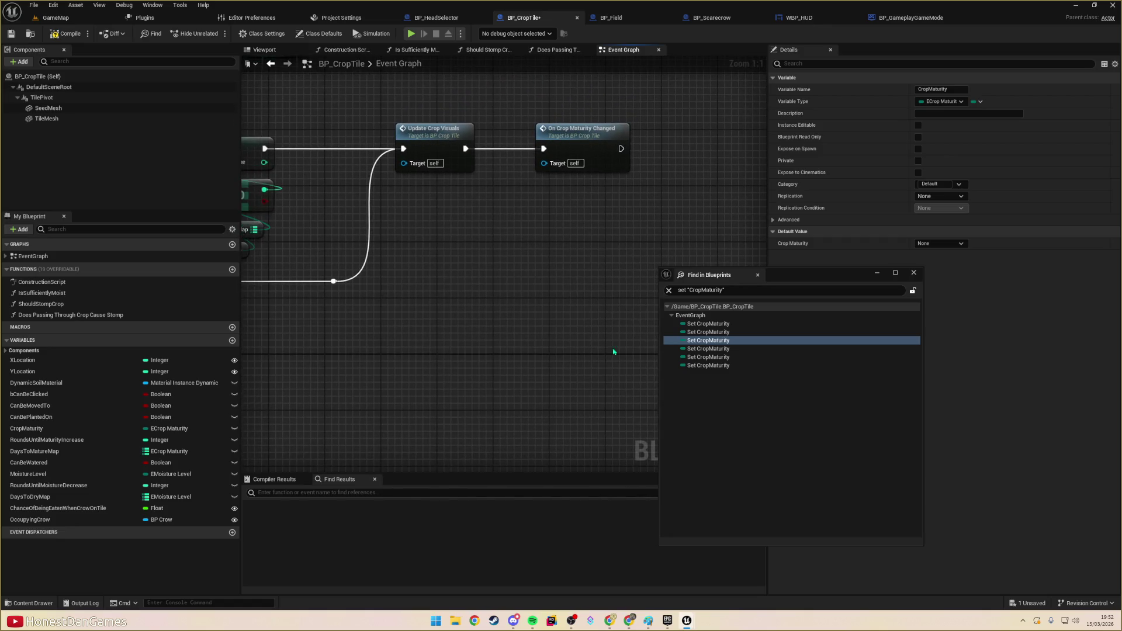
{"action": "double_click", "coordinate": [709, 349]}
{"action": "double_click", "coordinate": [709, 357]}
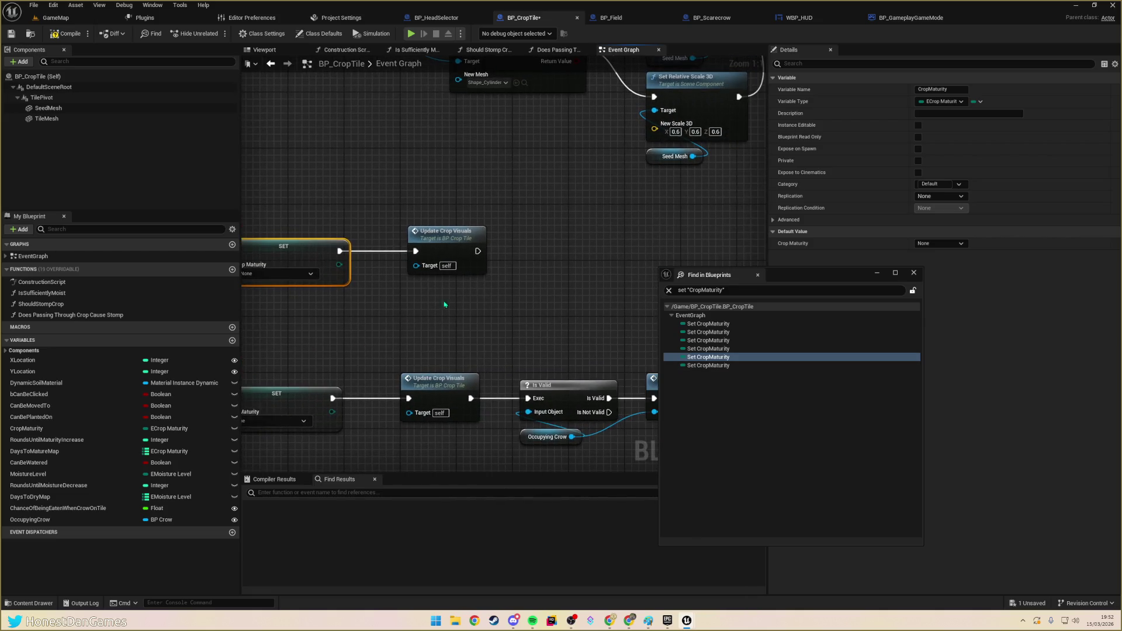
{"action": "left_click", "coordinate": [533, 257]}
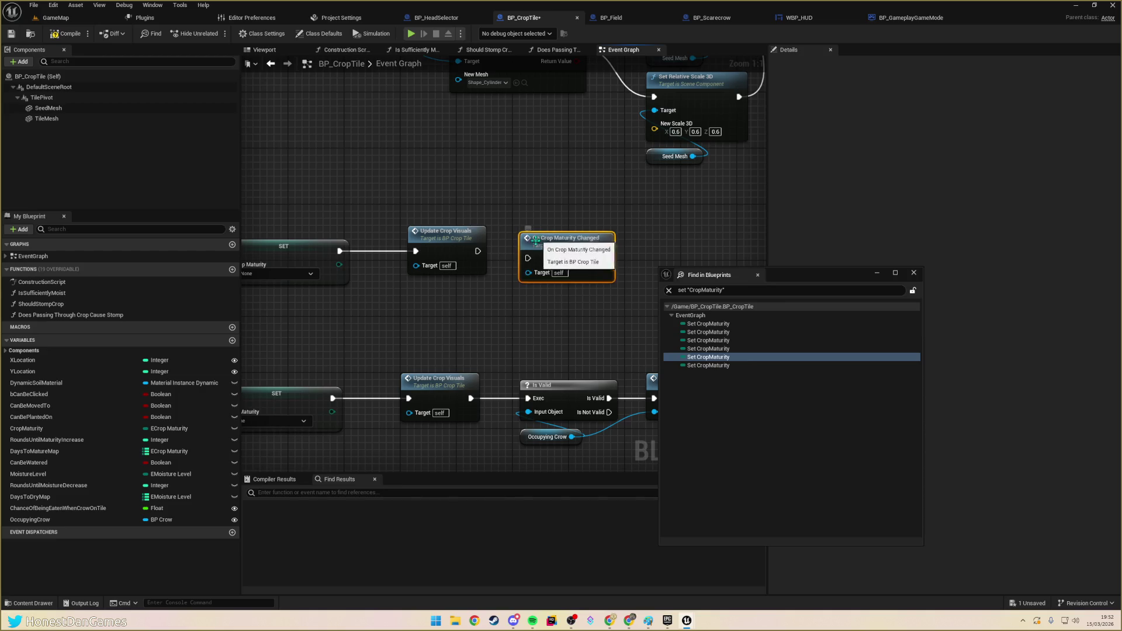
{"action": "left_click", "coordinate": [482, 251]}
{"action": "mouse_move", "coordinate": [486, 253]}
{"action": "left_mouse_down"}
{"action": "mouse_move", "coordinate": [528, 258]}
{"action": "mouse_move", "coordinate": [564, 243]}
{"action": "left_mouse_up"}
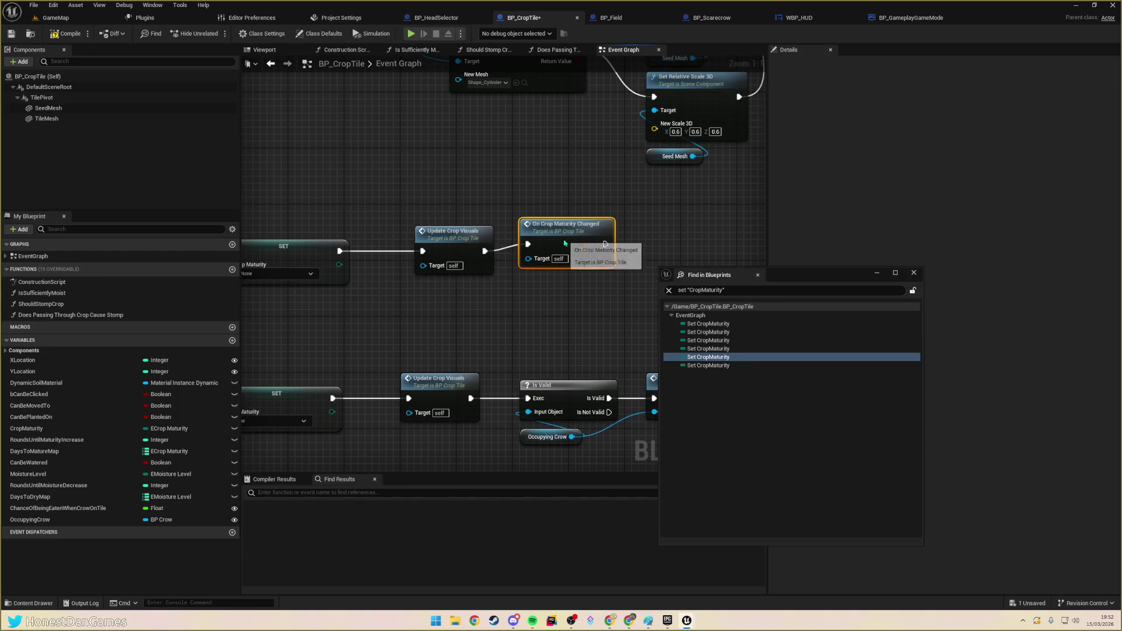
- Move an On Crop Maturity Changed node to the lower chain and shift the Is Valid, Get Scared, Occupying Crow nodes right
{"action": "scroll", "coordinate": [570, 248], "scroll_direction": "down", "scroll_amount": 4}
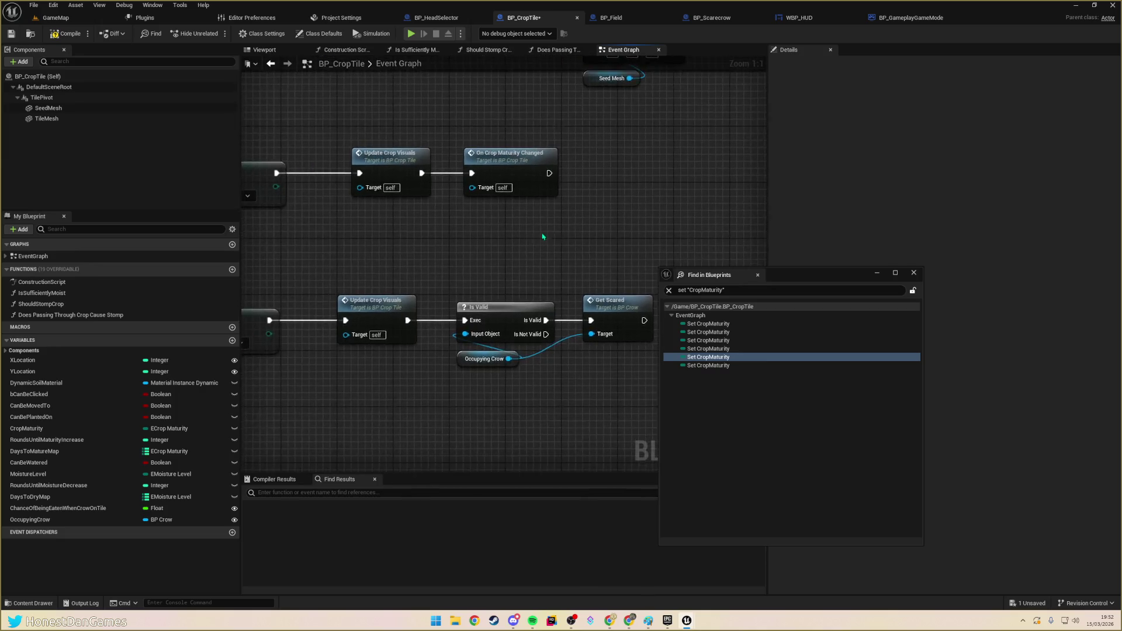
{"action": "mouse_move", "coordinate": [505, 243]}
{"action": "left_mouse_down"}
{"action": "mouse_move", "coordinate": [526, 250]}
{"action": "mouse_move", "coordinate": [431, 240]}
{"action": "mouse_move", "coordinate": [426, 250]}
{"action": "left_mouse_up"}
{"action": "scroll", "coordinate": [427, 277], "scroll_direction": "up", "scroll_amount": 1}
{"action": "scroll", "coordinate": [427, 277], "scroll_direction": "up", "scroll_amount": 1}
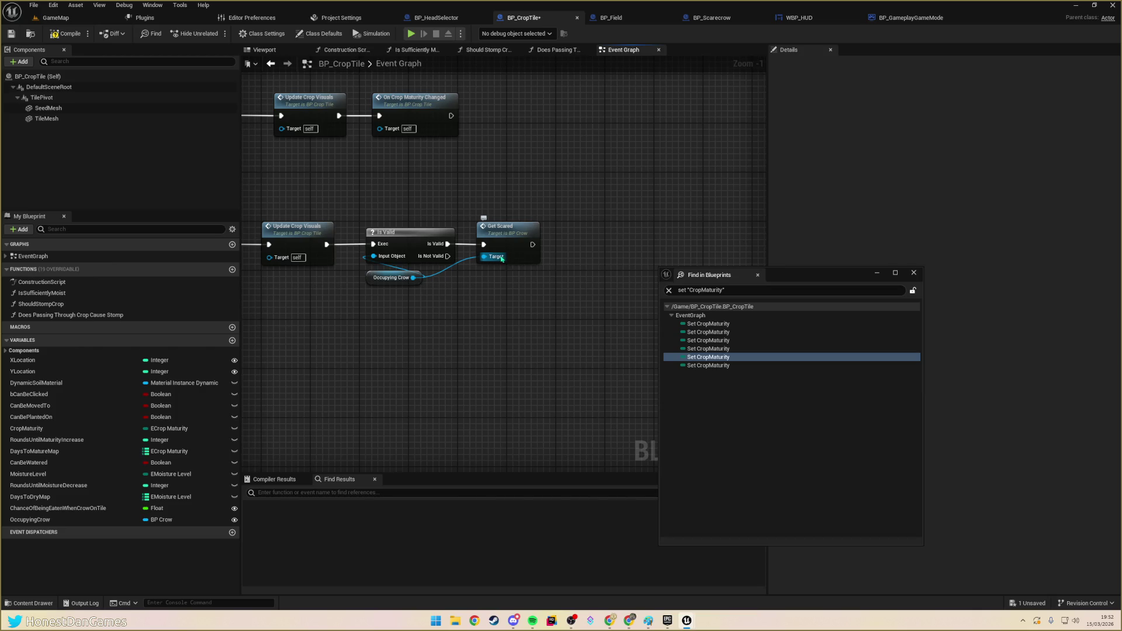
{"action": "mouse_move", "coordinate": [503, 279]}
{"action": "left_mouse_down"}
{"action": "mouse_move", "coordinate": [610, 250]}
{"action": "mouse_move", "coordinate": [523, 272]}
{"action": "mouse_move", "coordinate": [454, 255]}
{"action": "left_mouse_up"}
{"action": "mouse_move", "coordinate": [555, 248]}
{"action": "left_mouse_down"}
{"action": "mouse_move", "coordinate": [639, 271]}
{"action": "mouse_move", "coordinate": [762, 248]}
{"action": "mouse_move", "coordinate": [466, 254]}
{"action": "left_mouse_up"}
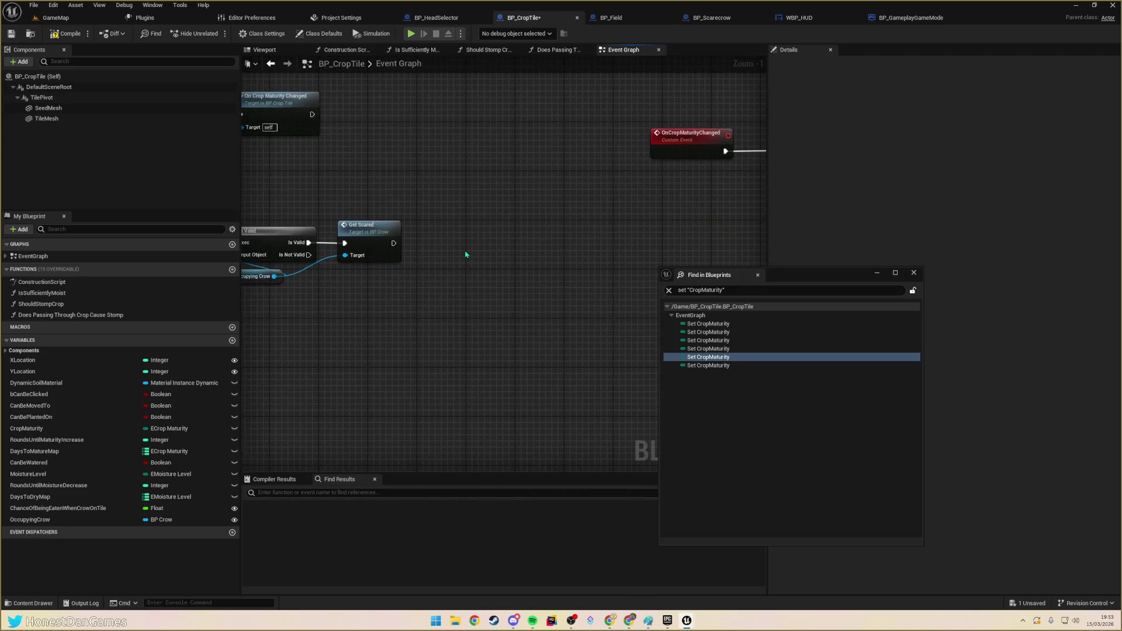
{"action": "mouse_move", "coordinate": [358, 305]}
{"action": "left_mouse_down"}
{"action": "mouse_move", "coordinate": [610, 289]}
{"action": "mouse_move", "coordinate": [549, 305]}
{"action": "left_mouse_up"}
{"action": "scroll", "coordinate": [554, 266], "scroll_direction": "down", "scroll_amount": 2}
{"action": "mouse_move", "coordinate": [602, 245]}
{"action": "left_mouse_down"}
{"action": "mouse_move", "coordinate": [503, 321]}
{"action": "mouse_move", "coordinate": [427, 319]}
{"action": "left_mouse_up"}
{"action": "left_click_drag", "start_coordinate": [398, 207], "coordinate": [524, 272]}
{"action": "left_click_drag", "start_coordinate": [427, 234], "coordinate": [539, 234]}
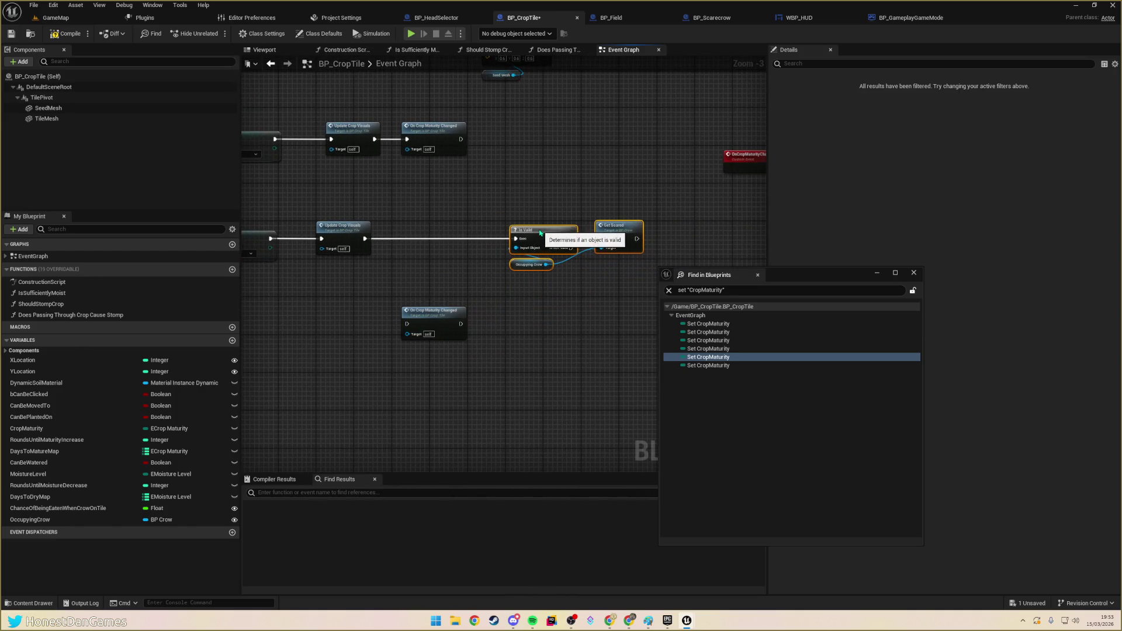
- Insert On Crop Maturity Changed after that Update Crop Visuals call and compile BP_CropTile
{"action": "mouse_move", "coordinate": [366, 238]}
{"action": "left_mouse_down"}
{"action": "mouse_move", "coordinate": [408, 326]}
{"action": "mouse_move", "coordinate": [405, 270]}
{"action": "mouse_move", "coordinate": [463, 237]}
{"action": "mouse_move", "coordinate": [516, 238]}
{"action": "mouse_move", "coordinate": [616, 298]}
{"action": "left_mouse_up"}
{"action": "left_click_drag", "start_coordinate": [620, 240], "coordinate": [602, 239]}
{"action": "scroll", "coordinate": [535, 278], "scroll_direction": "down", "scroll_amount": 3}
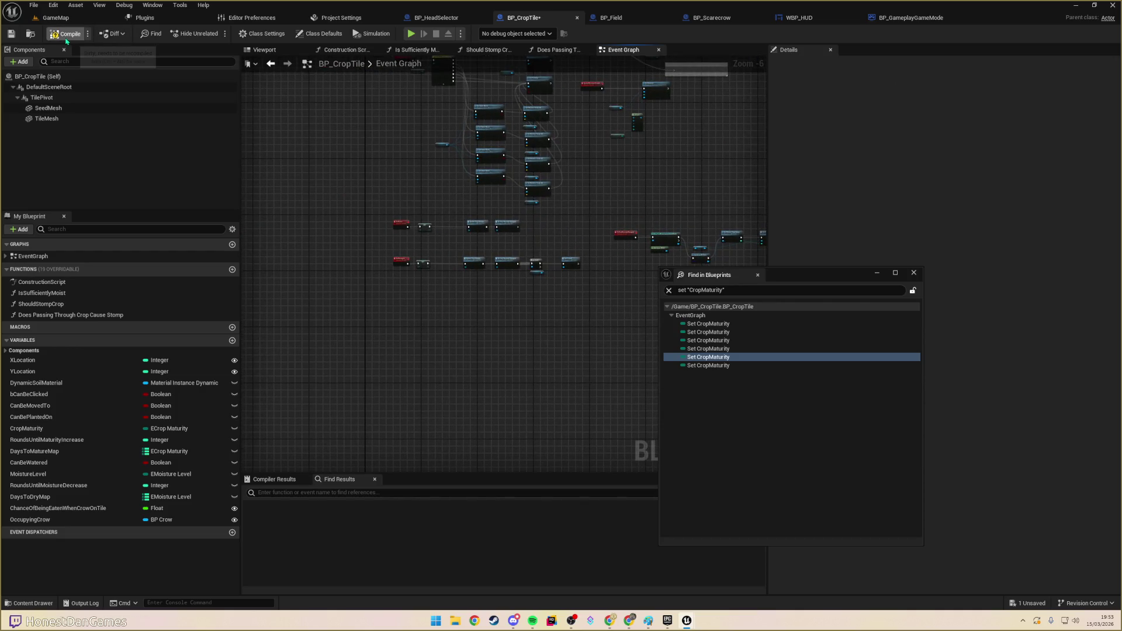
{"action": "left_click", "coordinate": [53, 36]}
- Save BP_CropTile, run and stop a Play test of GameMap, then return to BP_Field
{"action": "left_click", "coordinate": [11, 33]}
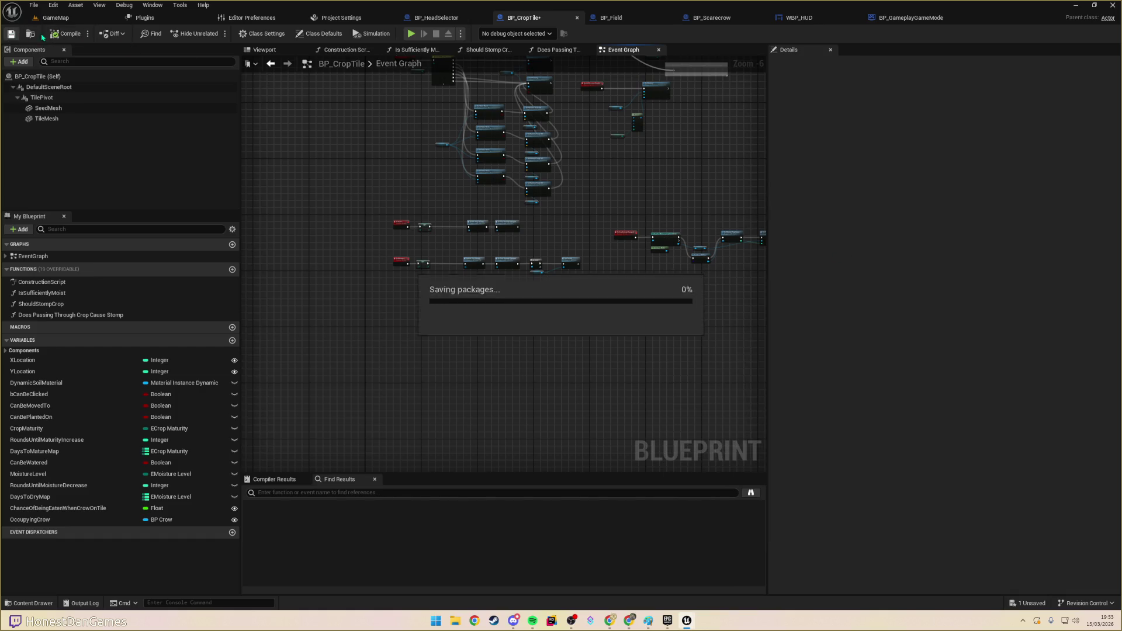
{"action": "left_click", "coordinate": [56, 17]}
{"action": "left_click", "coordinate": [214, 34]}
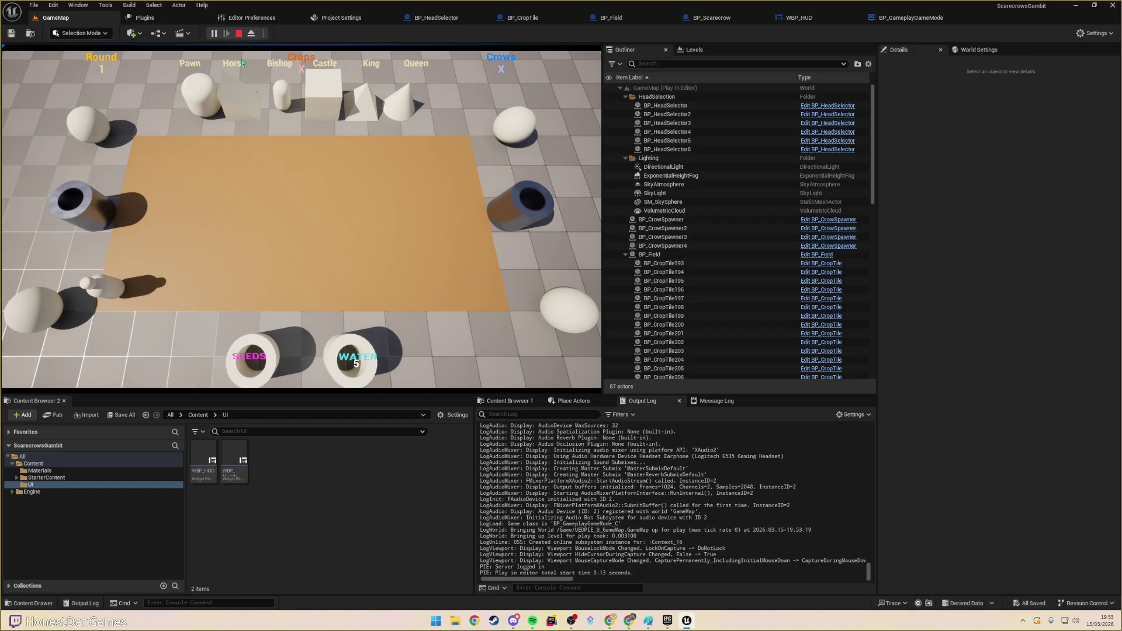
{"action": "left_click", "coordinate": [238, 33]}
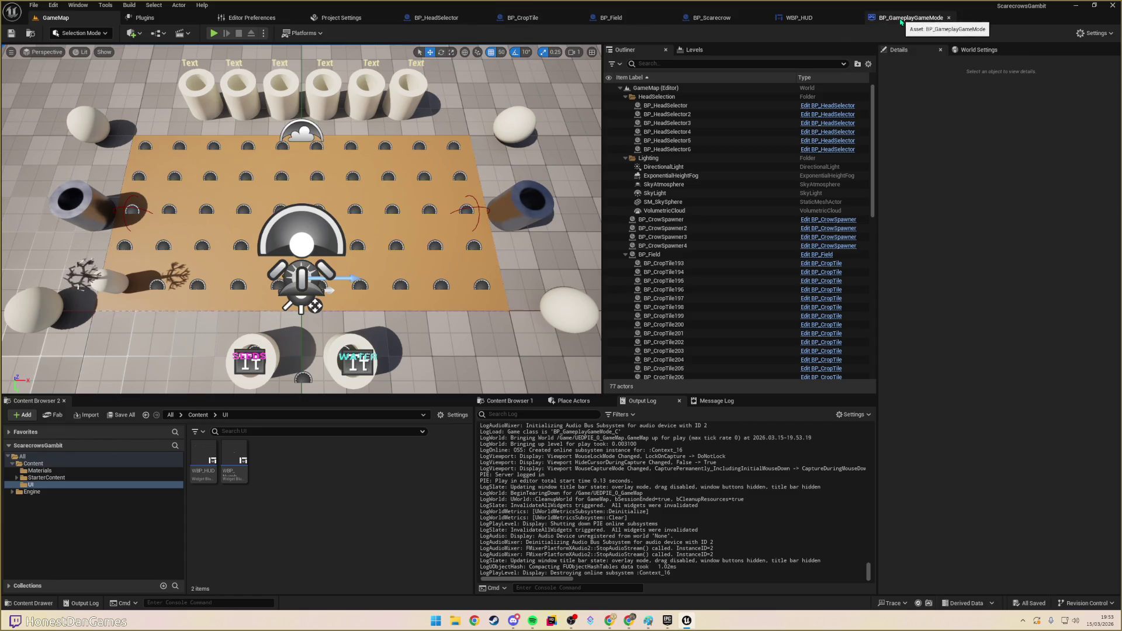
{"action": "left_click", "coordinate": [613, 17]}
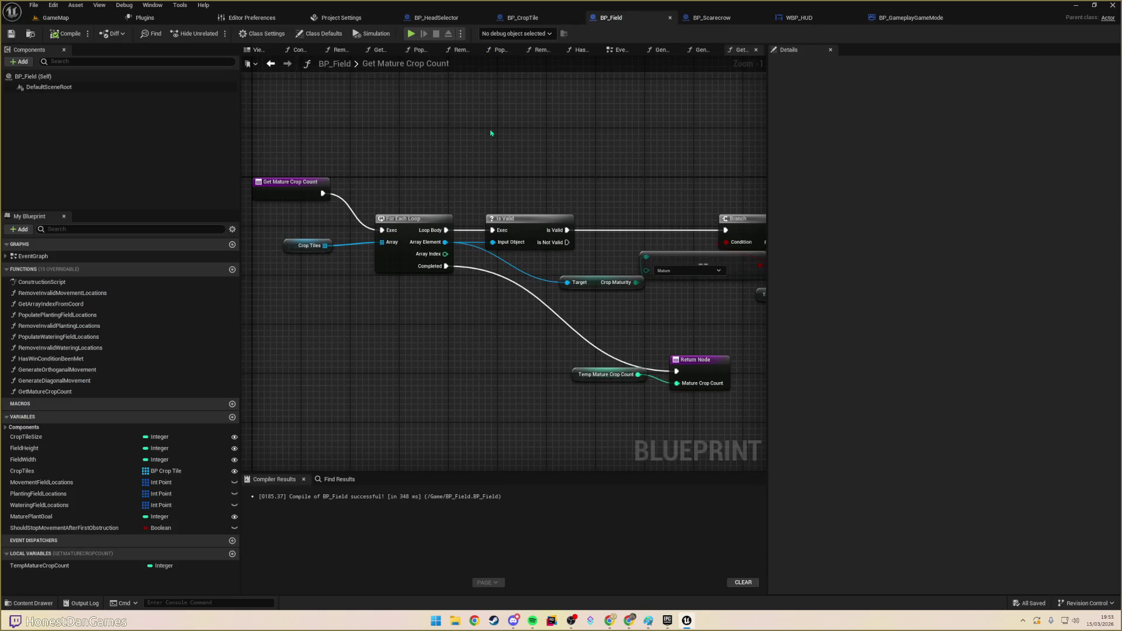
- Review BP_CropTile's OnCropMaturityChanged event chain, then switch to BP_GameplayGameMode's Event Graph
{"action": "left_click", "coordinate": [523, 17]}
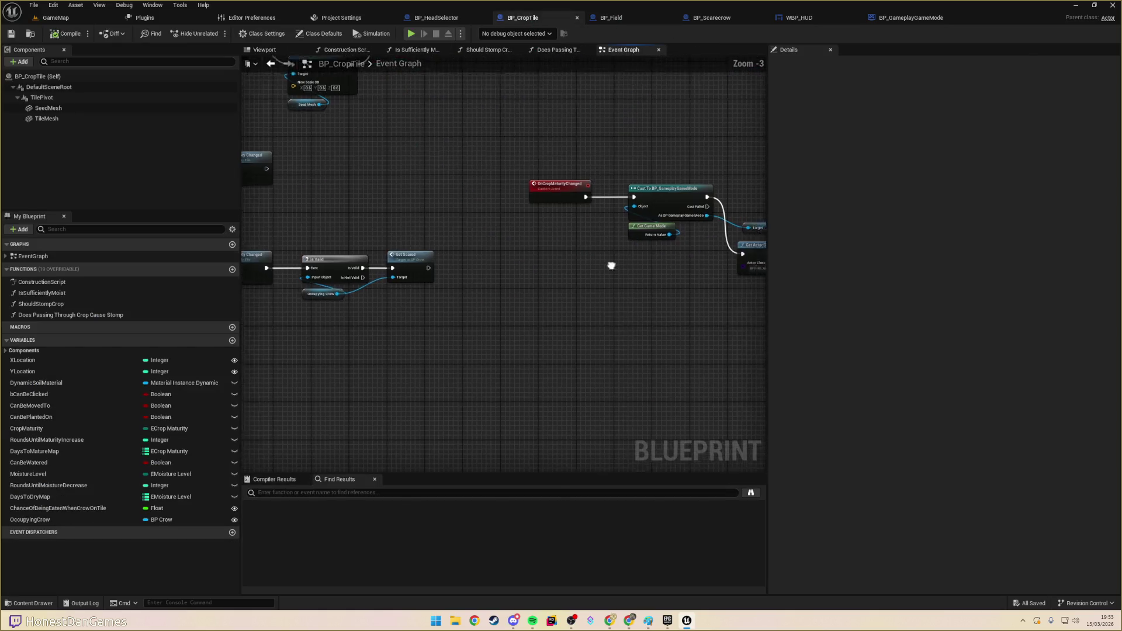
{"action": "left_click_drag", "start_coordinate": [611, 265], "coordinate": [411, 261]}
{"action": "mouse_move", "coordinate": [602, 284]}
{"action": "left_mouse_down"}
{"action": "mouse_move", "coordinate": [608, 301]}
{"action": "mouse_move", "coordinate": [633, 286]}
{"action": "left_mouse_up"}
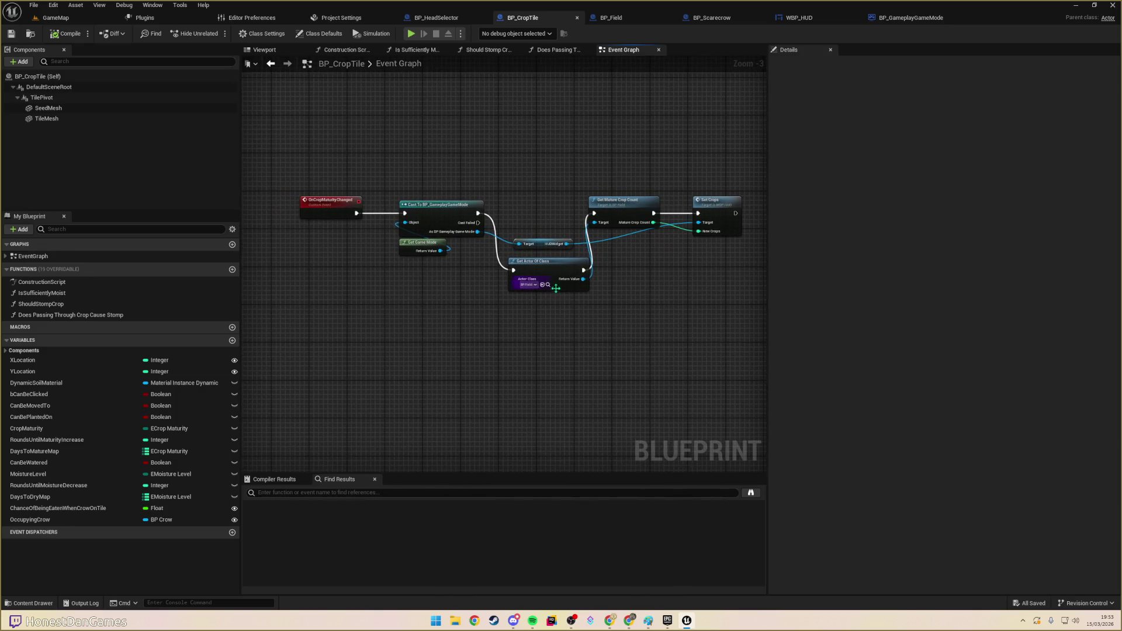
{"action": "scroll", "coordinate": [436, 300], "scroll_direction": "down", "scroll_amount": 1}
{"action": "scroll", "coordinate": [534, 252], "scroll_direction": "up", "scroll_amount": 3}
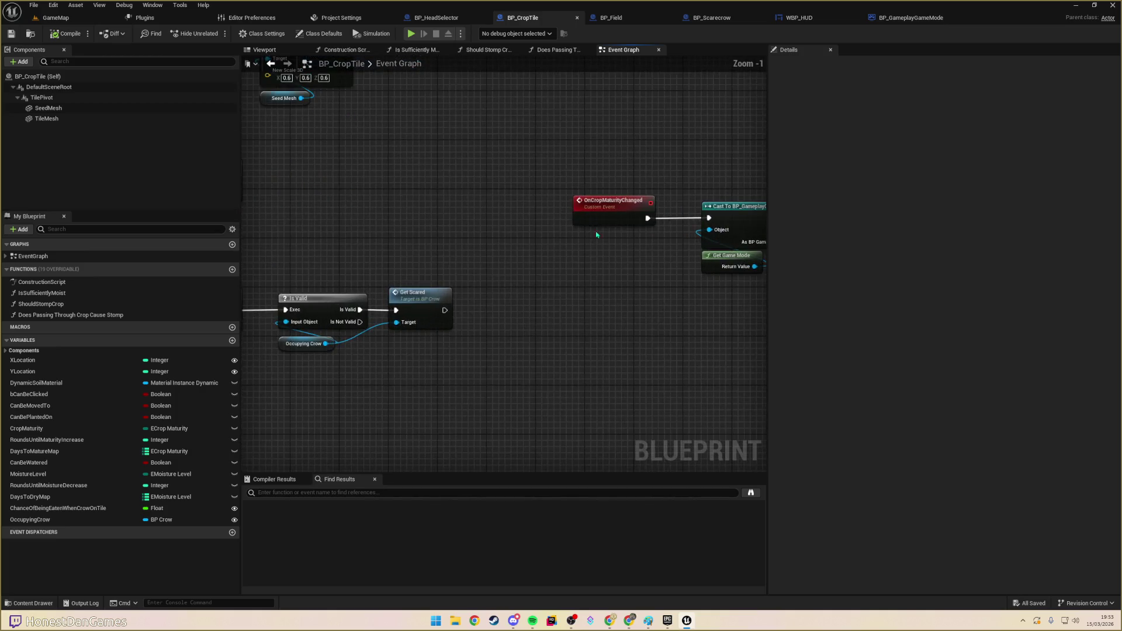
{"action": "left_click_drag", "start_coordinate": [504, 207], "coordinate": [478, 253]}
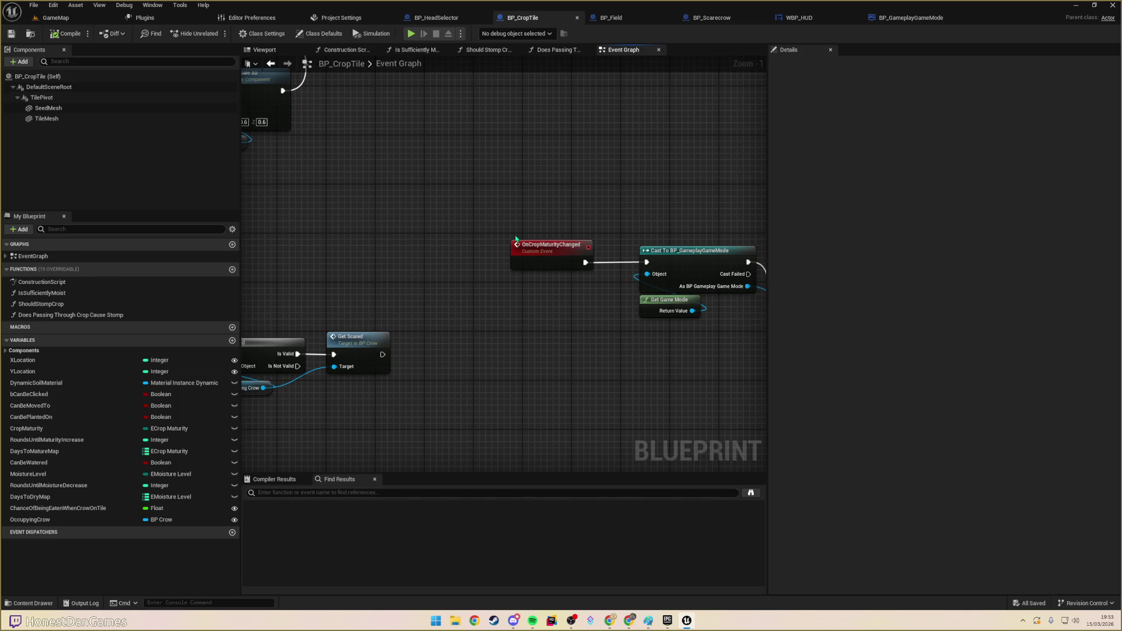
{"action": "left_click_drag", "start_coordinate": [565, 212], "coordinate": [478, 227]}
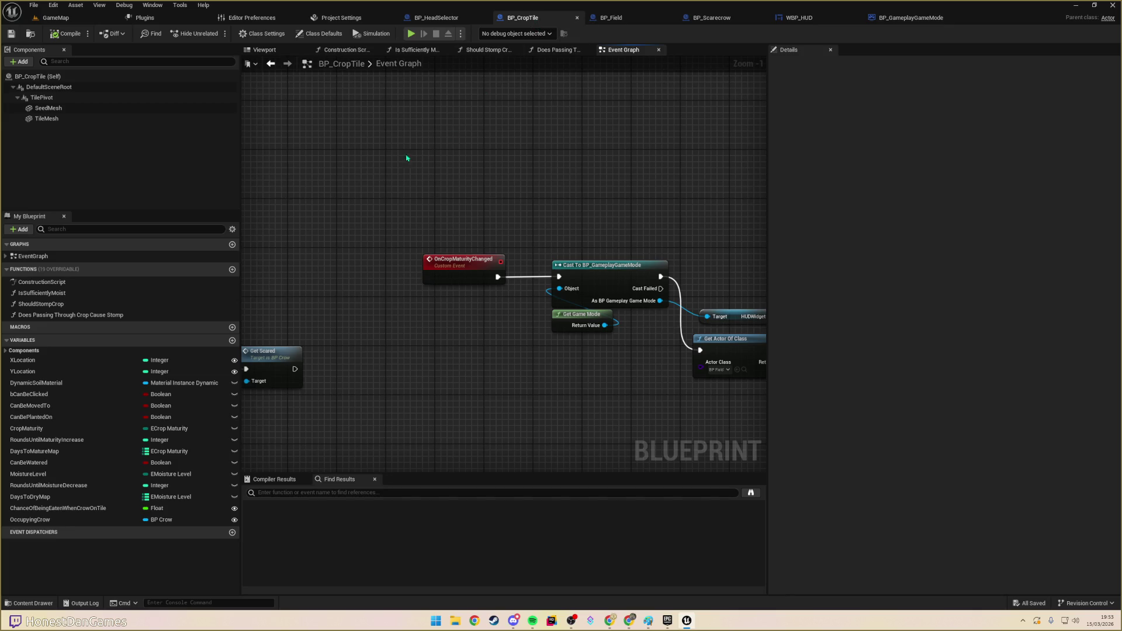
{"action": "scroll", "coordinate": [409, 158], "scroll_direction": "down", "scroll_amount": 2}
{"action": "scroll", "coordinate": [377, 263], "scroll_direction": "up", "scroll_amount": 3}
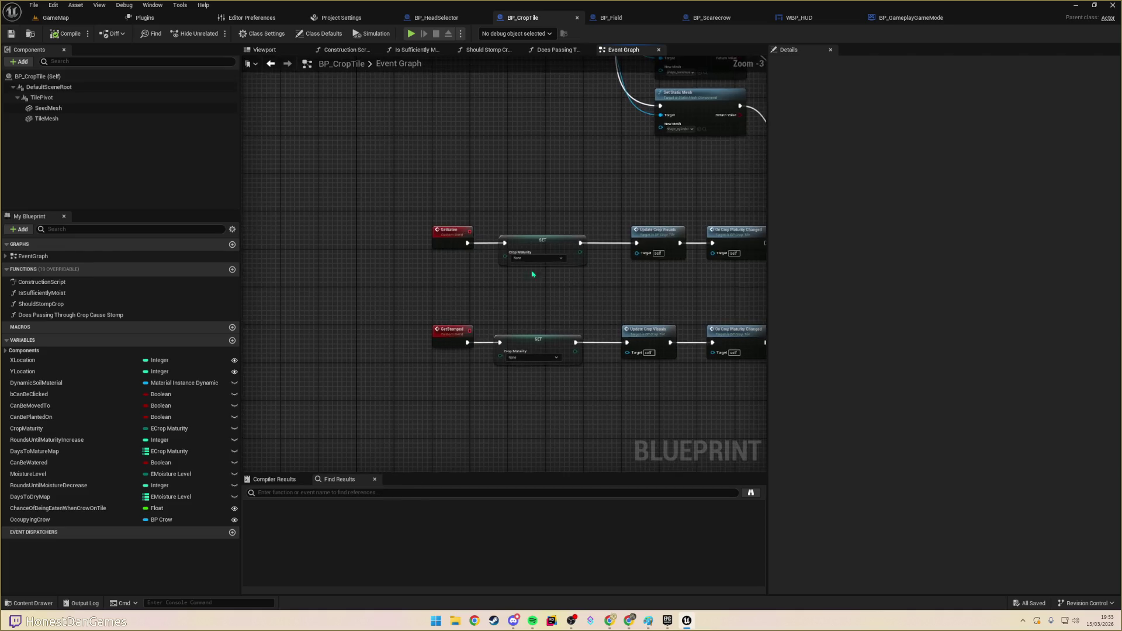
{"action": "scroll", "coordinate": [586, 170], "scroll_direction": "down", "scroll_amount": 7}
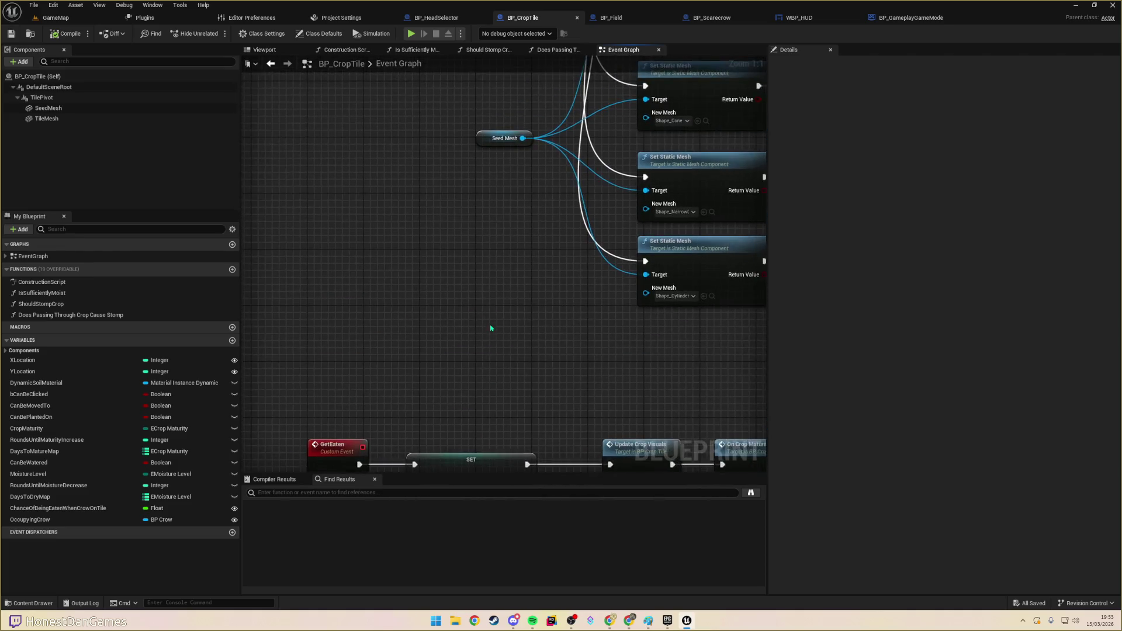
{"action": "left_click_drag", "start_coordinate": [442, 369], "coordinate": [466, 422]}
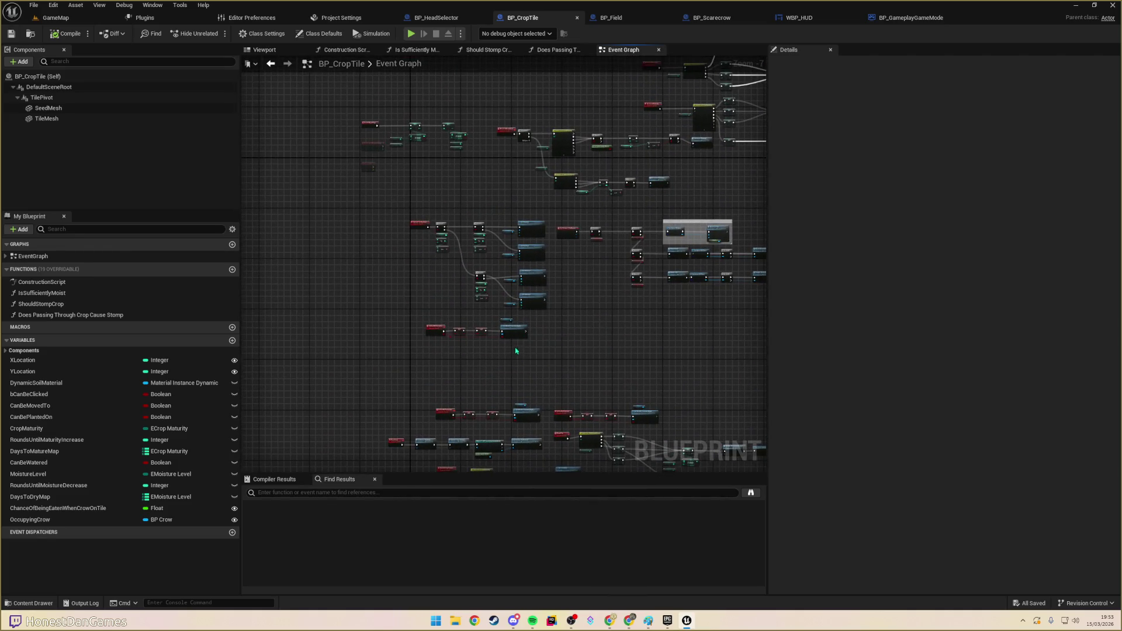
{"action": "scroll", "coordinate": [415, 229], "scroll_direction": "up", "scroll_amount": 6}
{"action": "scroll", "coordinate": [418, 243], "scroll_direction": "down", "scroll_amount": 6}
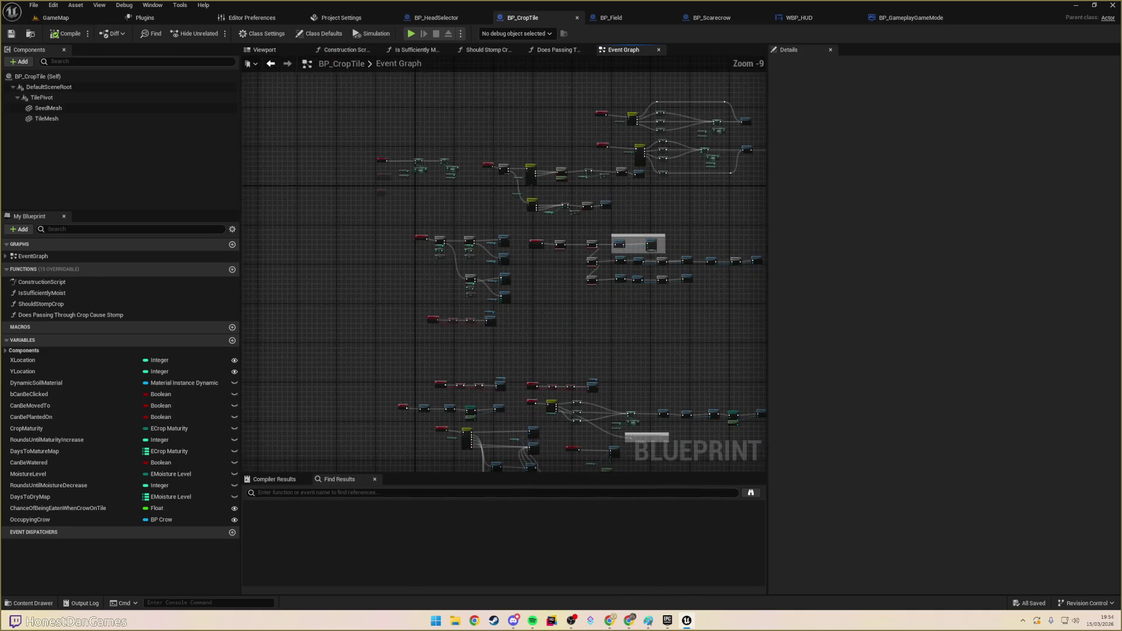
{"action": "scroll", "coordinate": [361, 286], "scroll_direction": "up", "scroll_amount": 5}
{"action": "scroll", "coordinate": [501, 310], "scroll_direction": "down", "scroll_amount": 1}
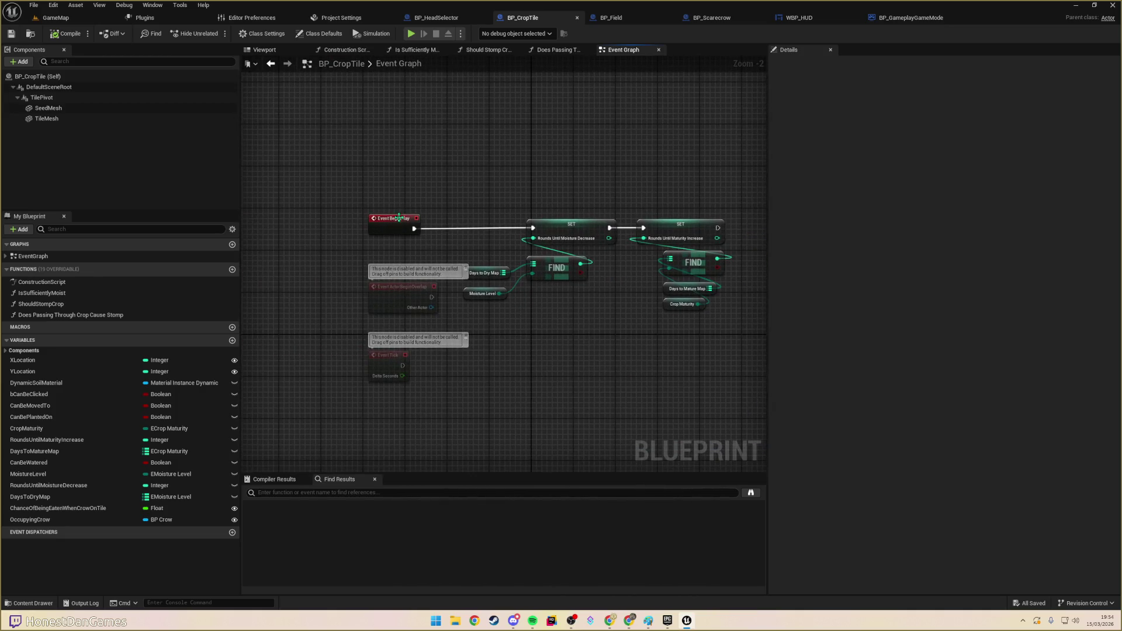
{"action": "scroll", "coordinate": [564, 228], "scroll_direction": "up", "scroll_amount": 1}
{"action": "scroll", "coordinate": [564, 228], "scroll_direction": "up", "scroll_amount": 2}
{"action": "scroll", "coordinate": [379, 290], "scroll_direction": "down", "scroll_amount": 2}
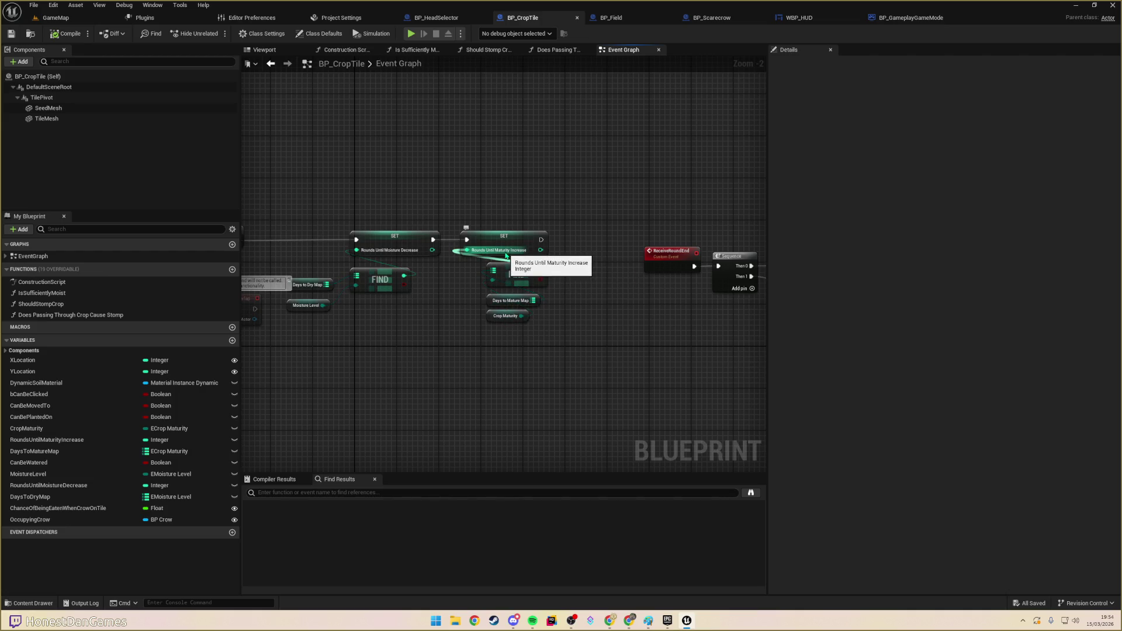
{"action": "mouse_move", "coordinate": [575, 259]}
{"action": "left_mouse_down"}
{"action": "mouse_move", "coordinate": [588, 244]}
{"action": "mouse_move", "coordinate": [455, 239]}
{"action": "left_mouse_up"}
{"action": "scroll", "coordinate": [486, 289], "scroll_direction": "down", "scroll_amount": 9}
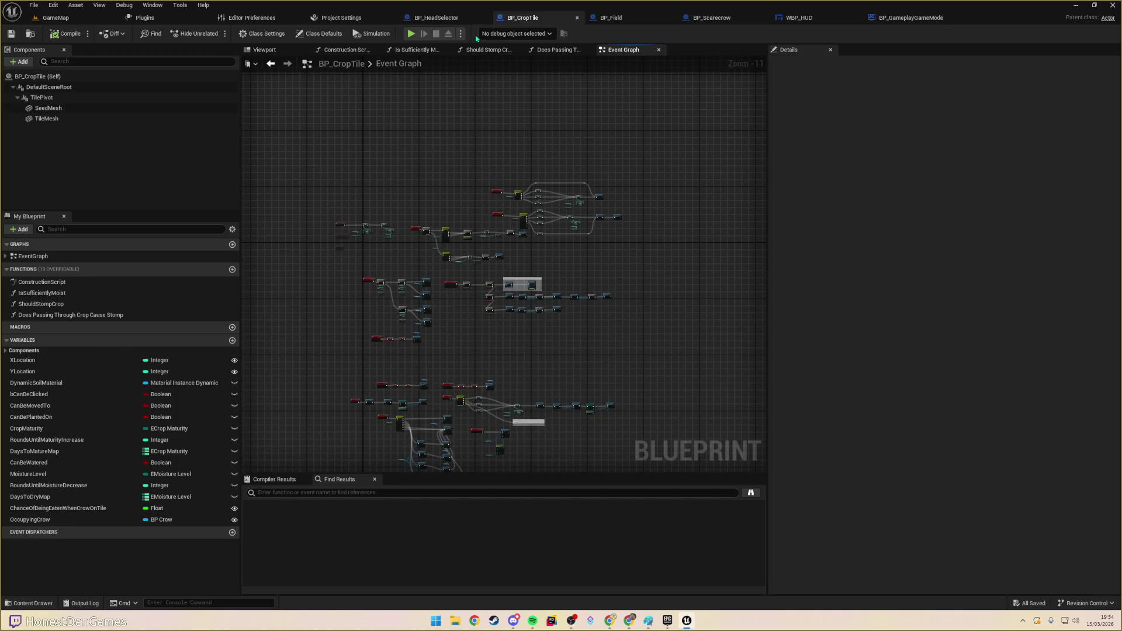
{"action": "left_click", "coordinate": [910, 17]}
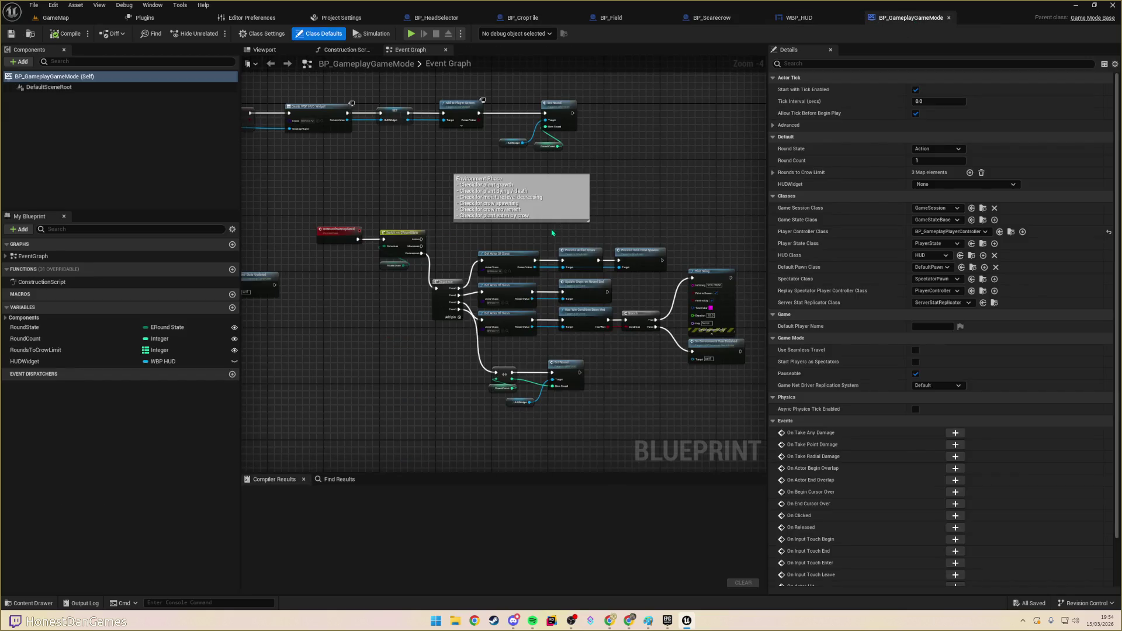
- Center the Set Round nodes in BP_GameplayGameMode, then move to BP_Field's Event Graph
{"action": "scroll", "coordinate": [592, 287], "scroll_direction": "up", "scroll_amount": 5}
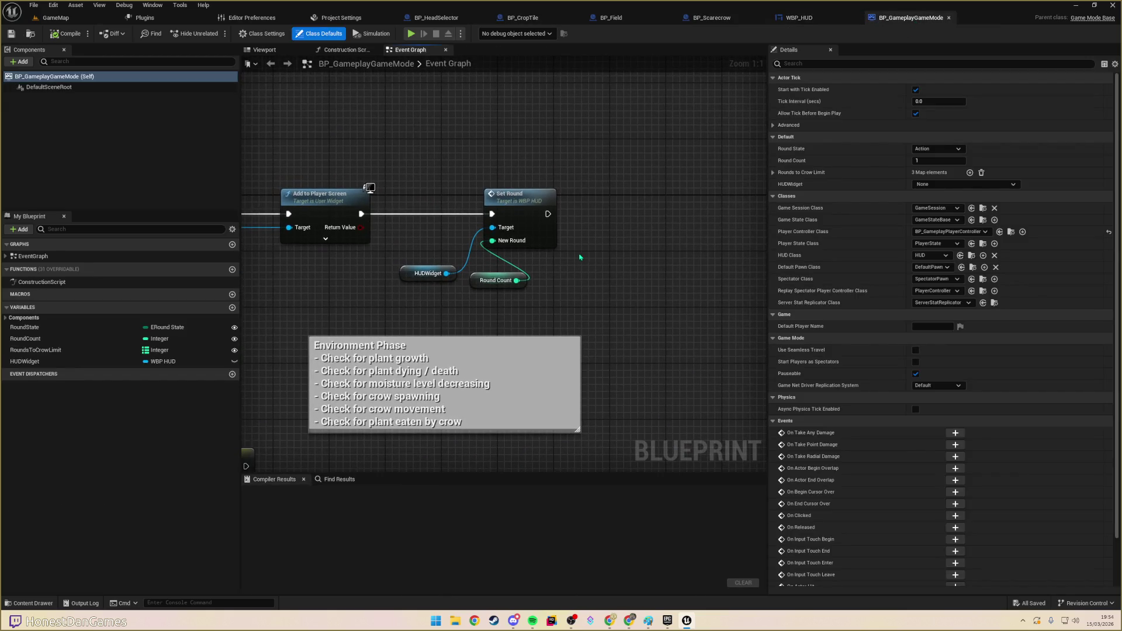
{"action": "mouse_move", "coordinate": [544, 273]}
{"action": "left_mouse_down"}
{"action": "mouse_move", "coordinate": [509, 274]}
{"action": "mouse_move", "coordinate": [746, 248]}
{"action": "mouse_move", "coordinate": [641, 263]}
{"action": "mouse_move", "coordinate": [598, 252]}
{"action": "left_mouse_up"}
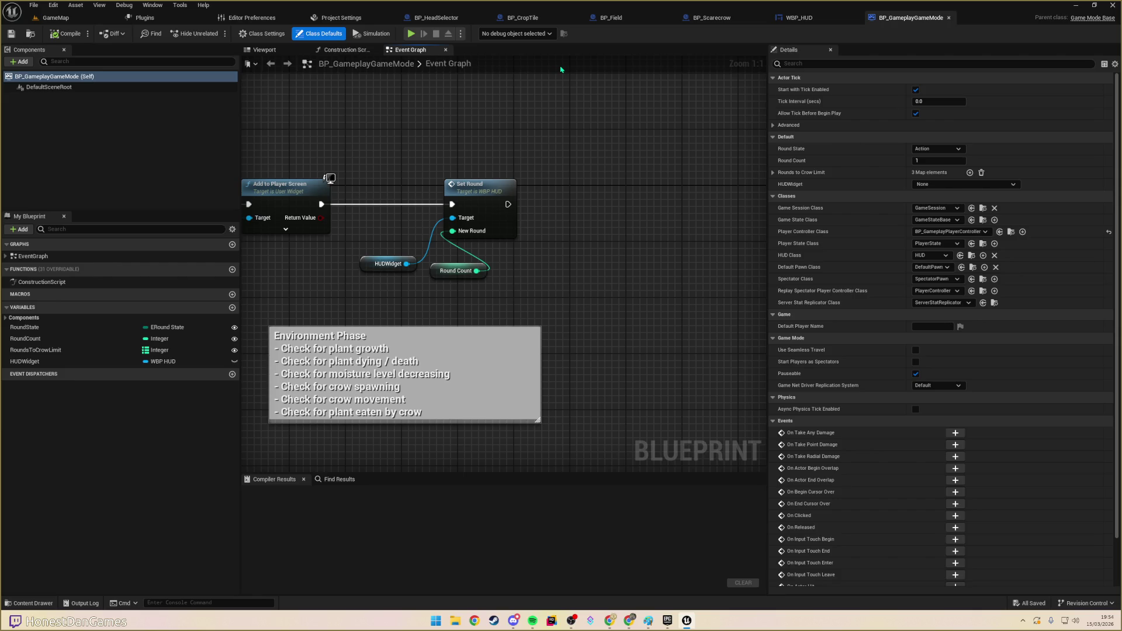
{"action": "left_click", "coordinate": [610, 17]}
{"action": "scroll", "coordinate": [538, 164], "scroll_direction": "down", "scroll_amount": 2}
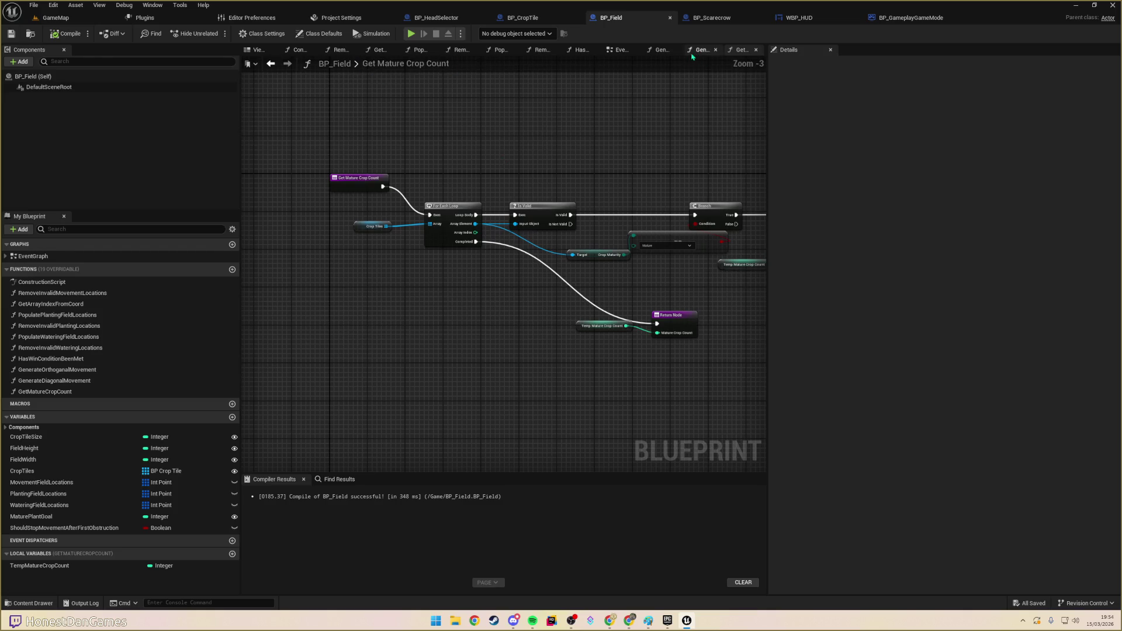
{"action": "left_click", "coordinate": [613, 52]}
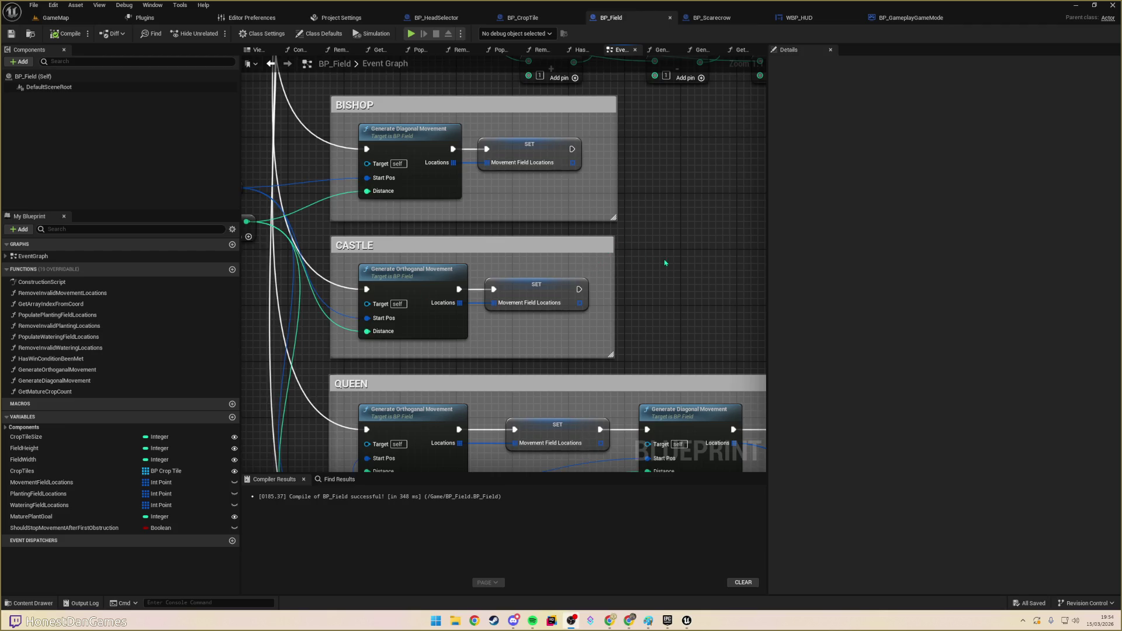
- Zoom around BP_Field's ResetAvailableTilesForMovement and SetAvailableTilesForMovement nodes to inspect them
{"action": "scroll", "coordinate": [593, 260], "scroll_direction": "down", "scroll_amount": 5}
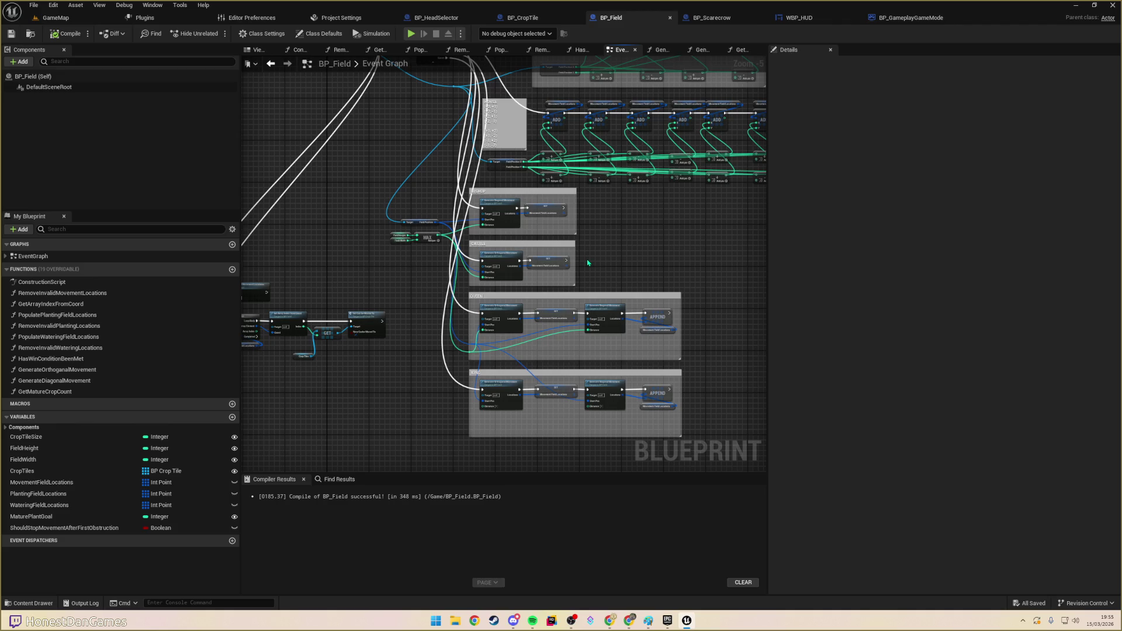
{"action": "scroll", "coordinate": [649, 267], "scroll_direction": "down", "scroll_amount": 1}
{"action": "scroll", "coordinate": [649, 266], "scroll_direction": "up", "scroll_amount": 2}
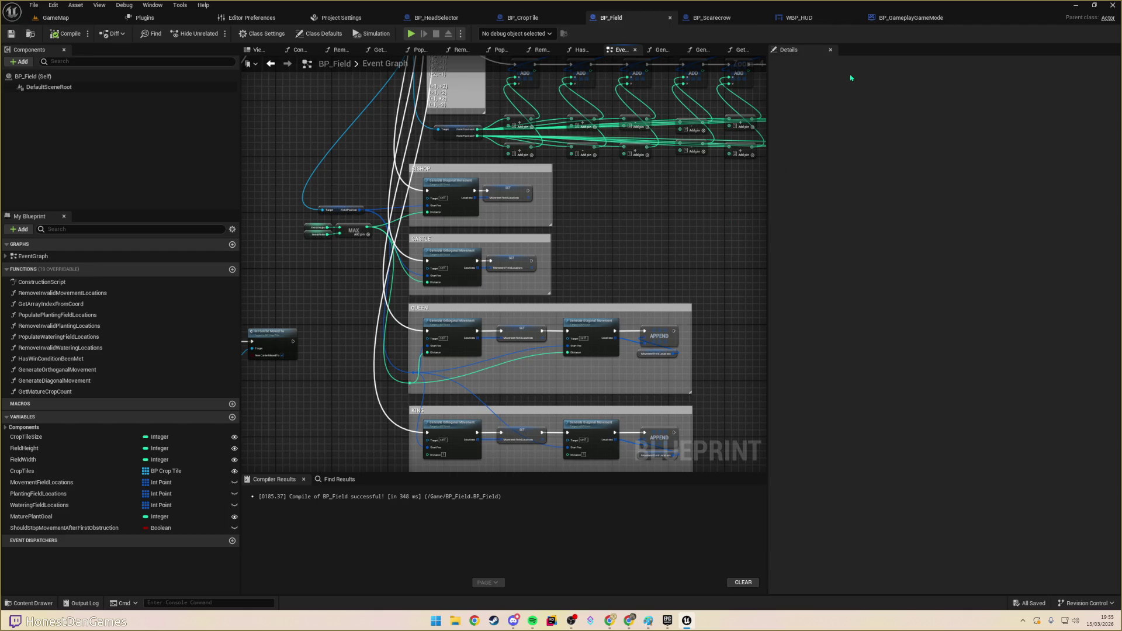
{"action": "scroll", "coordinate": [629, 210], "scroll_direction": "down", "scroll_amount": 7}
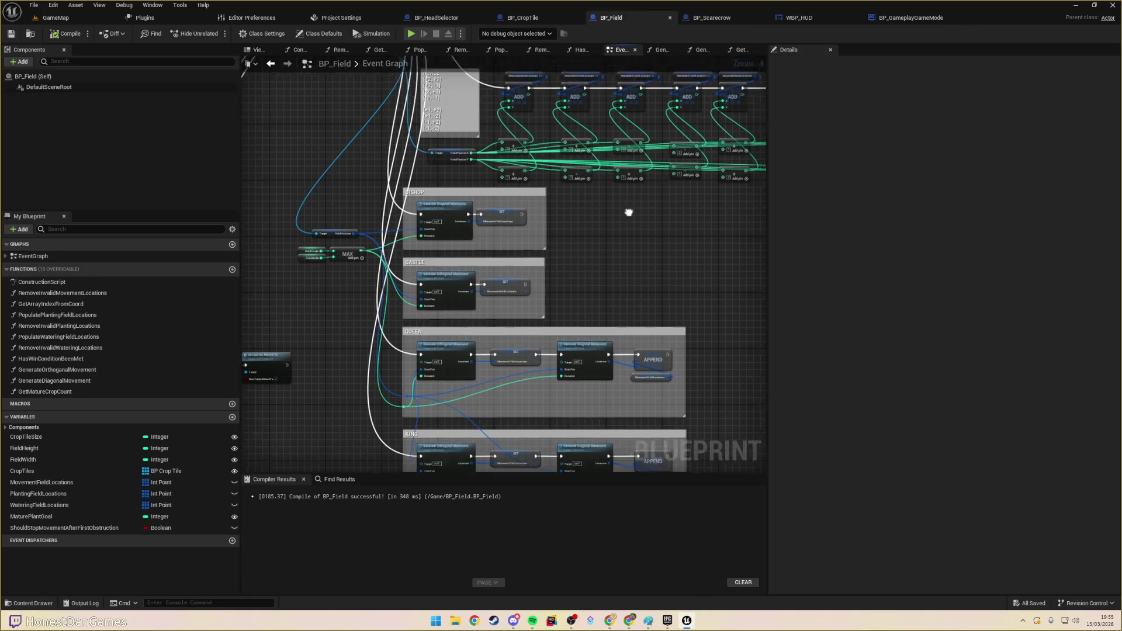
{"action": "scroll", "coordinate": [541, 407], "scroll_direction": "up", "scroll_amount": 10}
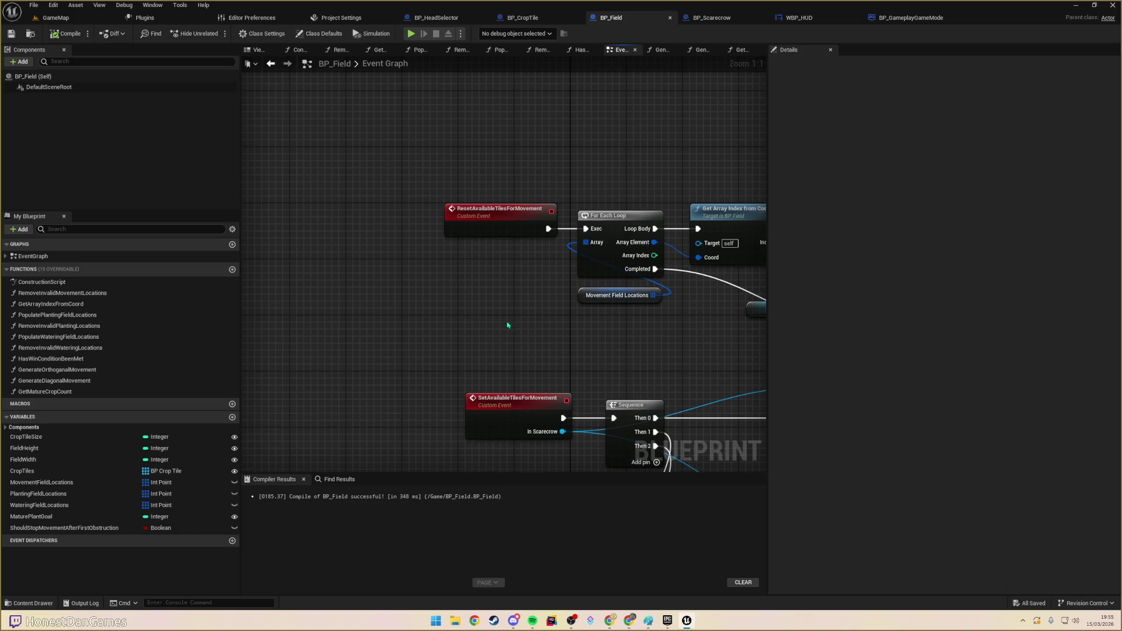
- Pan across CreateField's clean-up section, For Loops and Get Actor Transform nodes
{"action": "scroll", "coordinate": [507, 324], "scroll_direction": "down", "scroll_amount": 2}
{"action": "scroll", "coordinate": [471, 314], "scroll_direction": "up", "scroll_amount": 3}
{"action": "left_click_drag", "start_coordinate": [364, 244], "coordinate": [401, 318]}
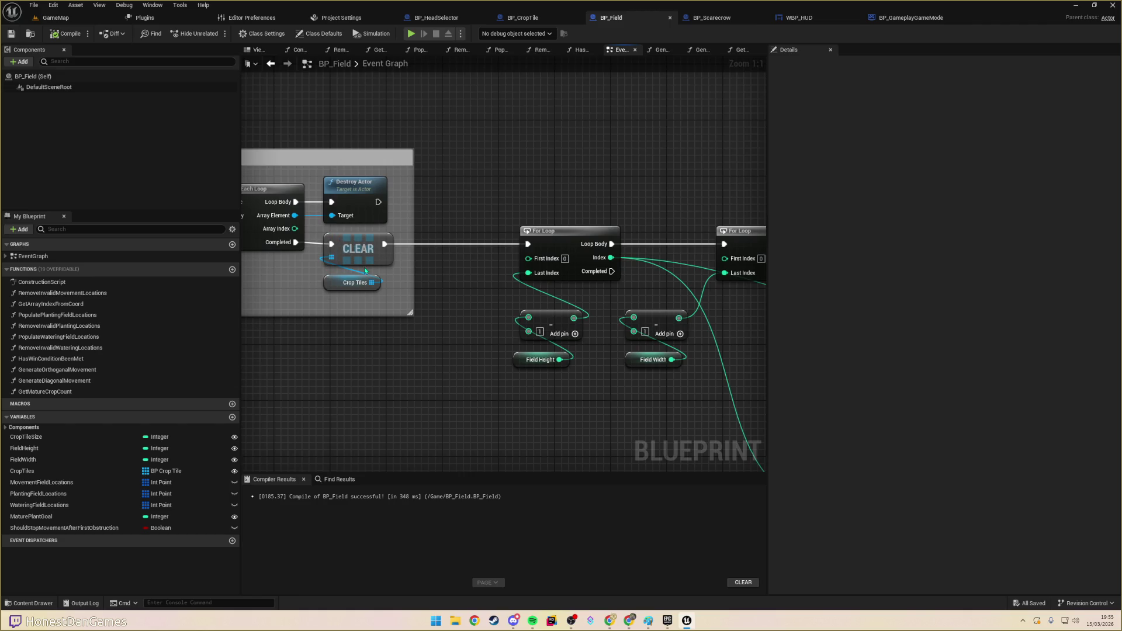
{"action": "mouse_move", "coordinate": [426, 283]}
{"action": "left_mouse_down"}
{"action": "mouse_move", "coordinate": [363, 272]}
{"action": "mouse_move", "coordinate": [485, 271]}
{"action": "left_mouse_up"}
{"action": "left_click_drag", "start_coordinate": [417, 187], "coordinate": [659, 183]}
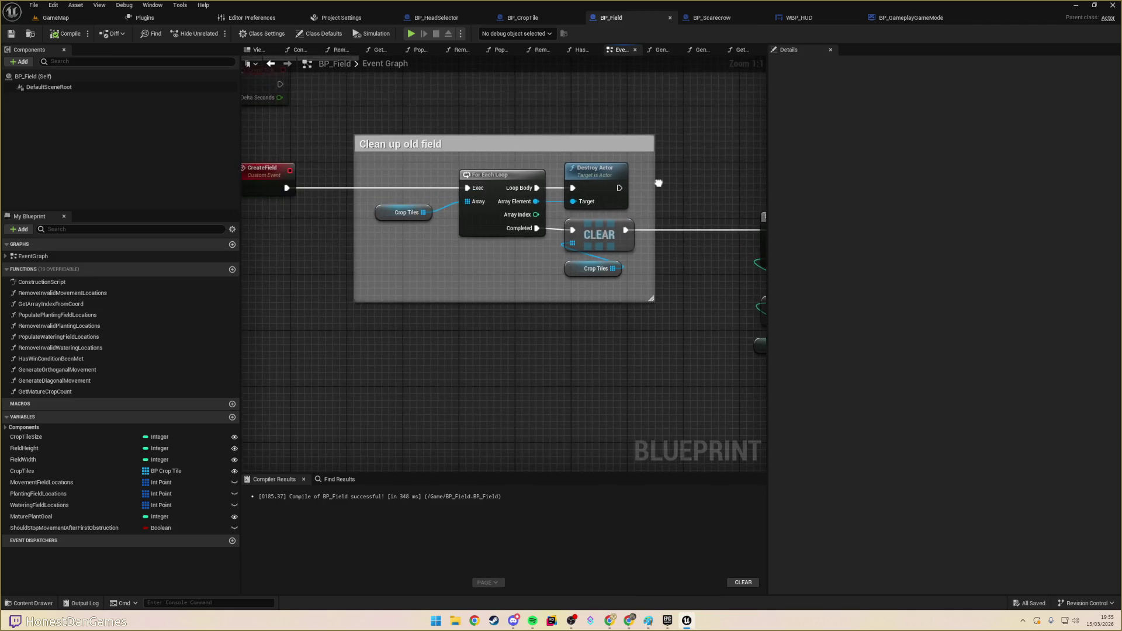
{"action": "scroll", "coordinate": [415, 209], "scroll_direction": "down", "scroll_amount": 5}
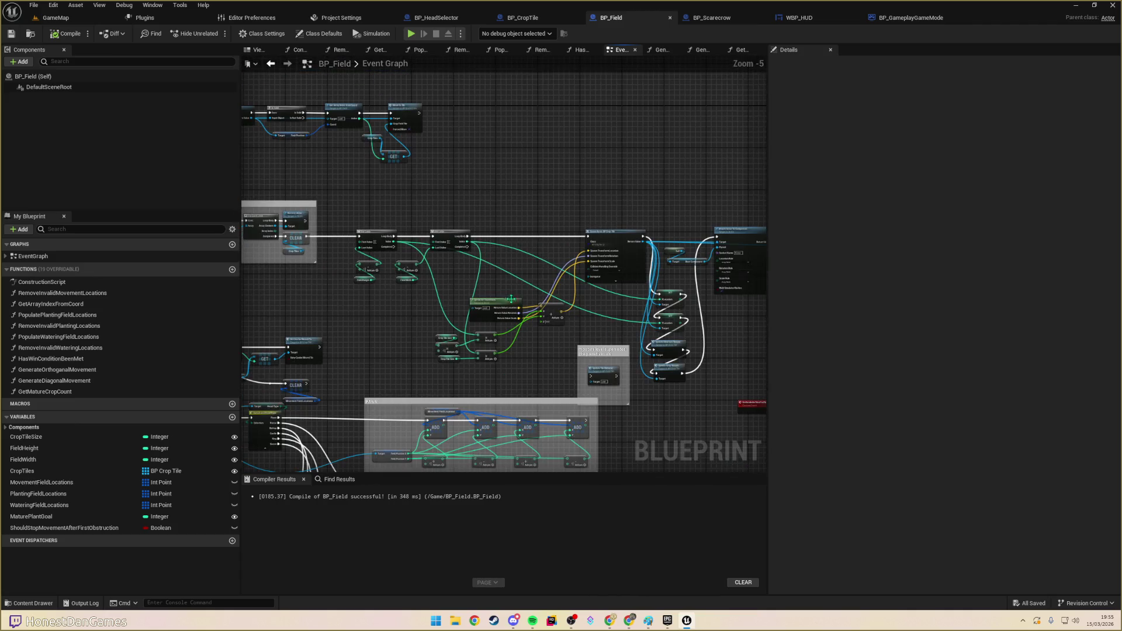
{"action": "scroll", "coordinate": [511, 298], "scroll_direction": "up", "scroll_amount": 3}
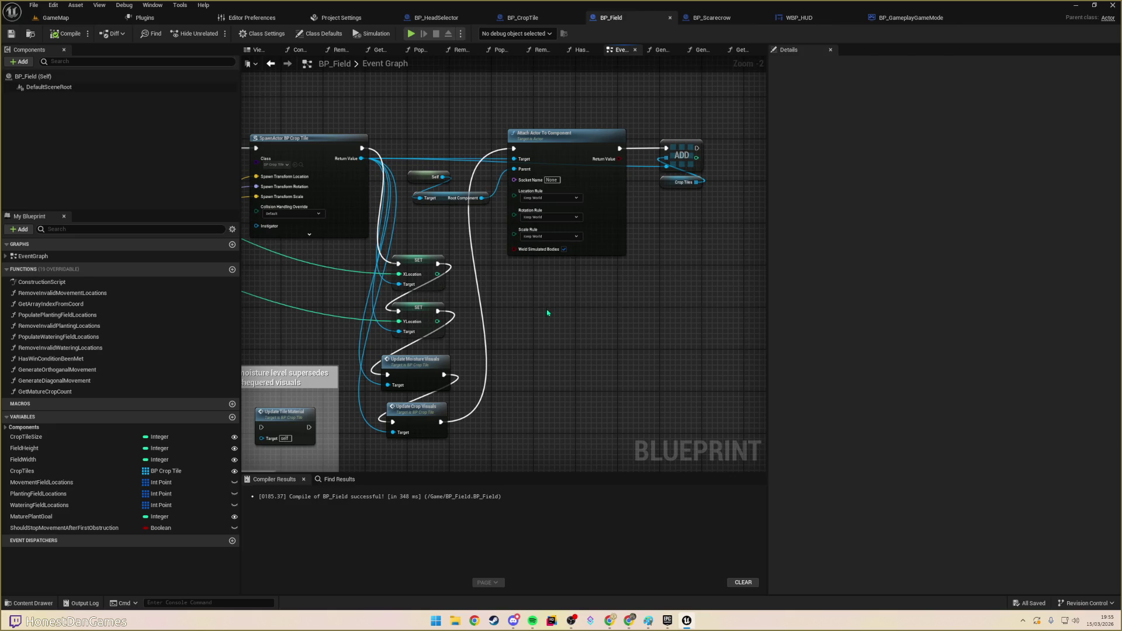
{"action": "left_click_drag", "start_coordinate": [548, 312], "coordinate": [839, 330]}
{"action": "left_click_drag", "start_coordinate": [295, 201], "coordinate": [544, 230]}
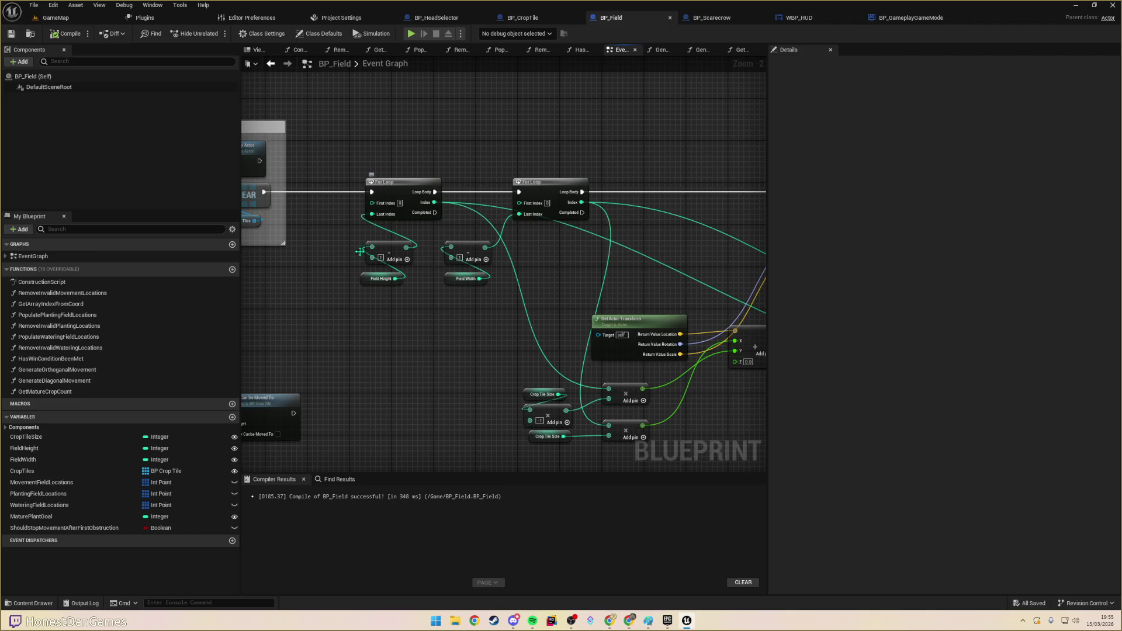
{"action": "left_click_drag", "start_coordinate": [356, 265], "coordinate": [486, 259]}
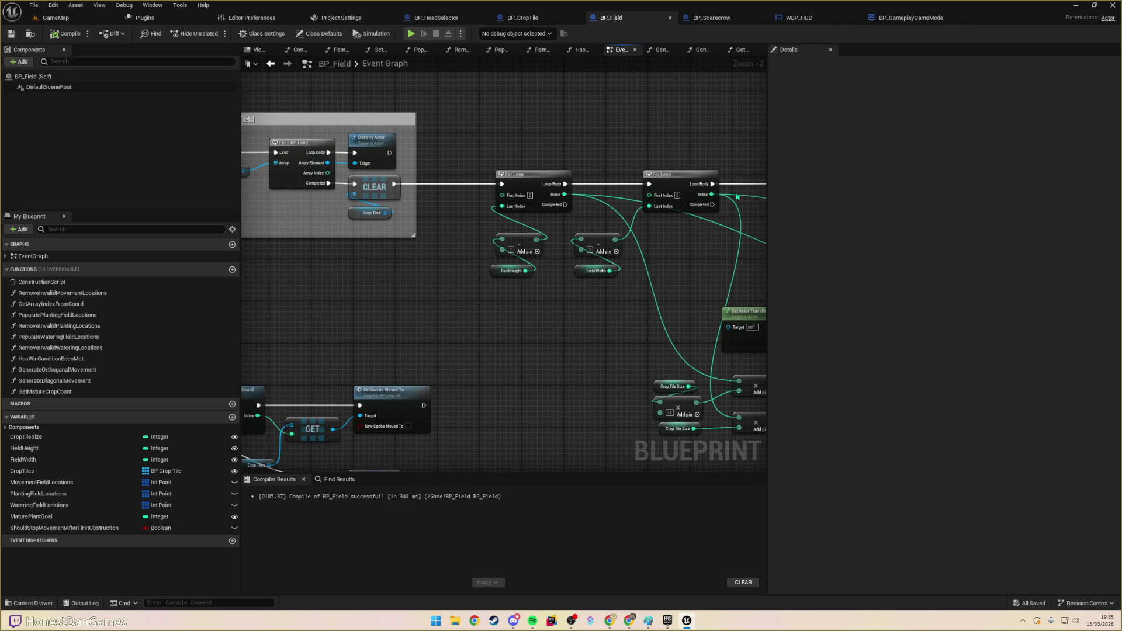
{"action": "mouse_move", "coordinate": [554, 313]}
{"action": "left_mouse_down"}
{"action": "mouse_move", "coordinate": [328, 280]}
{"action": "mouse_move", "coordinate": [564, 267]}
{"action": "left_mouse_up"}
- Survey the spawn, SET and ADD nodes, then drag from the outer For Loop's Completed pin
{"action": "mouse_move", "coordinate": [477, 206]}
{"action": "left_mouse_down"}
{"action": "mouse_move", "coordinate": [321, 213]}
{"action": "mouse_move", "coordinate": [170, 137]}
{"action": "mouse_move", "coordinate": [0, 86]}
{"action": "left_mouse_up"}
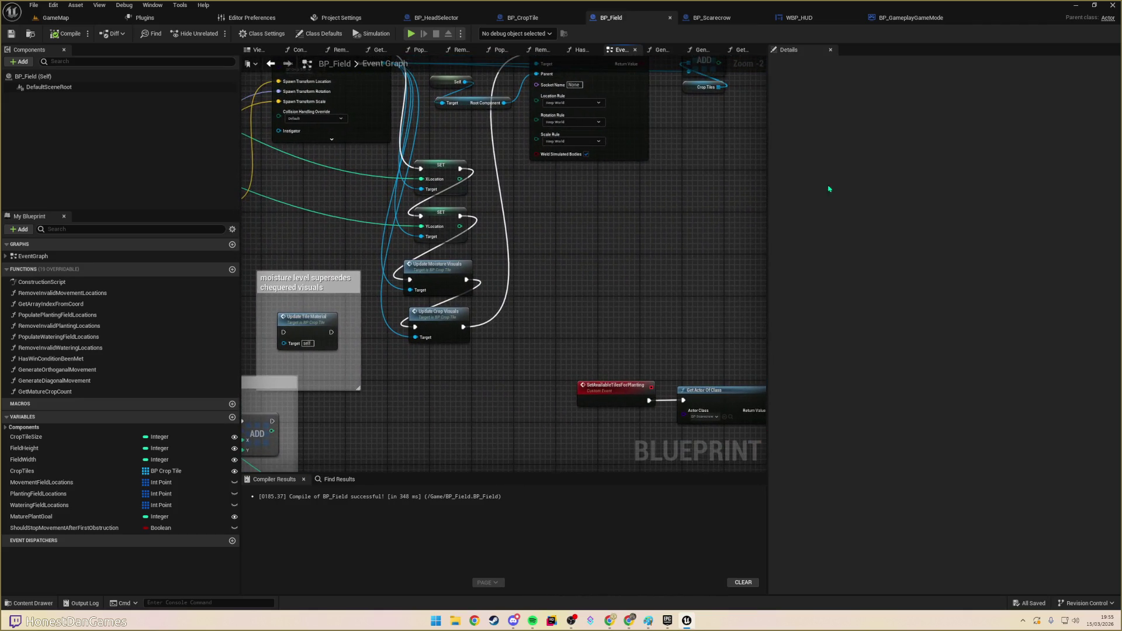
{"action": "left_click_drag", "start_coordinate": [749, 221], "coordinate": [713, 271]}
{"action": "scroll", "coordinate": [510, 357], "scroll_direction": "down", "scroll_amount": 1}
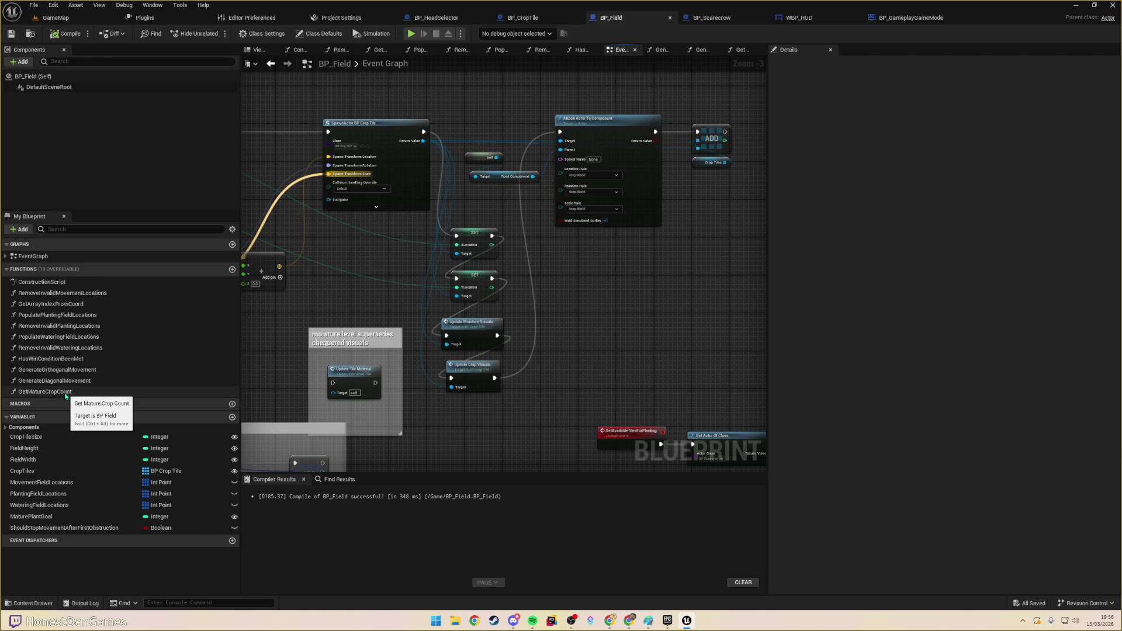
{"action": "mouse_move", "coordinate": [568, 328]}
{"action": "left_mouse_down"}
{"action": "mouse_move", "coordinate": [705, 377]}
{"action": "mouse_move", "coordinate": [654, 214]}
{"action": "mouse_move", "coordinate": [700, 243]}
{"action": "mouse_move", "coordinate": [643, 292]}
{"action": "mouse_move", "coordinate": [531, 333]}
{"action": "mouse_move", "coordinate": [508, 313]}
{"action": "mouse_move", "coordinate": [595, 261]}
{"action": "left_mouse_up"}
{"action": "scroll", "coordinate": [531, 333], "scroll_direction": "down", "scroll_amount": 2}
{"action": "scroll", "coordinate": [595, 261], "scroll_direction": "up", "scroll_amount": 4}
{"action": "left_click_drag", "start_coordinate": [503, 316], "coordinate": [600, 338]}
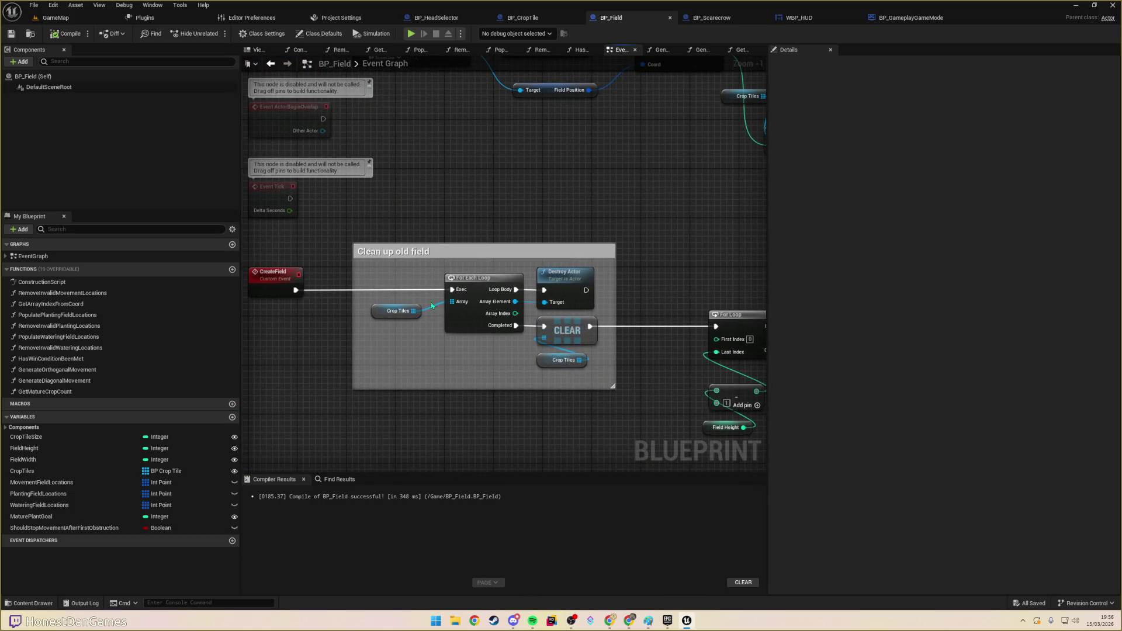
{"action": "mouse_move", "coordinate": [632, 212]}
{"action": "left_mouse_down"}
{"action": "mouse_move", "coordinate": [526, 146]}
{"action": "mouse_move", "coordinate": [584, 234]}
{"action": "mouse_move", "coordinate": [614, 251]}
{"action": "mouse_move", "coordinate": [499, 134]}
{"action": "mouse_move", "coordinate": [576, 156]}
{"action": "mouse_move", "coordinate": [466, 304]}
{"action": "left_mouse_up"}
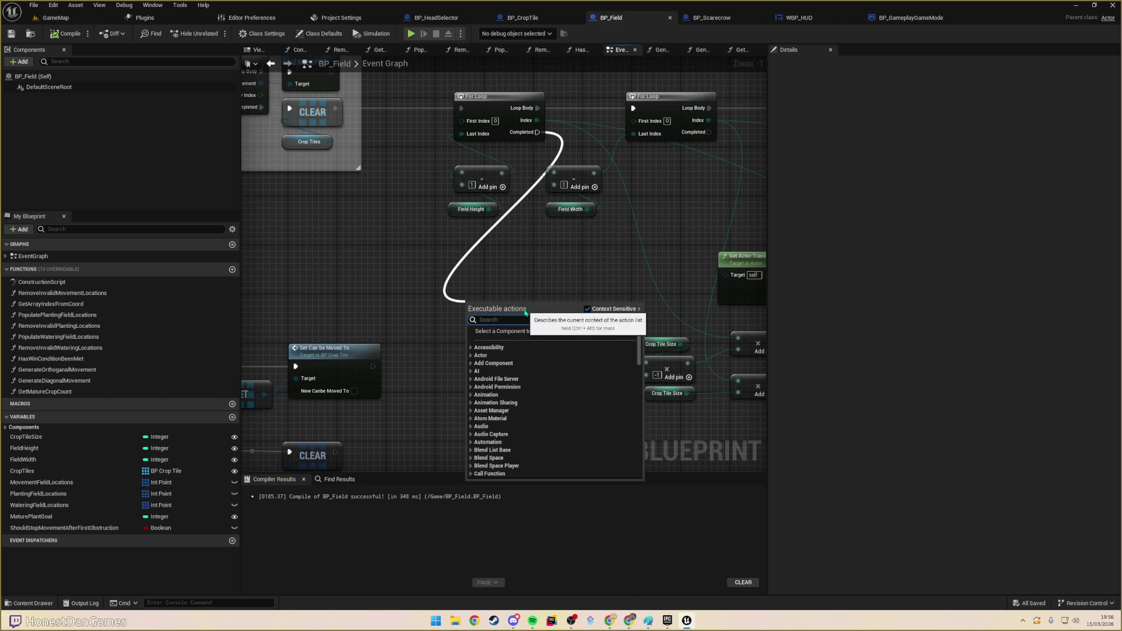
- Search 'GetMatu' and add Get Mature Crop Count below the loops
{"action": "type", "text": "Get"}
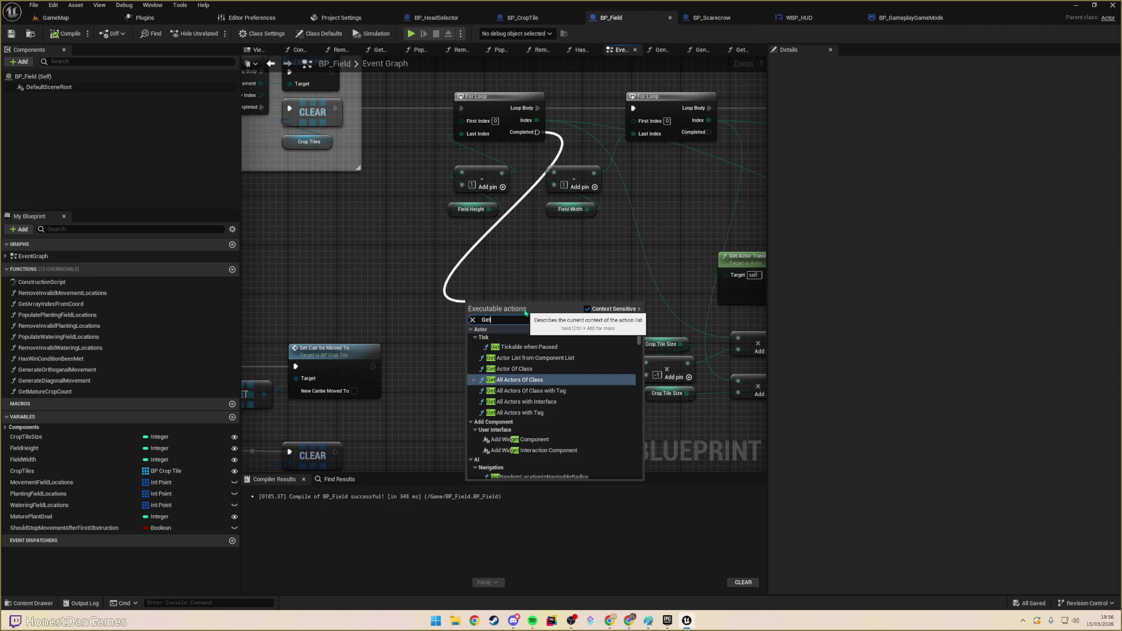
{"action": "type", "text": "Mature"}
{"action": "key", "text": "Return"}
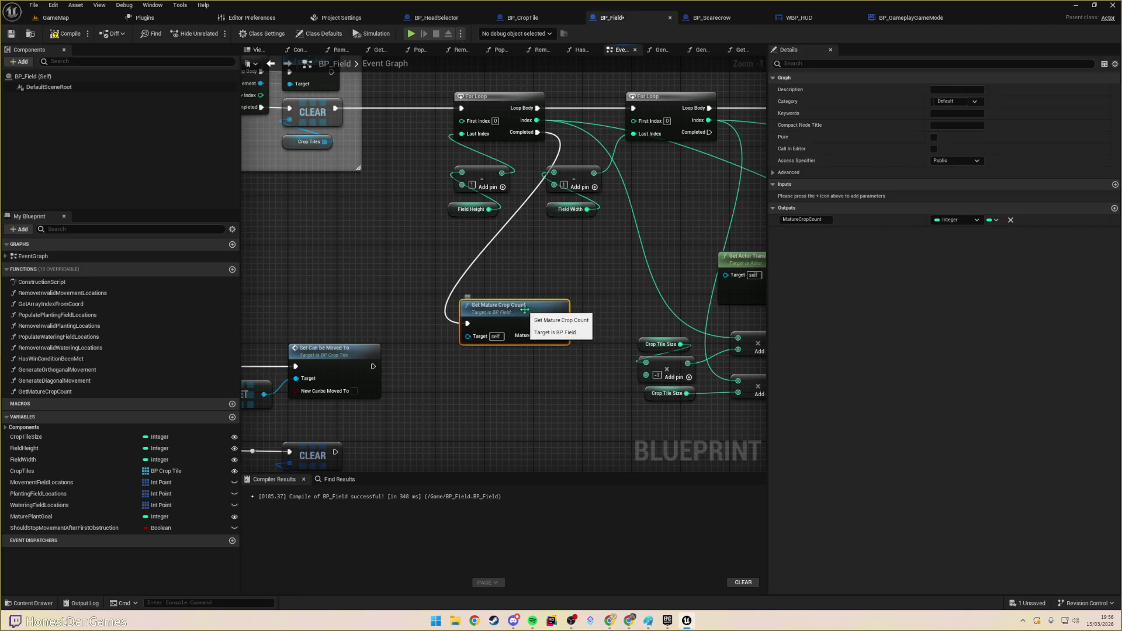
{"action": "left_click_drag", "start_coordinate": [467, 301], "coordinate": [442, 275]}
{"action": "left_click_drag", "start_coordinate": [751, 224], "coordinate": [474, 356]}
- Pan past the scarecrow Move to Tile nodes and back to the new Get Mature Crop Count node
{"action": "scroll", "coordinate": [474, 356], "scroll_direction": "down", "scroll_amount": 5}
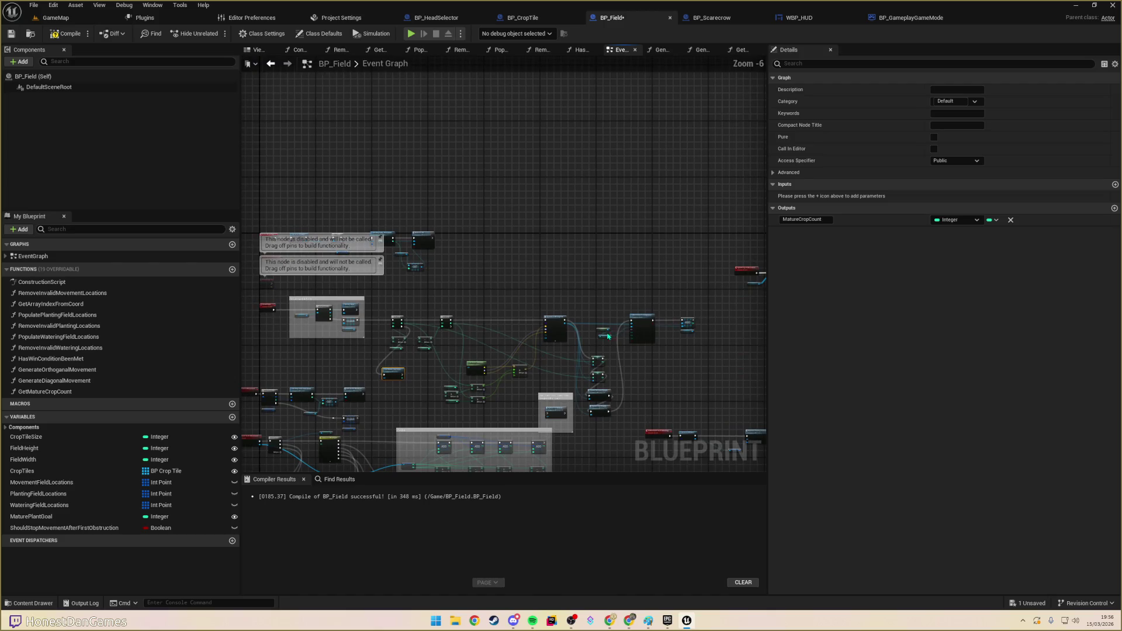
{"action": "scroll", "coordinate": [457, 261], "scroll_direction": "up", "scroll_amount": 5}
{"action": "mouse_move", "coordinate": [488, 260]}
{"action": "left_mouse_down"}
{"action": "mouse_move", "coordinate": [601, 183]}
{"action": "mouse_move", "coordinate": [616, 187]}
{"action": "mouse_move", "coordinate": [672, 152]}
{"action": "mouse_move", "coordinate": [760, 65]}
{"action": "mouse_move", "coordinate": [606, 310]}
{"action": "mouse_move", "coordinate": [523, 268]}
{"action": "mouse_move", "coordinate": [382, 266]}
{"action": "left_mouse_up"}
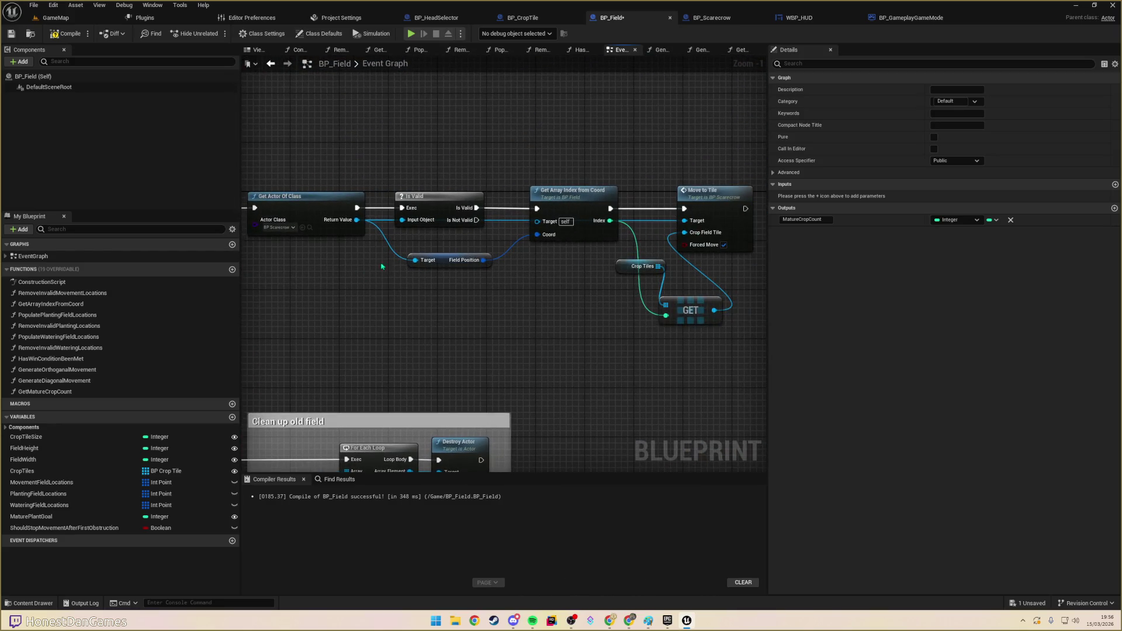
{"action": "mouse_move", "coordinate": [435, 313]}
{"action": "left_mouse_down"}
{"action": "mouse_move", "coordinate": [358, 292]}
{"action": "mouse_move", "coordinate": [543, 281]}
{"action": "mouse_move", "coordinate": [463, 262]}
{"action": "mouse_move", "coordinate": [383, 212]}
{"action": "left_mouse_up"}
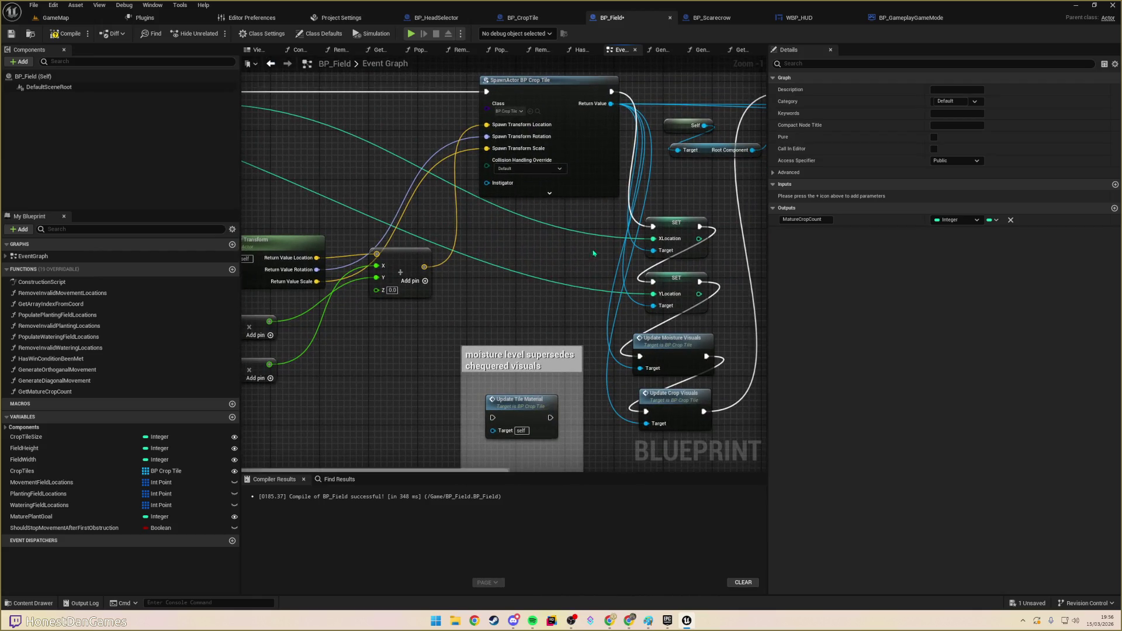
{"action": "left_click_drag", "start_coordinate": [478, 231], "coordinate": [416, 225]}
{"action": "mouse_move", "coordinate": [631, 245]}
{"action": "left_mouse_down"}
{"action": "mouse_move", "coordinate": [574, 245]}
{"action": "mouse_move", "coordinate": [375, 343]}
{"action": "mouse_move", "coordinate": [663, 308]}
{"action": "left_mouse_up"}
{"action": "mouse_move", "coordinate": [427, 251]}
{"action": "left_mouse_down"}
{"action": "mouse_move", "coordinate": [539, 321]}
{"action": "mouse_move", "coordinate": [541, 337]}
{"action": "mouse_move", "coordinate": [439, 170]}
{"action": "mouse_move", "coordinate": [512, 224]}
{"action": "left_mouse_up"}
{"action": "left_click", "coordinate": [541, 330]}
- Add a Get Game Mode node in the empty space after Move to Tile
{"action": "right_click", "coordinate": [512, 291]}
{"action": "mouse_move", "coordinate": [512, 291]}
{"action": "left_mouse_down"}
{"action": "mouse_move", "coordinate": [619, 261]}
{"action": "mouse_move", "coordinate": [602, 275]}
{"action": "mouse_move", "coordinate": [698, 269]}
{"action": "mouse_move", "coordinate": [613, 257]}
{"action": "mouse_move", "coordinate": [607, 274]}
{"action": "mouse_move", "coordinate": [730, 280]}
{"action": "mouse_move", "coordinate": [477, 276]}
{"action": "left_mouse_up"}
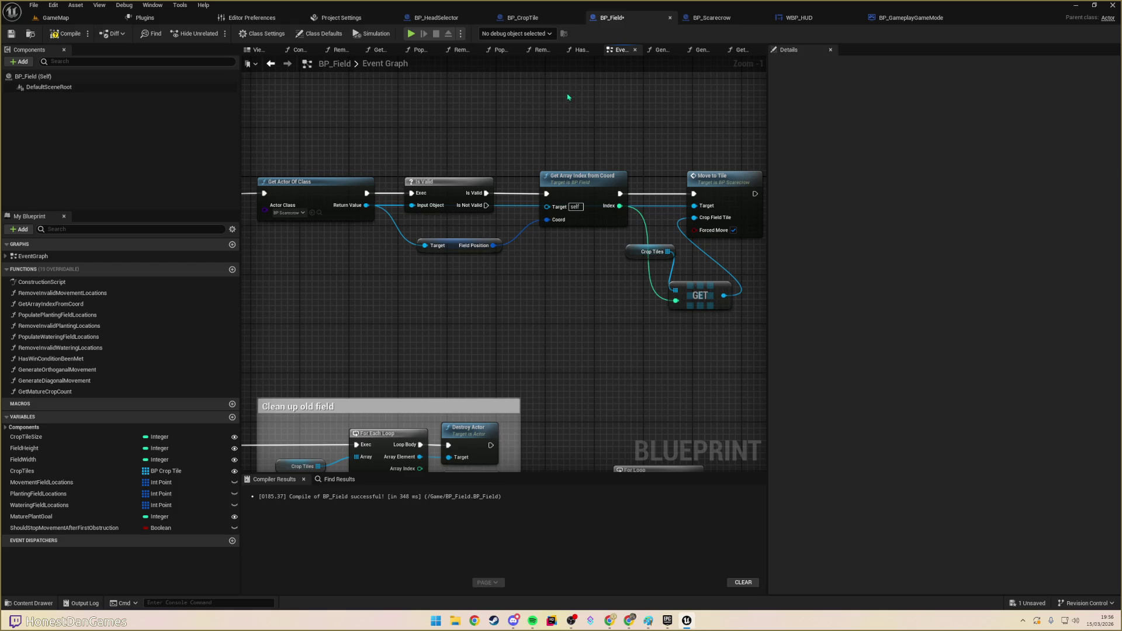
{"action": "mouse_move", "coordinate": [671, 87]}
{"action": "left_mouse_down"}
{"action": "mouse_move", "coordinate": [641, 95]}
{"action": "mouse_move", "coordinate": [836, 88]}
{"action": "mouse_move", "coordinate": [456, 113]}
{"action": "mouse_move", "coordinate": [431, 158]}
{"action": "left_mouse_up"}
{"action": "mouse_move", "coordinate": [439, 226]}
{"action": "left_mouse_down"}
{"action": "mouse_move", "coordinate": [461, 210]}
{"action": "mouse_move", "coordinate": [444, 243]}
{"action": "left_mouse_up"}
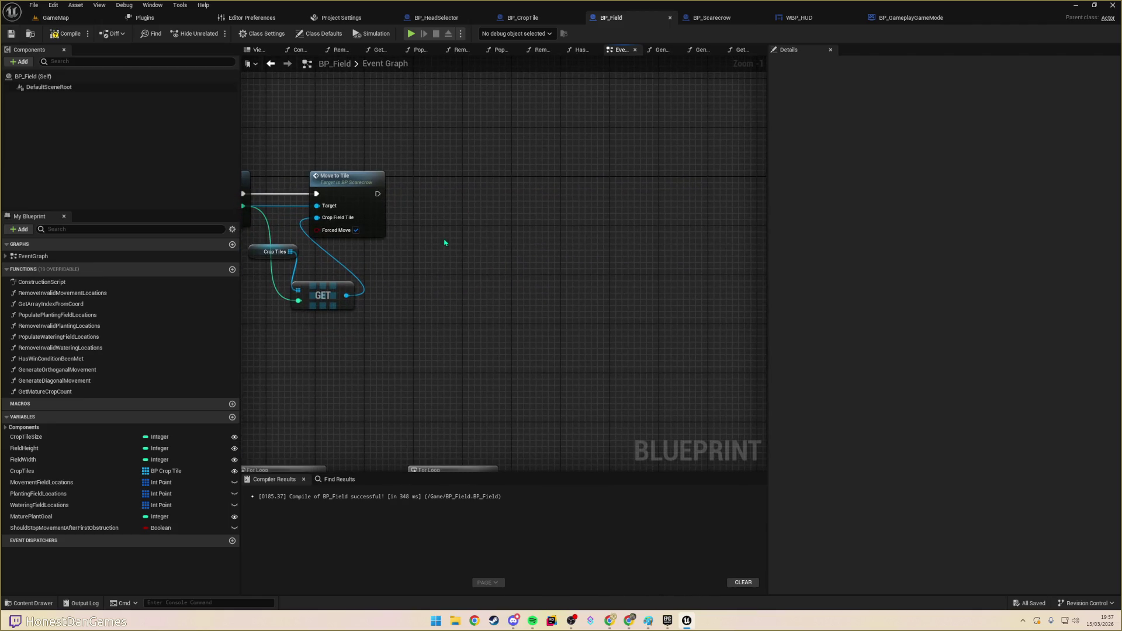
{"action": "right_click", "coordinate": [452, 240]}
{"action": "type", "text": "GetgAEM"}
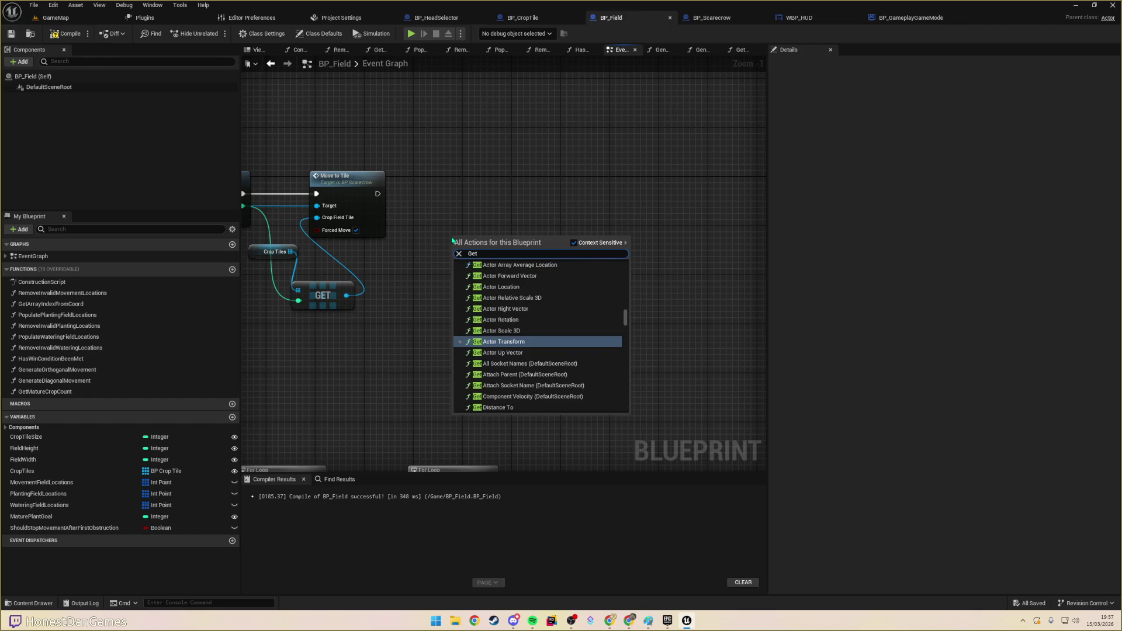
{"action": "key", "text": "BackSpace"}
{"action": "key", "text": "BackSpace"}
{"action": "key", "text": "BackSpace"}
{"action": "type", "text": "amemode"}
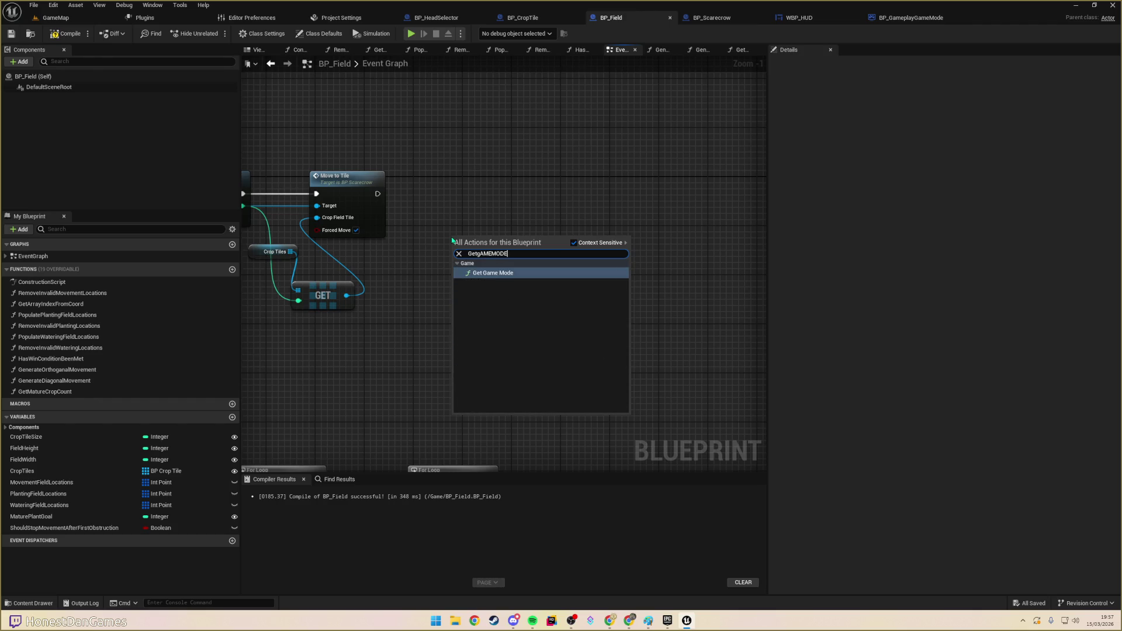
{"action": "key", "text": "Return"}
- Cast the game mode to BP_GameplayGameMode, executed after Move to Tile
{"action": "left_click_drag", "start_coordinate": [504, 248], "coordinate": [497, 214]}
{"action": "type", "text": "CAST TO GAMEPLAY"}
{"action": "key", "text": "Up"}
{"action": "key", "text": "Return"}
{"action": "mouse_move", "coordinate": [377, 193]}
{"action": "left_mouse_down"}
{"action": "mouse_move", "coordinate": [494, 224]}
{"action": "mouse_move", "coordinate": [523, 193]}
{"action": "left_mouse_up"}
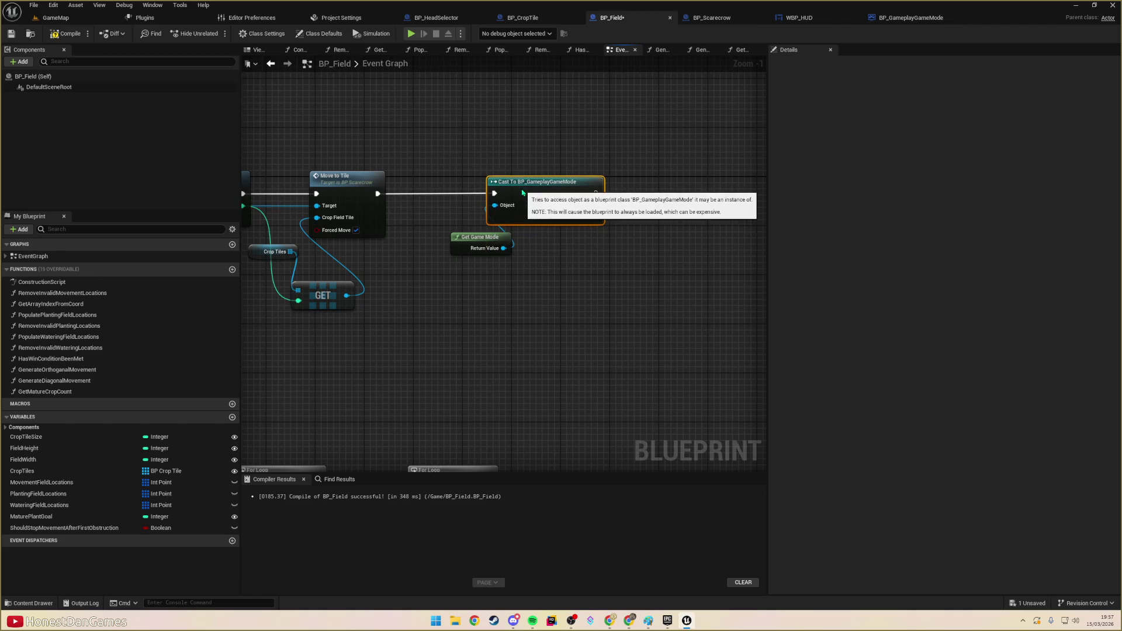
- Get the cast's HUDWidget and add a Set Crops node on it
{"action": "mouse_move", "coordinate": [511, 233]}
{"action": "left_mouse_down"}
{"action": "mouse_move", "coordinate": [556, 253]}
{"action": "mouse_move", "coordinate": [540, 250]}
{"action": "left_mouse_up"}
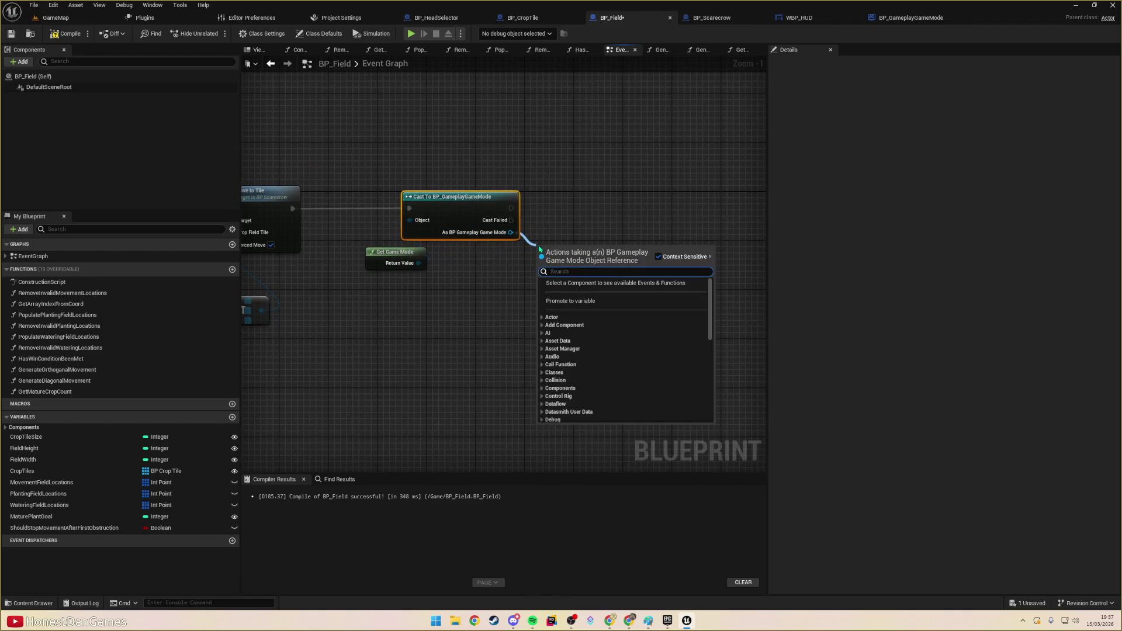
{"action": "type", "text": "Get"}
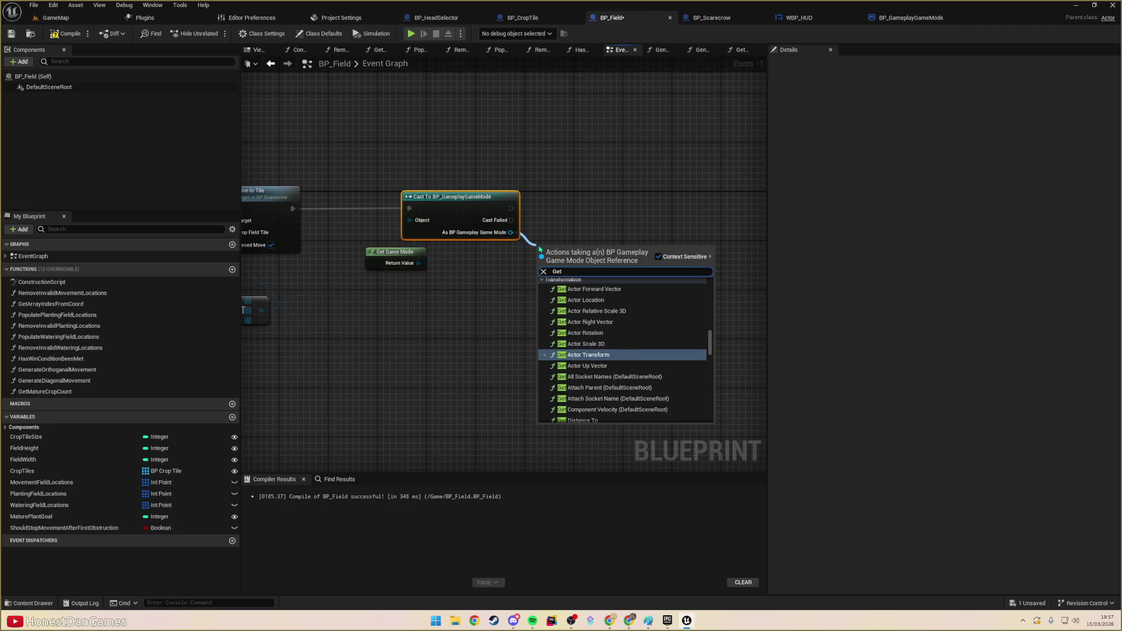
{"action": "type", "text": "HUD"}
{"action": "key", "text": "Down"}
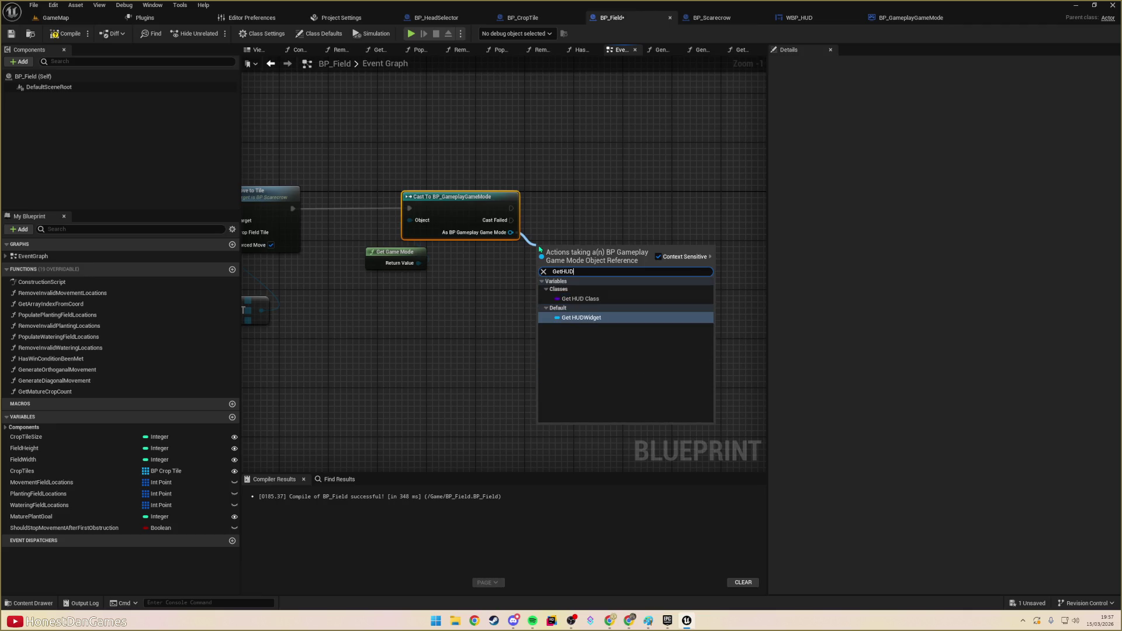
{"action": "key", "text": "Return"}
{"action": "mouse_move", "coordinate": [546, 251]}
{"action": "left_mouse_down"}
{"action": "mouse_move", "coordinate": [524, 280]}
{"action": "mouse_move", "coordinate": [595, 264]}
{"action": "mouse_move", "coordinate": [591, 226]}
{"action": "mouse_move", "coordinate": [602, 222]}
{"action": "left_mouse_up"}
{"action": "type", "text": "Set"}
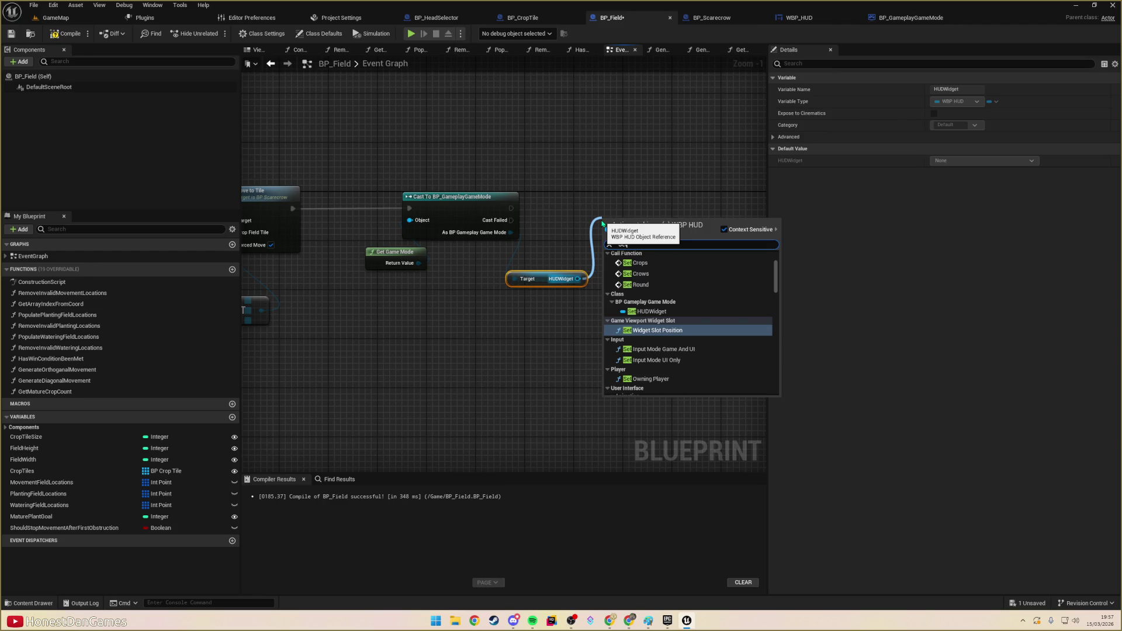
{"action": "type", "text": "wid"}
{"action": "key", "text": "BackSpace"}
{"action": "key", "text": "BackSpace"}
{"action": "key", "text": "BackSpace"}
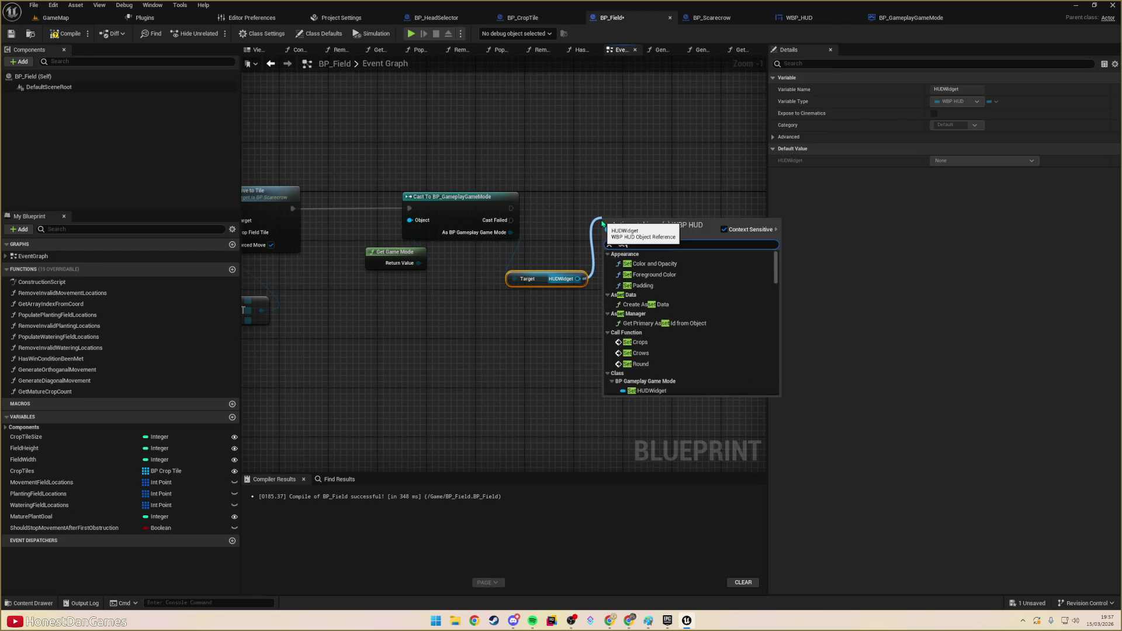
{"action": "type", "text": "crops"}
{"action": "key", "text": "Return"}
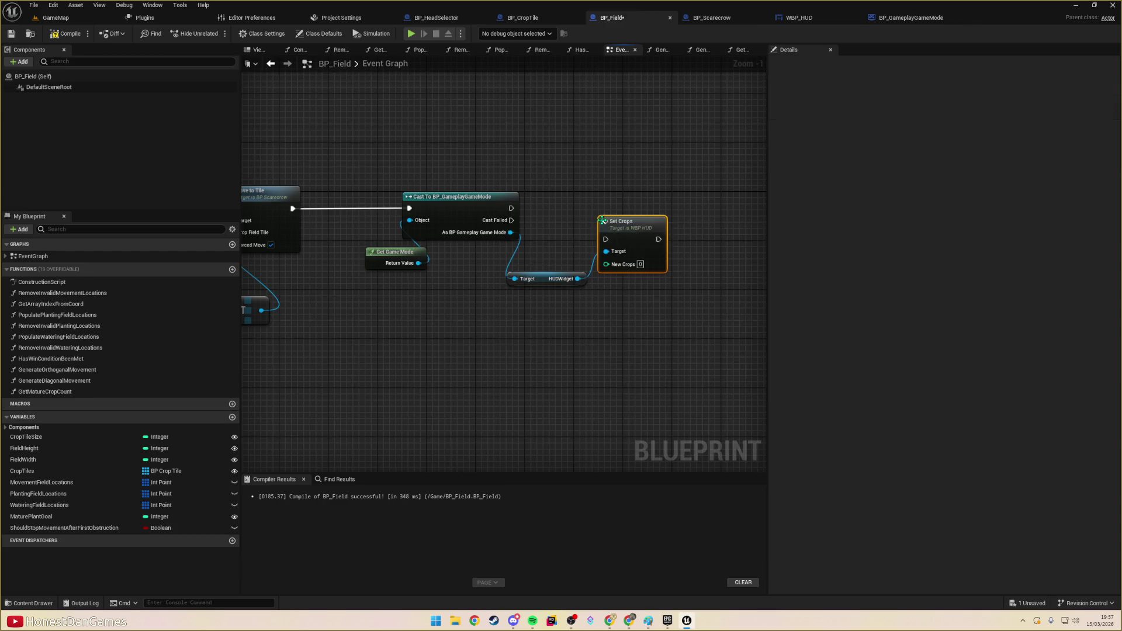
- Feed Get Mature Crop Count into New Crops, chain cast → crop count → Set Crops, and compile
{"action": "mouse_move", "coordinate": [511, 208]}
{"action": "left_mouse_down"}
{"action": "mouse_move", "coordinate": [605, 239]}
{"action": "mouse_move", "coordinate": [641, 213]}
{"action": "mouse_move", "coordinate": [705, 199]}
{"action": "mouse_move", "coordinate": [643, 291]}
{"action": "left_mouse_up"}
{"action": "type", "text": "G"}
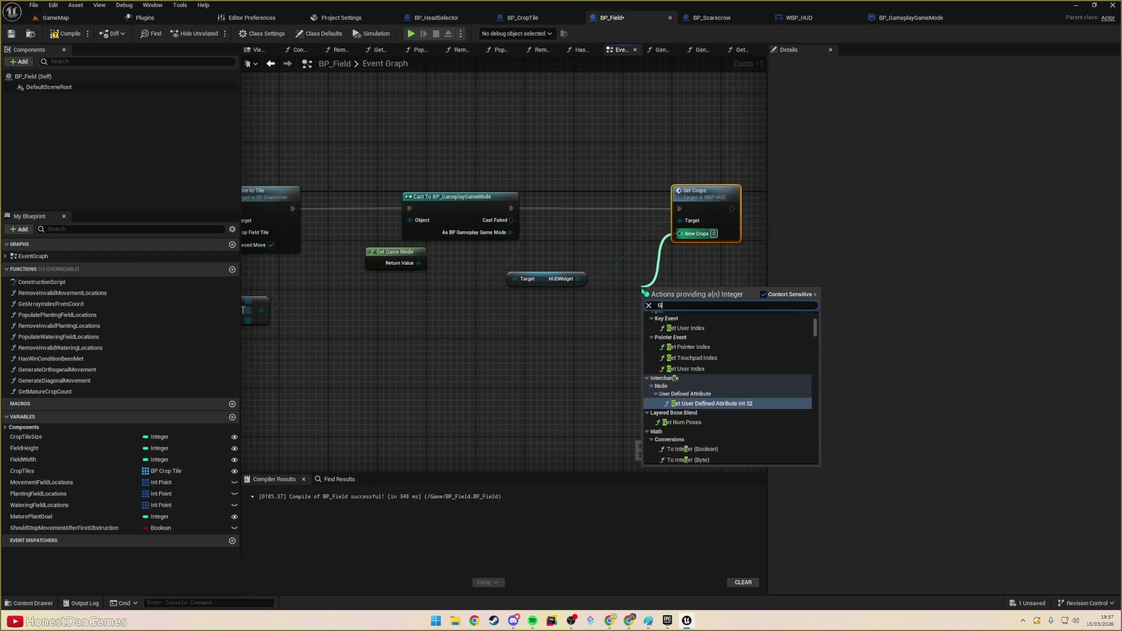
{"action": "type", "text": "et Mature"}
{"action": "key", "text": "Return"}
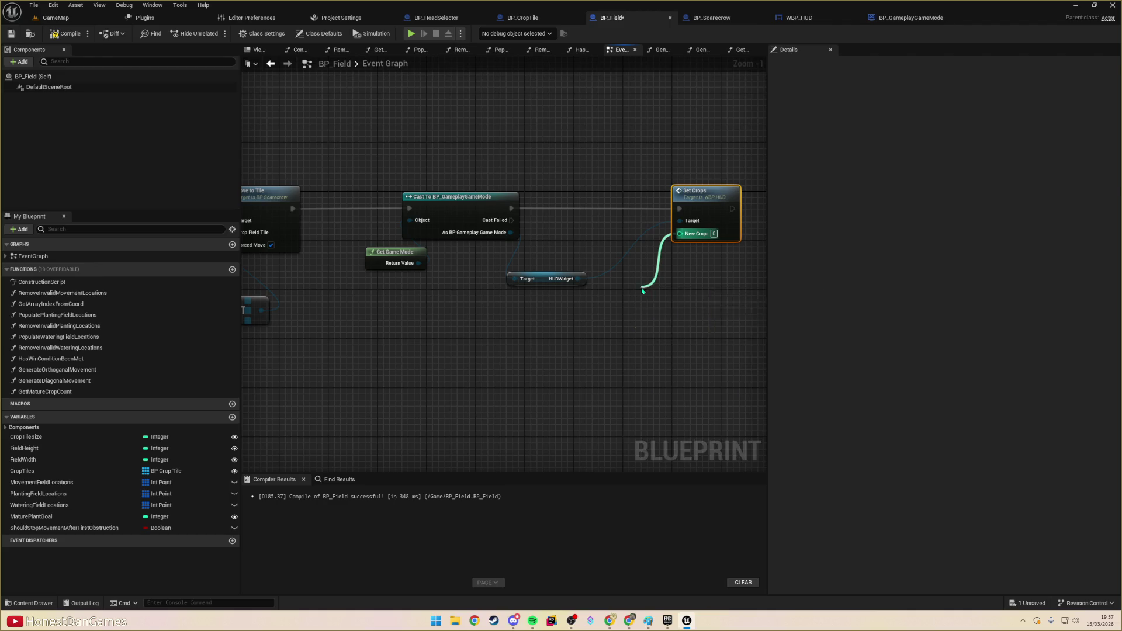
{"action": "left_click_drag", "start_coordinate": [511, 209], "coordinate": [645, 306]}
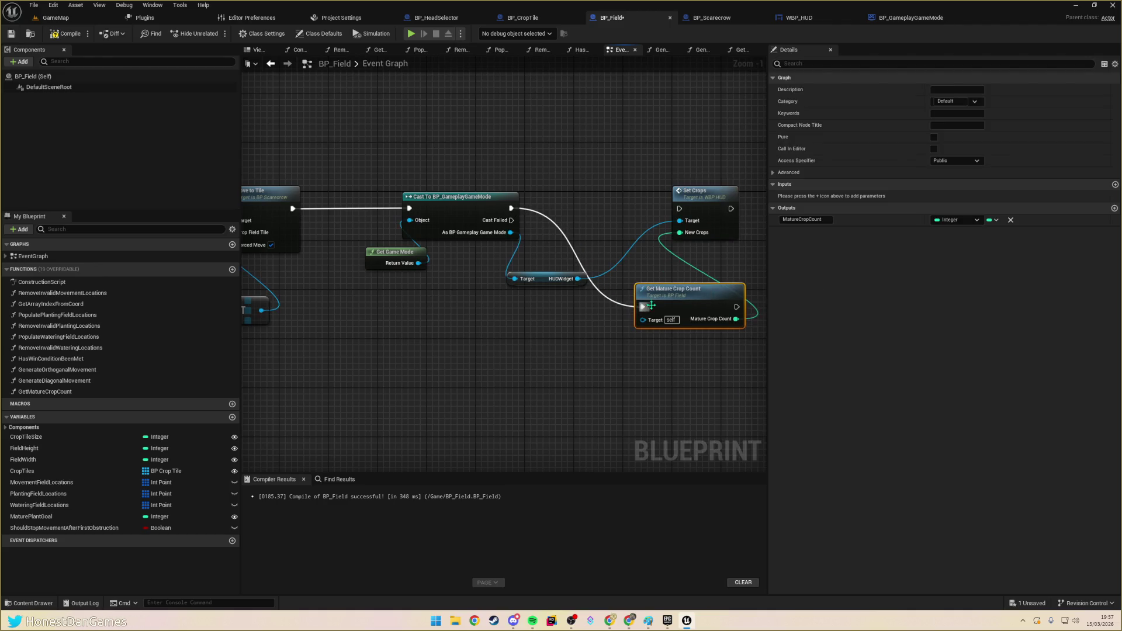
{"action": "left_click_drag", "start_coordinate": [737, 306], "coordinate": [680, 209]}
{"action": "mouse_move", "coordinate": [696, 299]}
{"action": "left_mouse_down"}
{"action": "mouse_move", "coordinate": [602, 225]}
{"action": "mouse_move", "coordinate": [606, 200]}
{"action": "left_mouse_up"}
{"action": "left_click", "coordinate": [668, 308]}
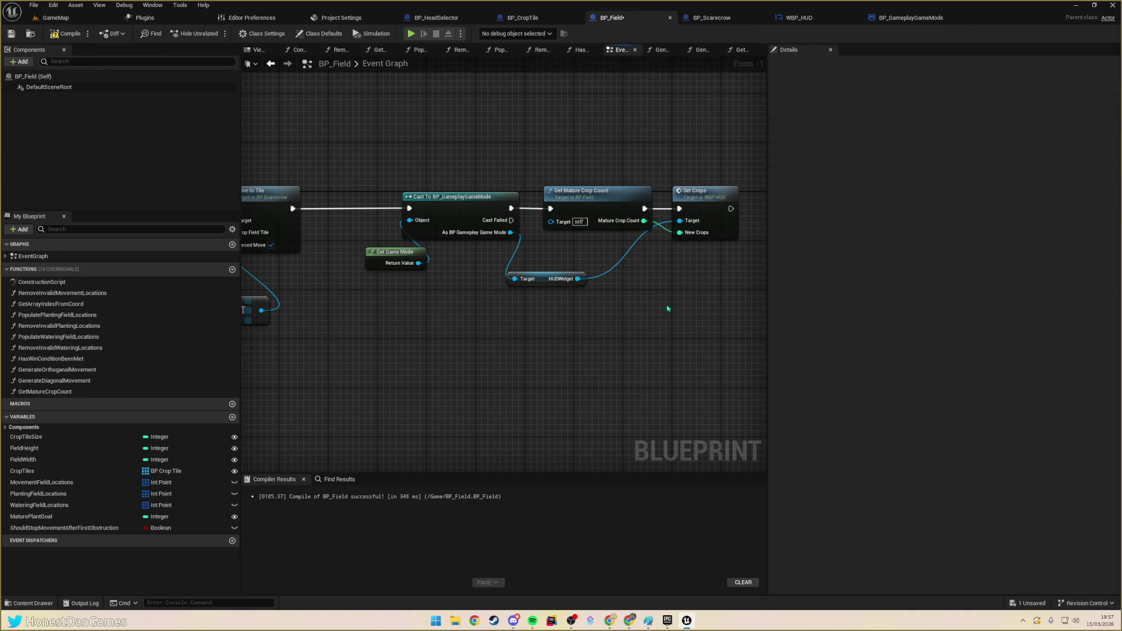
{"action": "left_click", "coordinate": [63, 38]}
- Save BP_Field, go to the GameMap level, and bring up the Chrome notes
{"action": "key", "text": "ctrl+s"}
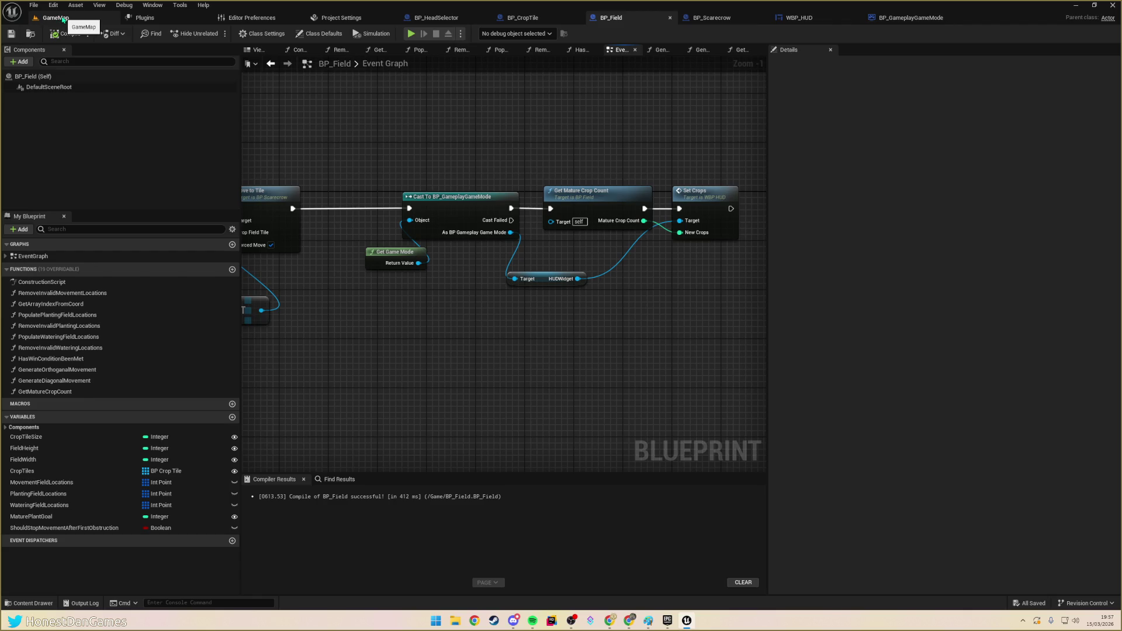
{"action": "left_click", "coordinate": [55, 18]}
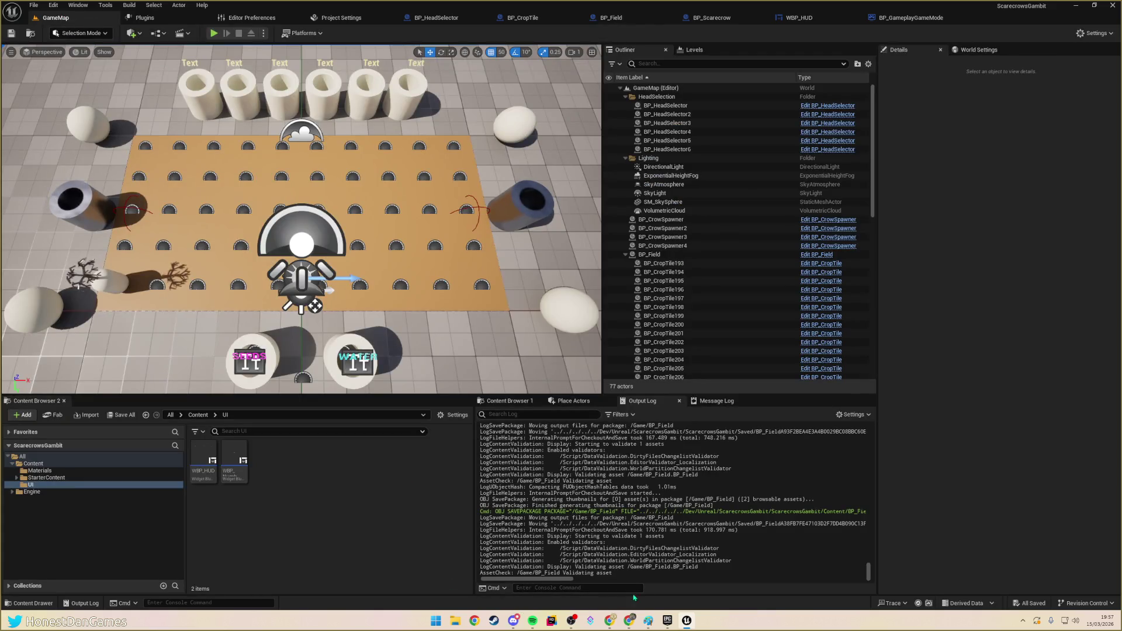
{"action": "left_click", "coordinate": [609, 621]}
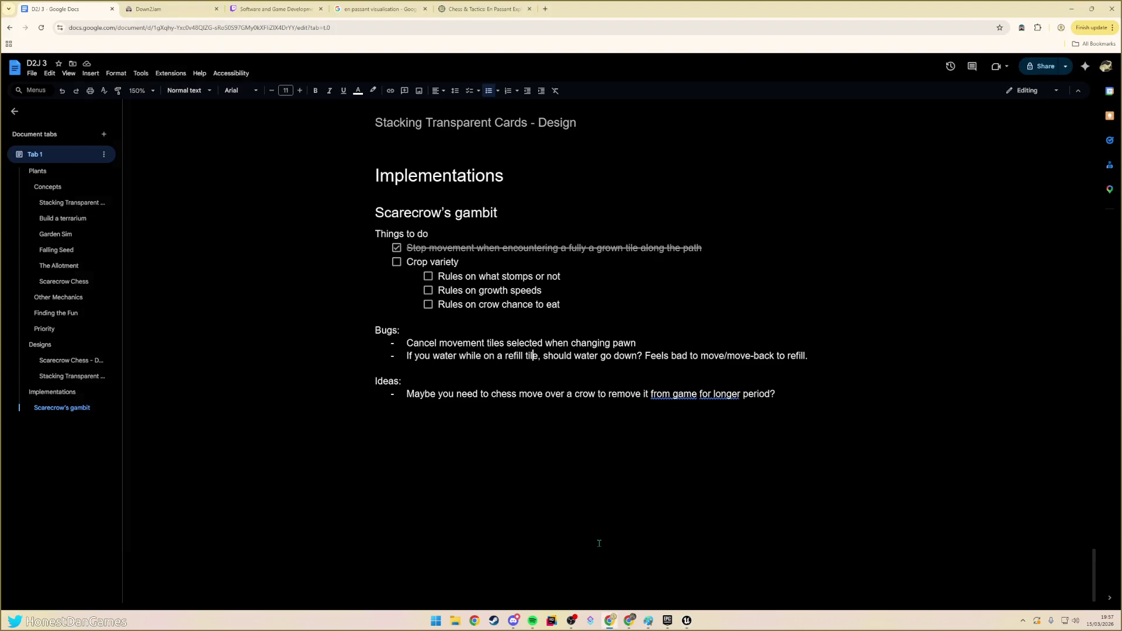
- Search 'chinese long beans' in an incognito window, rejecting optional cookies
{"action": "key", "text": "ctrl+shift+n"}
{"action": "type", "text": "chinese long bea"}
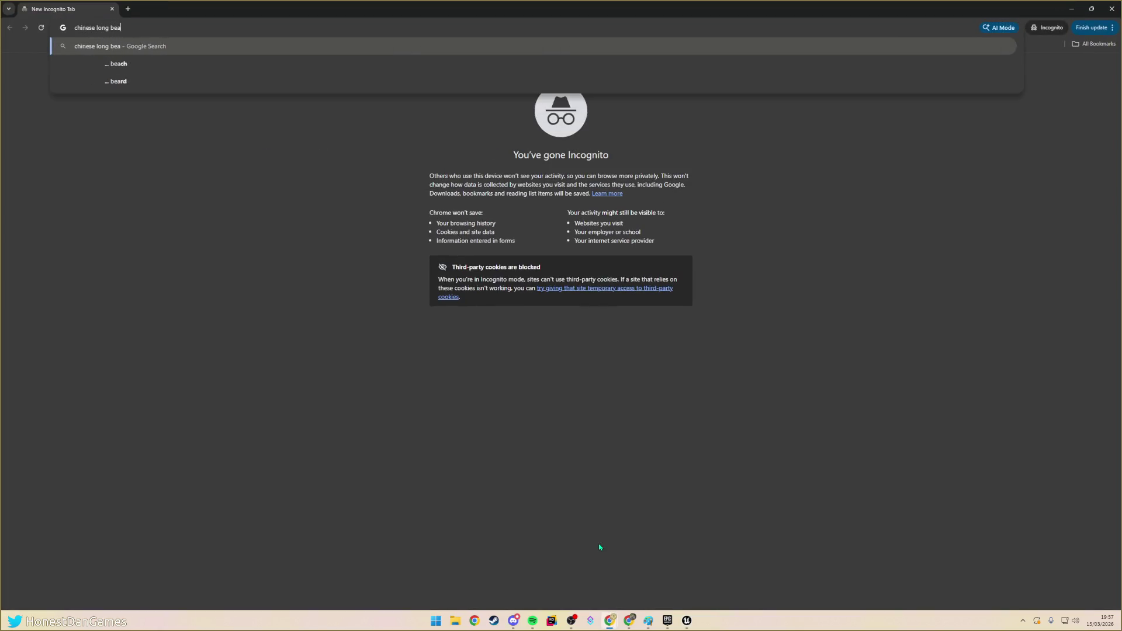
{"action": "type", "text": "ns"}
{"action": "key", "text": "Return"}
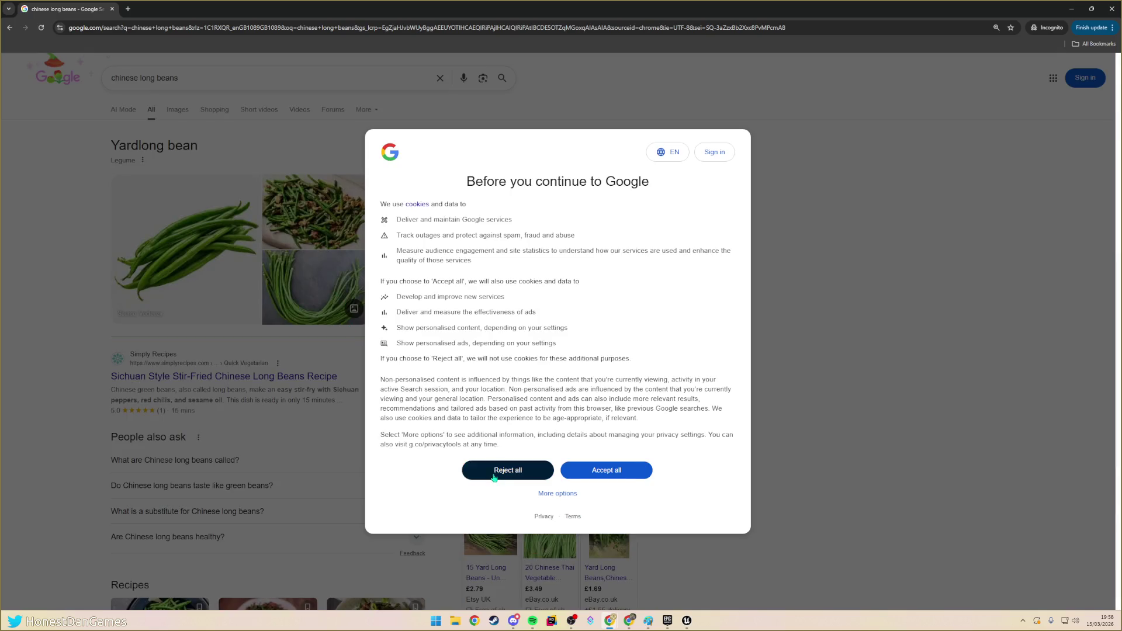
{"action": "left_click", "coordinate": [494, 477]}
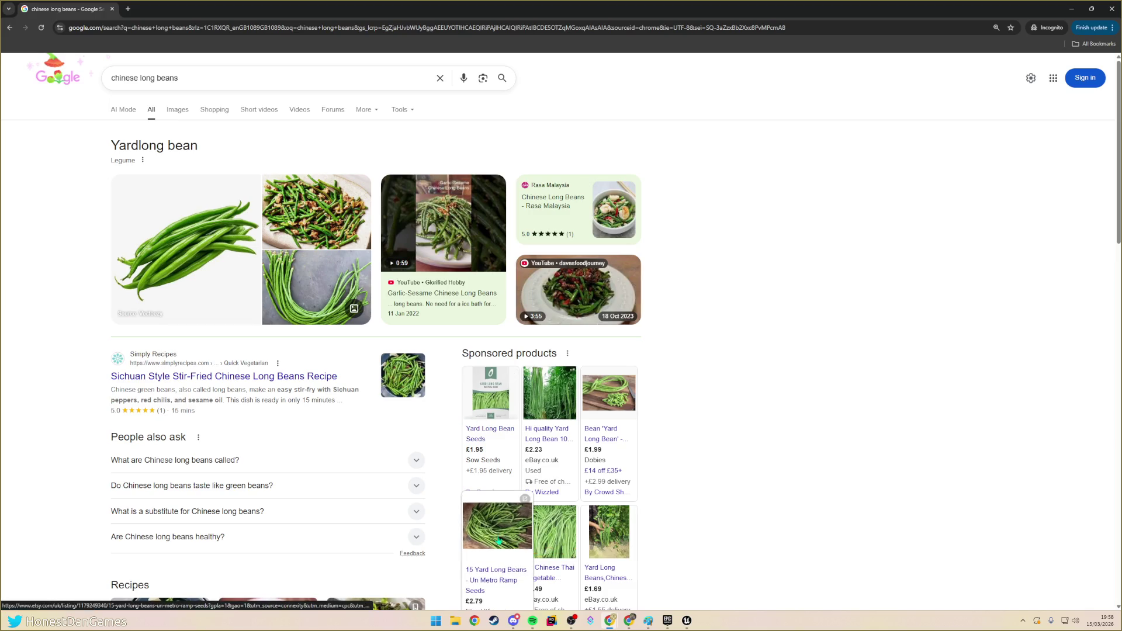
- Browse the bean results, close the private window and minimise Chrome
{"action": "scroll", "coordinate": [483, 524], "scroll_direction": "down", "scroll_amount": 3}
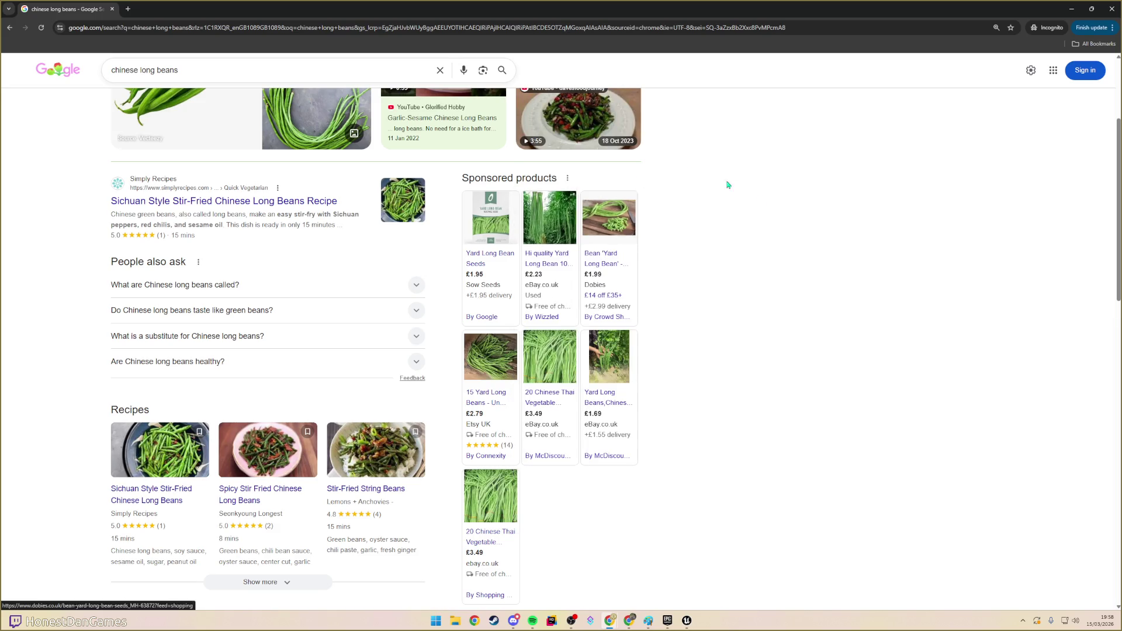
{"action": "scroll", "coordinate": [861, 259], "scroll_direction": "up", "scroll_amount": 3}
{"action": "left_click", "coordinate": [1071, 9]}
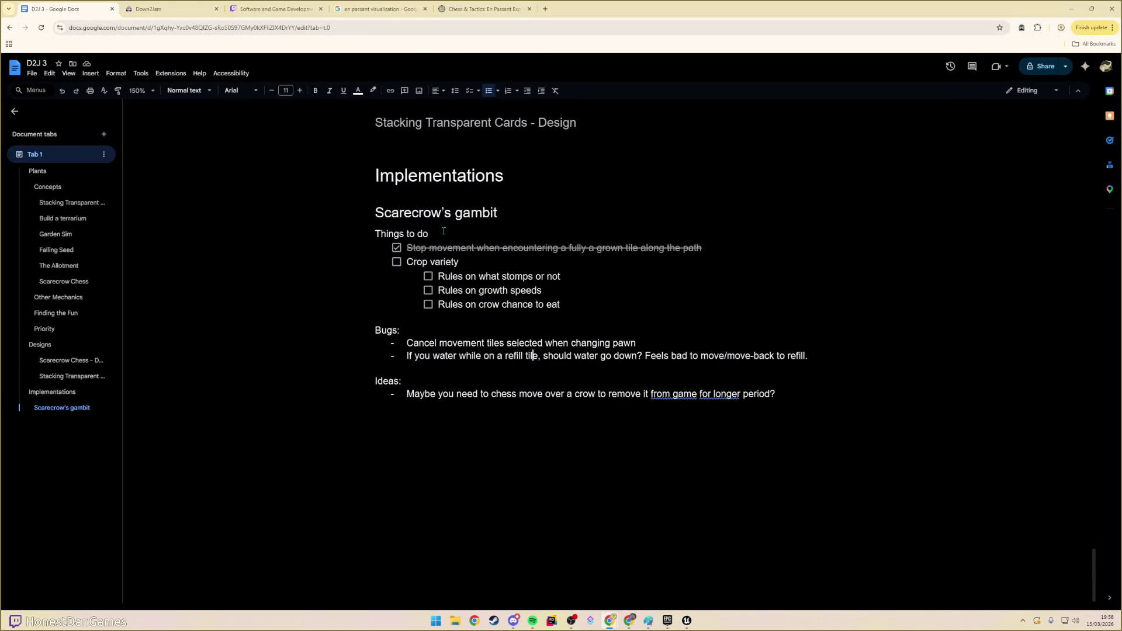
{"action": "left_click", "coordinate": [1071, 8]}
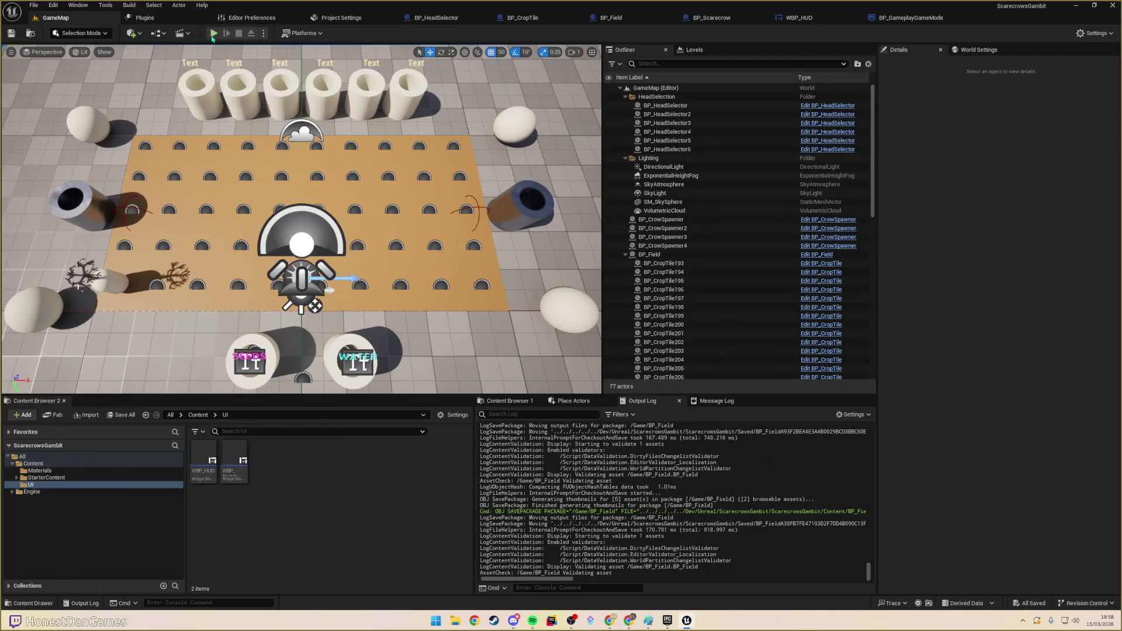
- Play-test the level, stop it, and follow the HUDWidget 'Accessed None' error to Set Crops
{"action": "left_click", "coordinate": [215, 32]}
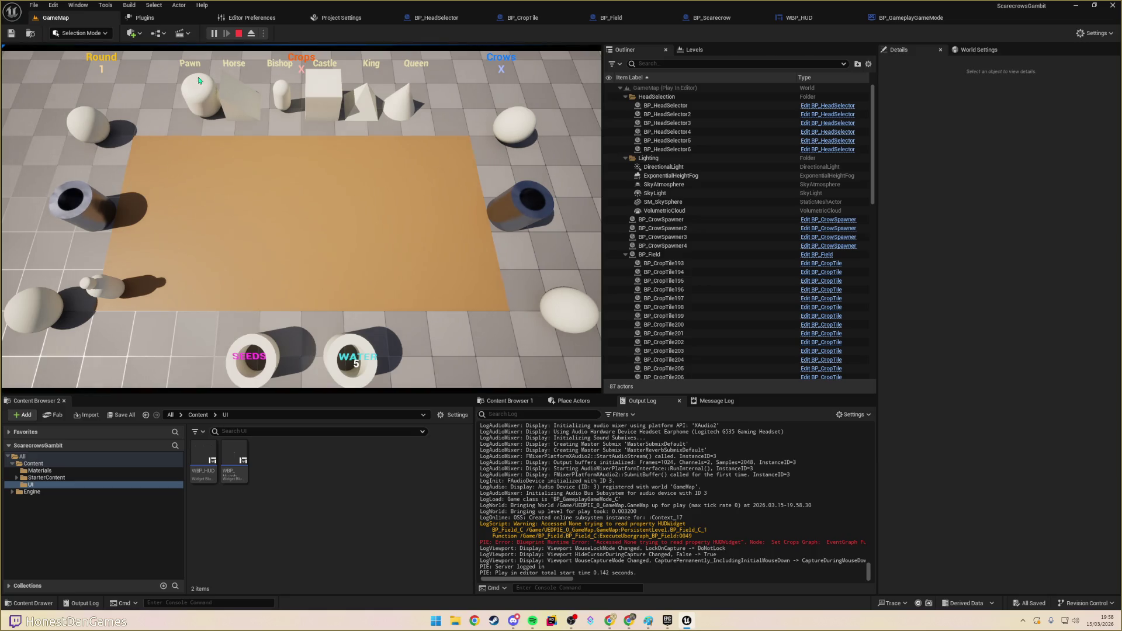
{"action": "key", "text": "Escape"}
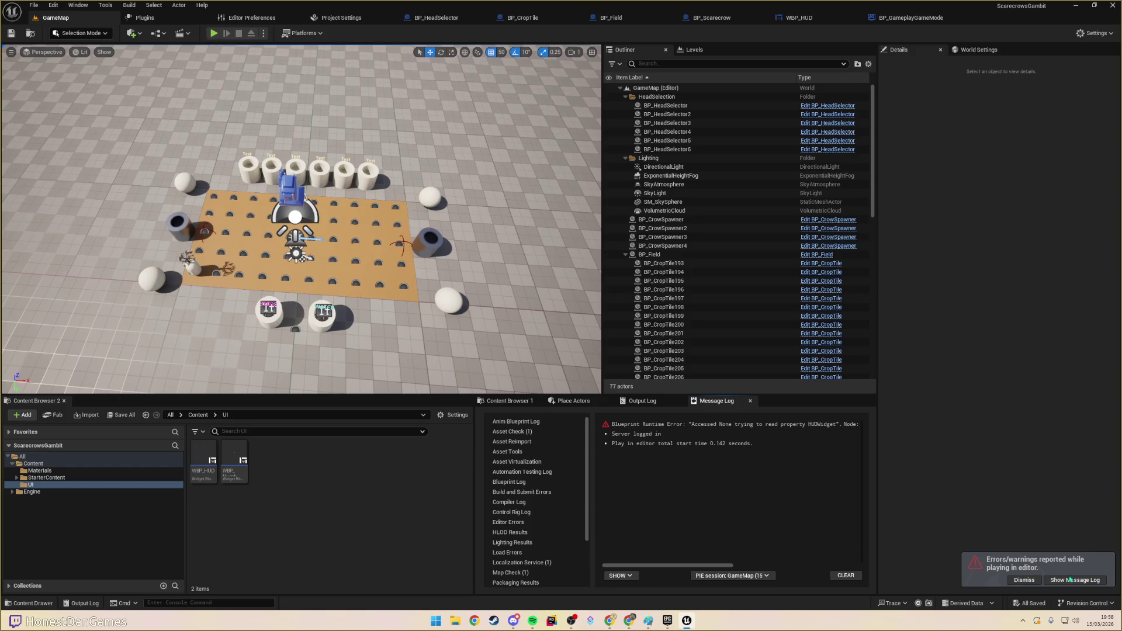
{"action": "left_click", "coordinate": [828, 425]}
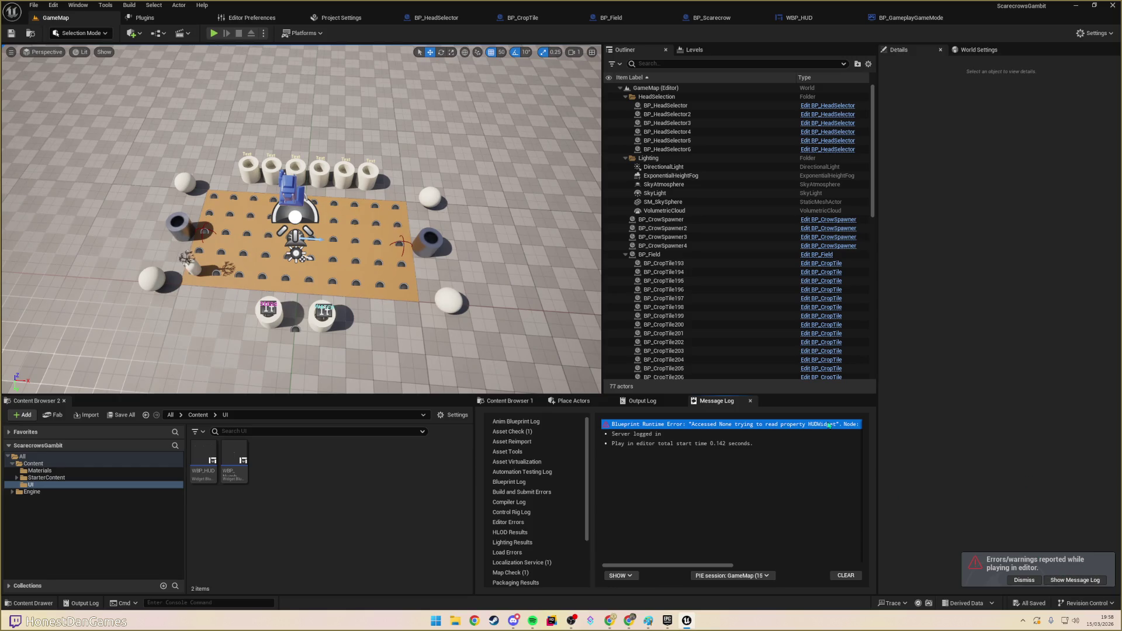
{"action": "left_click", "coordinate": [854, 424]}
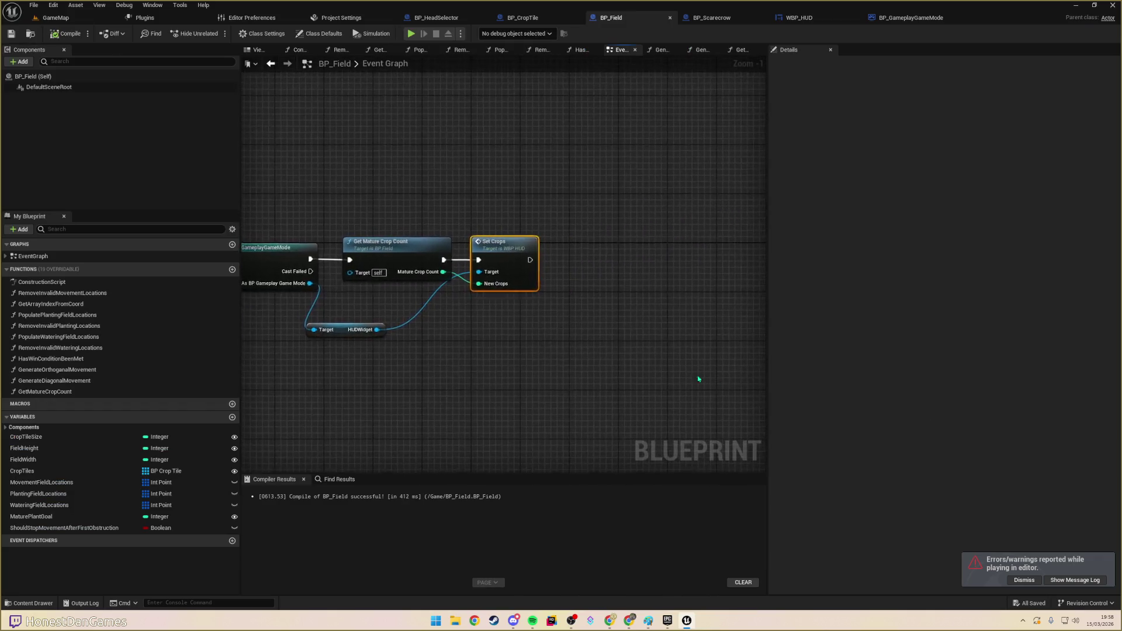
- Reconnect Move to Tile's execution into the Cast To BP_GameplayGameMode node
{"action": "left_click_drag", "start_coordinate": [475, 349], "coordinate": [586, 349]}
{"action": "mouse_move", "coordinate": [681, 349]}
{"action": "left_mouse_down"}
{"action": "mouse_move", "coordinate": [619, 310]}
{"action": "mouse_move", "coordinate": [564, 318]}
{"action": "mouse_move", "coordinate": [631, 305]}
{"action": "mouse_move", "coordinate": [553, 269]}
{"action": "mouse_move", "coordinate": [574, 273]}
{"action": "left_mouse_up"}
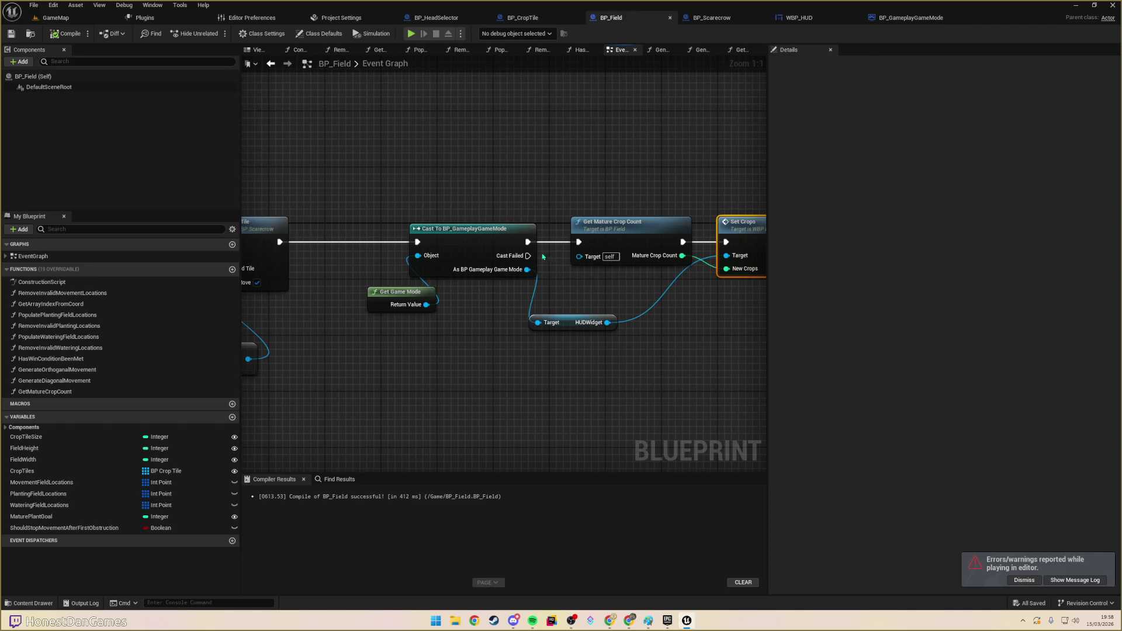
{"action": "scroll", "coordinate": [603, 304], "scroll_direction": "down", "scroll_amount": 5}
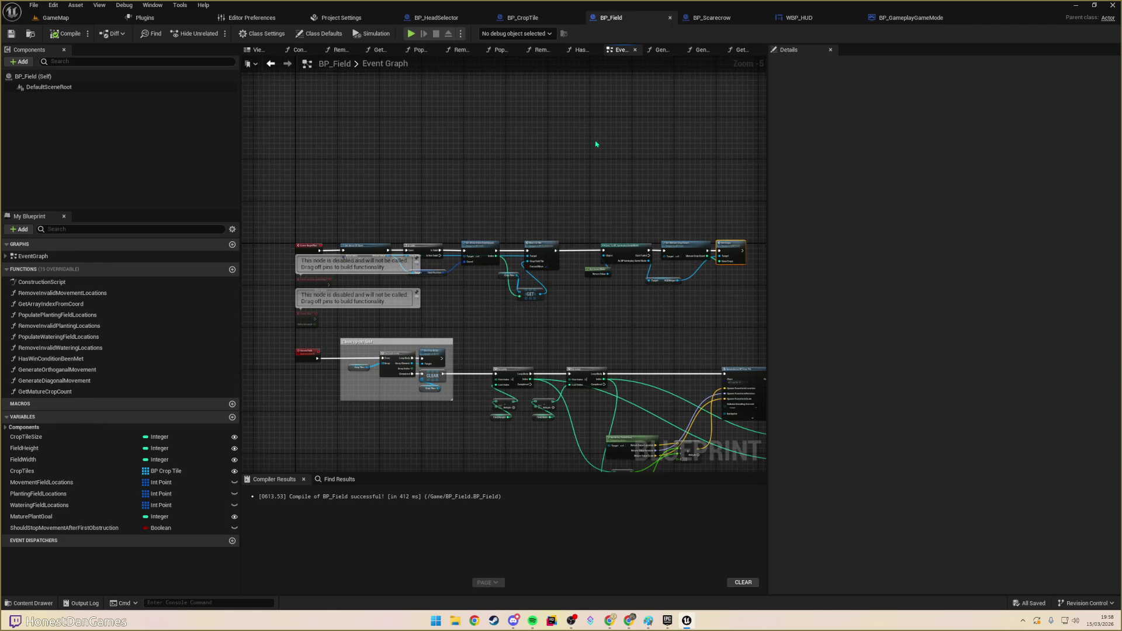
{"action": "scroll", "coordinate": [525, 204], "scroll_direction": "up", "scroll_amount": 4}
{"action": "left_click_drag", "start_coordinate": [567, 222], "coordinate": [592, 222]}
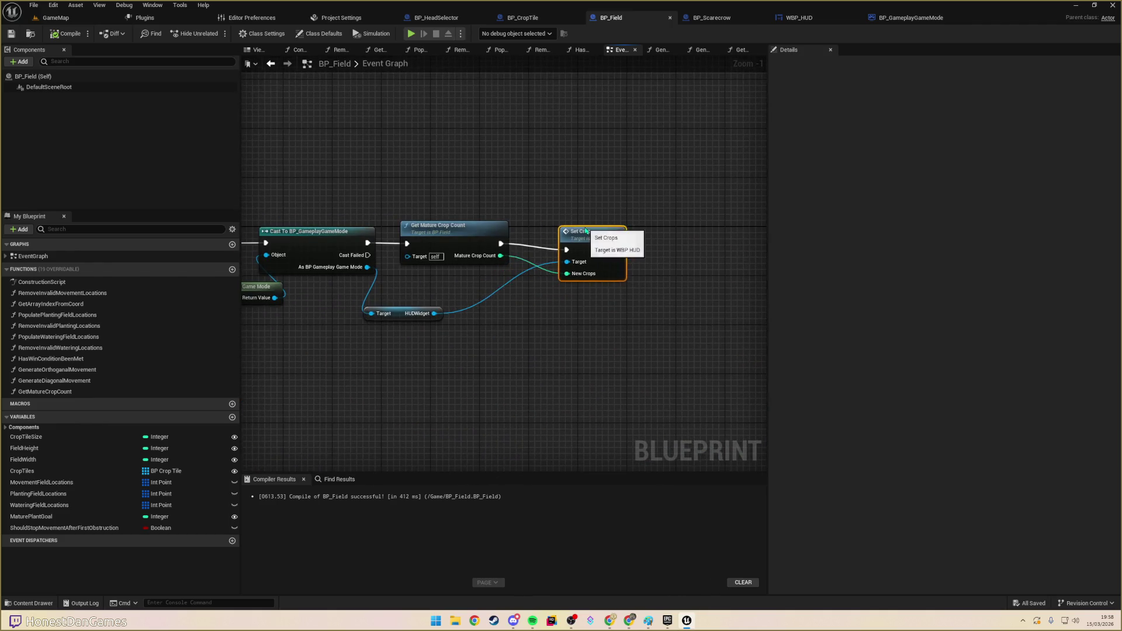
{"action": "scroll", "coordinate": [488, 308], "scroll_direction": "down", "scroll_amount": 4}
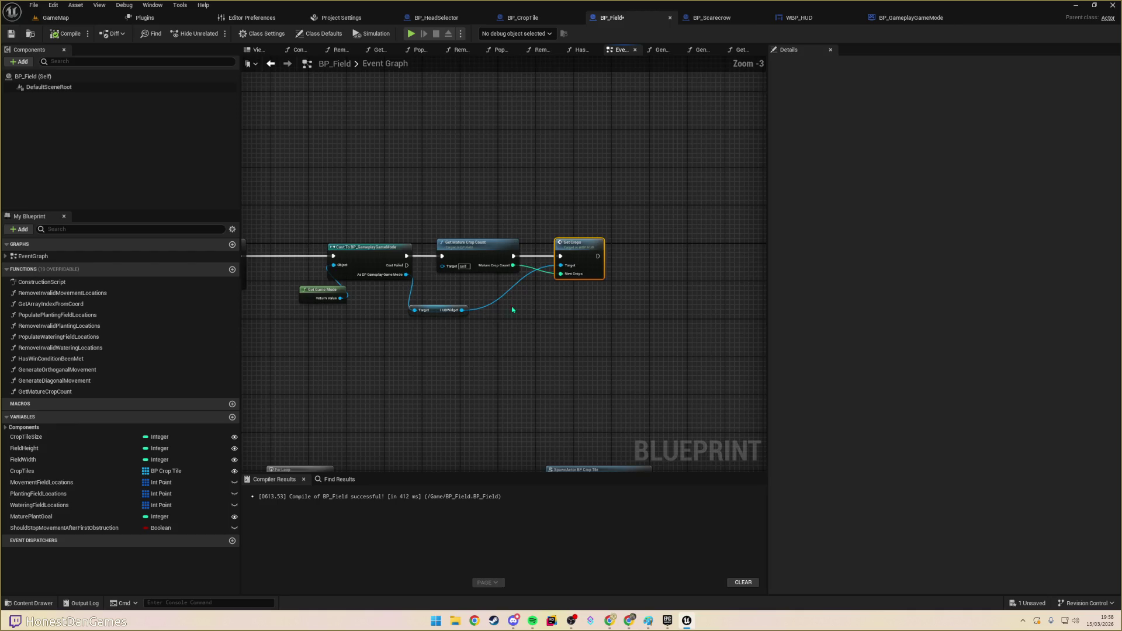
{"action": "scroll", "coordinate": [478, 228], "scroll_direction": "up", "scroll_amount": 3}
{"action": "scroll", "coordinate": [478, 228], "scroll_direction": "up", "scroll_amount": 1}
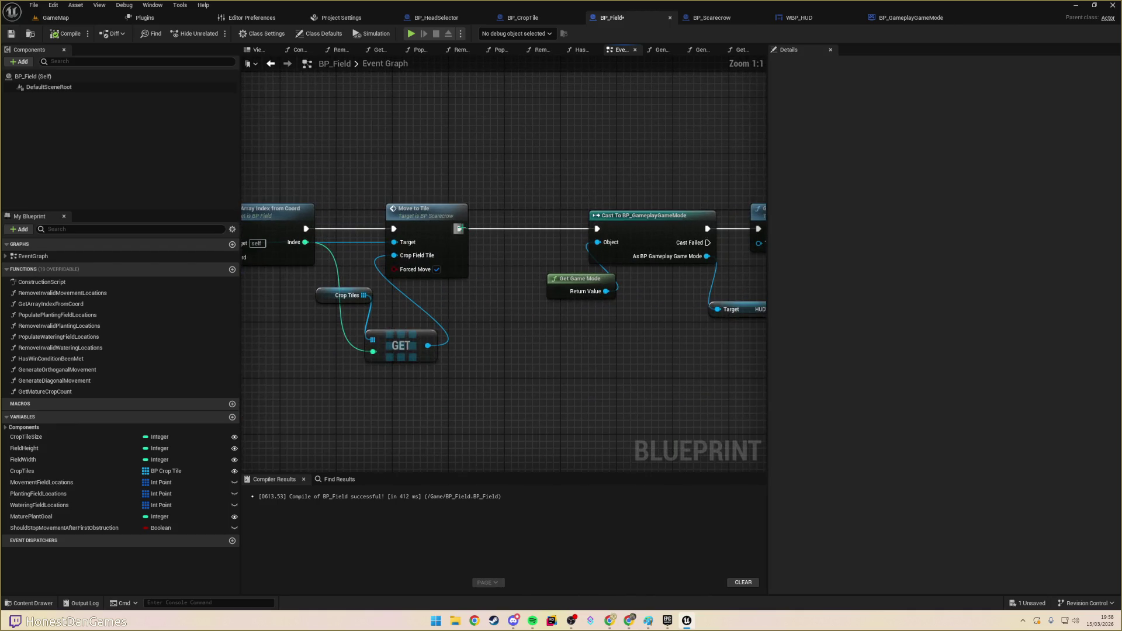
{"action": "key", "text": "Home"}
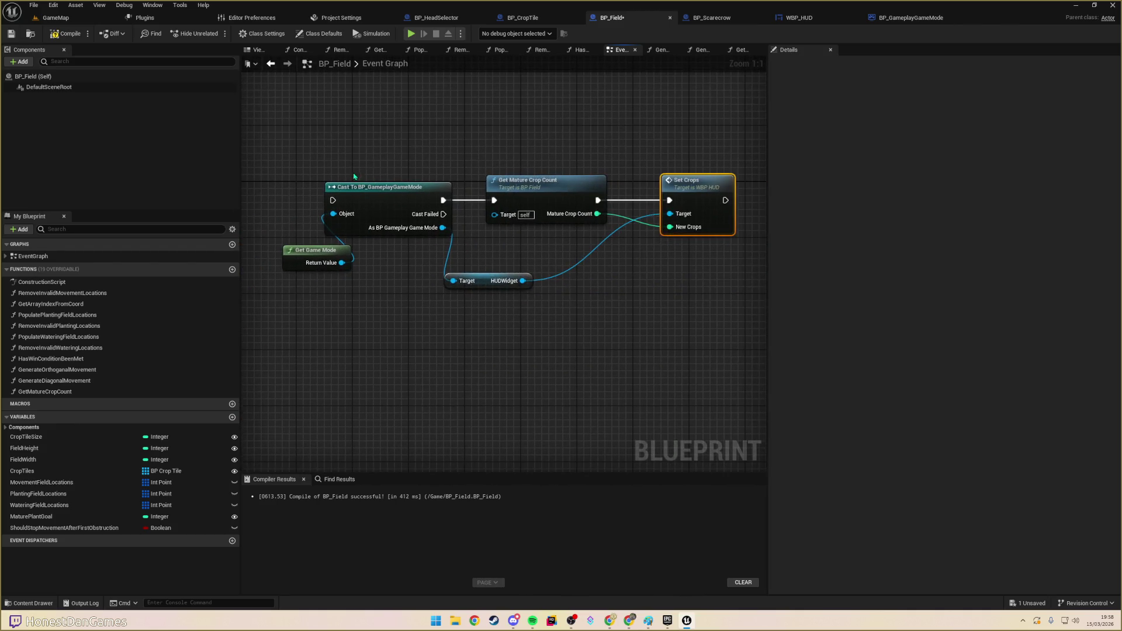
{"action": "left_click", "coordinate": [501, 117]}
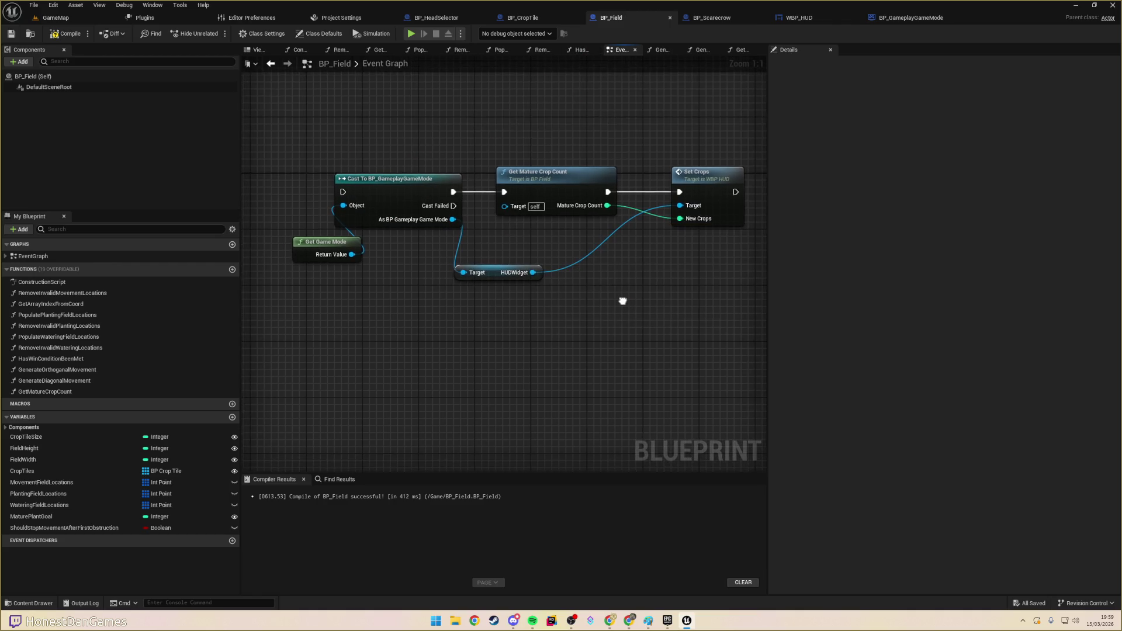
{"action": "left_click_drag", "start_coordinate": [622, 303], "coordinate": [484, 199]}
{"action": "mouse_move", "coordinate": [363, 222]}
{"action": "left_mouse_down"}
{"action": "mouse_move", "coordinate": [502, 222]}
{"action": "mouse_move", "coordinate": [443, 338]}
{"action": "mouse_move", "coordinate": [572, 312]}
{"action": "mouse_move", "coordinate": [510, 302]}
{"action": "left_mouse_up"}
{"action": "left_click", "coordinate": [537, 246]}
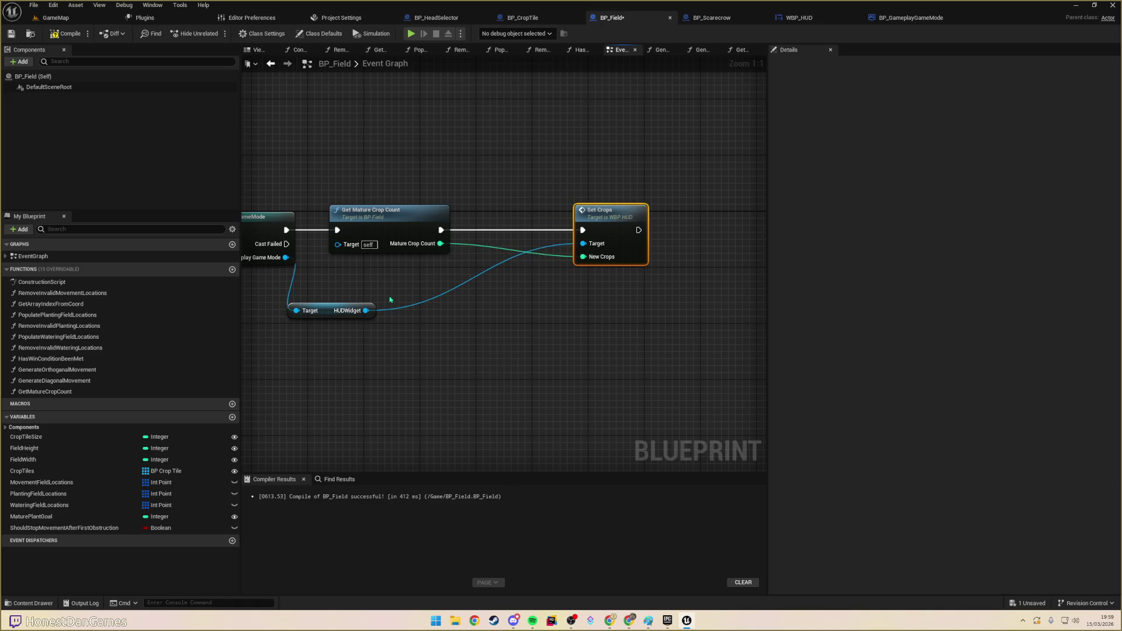
{"action": "left_click_drag", "start_coordinate": [339, 269], "coordinate": [452, 271]}
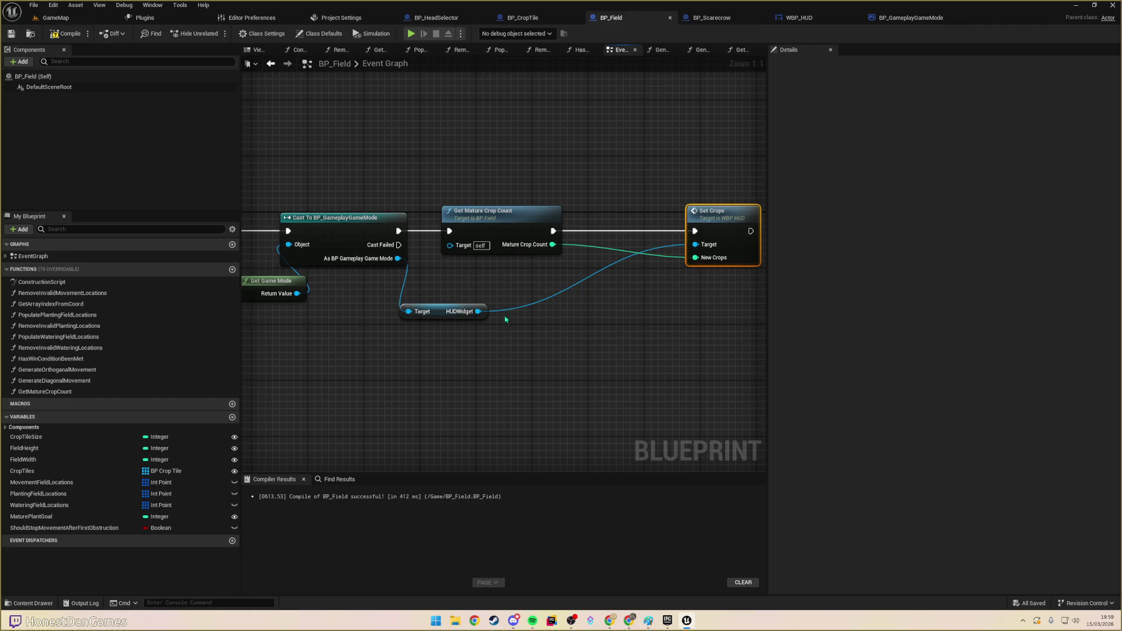
- Insert an Is Valid check on HUDWidget between the cast and Get Mature Crop Count
{"action": "left_click_drag", "start_coordinate": [478, 311], "coordinate": [624, 286]}
{"action": "type", "text": "isval"}
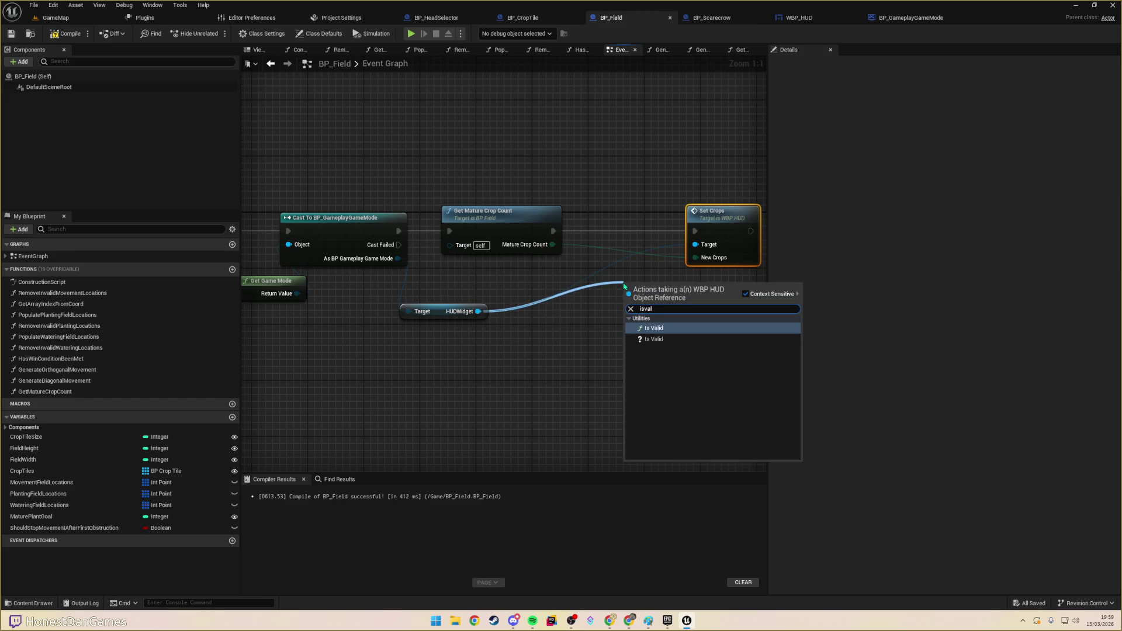
{"action": "key", "text": "Down"}
{"action": "key", "text": "Return"}
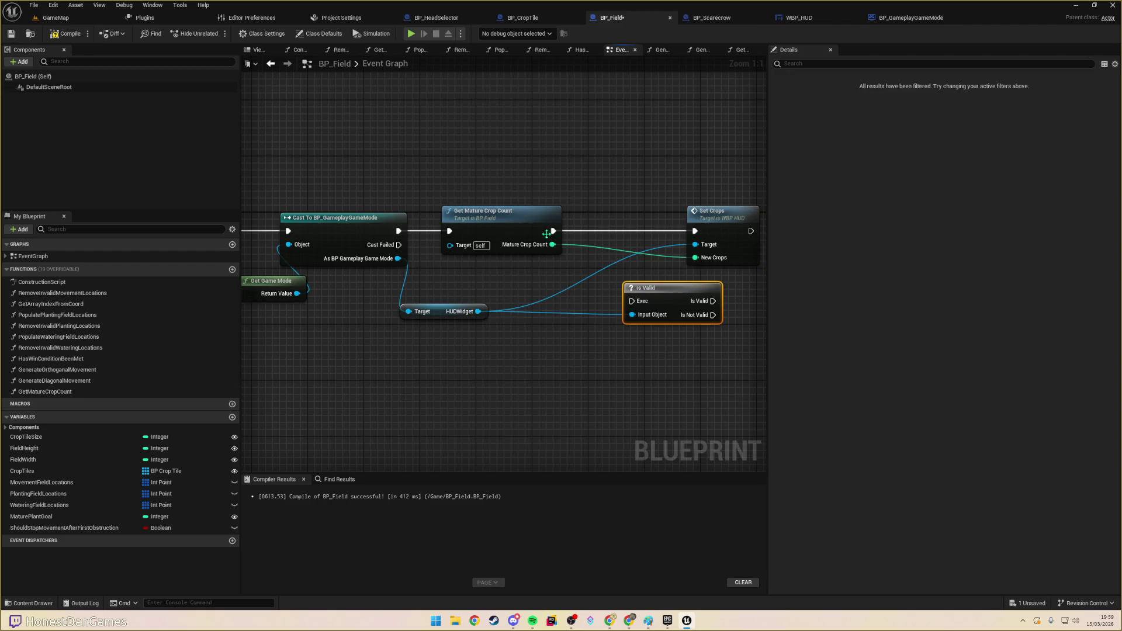
{"action": "left_click_drag", "start_coordinate": [398, 230], "coordinate": [632, 301]}
{"action": "left_click_drag", "start_coordinate": [522, 236], "coordinate": [626, 236]}
{"action": "mouse_move", "coordinate": [663, 300]}
{"action": "left_mouse_down"}
{"action": "mouse_move", "coordinate": [440, 239]}
{"action": "mouse_move", "coordinate": [473, 224]}
{"action": "mouse_move", "coordinate": [553, 231]}
{"action": "left_mouse_up"}
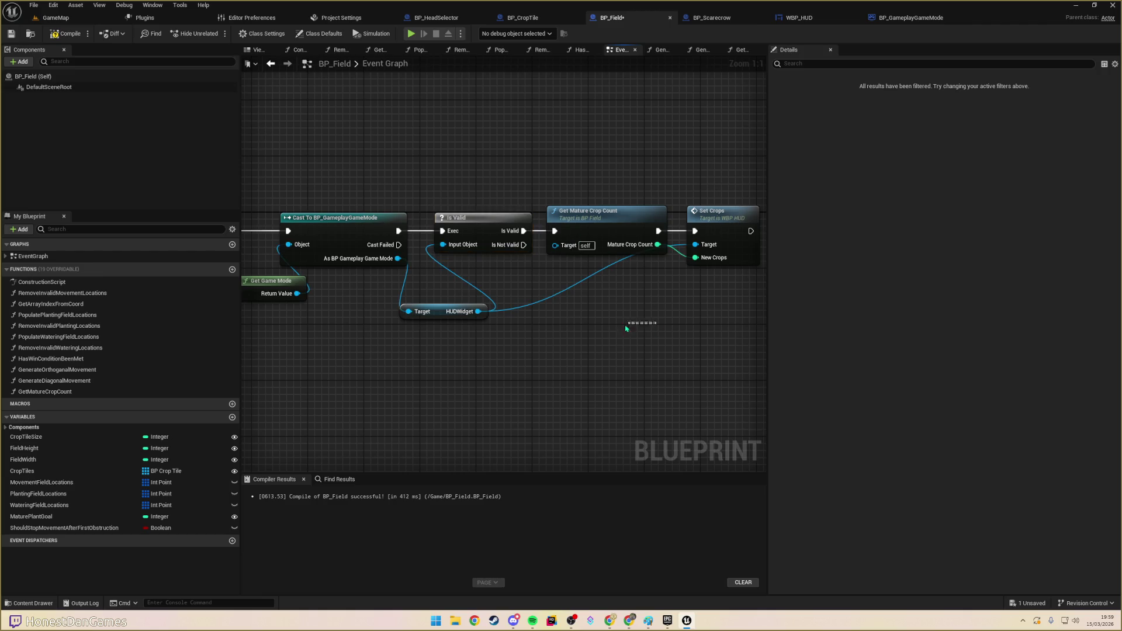
- Compile and save BP_Field
{"action": "left_click_drag", "start_coordinate": [625, 329], "coordinate": [541, 323]}
{"action": "left_click", "coordinate": [66, 33]}
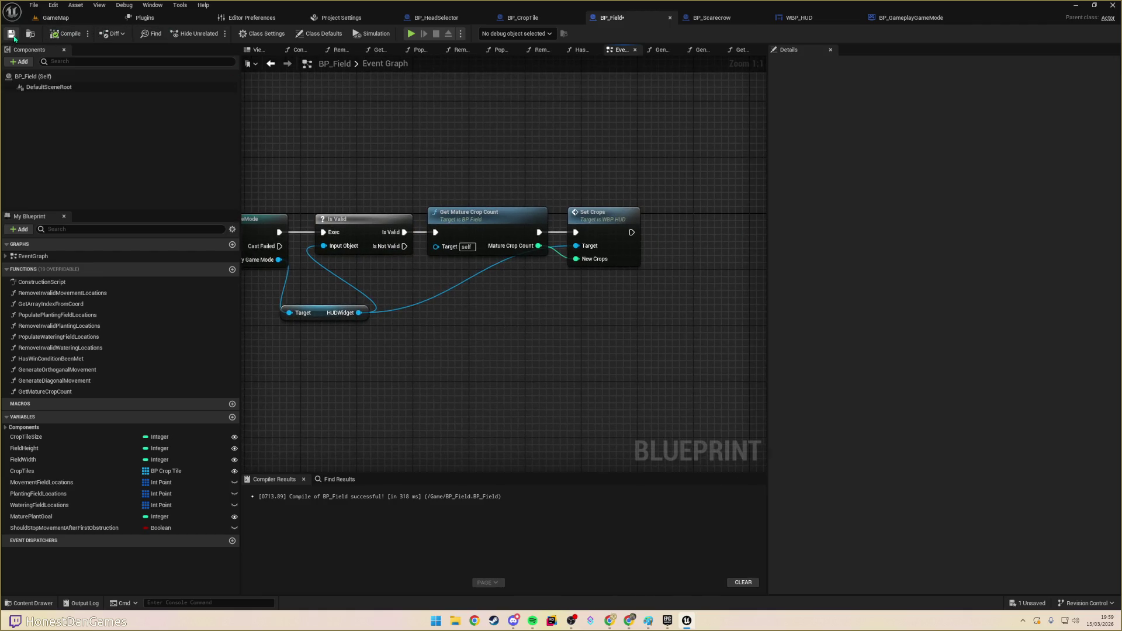
{"action": "left_click", "coordinate": [11, 33]}
{"action": "scroll", "coordinate": [548, 314], "scroll_direction": "down", "scroll_amount": 4}
{"action": "scroll", "coordinate": [556, 309], "scroll_direction": "up", "scroll_amount": 3}
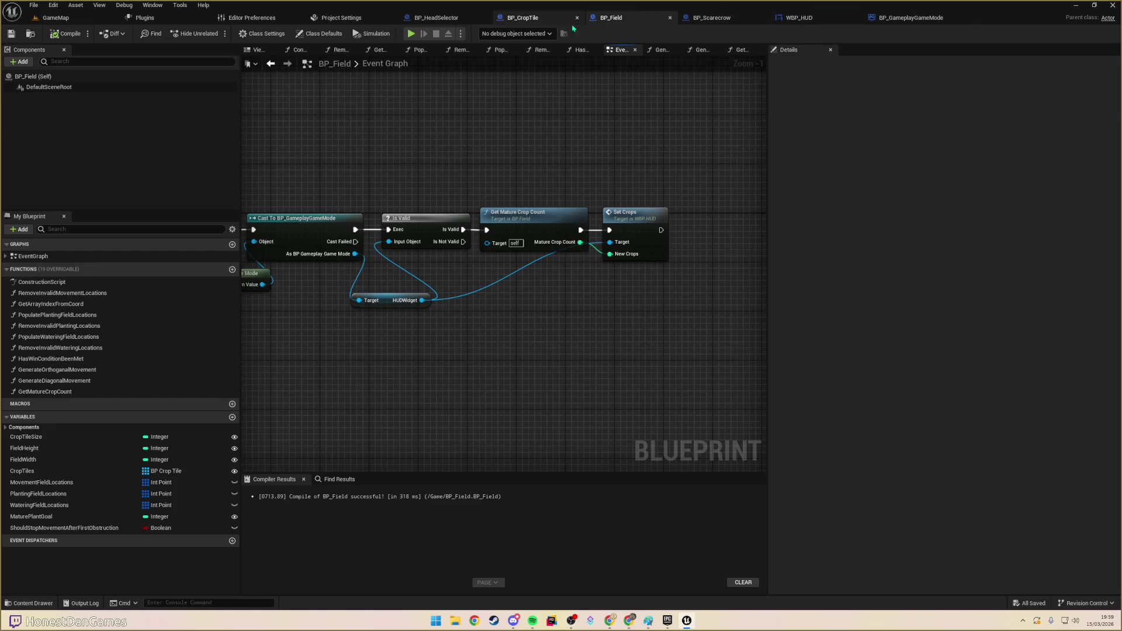
{"action": "left_click", "coordinate": [906, 18]}
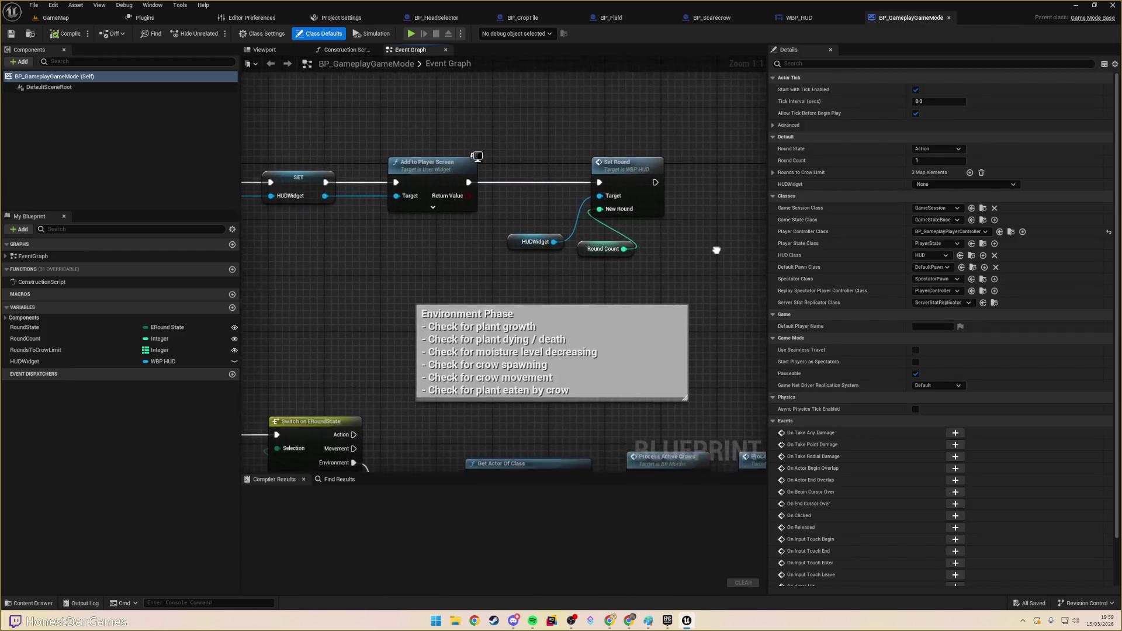
- Add a Get Actor Of Class node with Actor Class set to BP Field
{"action": "right_click", "coordinate": [556, 286]}
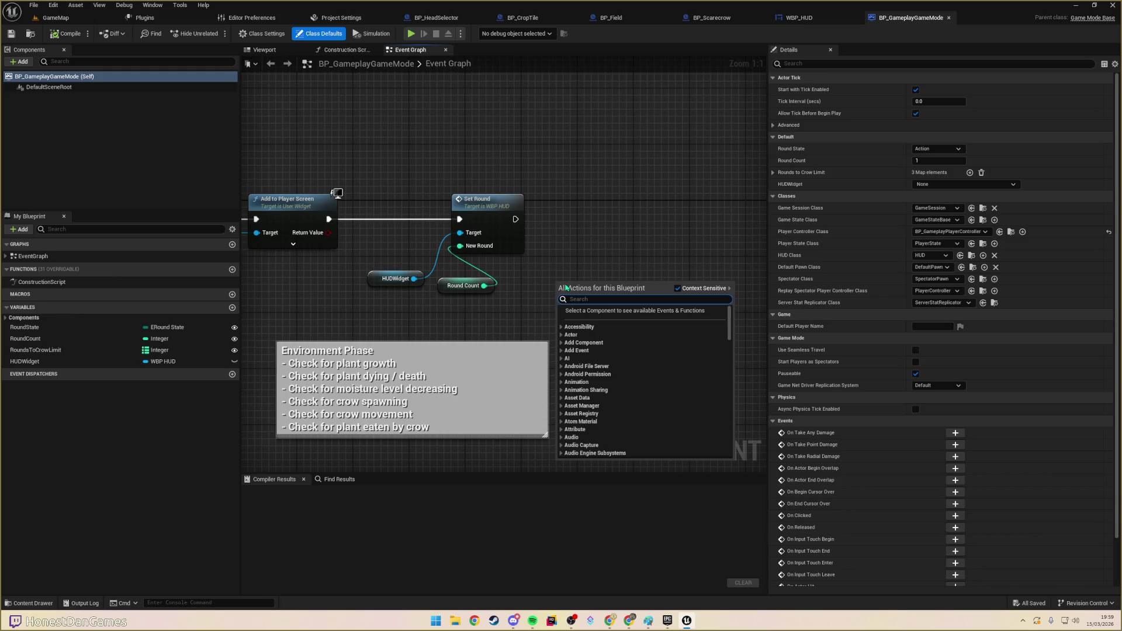
{"action": "type", "text": "GetA"}
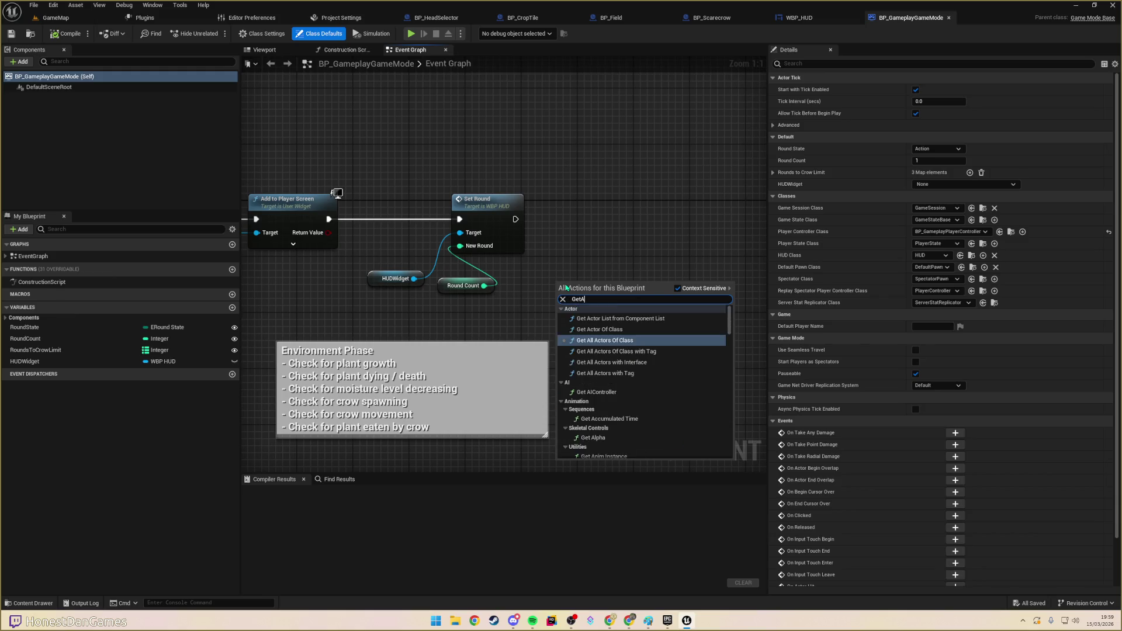
{"action": "type", "text": "ctoOfClass"}
{"action": "key", "text": "Return"}
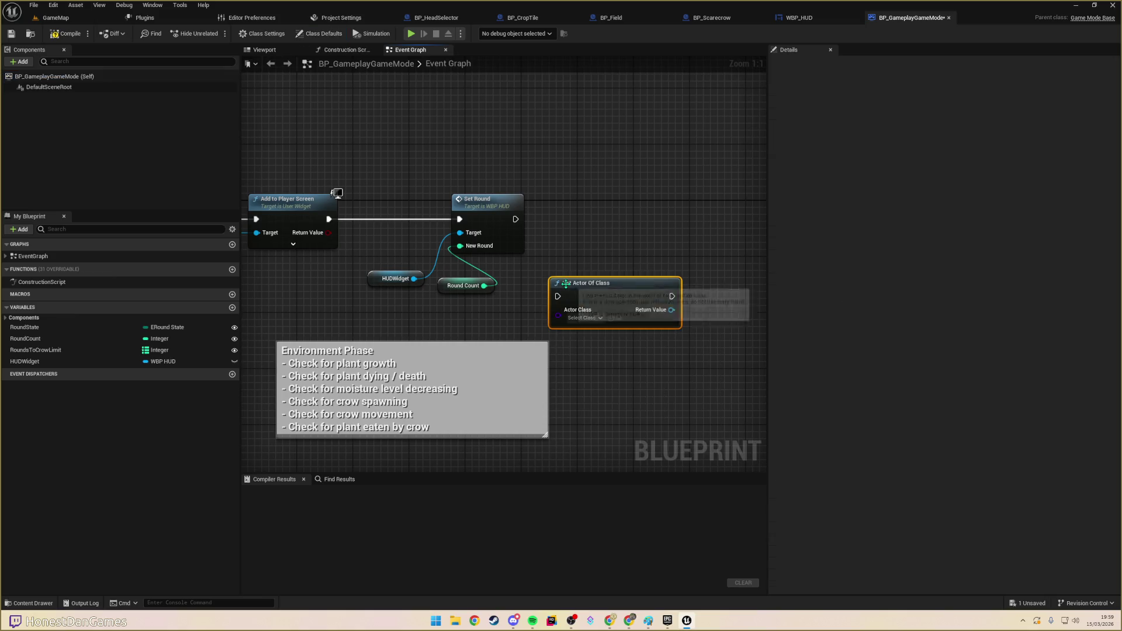
{"action": "left_click", "coordinate": [596, 319]}
{"action": "type", "text": "field"}
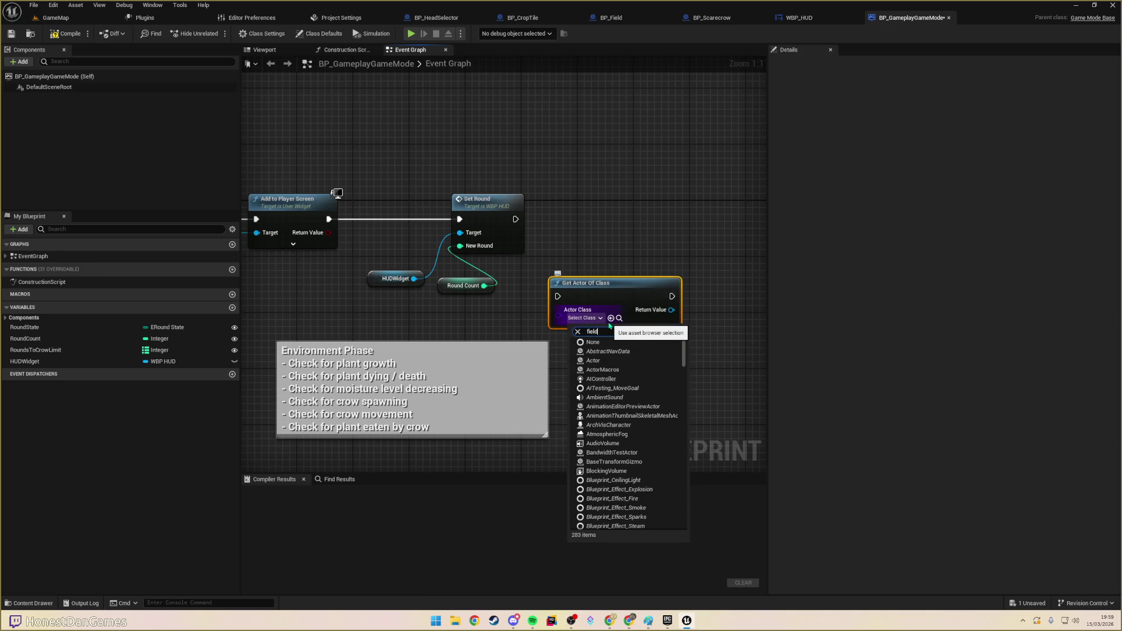
{"action": "key", "text": "Down"}
{"action": "key", "text": "Down"}
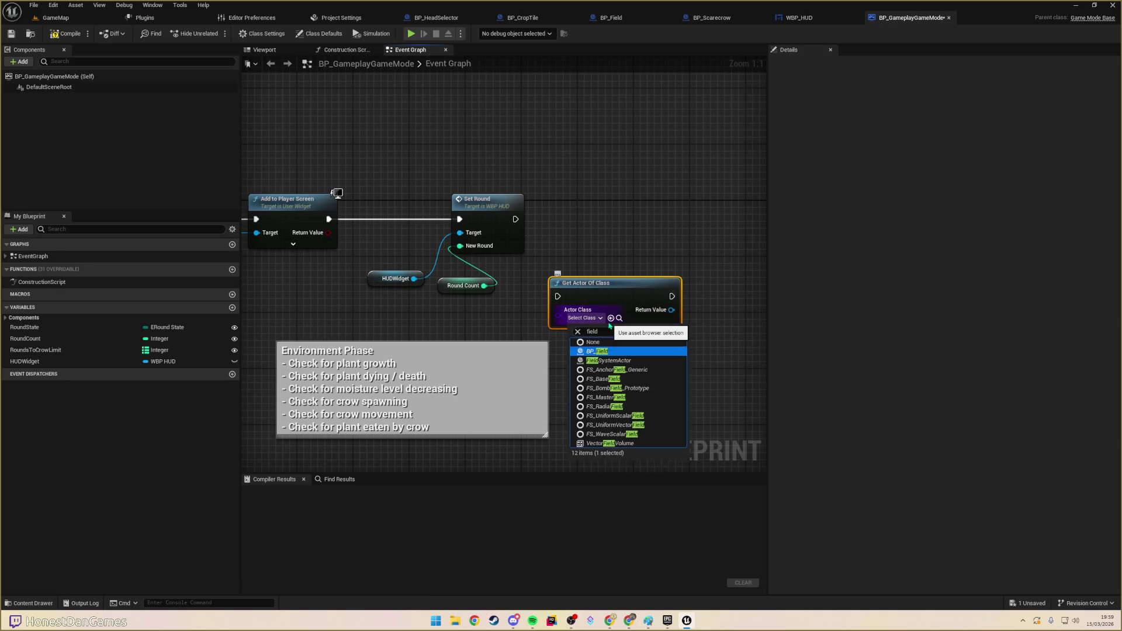
{"action": "key", "text": "Return"}
- Wire Set Round's execution into Get Actor Of Class
{"action": "mouse_move", "coordinate": [515, 219]}
{"action": "left_mouse_down"}
{"action": "mouse_move", "coordinate": [557, 296]}
{"action": "mouse_move", "coordinate": [586, 212]}
{"action": "left_mouse_up"}
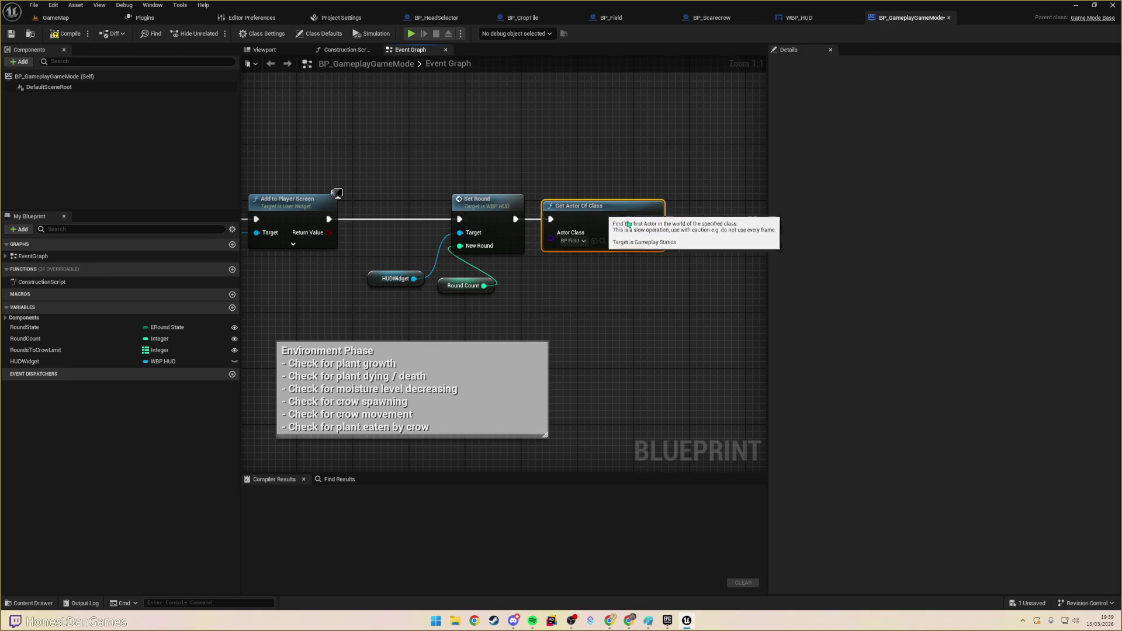
{"action": "left_click_drag", "start_coordinate": [576, 286], "coordinate": [475, 295]}
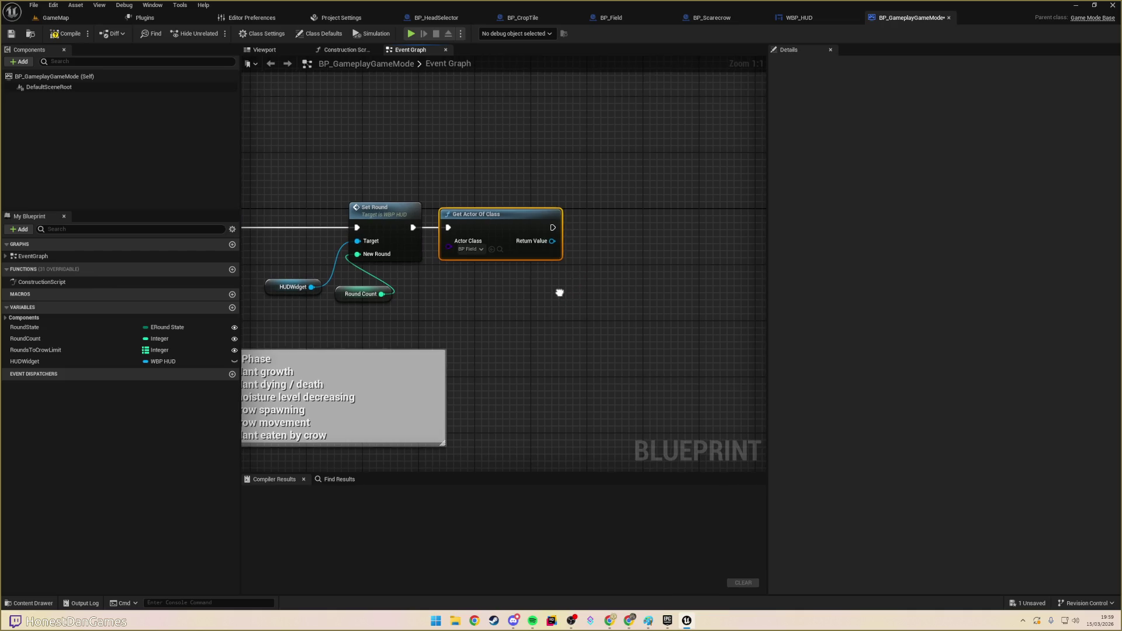
{"action": "right_click", "coordinate": [561, 295]}
{"action": "left_click", "coordinate": [315, 281]}
- Add a Set Crops node called on HUDWidget
{"action": "left_click_drag", "start_coordinate": [312, 287], "coordinate": [609, 278]}
{"action": "type", "text": "set crops"}
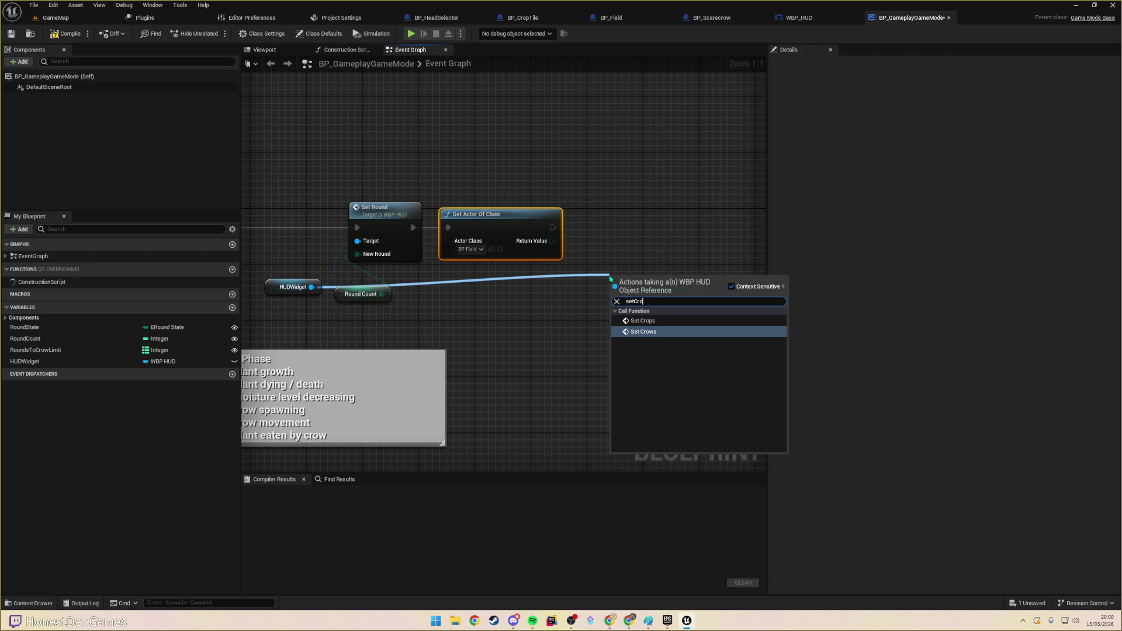
{"action": "left_click", "coordinate": [647, 320]}
- Insert an Is Valid check on the found BP Field so Set Crops runs only when it is valid
{"action": "mouse_move", "coordinate": [649, 235]}
{"action": "left_mouse_down"}
{"action": "mouse_move", "coordinate": [649, 214]}
{"action": "mouse_move", "coordinate": [547, 228]}
{"action": "mouse_move", "coordinate": [562, 251]}
{"action": "mouse_move", "coordinate": [519, 287]}
{"action": "left_mouse_up"}
{"action": "type", "text": "is valid"}
{"action": "key", "text": "Return"}
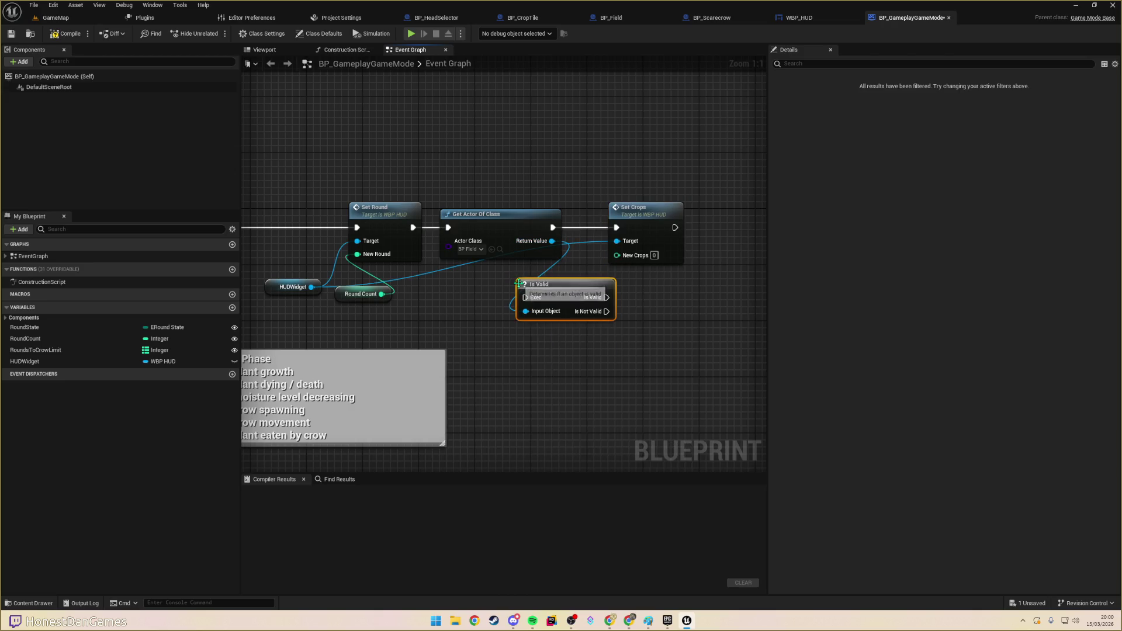
{"action": "left_click_drag", "start_coordinate": [623, 287], "coordinate": [506, 286]}
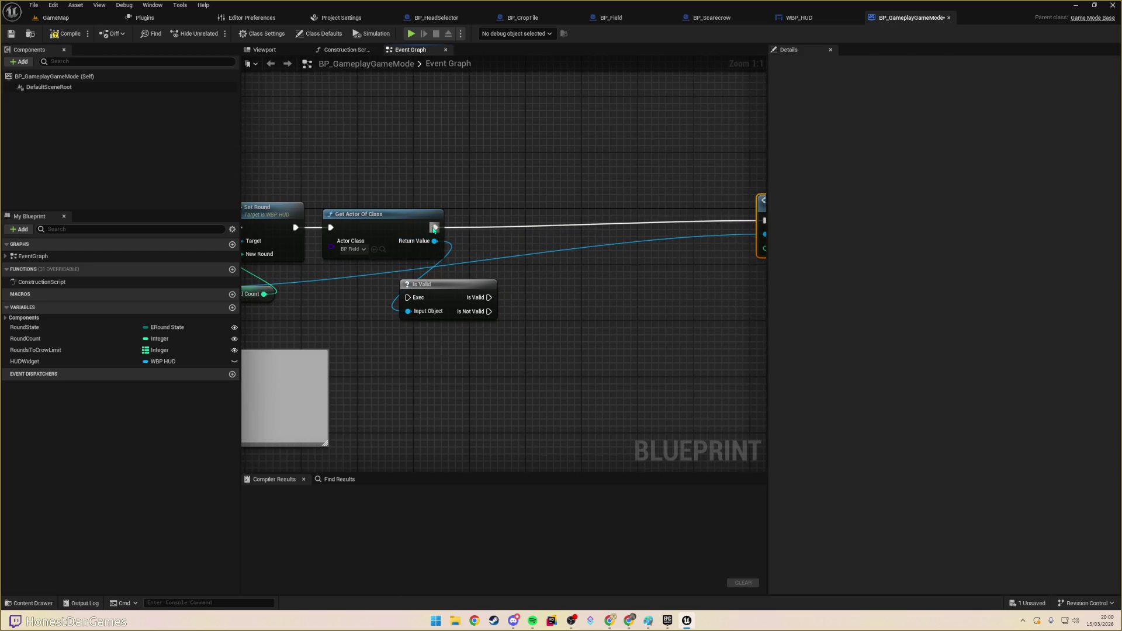
{"action": "left_click_drag", "start_coordinate": [434, 227], "coordinate": [489, 297]}
{"action": "mouse_move", "coordinate": [434, 228]}
{"action": "left_mouse_down"}
{"action": "mouse_move", "coordinate": [408, 297]}
{"action": "mouse_move", "coordinate": [538, 215]}
{"action": "left_mouse_up"}
{"action": "left_click_drag", "start_coordinate": [602, 299], "coordinate": [520, 319]}
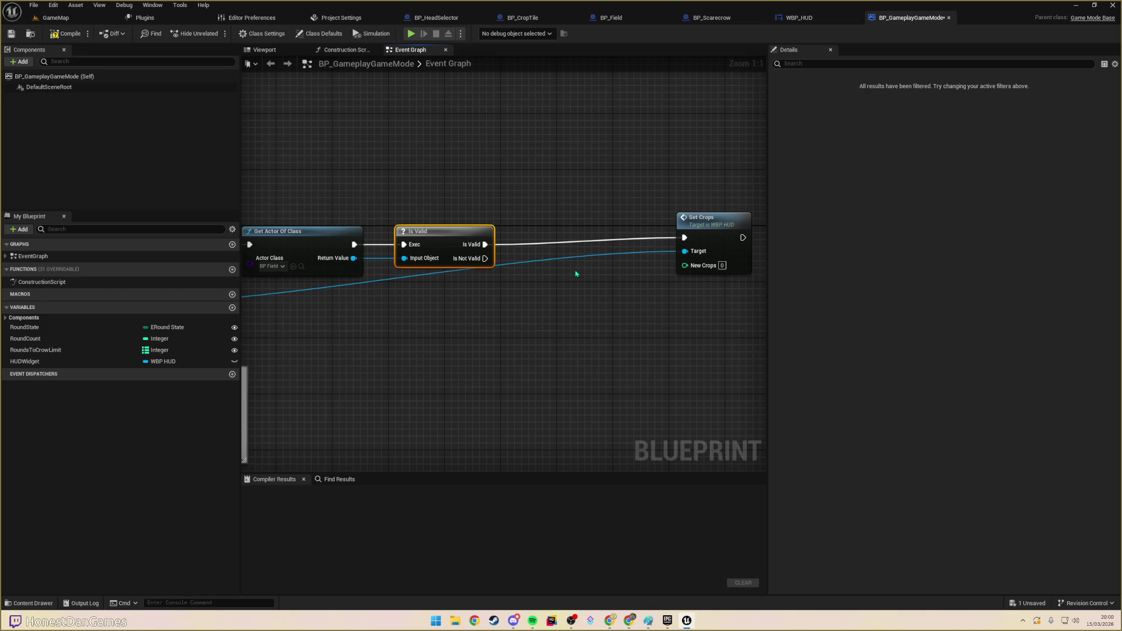
- Add Get Mature Crop Count for the found field and wire it into Set Crops' New Crops
{"action": "left_click_drag", "start_coordinate": [360, 264], "coordinate": [504, 312]}
{"action": "type", "text": "crop"}
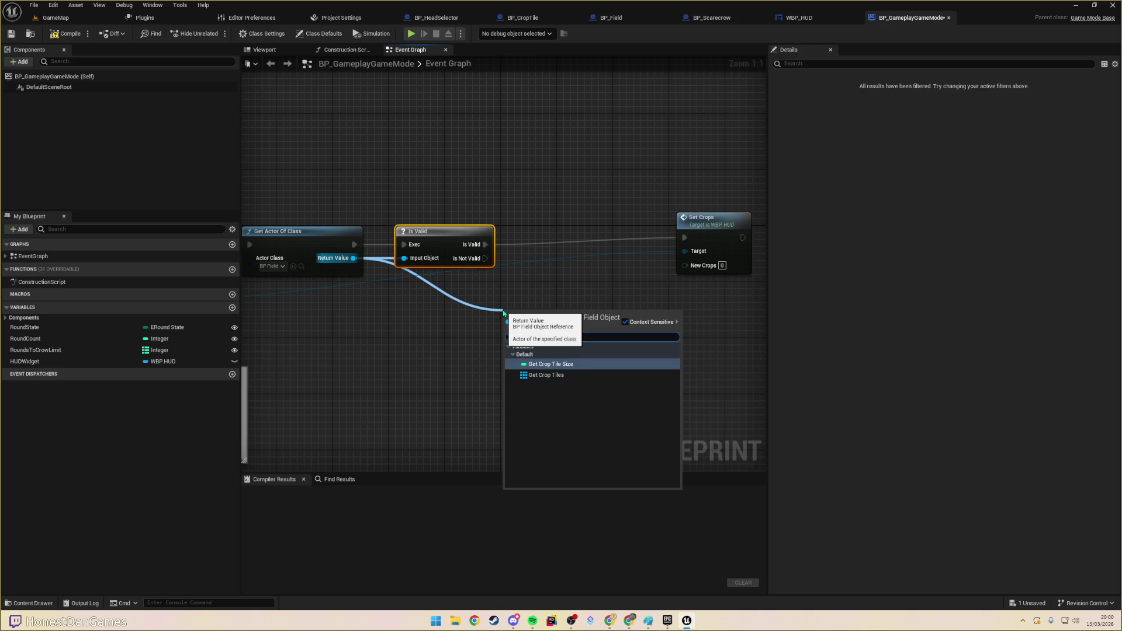
{"action": "key", "text": "BackSpace"}
{"action": "key", "text": "BackSpace"}
{"action": "key", "text": "BackSpace"}
{"action": "type", "text": "mature"}
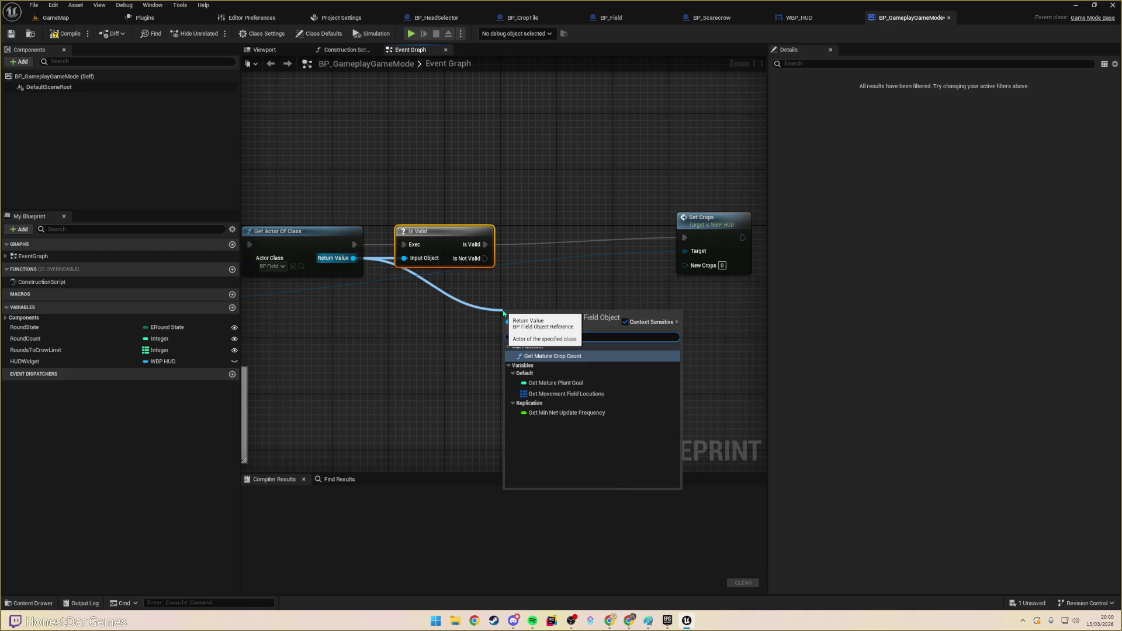
{"action": "key", "text": "Return"}
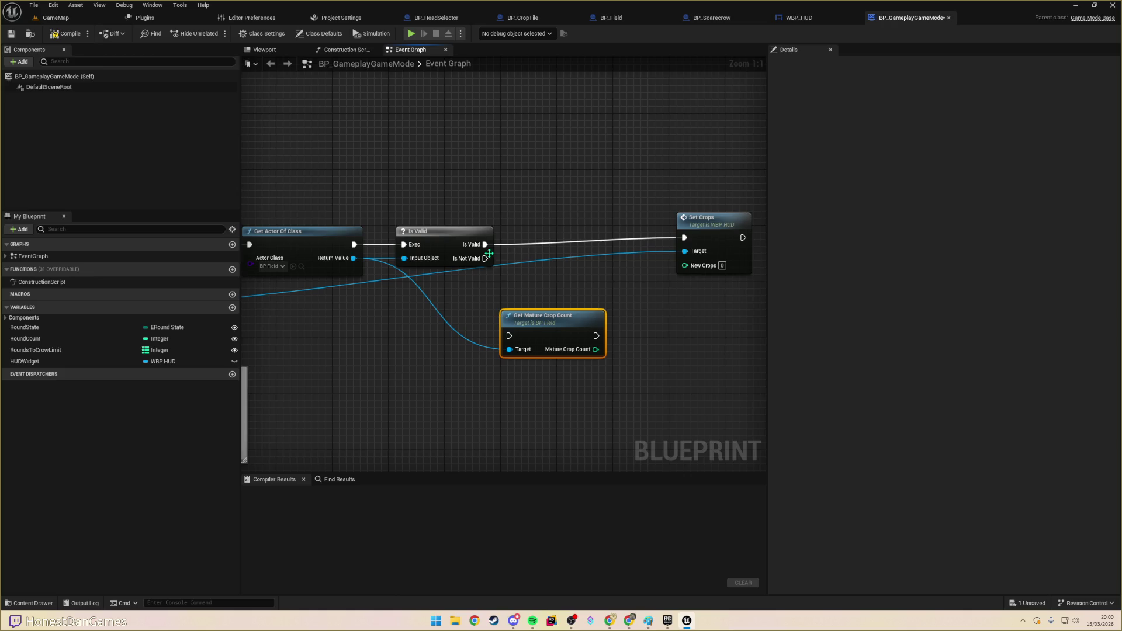
{"action": "mouse_move", "coordinate": [485, 244]}
{"action": "left_mouse_down"}
{"action": "mouse_move", "coordinate": [597, 336]}
{"action": "mouse_move", "coordinate": [513, 271]}
{"action": "mouse_move", "coordinate": [509, 336]}
{"action": "mouse_move", "coordinate": [560, 314]}
{"action": "left_mouse_up"}
{"action": "key", "text": "q"}
{"action": "left_click", "coordinate": [627, 333]}
{"action": "left_click_drag", "start_coordinate": [623, 257], "coordinate": [684, 266]}
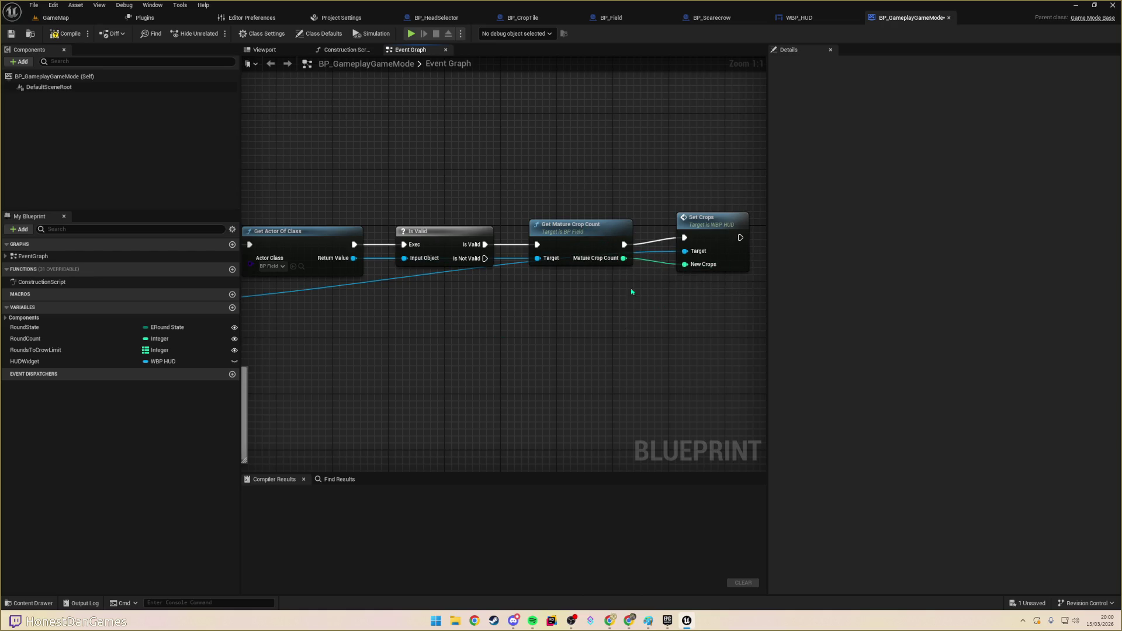
- Compile and save BP_GameplayGameMode, then go back to the GameMap level tab
{"action": "left_click", "coordinate": [65, 34]}
{"action": "left_click", "coordinate": [11, 33]}
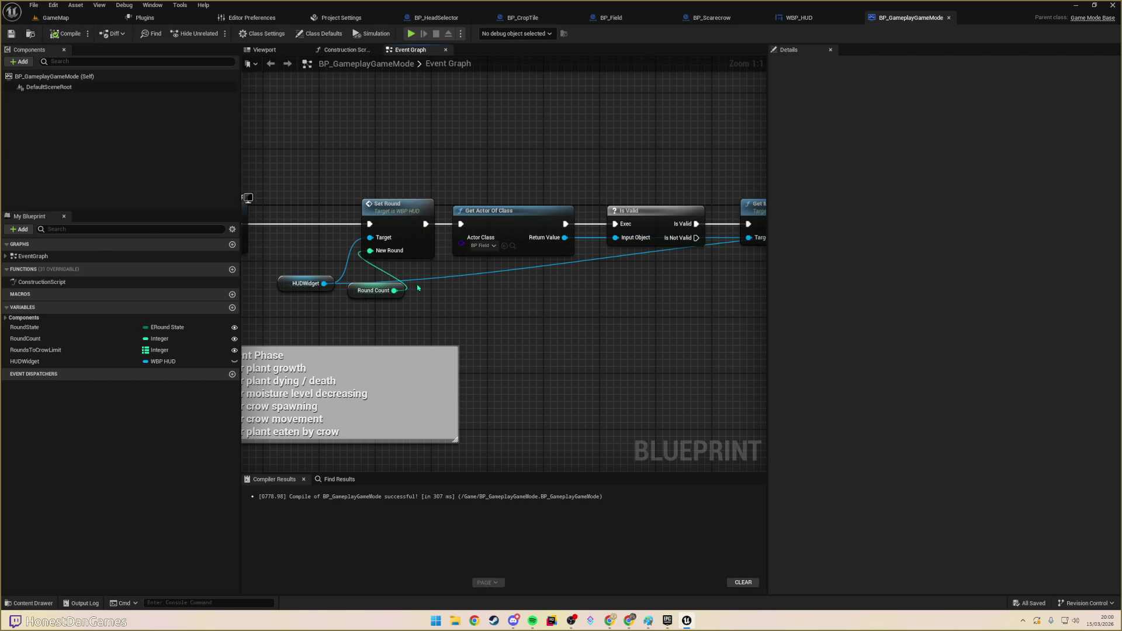
{"action": "scroll", "coordinate": [508, 281], "scroll_direction": "down", "scroll_amount": 5}
{"action": "scroll", "coordinate": [508, 265], "scroll_direction": "up", "scroll_amount": 2}
{"action": "scroll", "coordinate": [503, 292], "scroll_direction": "up", "scroll_amount": 2}
{"action": "scroll", "coordinate": [502, 310], "scroll_direction": "down", "scroll_amount": 3}
{"action": "scroll", "coordinate": [500, 321], "scroll_direction": "up", "scroll_amount": 3}
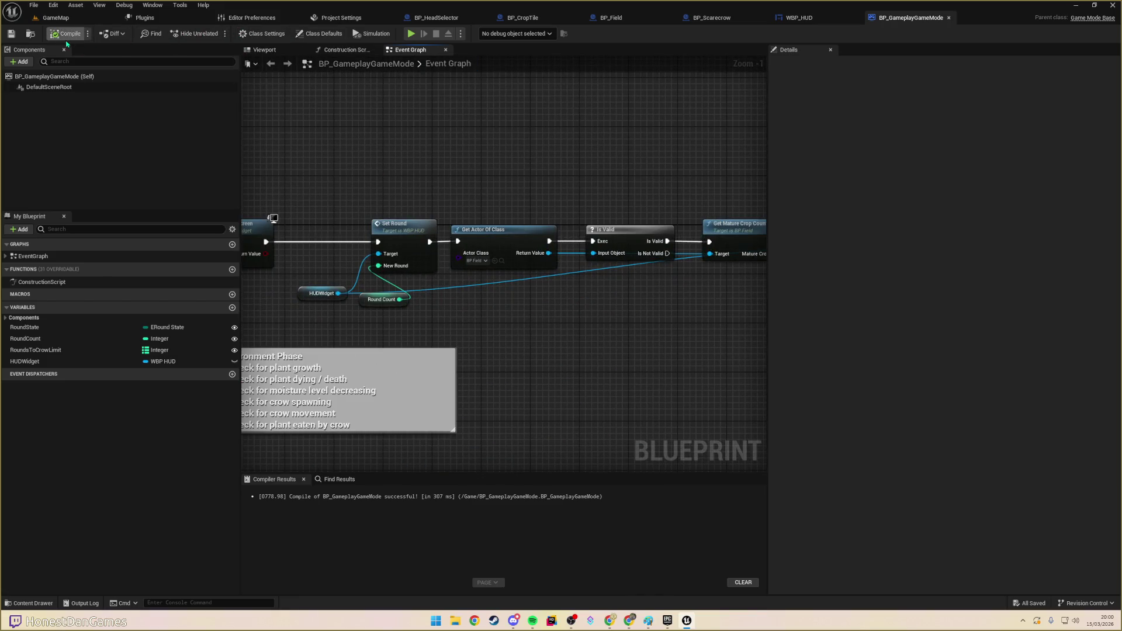
{"action": "left_click", "coordinate": [55, 18]}
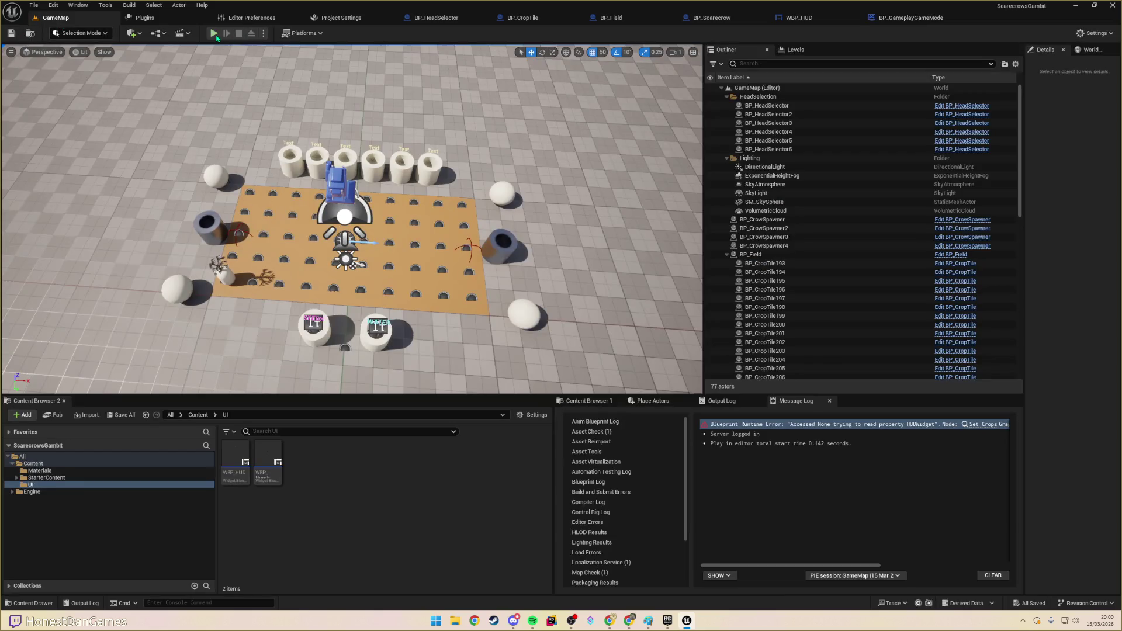
- Start a play-in-editor session, move the scarecrow onto the field and water a tile
{"action": "left_click", "coordinate": [215, 34]}
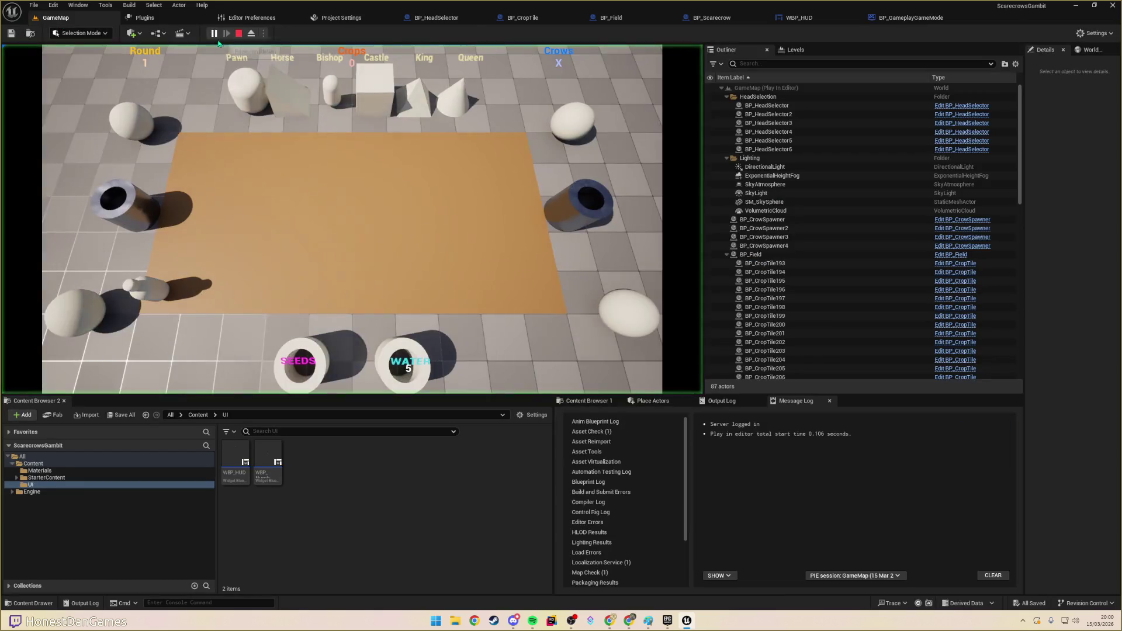
{"action": "left_click", "coordinate": [179, 257]}
{"action": "left_click", "coordinate": [212, 255]}
{"action": "left_click", "coordinate": [211, 255]}
{"action": "left_click", "coordinate": [259, 258]}
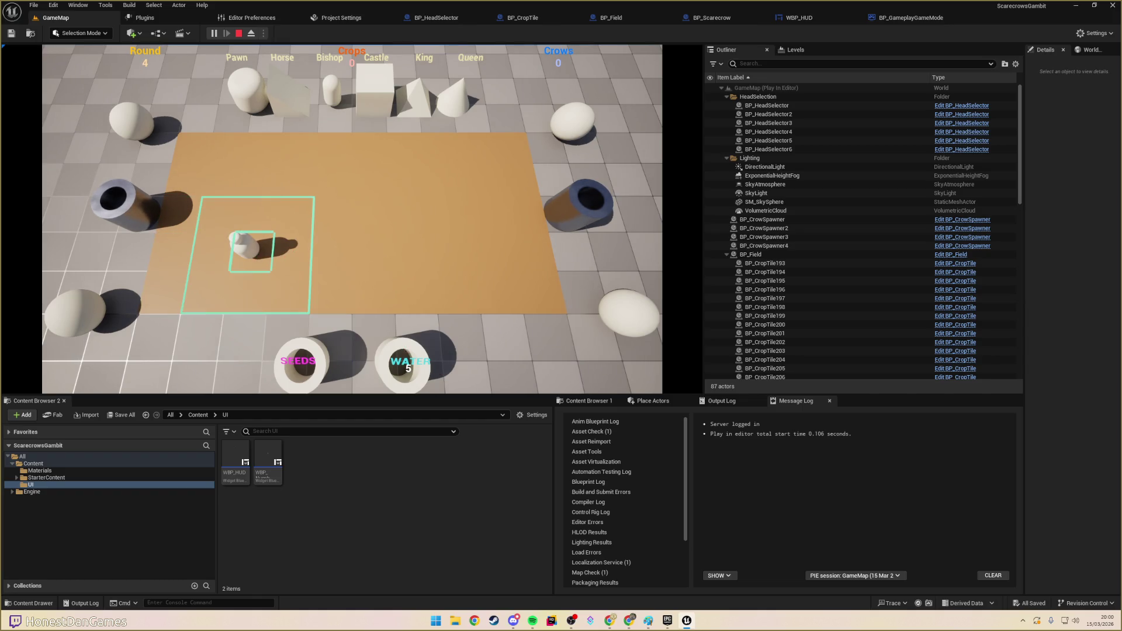
{"action": "left_click", "coordinate": [309, 267]}
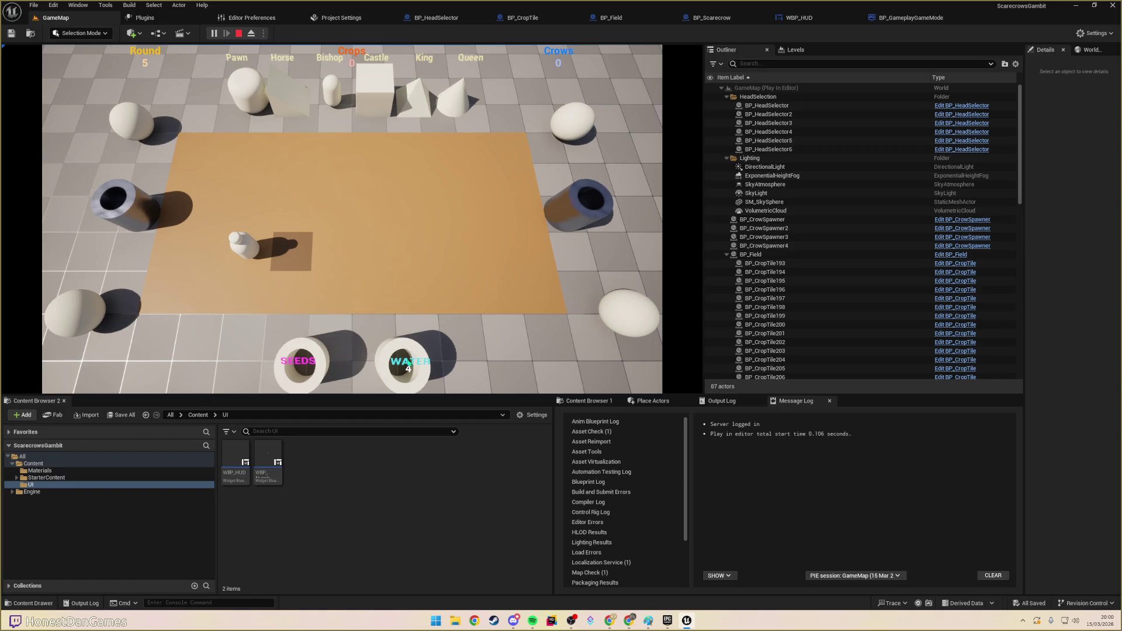
- Plant seeds on several crop tiles near the scarecrow, including the top tile
{"action": "left_click", "coordinate": [316, 361]}
{"action": "left_click", "coordinate": [295, 257]}
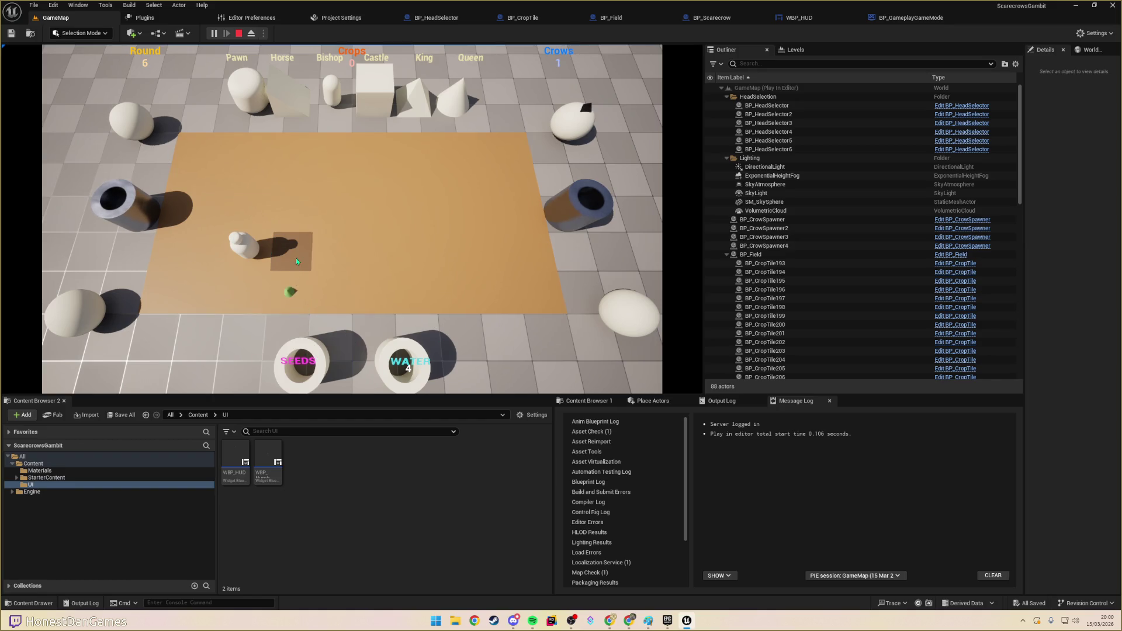
{"action": "left_click", "coordinate": [292, 252]}
{"action": "left_click", "coordinate": [292, 253]}
{"action": "left_click", "coordinate": [311, 344]}
{"action": "left_click", "coordinate": [296, 224]}
{"action": "left_click", "coordinate": [308, 335]}
{"action": "left_click", "coordinate": [257, 213]}
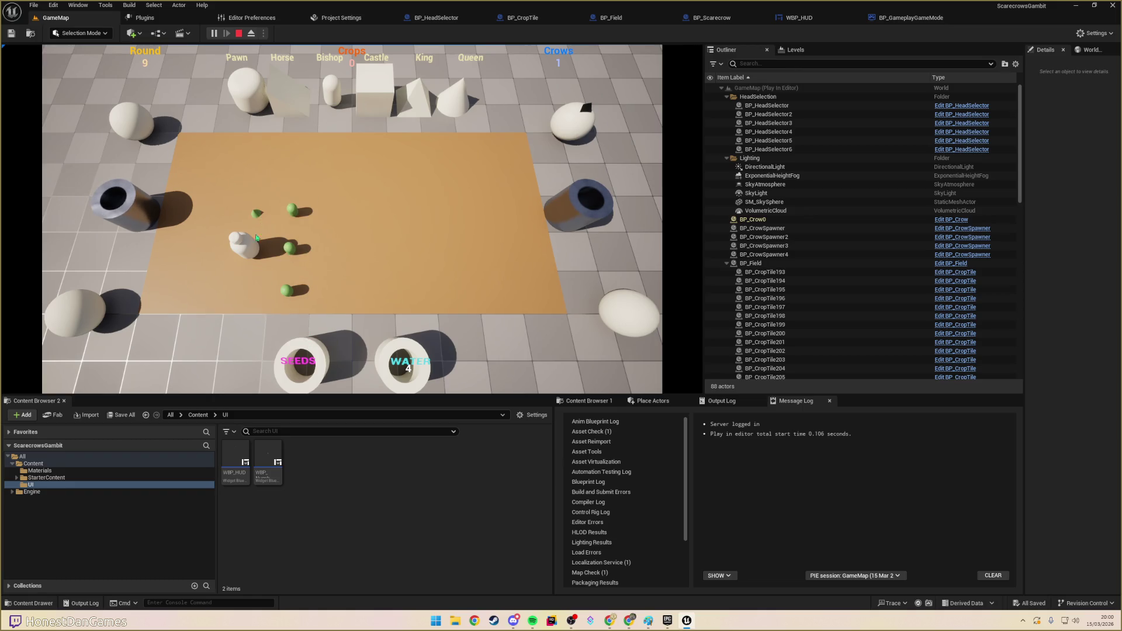
- Walk the scarecrow up and across the top tiles toward the growing crops
{"action": "left_click", "coordinate": [265, 228]}
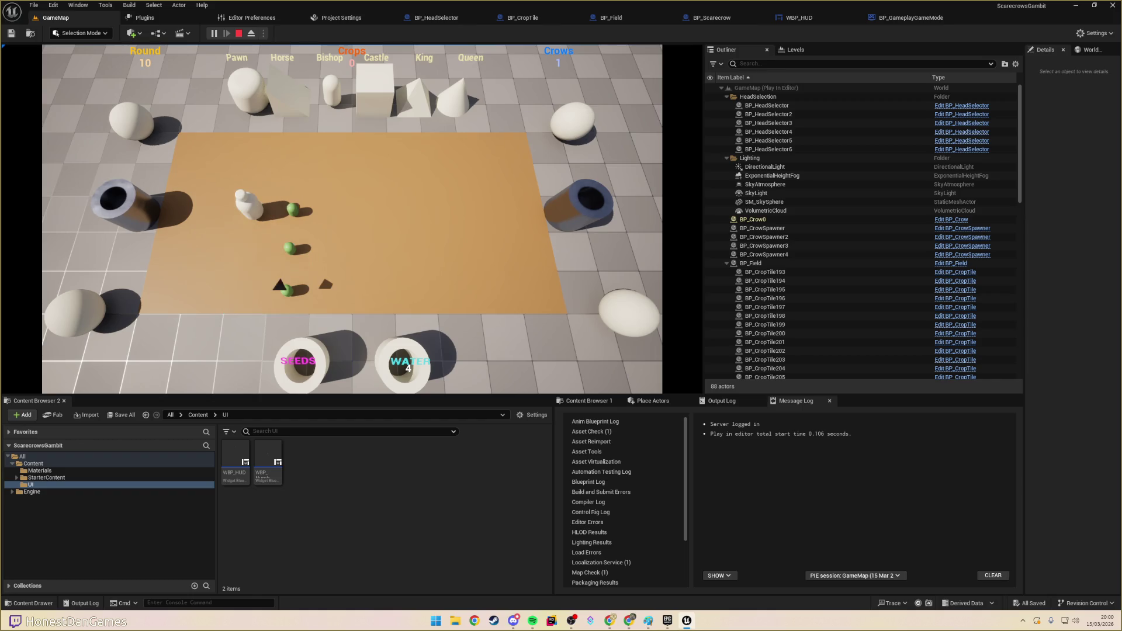
{"action": "left_click", "coordinate": [262, 193]}
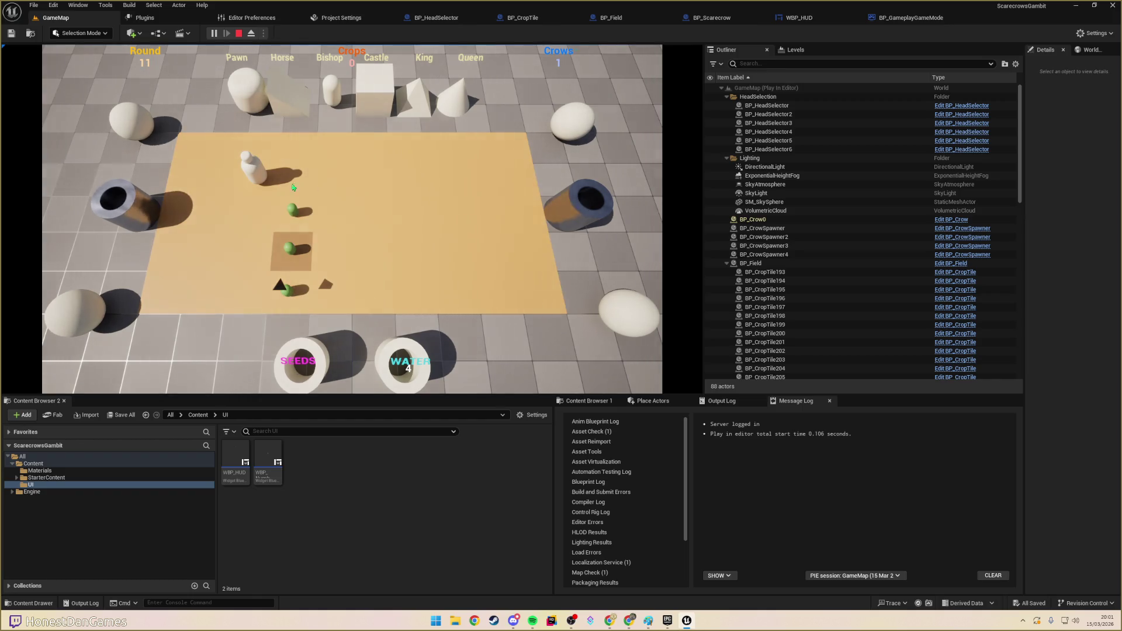
{"action": "left_click", "coordinate": [298, 189]}
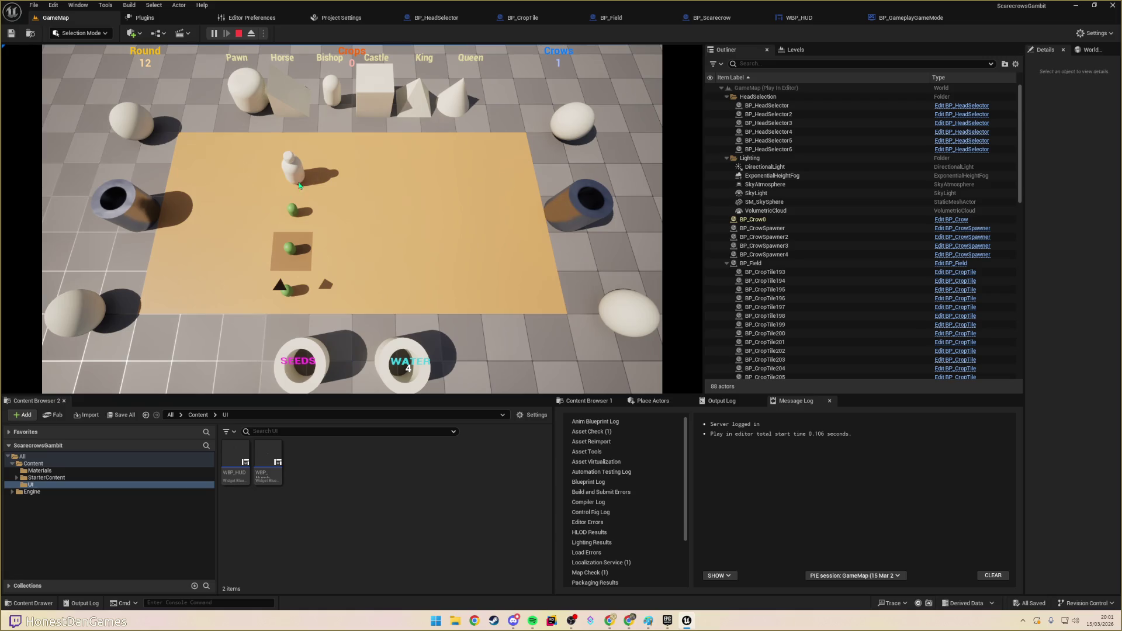
{"action": "left_click", "coordinate": [338, 188]}
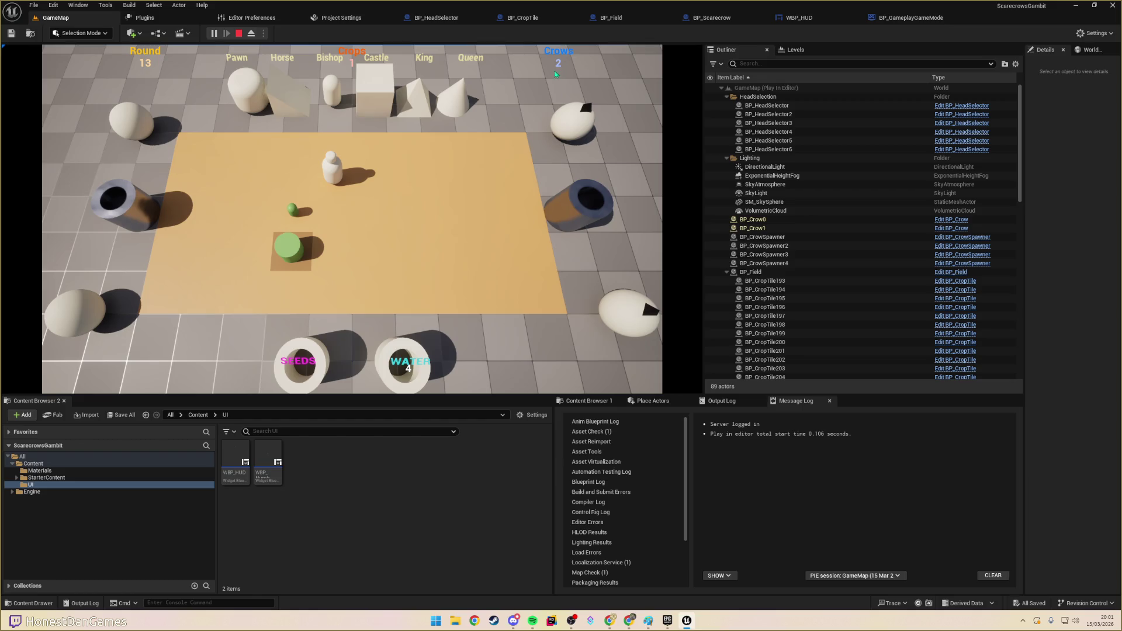
{"action": "left_click", "coordinate": [331, 219]}
{"action": "left_click", "coordinate": [330, 221]}
{"action": "left_click", "coordinate": [360, 221]}
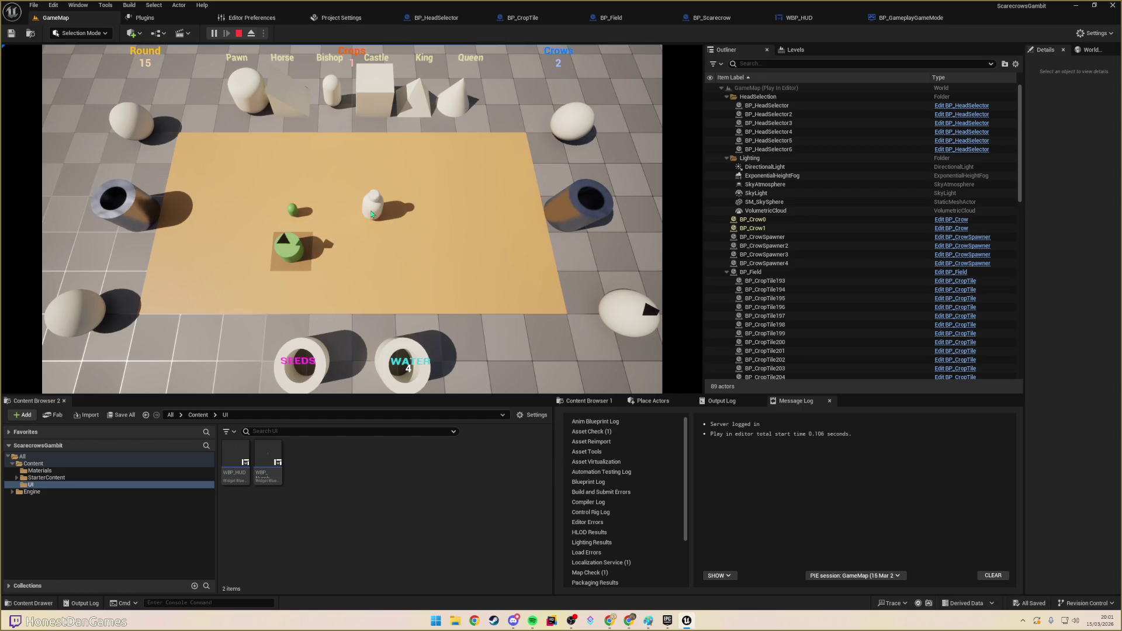
{"action": "left_click", "coordinate": [343, 213]}
- Water the sprout tiles until Crops shows 2, then move the scarecrow beside the crop
{"action": "left_click", "coordinate": [377, 349]}
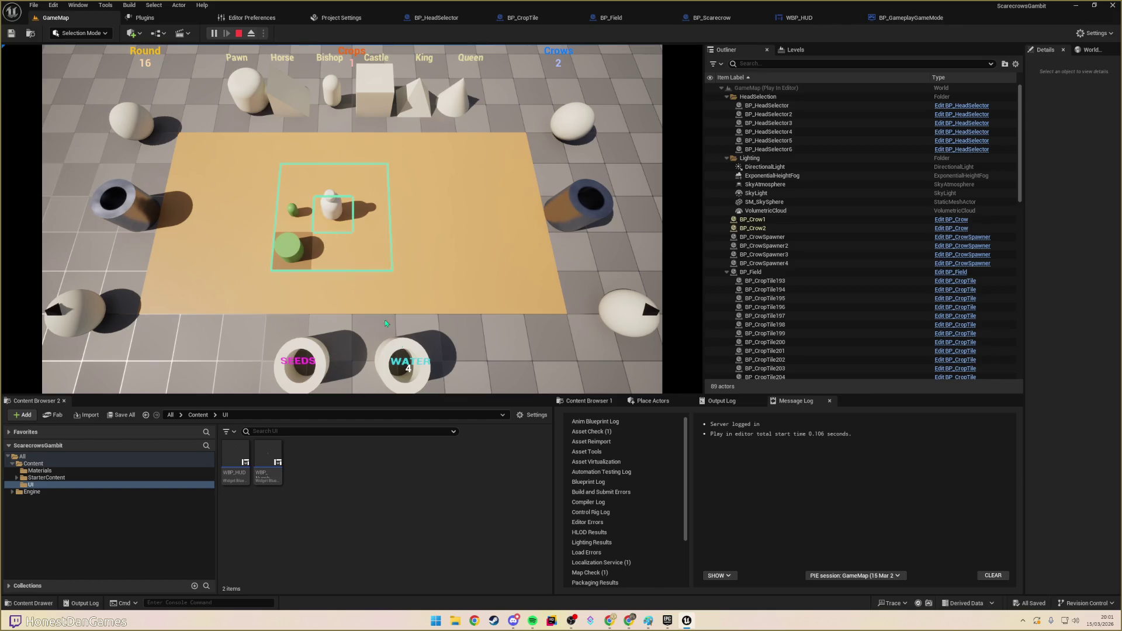
{"action": "left_click", "coordinate": [309, 218]}
{"action": "left_click", "coordinate": [387, 338]}
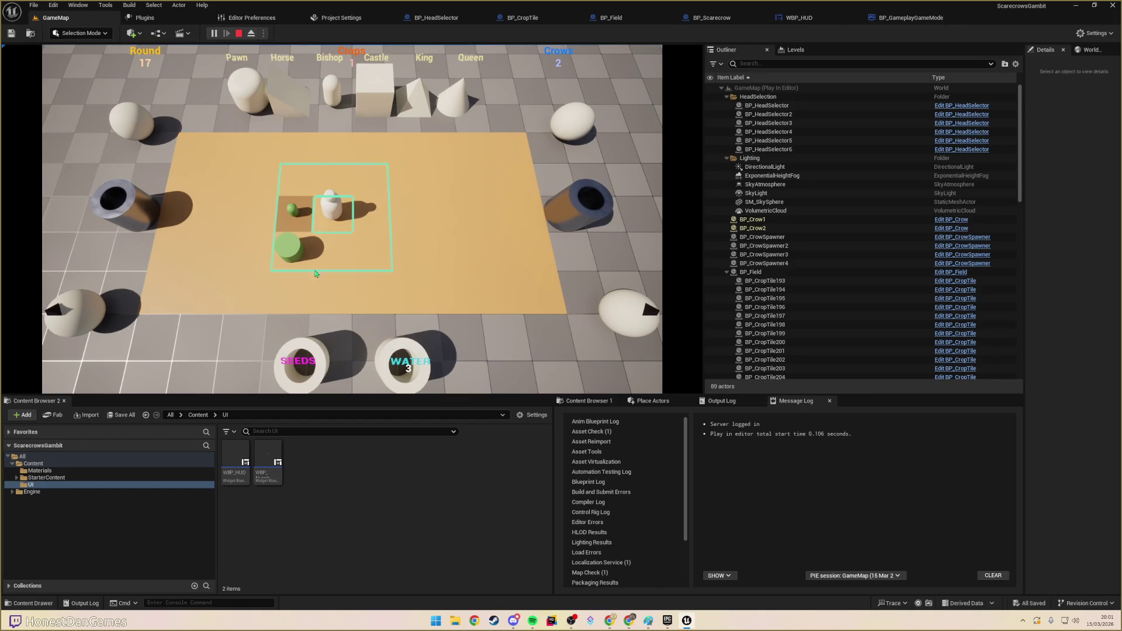
{"action": "left_click", "coordinate": [330, 234]}
{"action": "left_click", "coordinate": [371, 213]}
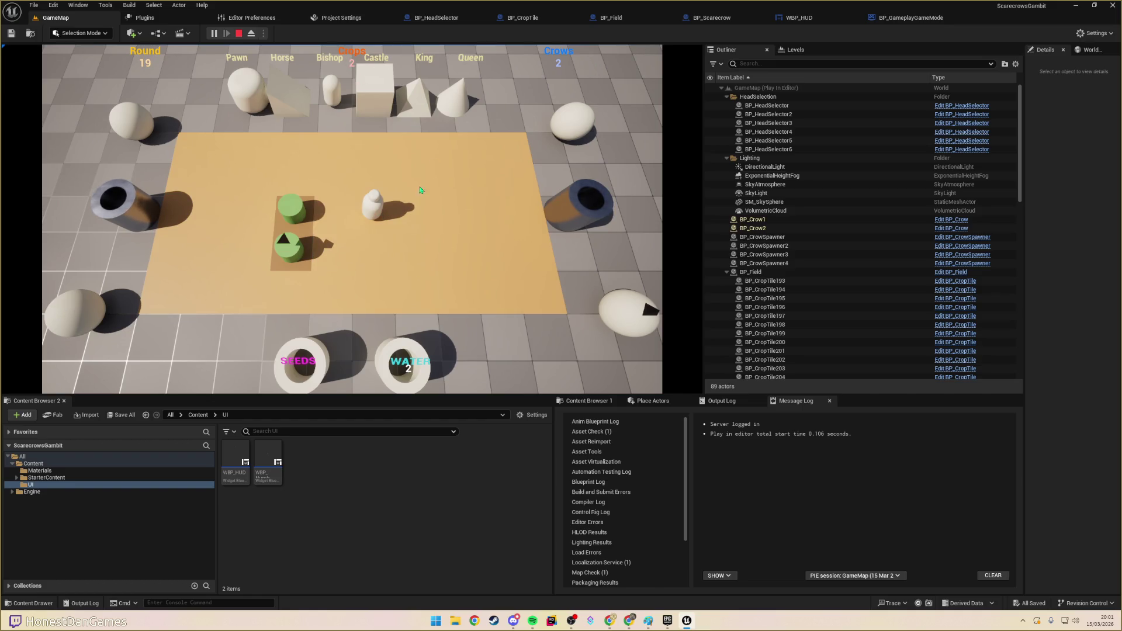
{"action": "left_click", "coordinate": [335, 221]}
- Move the scarecrow up and down along the left tiles to chase off crows
{"action": "left_click", "coordinate": [332, 174]}
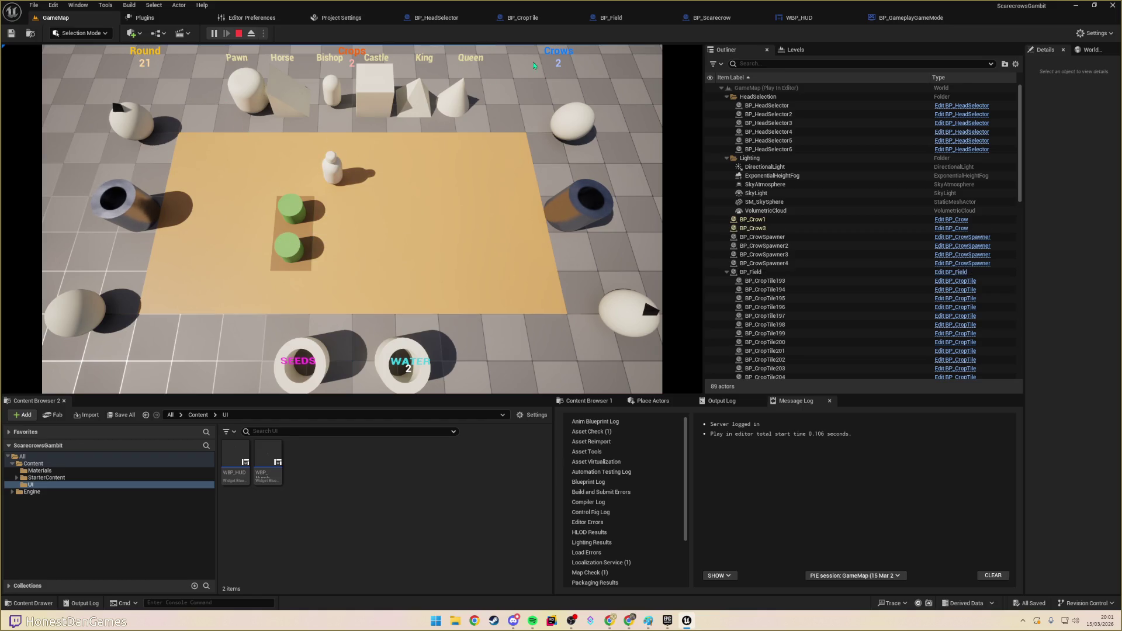
{"action": "left_click", "coordinate": [290, 175]}
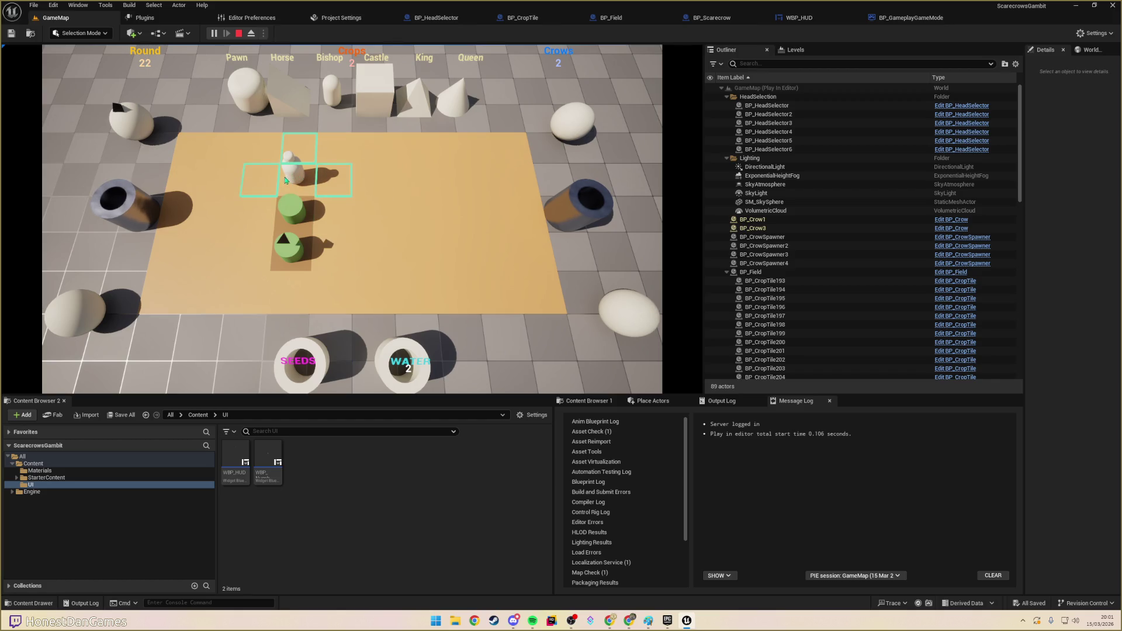
{"action": "left_click", "coordinate": [251, 175]}
{"action": "left_click", "coordinate": [257, 213]}
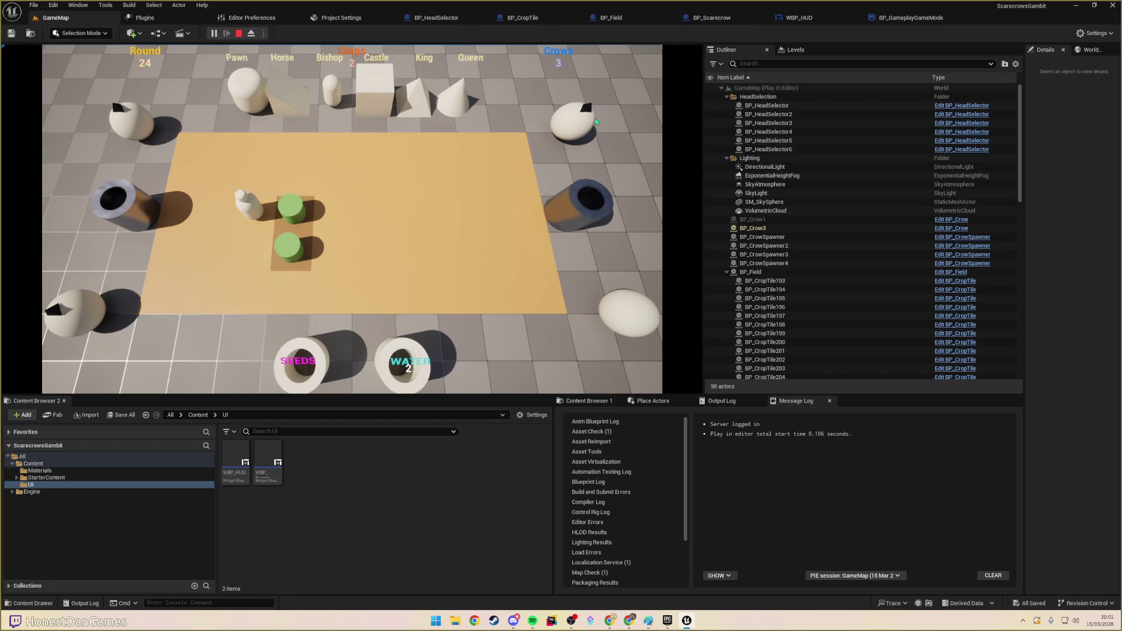
{"action": "left_click", "coordinate": [231, 213]}
{"action": "left_click", "coordinate": [257, 218]}
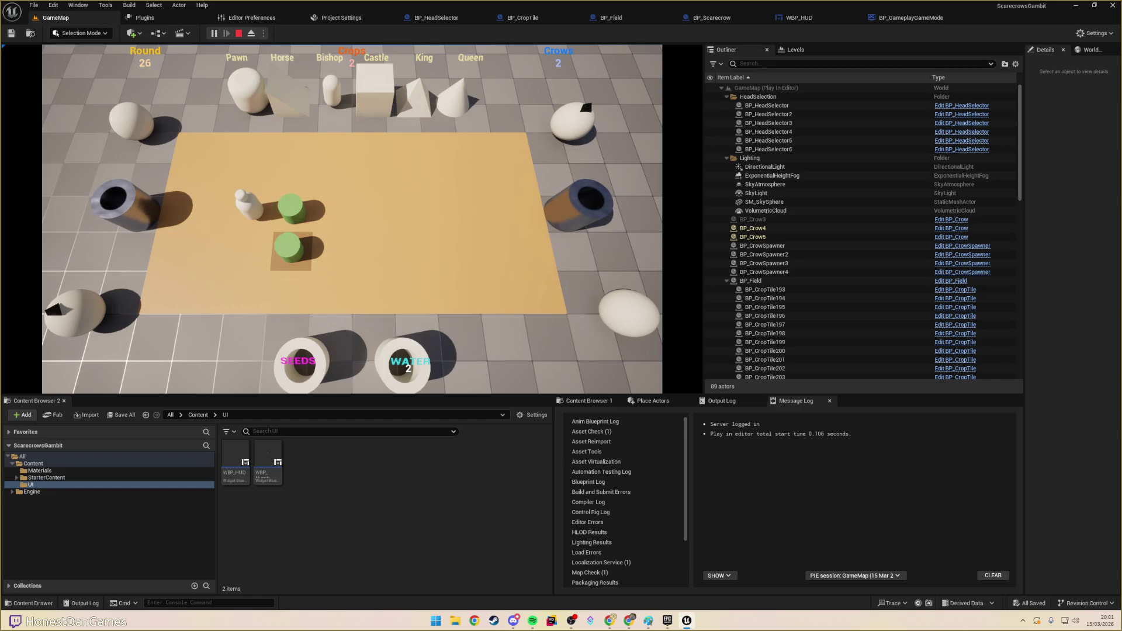
{"action": "left_click", "coordinate": [253, 170]}
{"action": "left_click", "coordinate": [260, 213]}
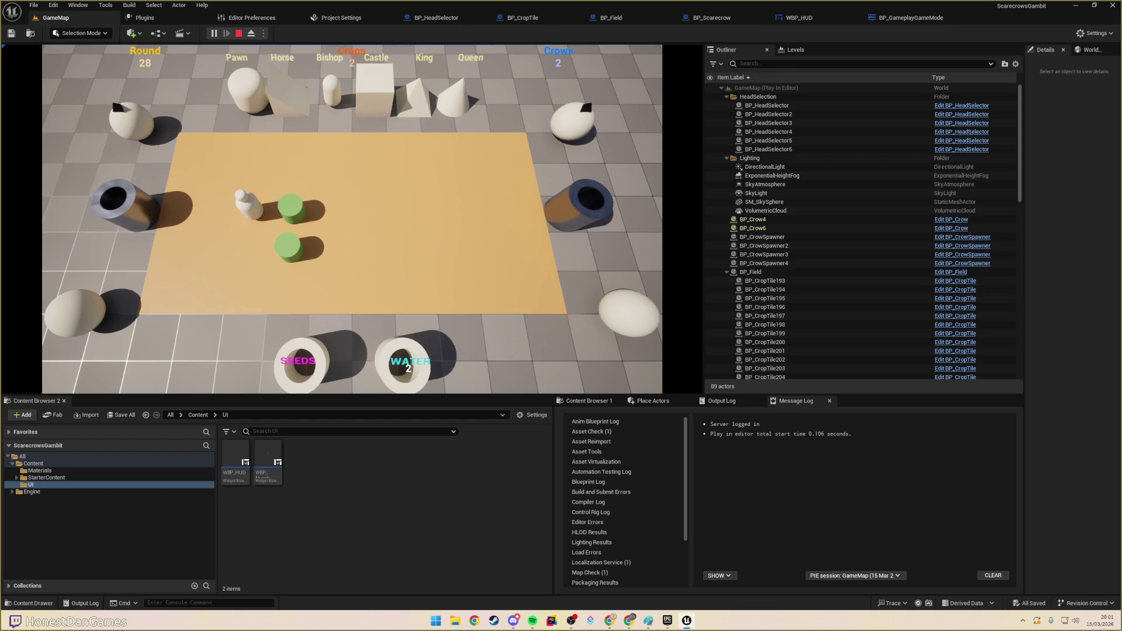
{"action": "left_click", "coordinate": [253, 169]}
{"action": "left_click", "coordinate": [262, 218]}
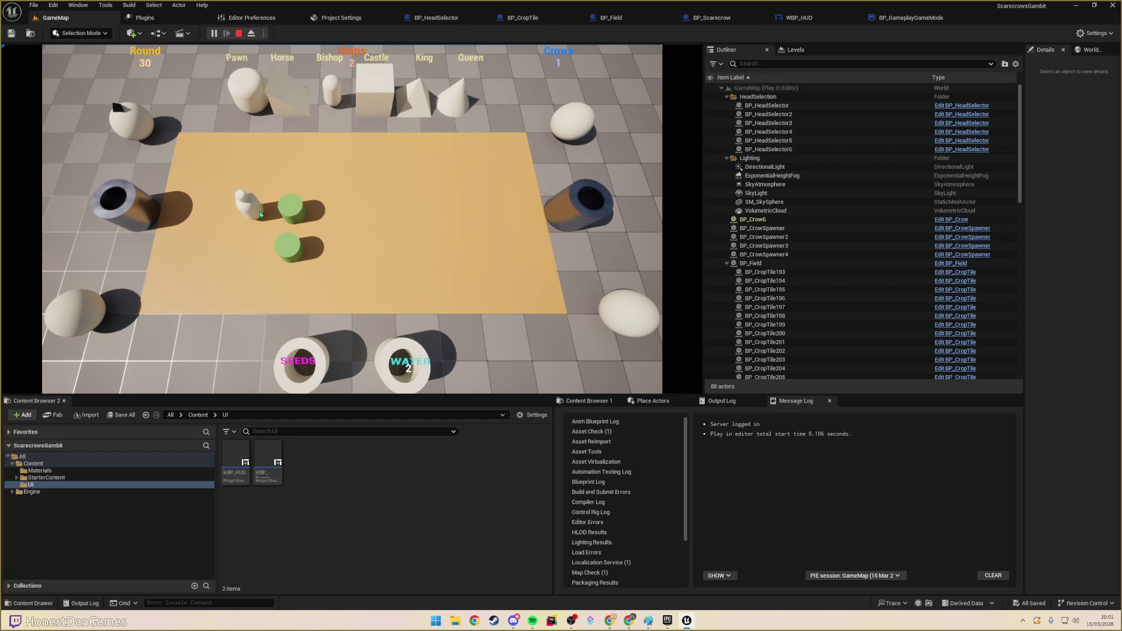
{"action": "left_click", "coordinate": [254, 173]}
- Patrol the scarecrow back and forth across the right tiles, guarding the two crops
{"action": "left_click", "coordinate": [302, 184]}
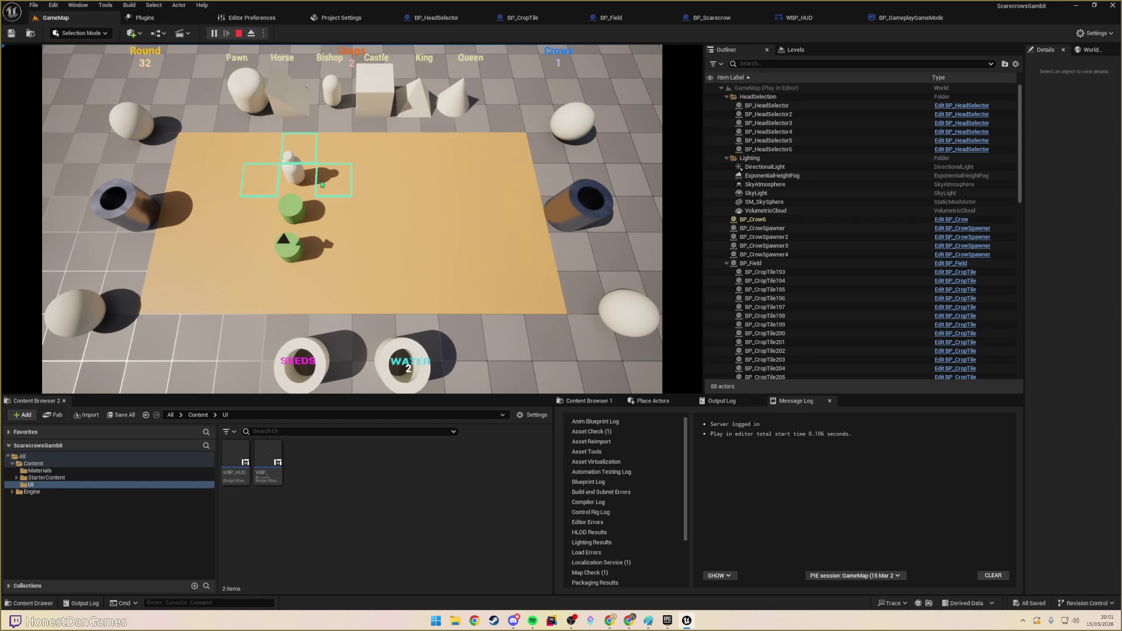
{"action": "left_click", "coordinate": [321, 185]}
{"action": "left_click", "coordinate": [329, 210]}
{"action": "left_click", "coordinate": [386, 214]}
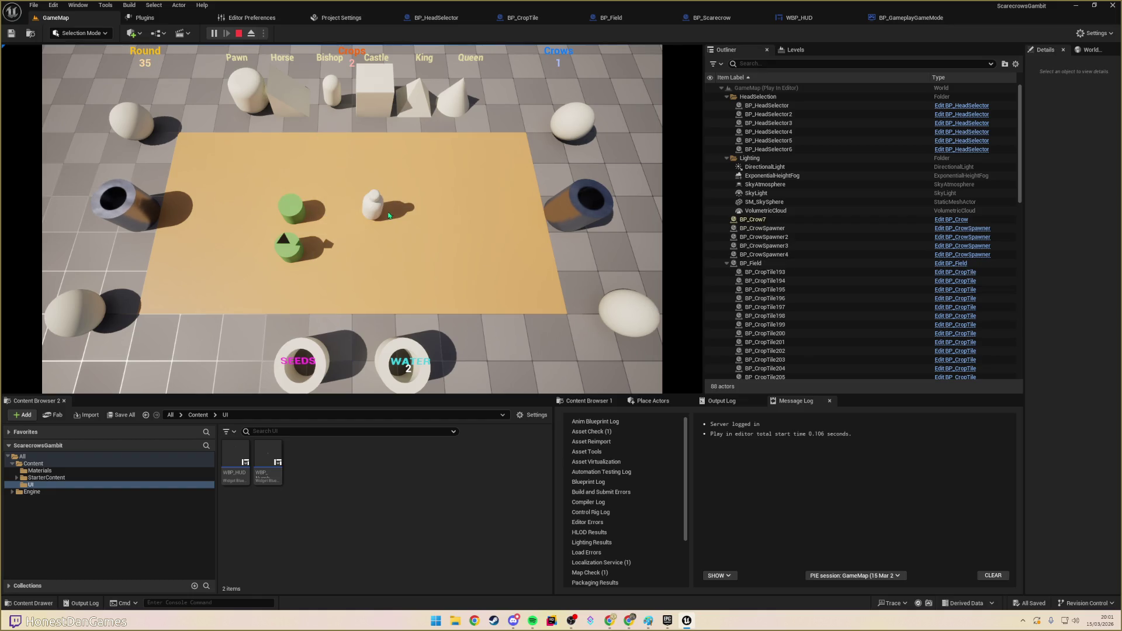
{"action": "left_click", "coordinate": [345, 215]}
{"action": "left_click", "coordinate": [366, 210]}
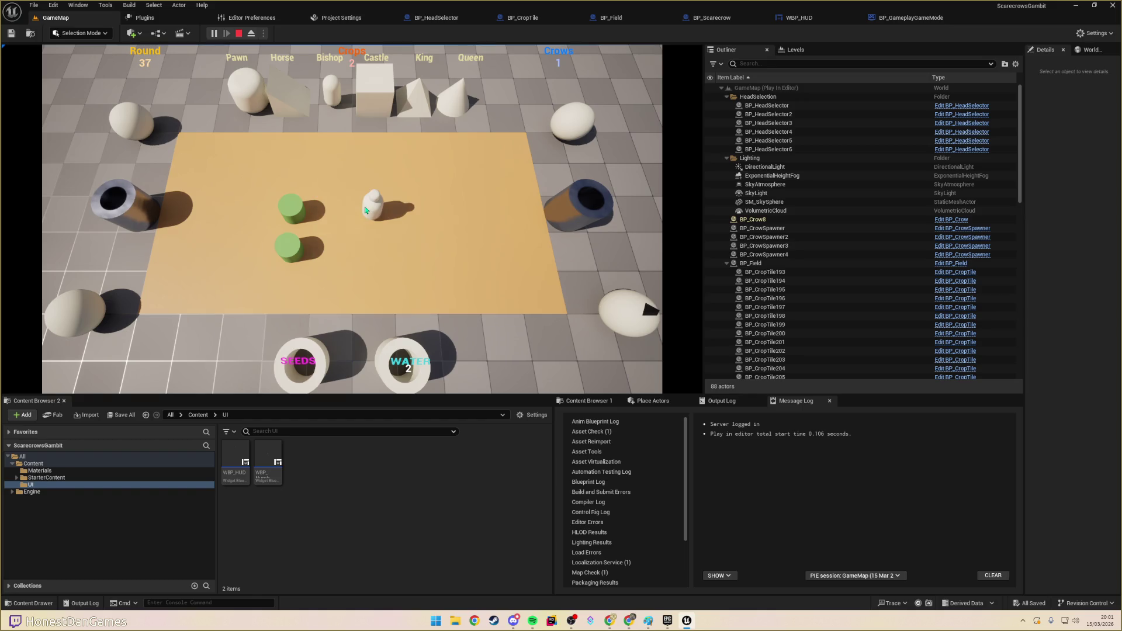
{"action": "left_click", "coordinate": [412, 209]}
{"action": "left_click", "coordinate": [377, 217]}
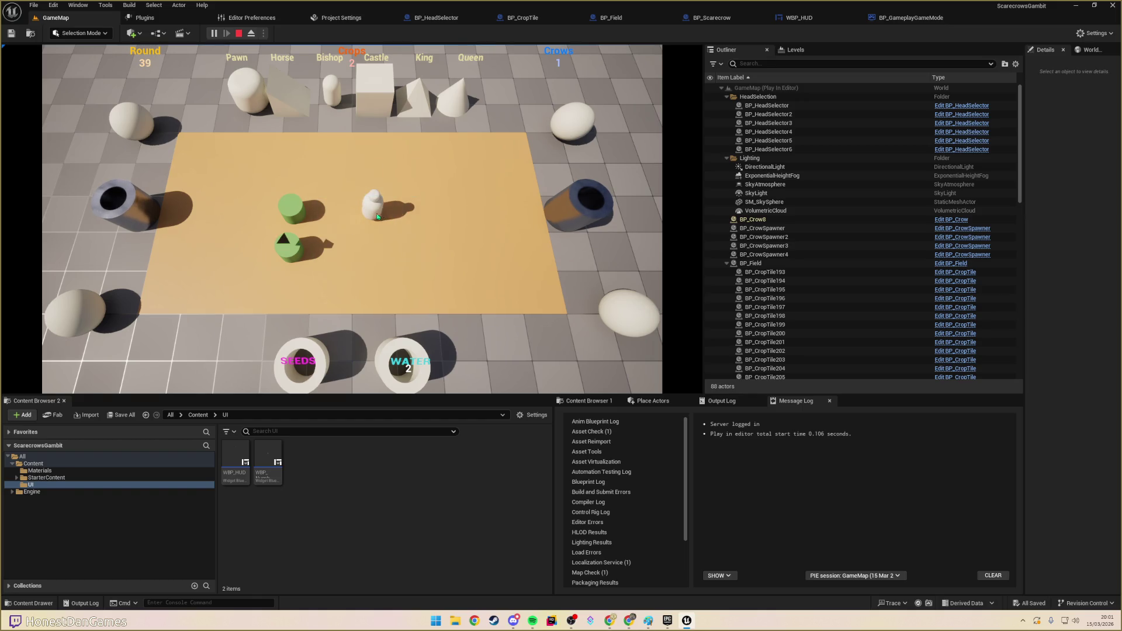
{"action": "left_click", "coordinate": [344, 218]}
{"action": "left_click", "coordinate": [359, 218]}
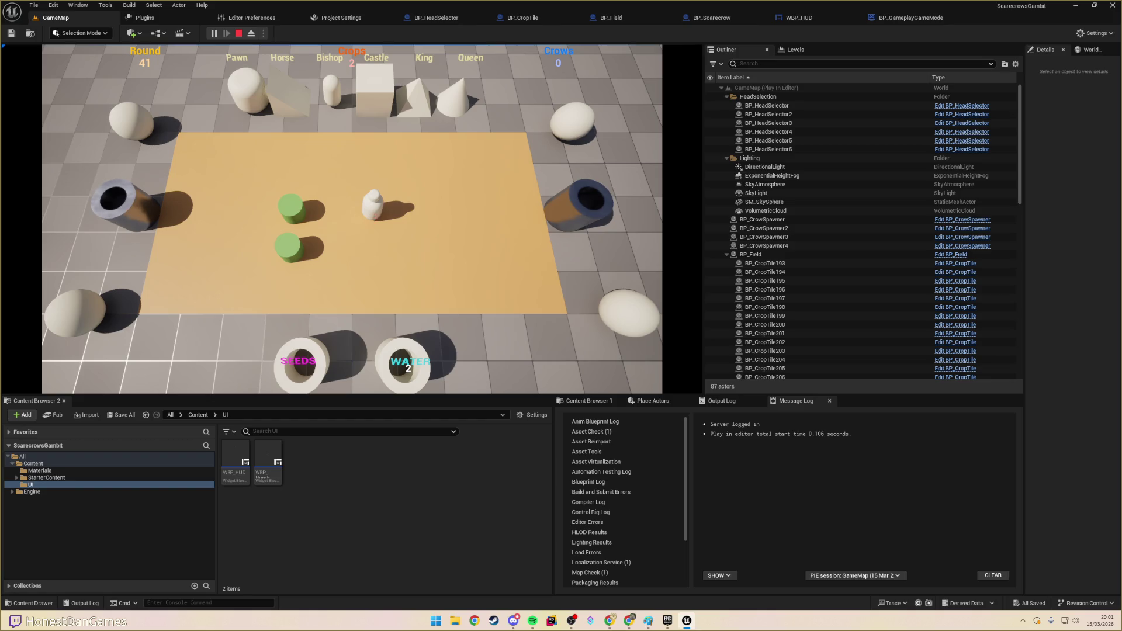
{"action": "left_click", "coordinate": [382, 250]}
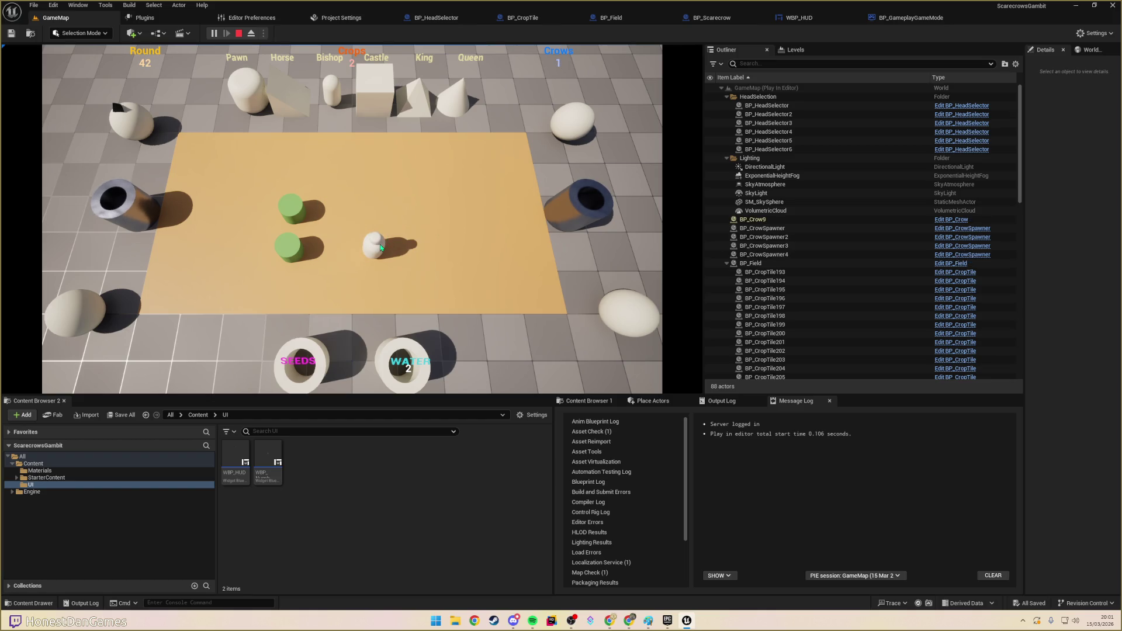
{"action": "left_click", "coordinate": [413, 247]}
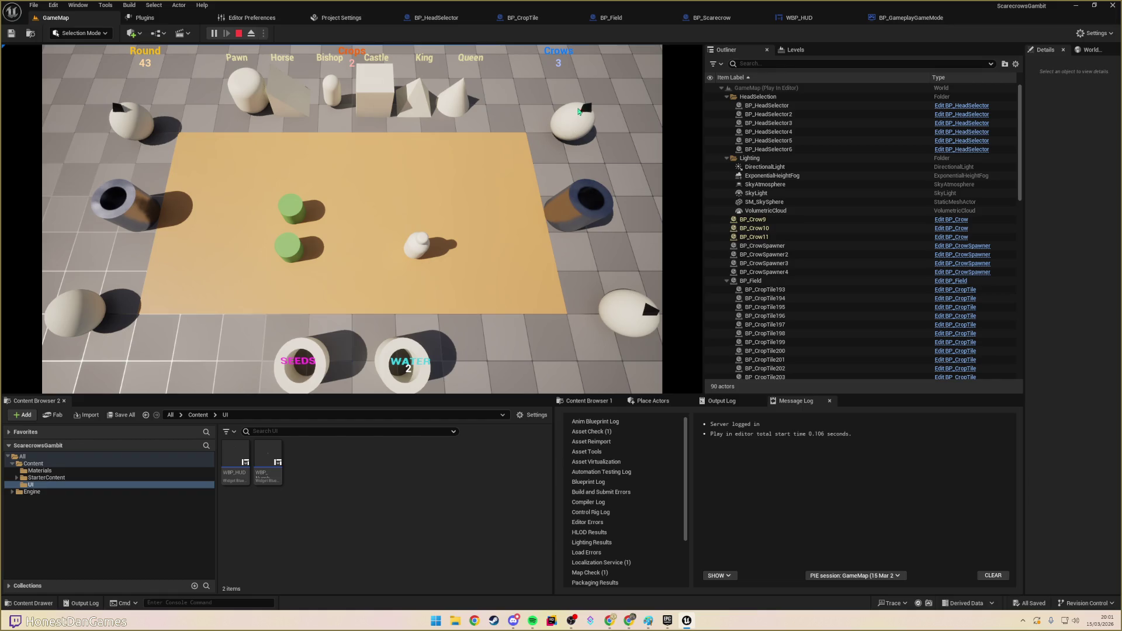
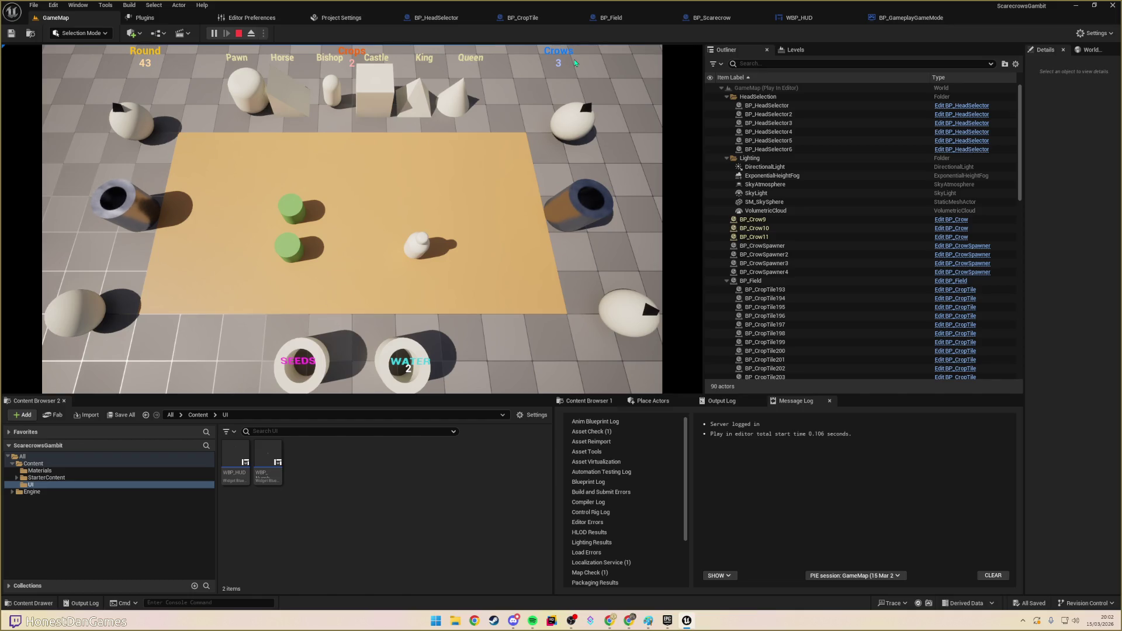
- End the play session and switch to the Scarecrow's Gambit design doc in Chrome
{"action": "key", "text": "Escape"}
{"action": "key", "text": "alt+Tab"}
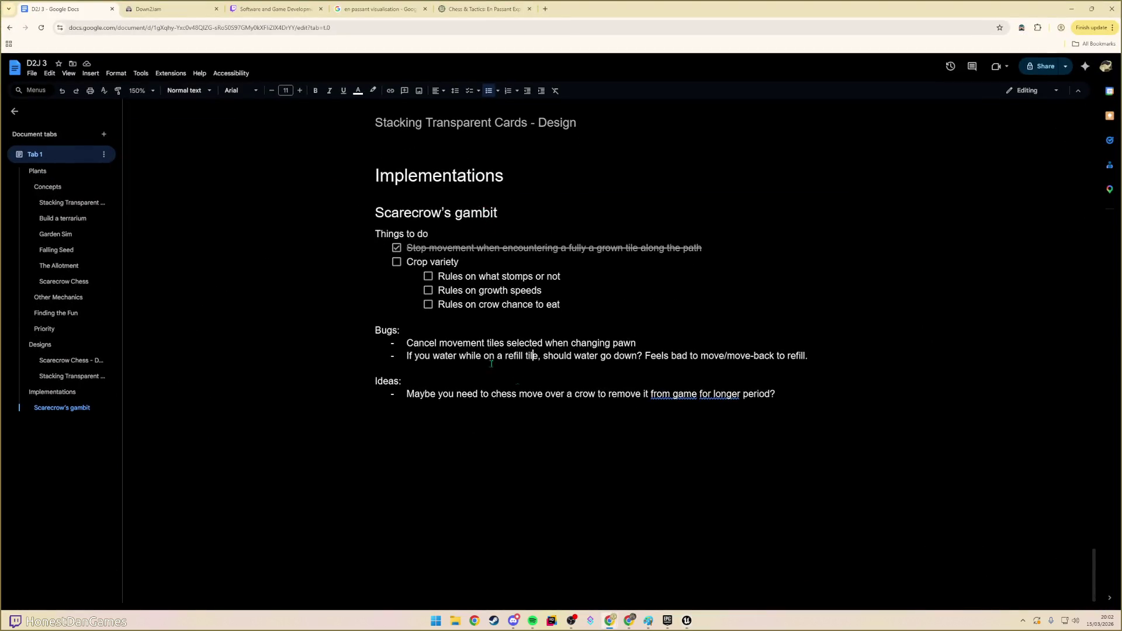
- Add an Ideas bullet asking 'Should there be a max of one crow that can spawn per round?'
{"action": "key", "text": "Return"}
{"action": "type", "text": "Should there be a max of one crow that can spawn per round?"}
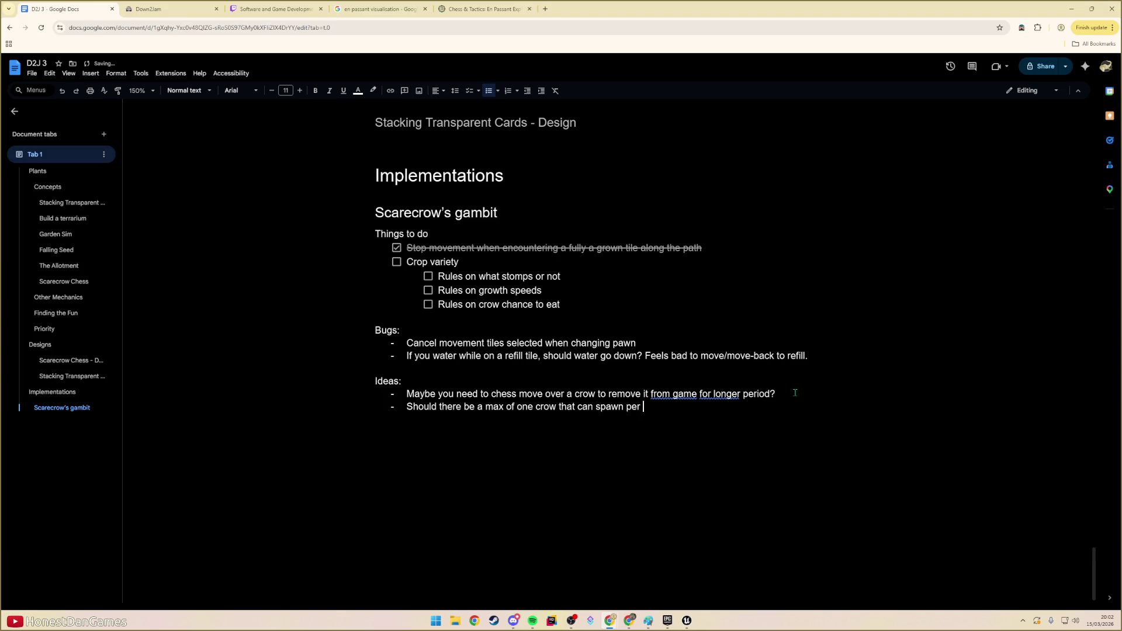
{"action": "type", "text": " So if only ⅓"}
{"action": "key", "text": "ctrl+z"}
{"action": "type", "text": "wned,"}
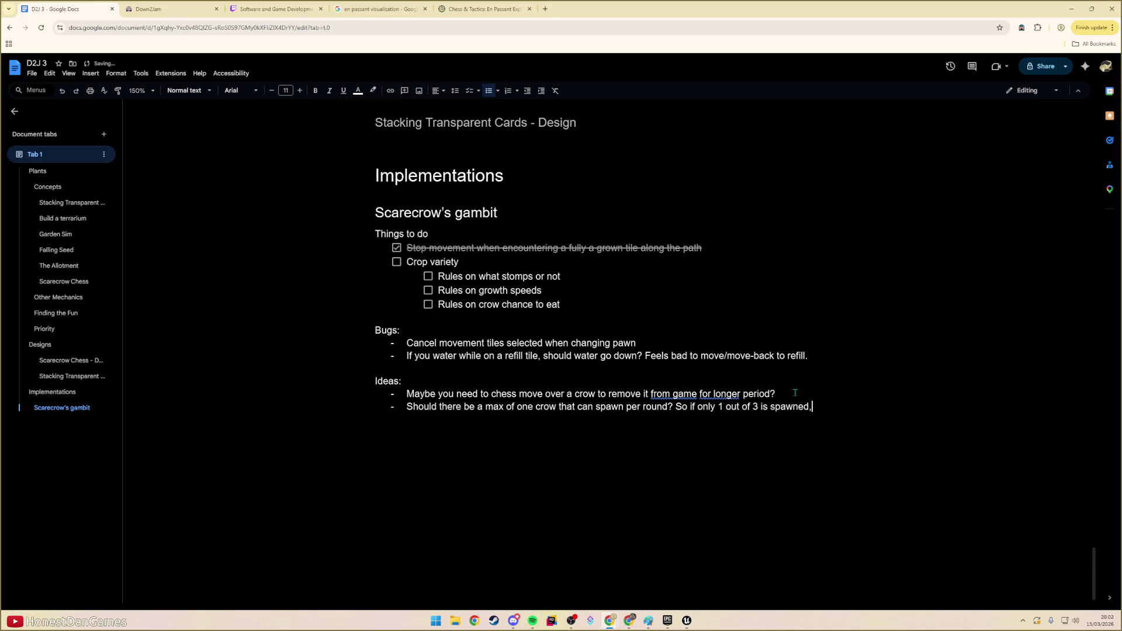
{"action": "type", "text": " that we cap it so"}
{"action": "type", "text": " there's 2 fo"}
{"action": "type", "text": "r that round, ratther than spawning 2"}
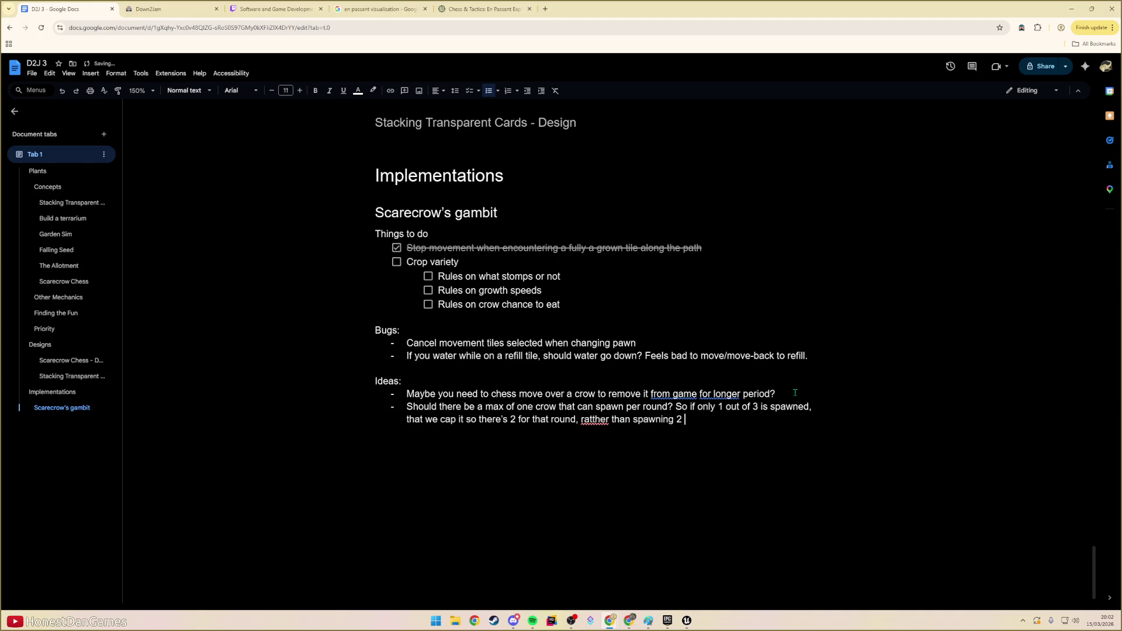
{"action": "type", "text": "e it to 3?"}
{"action": "left_click", "coordinate": [596, 419]}
{"action": "key", "text": "BackSpace"}
{"action": "left_click", "coordinate": [807, 419]}
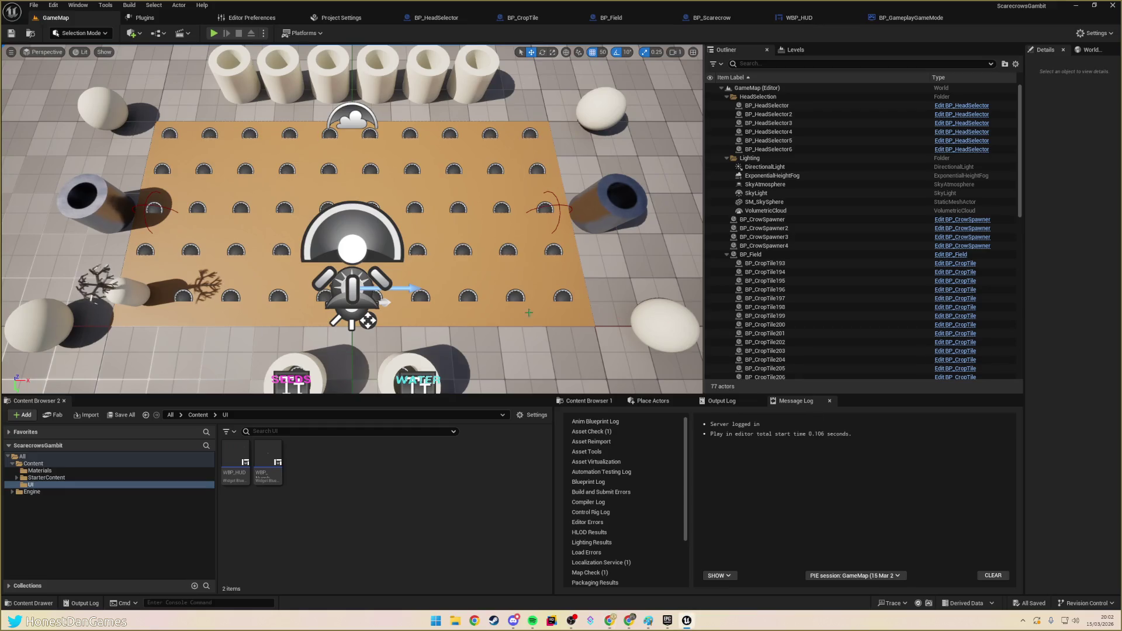
- Back in Unreal, end the test play and open the WBP_HUD widget blueprint
{"action": "key", "text": "alt+Tab"}
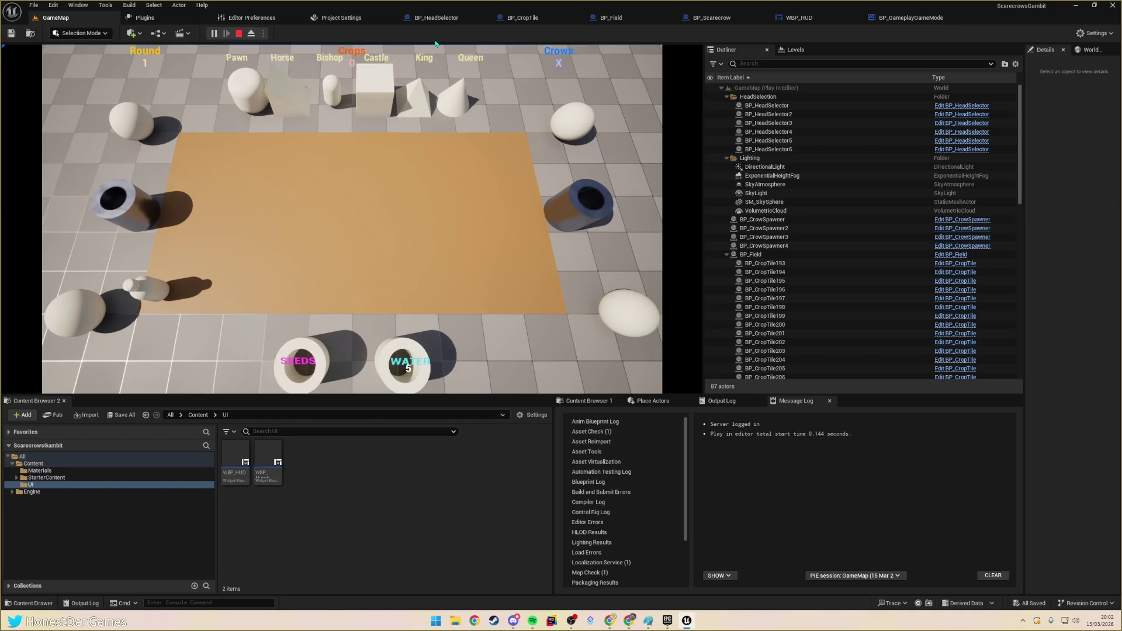
{"action": "key", "text": "Escape"}
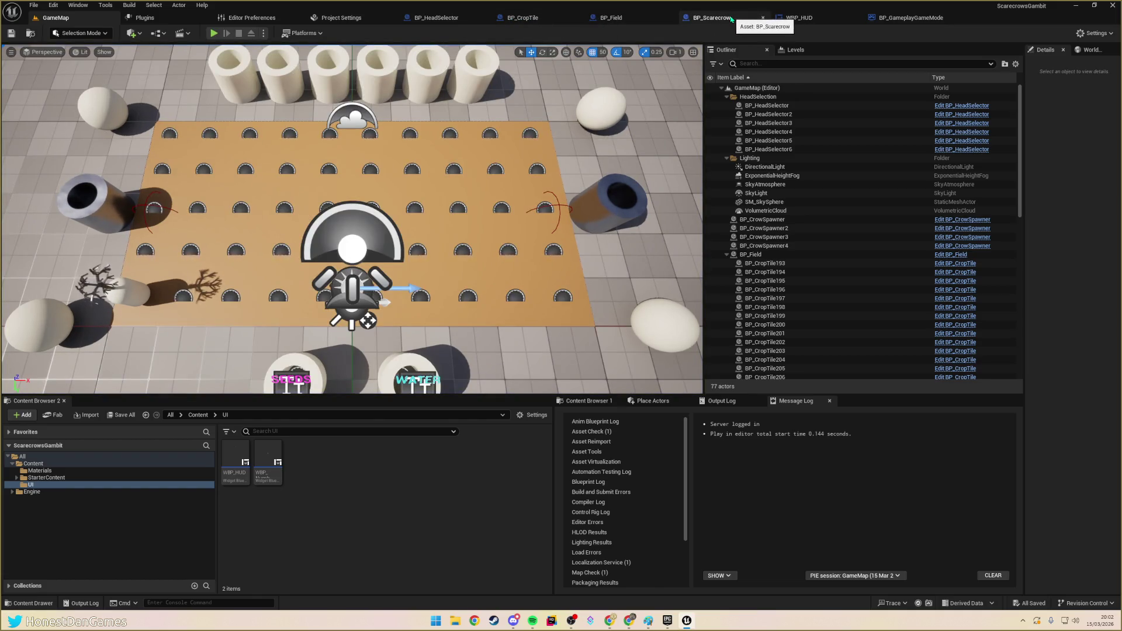
{"action": "left_click", "coordinate": [818, 14]}
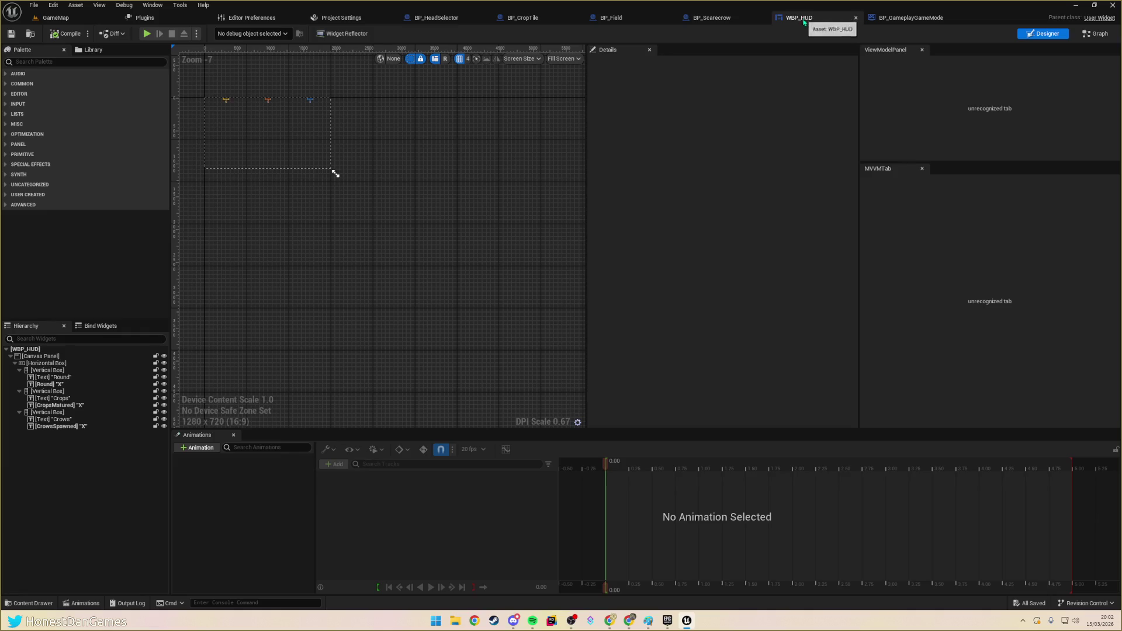
- Select the crop-count node chain in BP_GameplayGameMode's Event Graph
{"action": "left_click", "coordinate": [911, 17]}
{"action": "scroll", "coordinate": [526, 303], "scroll_direction": "down", "scroll_amount": 1}
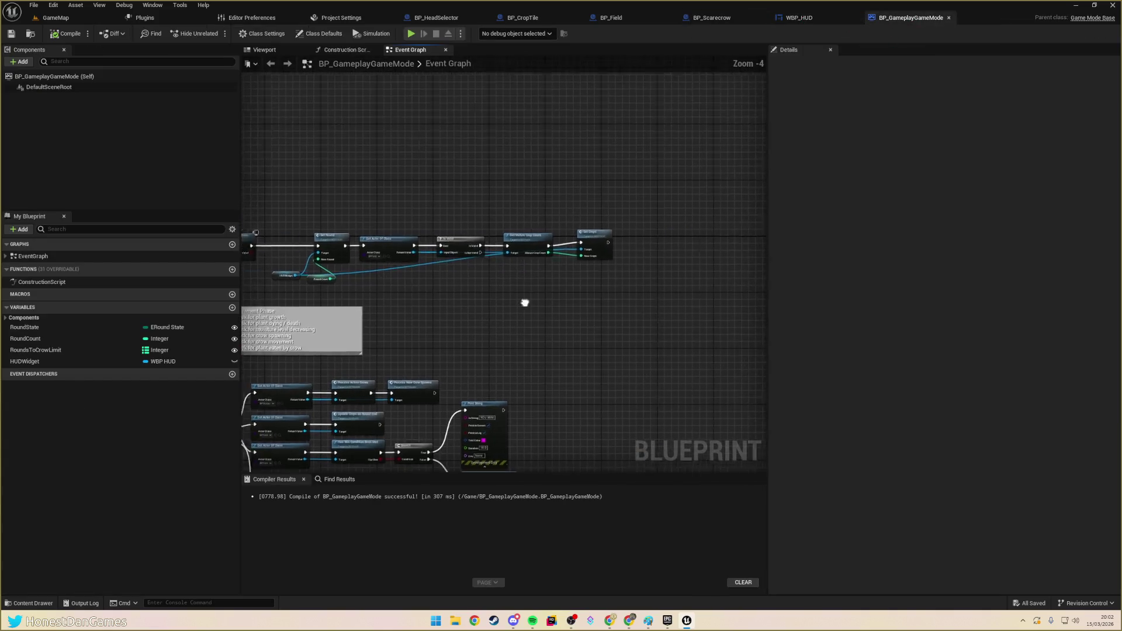
{"action": "scroll", "coordinate": [534, 251], "scroll_direction": "up", "scroll_amount": 2}
{"action": "mouse_move", "coordinate": [534, 251]}
{"action": "left_mouse_down"}
{"action": "mouse_move", "coordinate": [539, 263]}
{"action": "mouse_move", "coordinate": [569, 242]}
{"action": "left_mouse_up"}
{"action": "scroll", "coordinate": [569, 242], "scroll_direction": "down", "scroll_amount": 1}
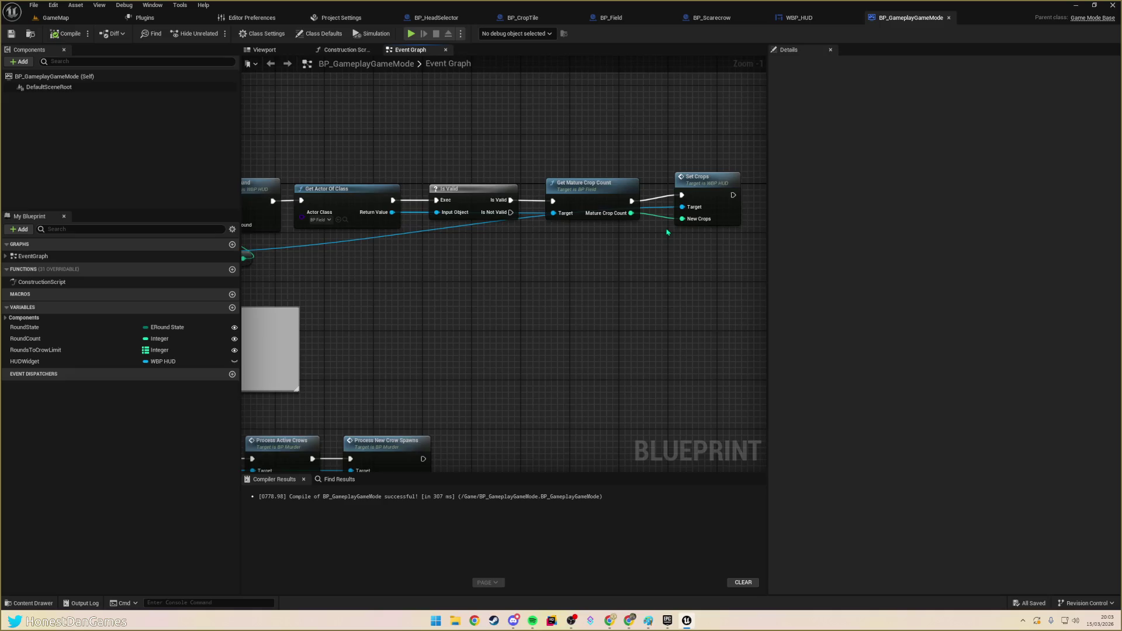
{"action": "mouse_move", "coordinate": [380, 155]}
{"action": "left_mouse_down"}
{"action": "mouse_move", "coordinate": [662, 253]}
{"action": "mouse_move", "coordinate": [695, 205]}
{"action": "left_mouse_up"}
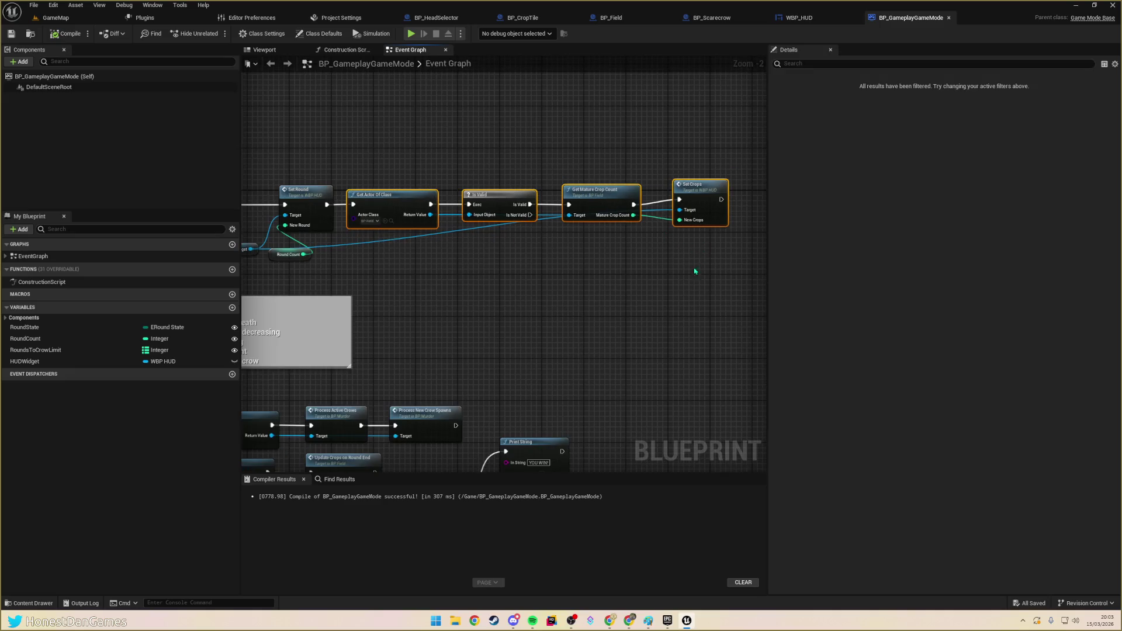
{"action": "scroll", "coordinate": [571, 271], "scroll_direction": "down", "scroll_amount": 4}
{"action": "scroll", "coordinate": [431, 298], "scroll_direction": "up", "scroll_amount": 5}
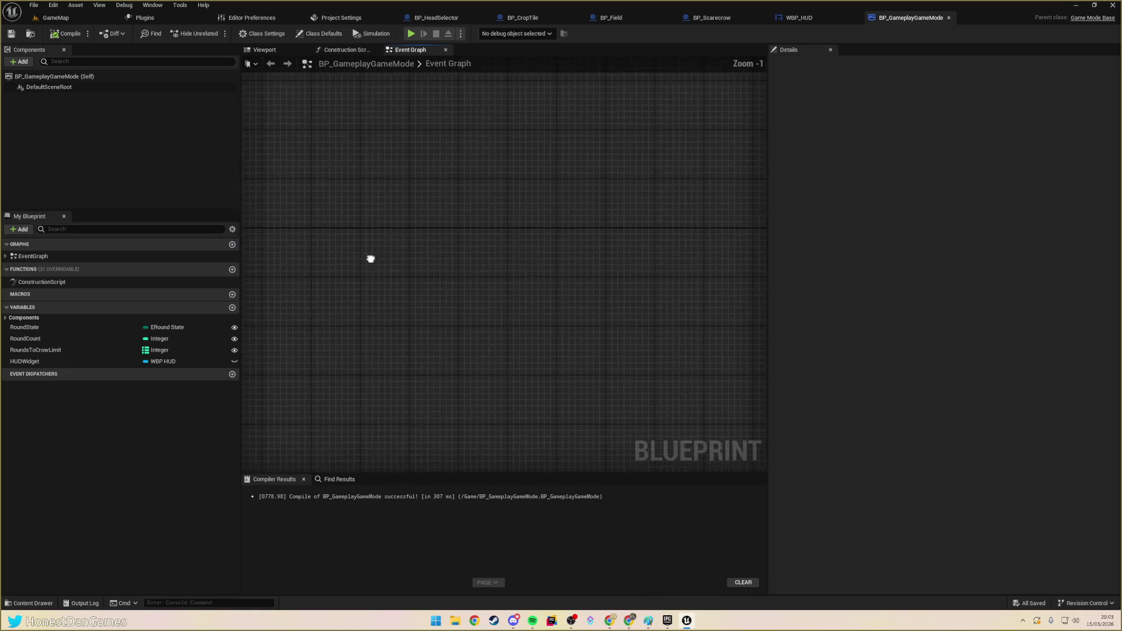
- Paste a copy of the crop-count nodes and chain it after Set Crops
{"action": "key", "text": "ctrl+v"}
{"action": "mouse_move", "coordinate": [471, 248]}
{"action": "left_mouse_down"}
{"action": "mouse_move", "coordinate": [562, 223]}
{"action": "mouse_move", "coordinate": [557, 205]}
{"action": "left_mouse_up"}
{"action": "left_click_drag", "start_coordinate": [349, 275], "coordinate": [485, 270]}
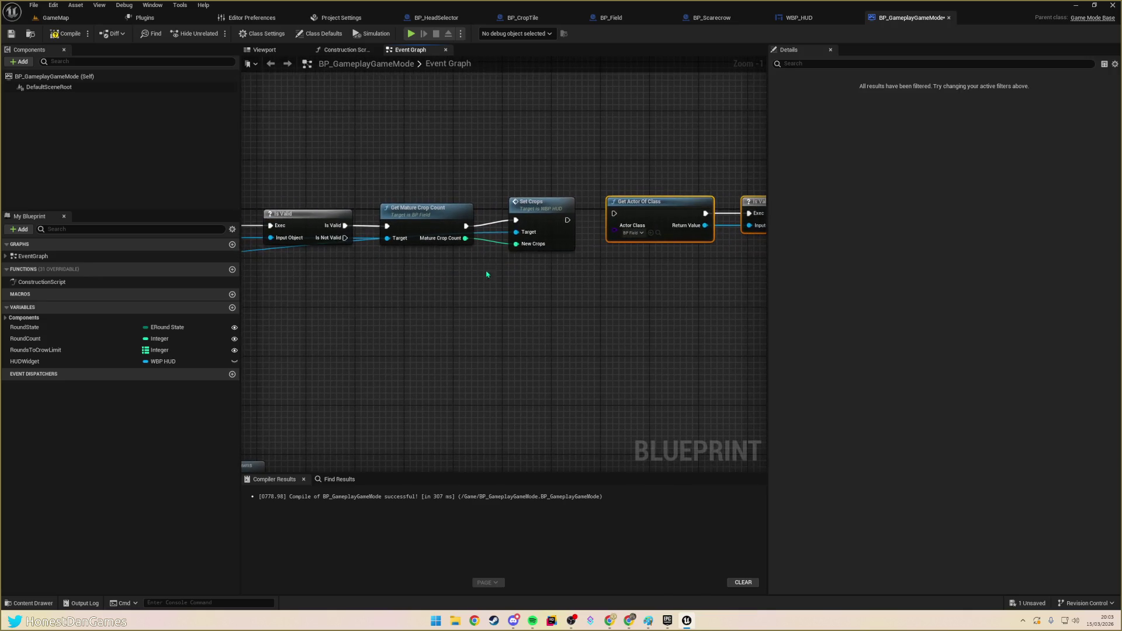
{"action": "mouse_move", "coordinate": [345, 237]}
{"action": "left_mouse_down"}
{"action": "mouse_move", "coordinate": [514, 241]}
{"action": "mouse_move", "coordinate": [614, 214]}
{"action": "mouse_move", "coordinate": [531, 210]}
{"action": "mouse_move", "coordinate": [511, 266]}
{"action": "mouse_move", "coordinate": [521, 271]}
{"action": "left_mouse_up"}
{"action": "mouse_move", "coordinate": [428, 323]}
{"action": "left_mouse_down"}
{"action": "mouse_move", "coordinate": [548, 306]}
{"action": "mouse_move", "coordinate": [383, 290]}
{"action": "left_mouse_up"}
- Set the copied Get Actor Of Class node's Actor Class to BP Murder
{"action": "left_click", "coordinate": [465, 266]}
{"action": "type", "text": "Crows"}
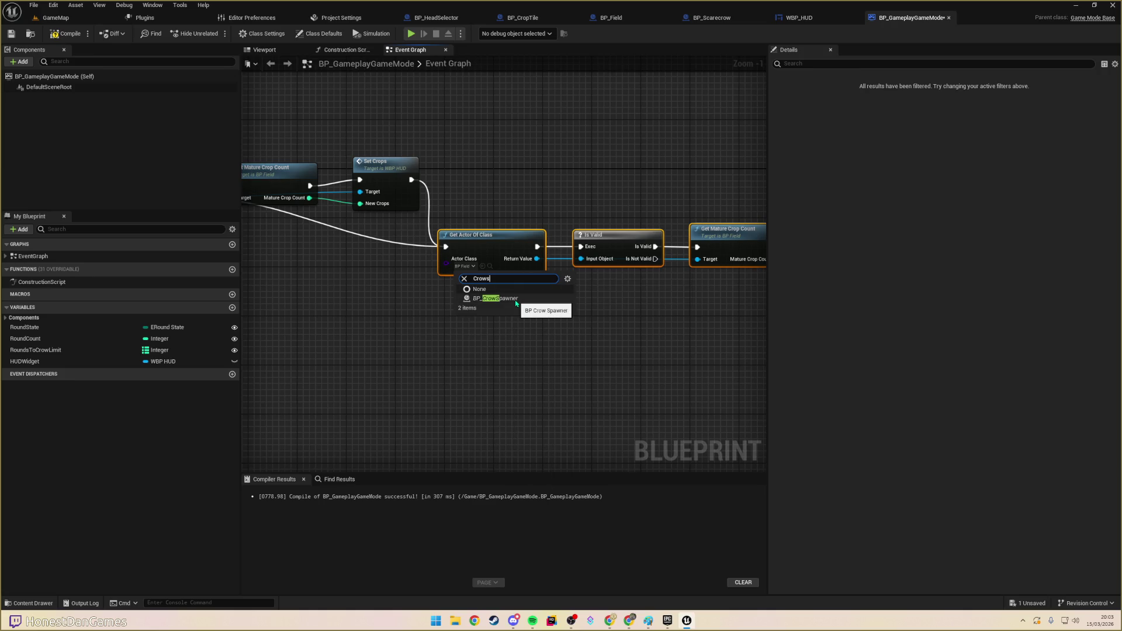
{"action": "type", "text": "murder"}
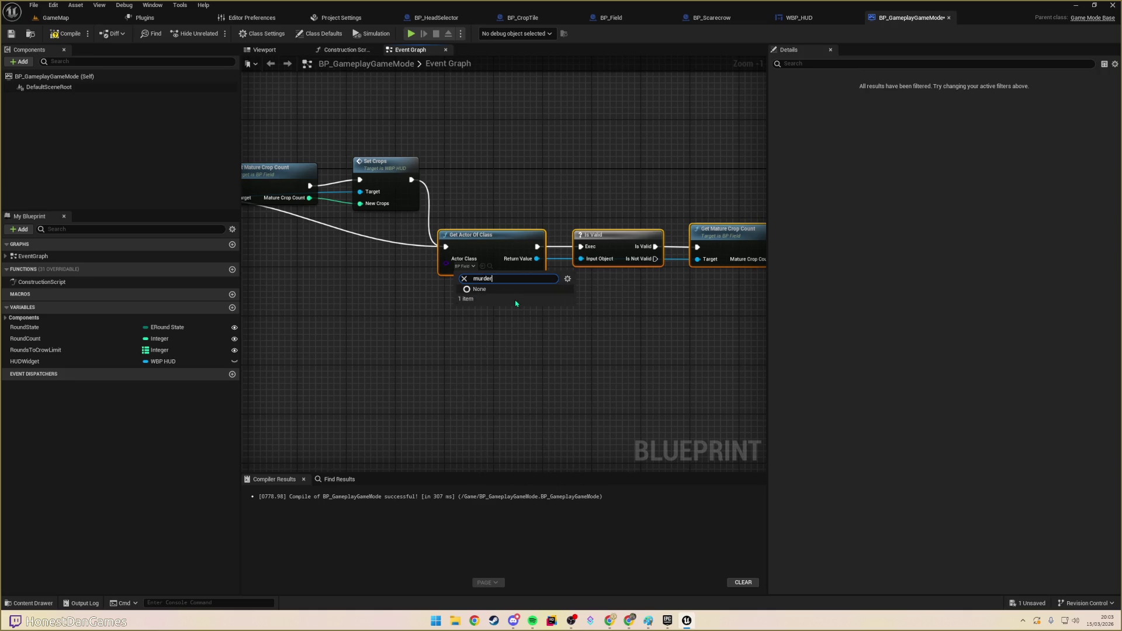
{"action": "left_click", "coordinate": [496, 298]}
{"action": "left_click_drag", "start_coordinate": [496, 306], "coordinate": [506, 318]}
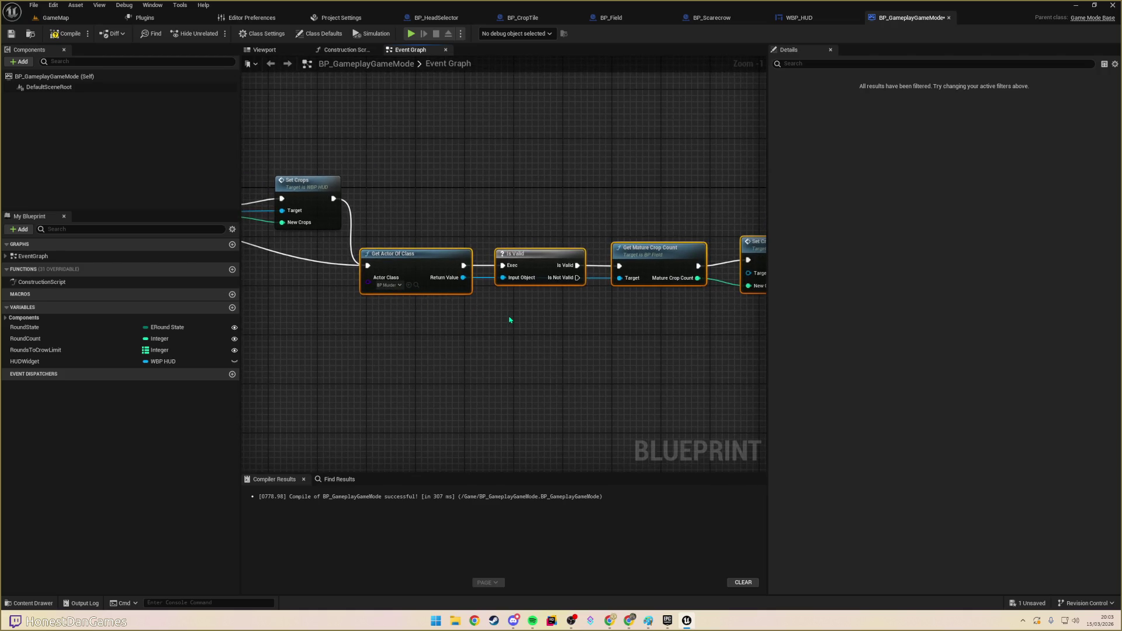
{"action": "left_click_drag", "start_coordinate": [506, 231], "coordinate": [523, 214]}
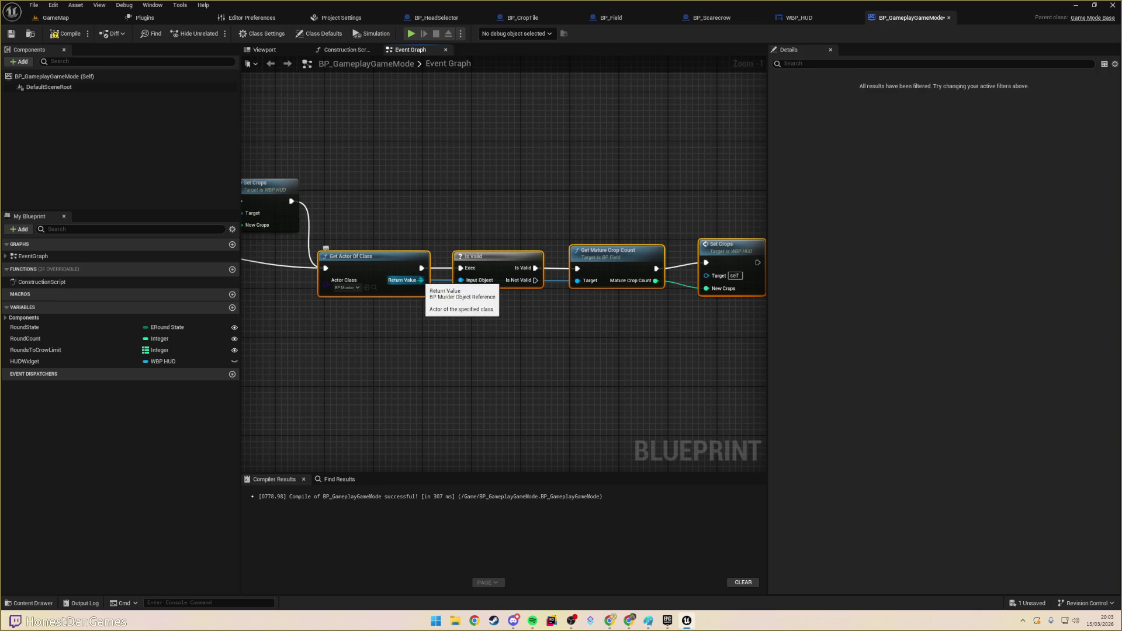
{"action": "mouse_move", "coordinate": [421, 279]}
{"action": "left_mouse_down"}
{"action": "mouse_move", "coordinate": [448, 305]}
{"action": "mouse_move", "coordinate": [581, 325]}
{"action": "mouse_move", "coordinate": [572, 325]}
{"action": "left_mouse_up"}
- Get the Murder Of Crows array from the BP Murder result and add a Length node
{"action": "type", "text": "crow spawn"}
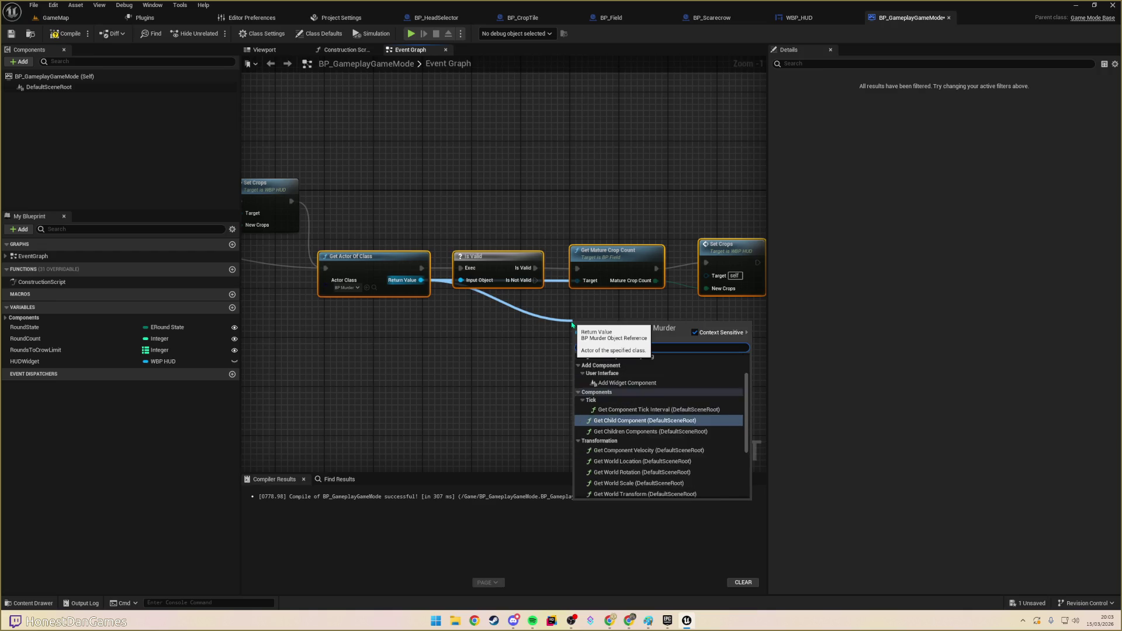
{"action": "key", "text": "ctrl+a"}
{"action": "key", "text": "BackSpace"}
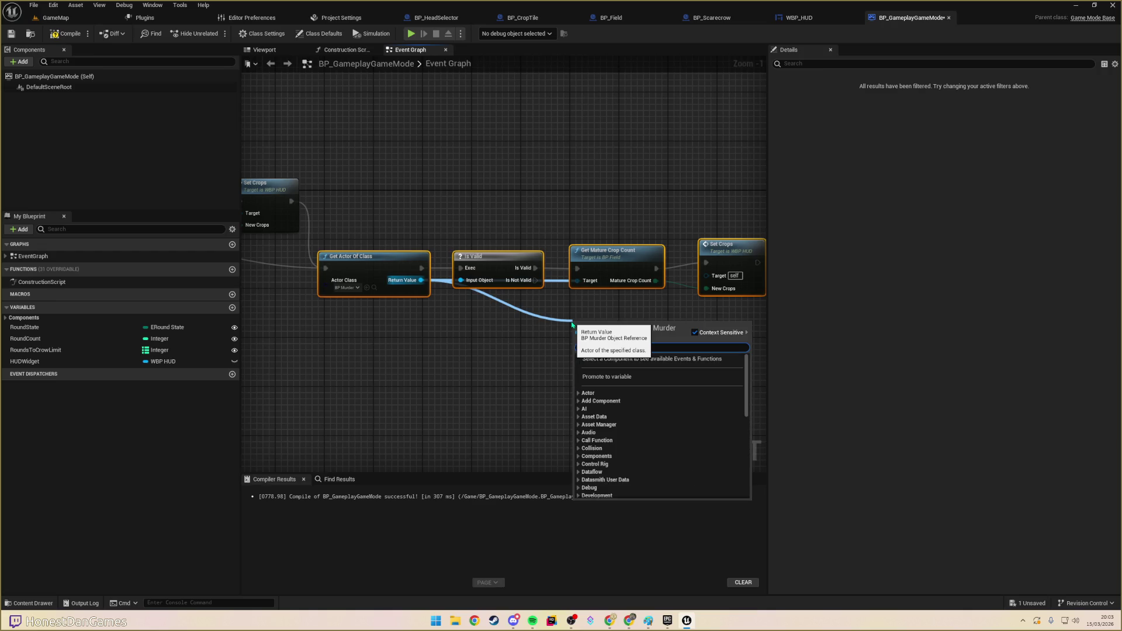
{"action": "type", "text": "murder"}
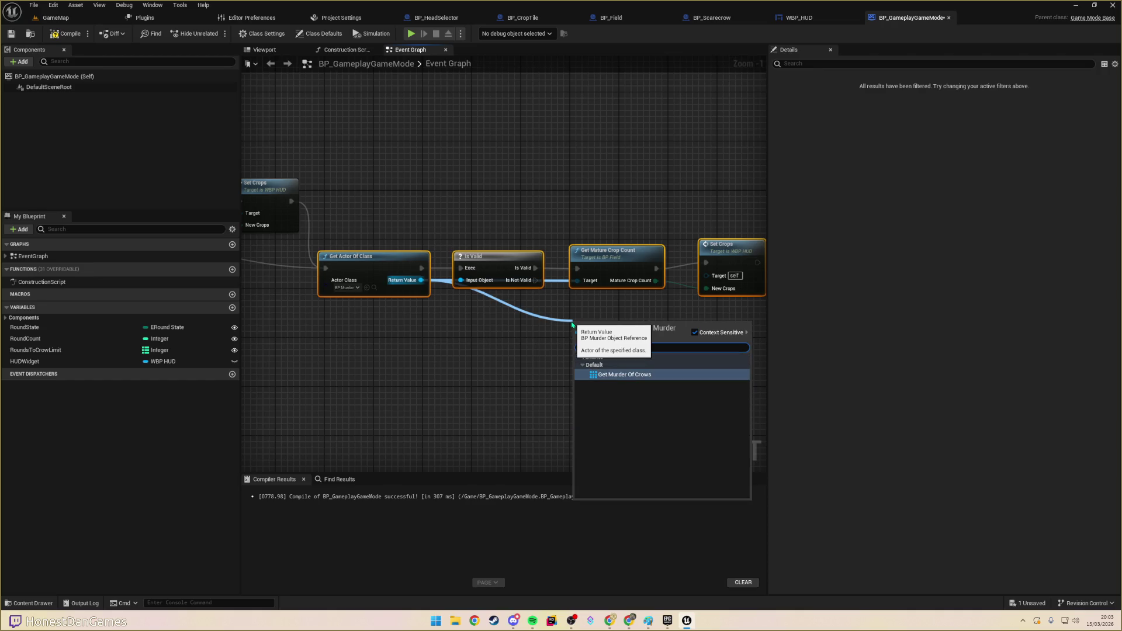
{"action": "key", "text": "Return"}
{"action": "left_click_drag", "start_coordinate": [654, 326], "coordinate": [624, 357]}
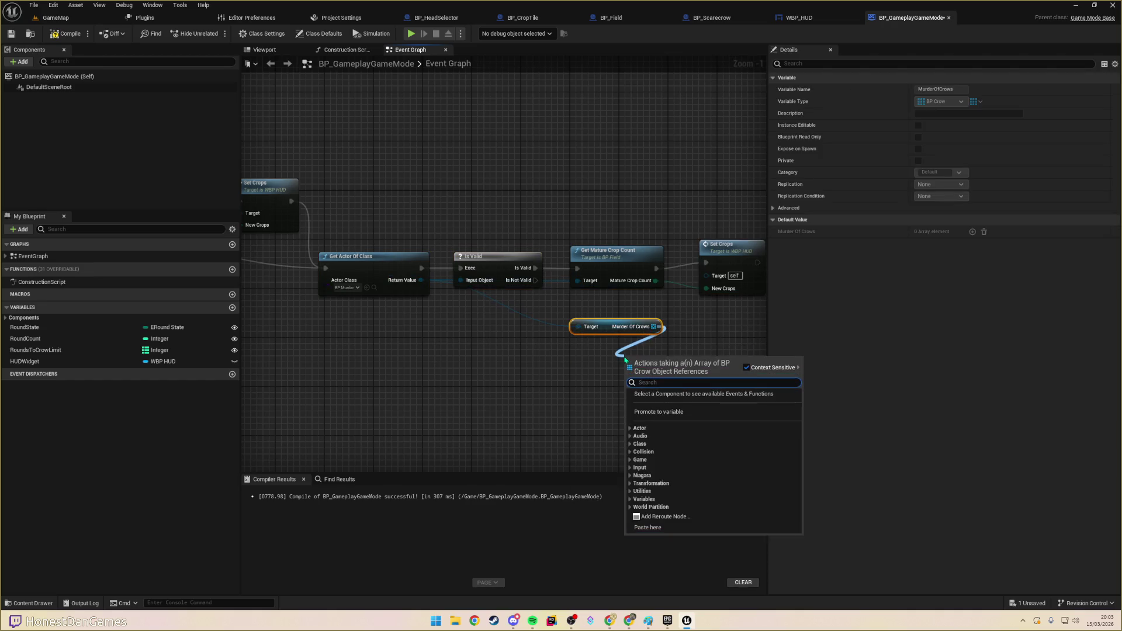
{"action": "type", "text": "count"}
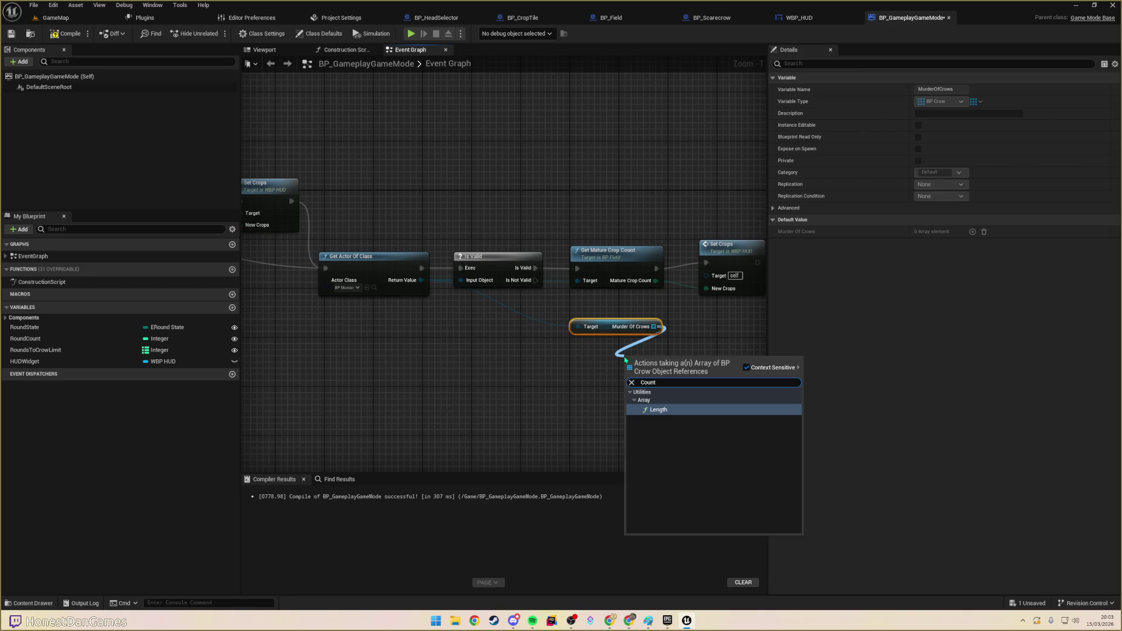
{"action": "key", "text": "Return"}
- Feed the crow Length into New Crops, delete Get Mature Crop Count, then compile and save
{"action": "left_click_drag", "start_coordinate": [694, 363], "coordinate": [705, 288]}
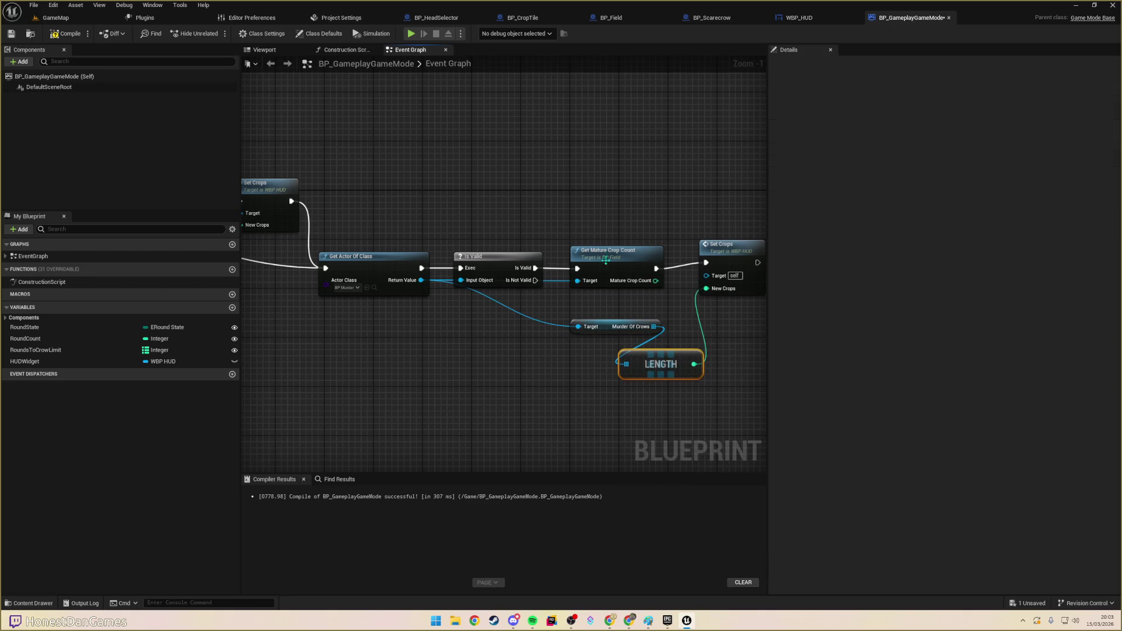
{"action": "left_click_drag", "start_coordinate": [536, 268], "coordinate": [706, 262]}
{"action": "left_click_drag", "start_coordinate": [615, 254], "coordinate": [617, 159]}
{"action": "key", "text": "Delete"}
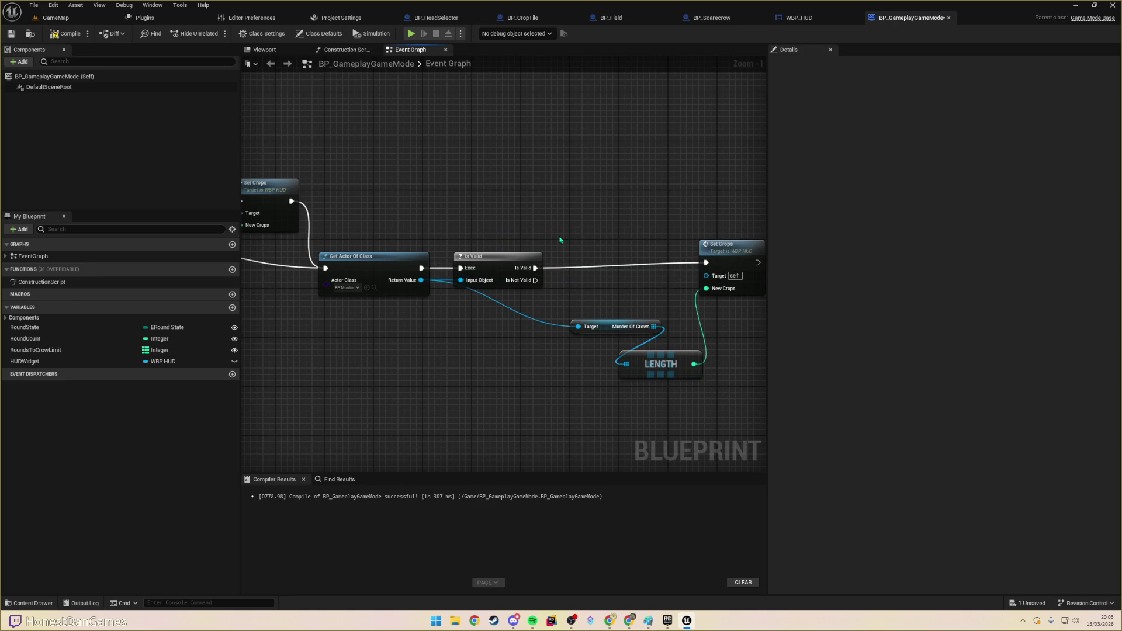
{"action": "left_click_drag", "start_coordinate": [729, 253], "coordinate": [721, 259]}
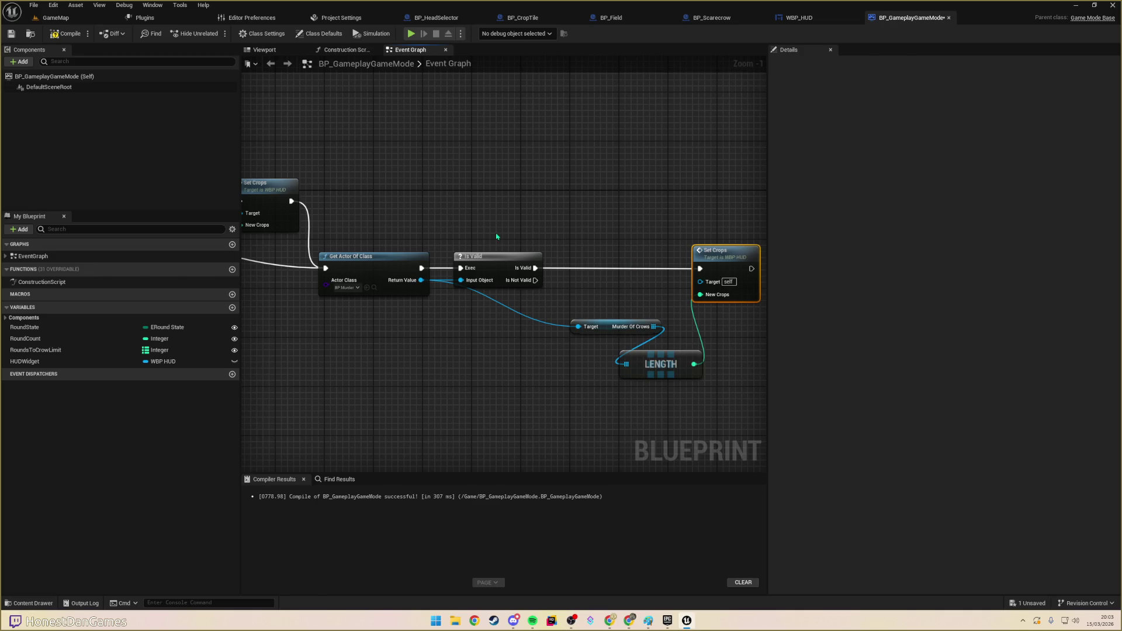
{"action": "left_click", "coordinate": [65, 33]}
{"action": "left_click", "coordinate": [11, 33]}
{"action": "left_click_drag", "start_coordinate": [542, 222], "coordinate": [507, 216]}
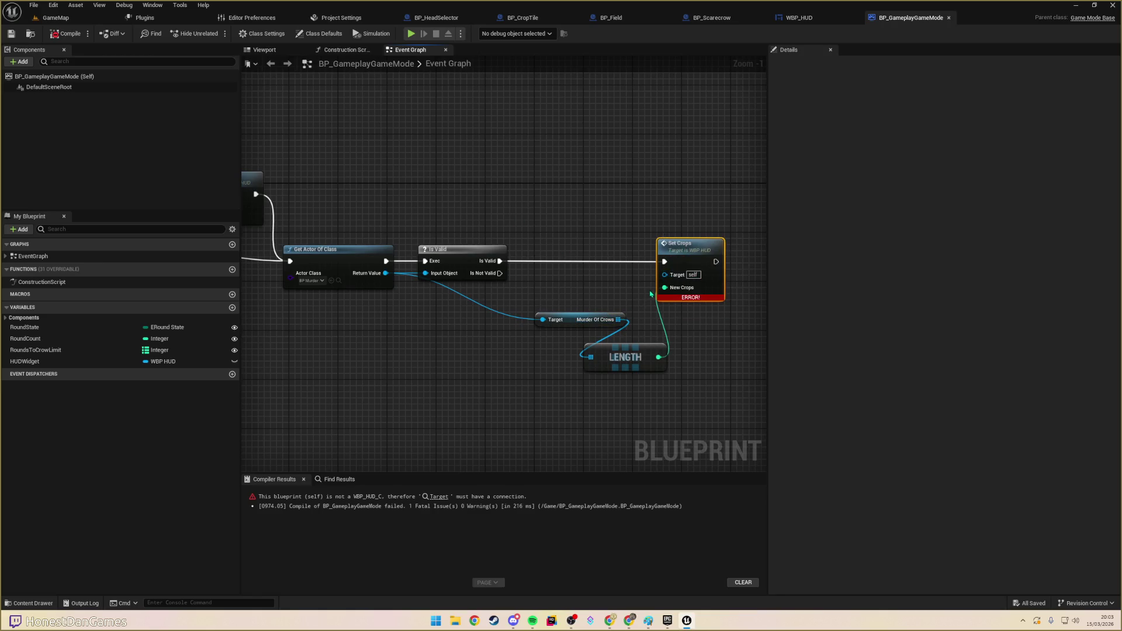
- Replace the erroring Set Crops with a Set Crows call on the HUD widget reference
{"action": "key", "text": "Delete"}
{"action": "mouse_move", "coordinate": [418, 327]}
{"action": "left_mouse_down"}
{"action": "mouse_move", "coordinate": [664, 317]}
{"action": "mouse_move", "coordinate": [744, 349]}
{"action": "mouse_move", "coordinate": [409, 268]}
{"action": "mouse_move", "coordinate": [568, 267]}
{"action": "left_mouse_up"}
{"action": "mouse_move", "coordinate": [325, 272]}
{"action": "left_mouse_down"}
{"action": "mouse_move", "coordinate": [503, 292]}
{"action": "mouse_move", "coordinate": [388, 316]}
{"action": "mouse_move", "coordinate": [339, 305]}
{"action": "left_mouse_up"}
{"action": "type", "text": "SetcR"}
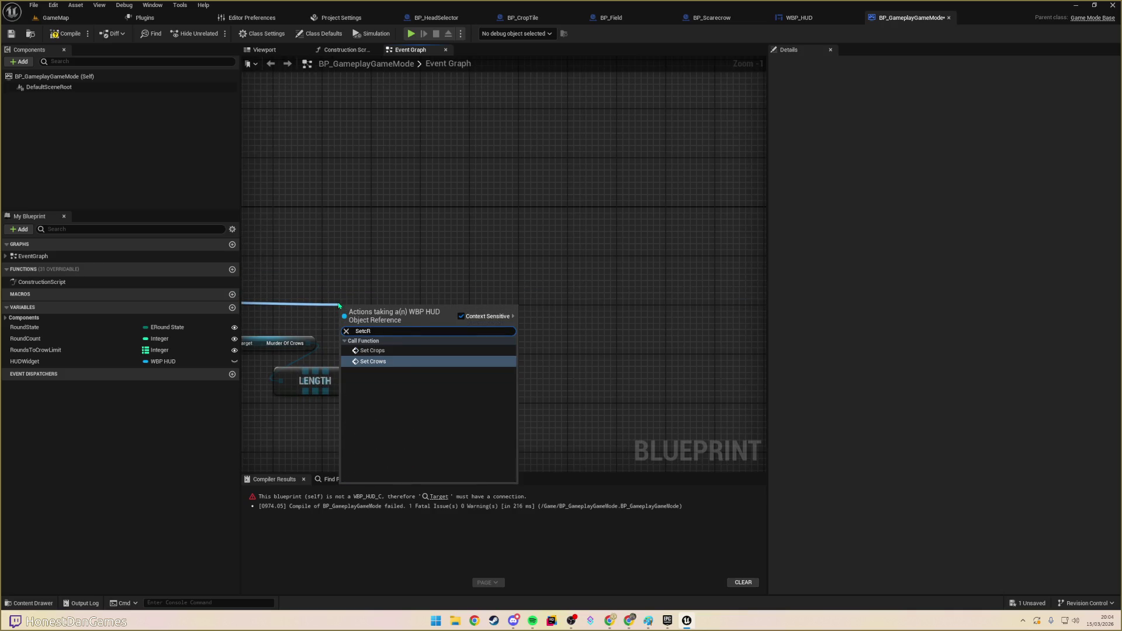
{"action": "key", "text": "Return"}
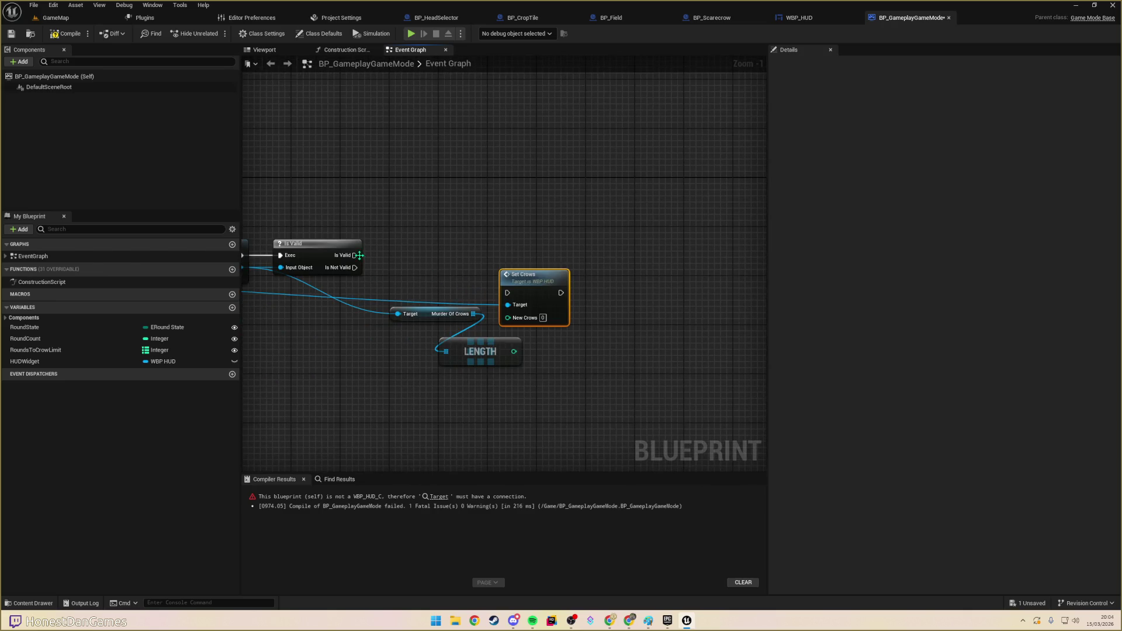
- Wire Is Valid and the crow Length into Set Crows, compile, and bring up the asset search
{"action": "mouse_move", "coordinate": [358, 256]}
{"action": "left_mouse_down"}
{"action": "mouse_move", "coordinate": [507, 292]}
{"action": "mouse_move", "coordinate": [525, 251]}
{"action": "left_mouse_up"}
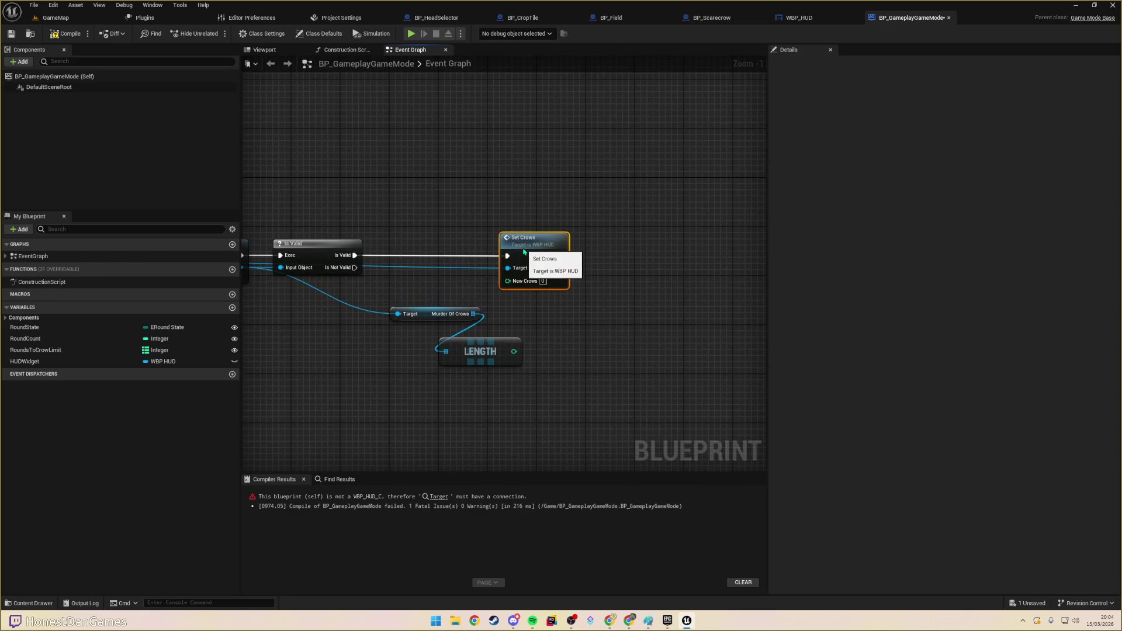
{"action": "left_click_drag", "start_coordinate": [514, 351], "coordinate": [507, 281]}
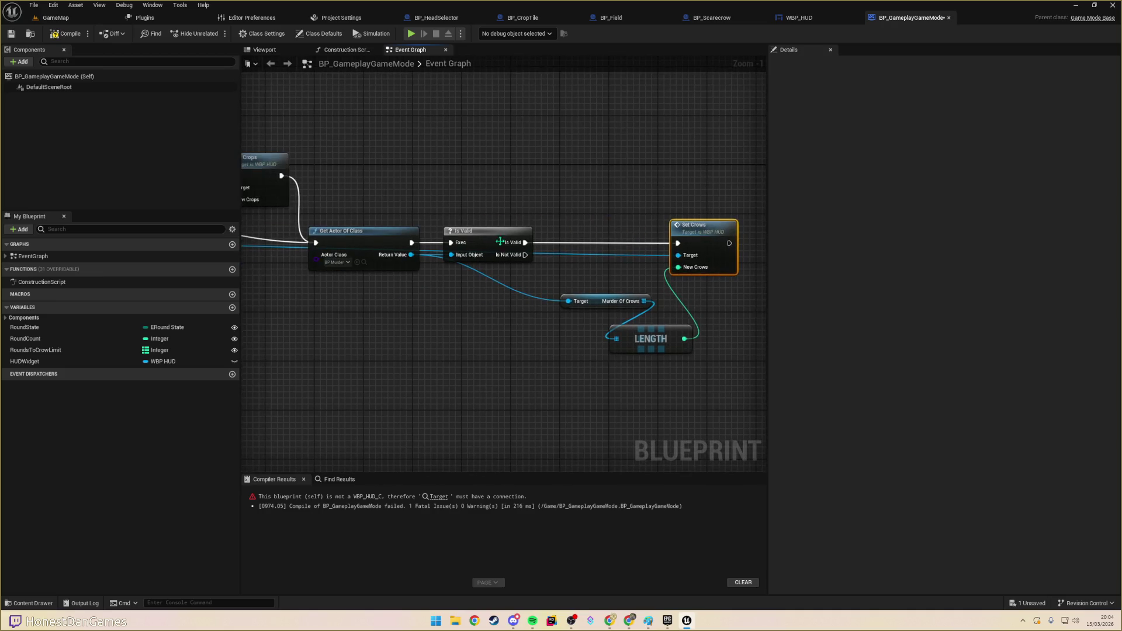
{"action": "left_click", "coordinate": [66, 34]}
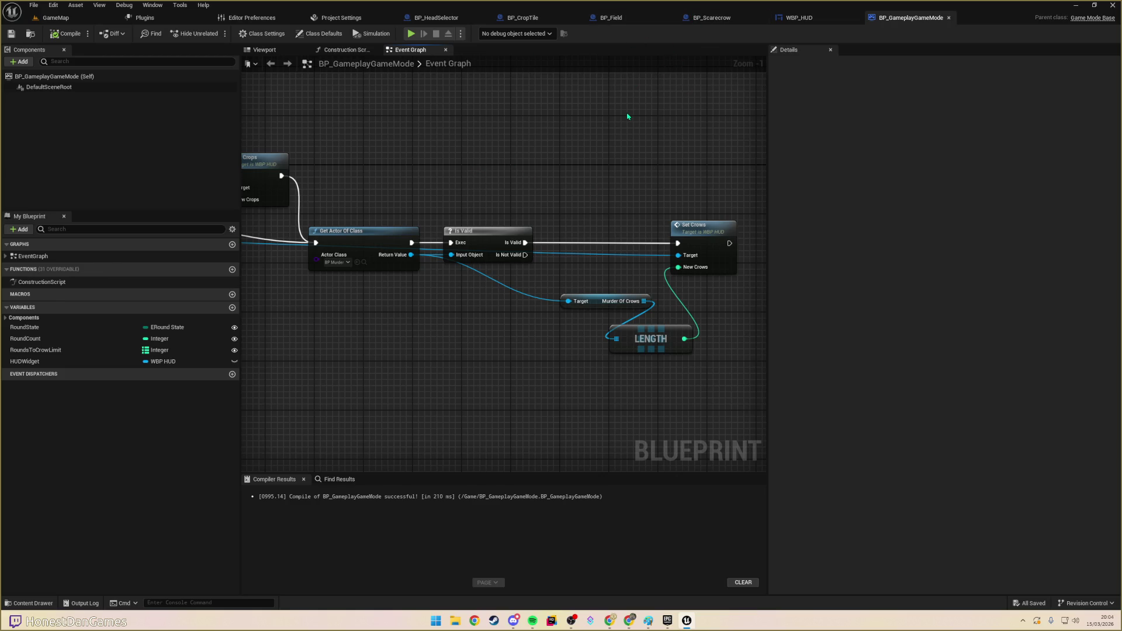
{"action": "key", "text": "ctrl+p"}
- Open BP_Murder and look over its crow-handling and crow-spawning nodes
{"action": "type", "text": "MURDER"}
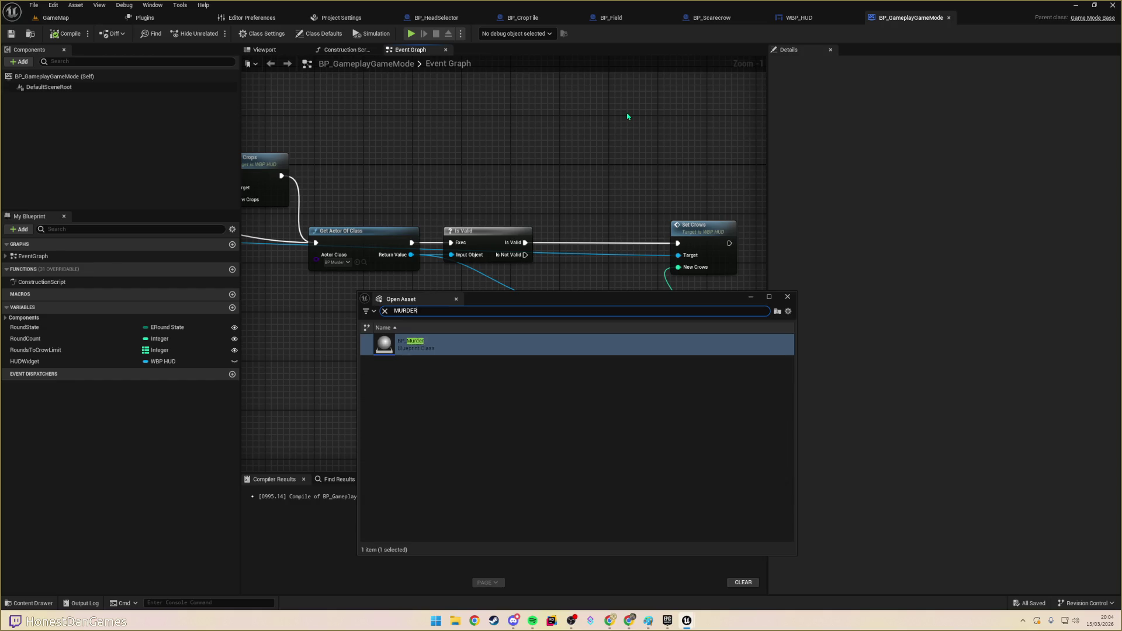
{"action": "key", "text": "Return"}
{"action": "scroll", "coordinate": [526, 201], "scroll_direction": "down", "scroll_amount": 8}
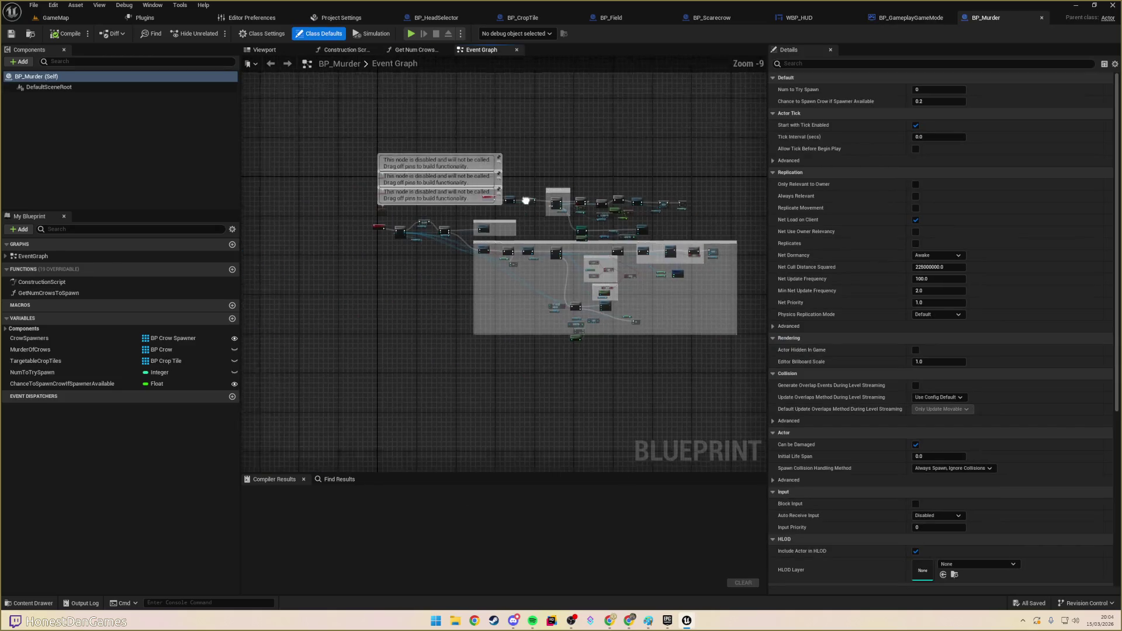
{"action": "scroll", "coordinate": [526, 200], "scroll_direction": "up", "scroll_amount": 6}
{"action": "scroll", "coordinate": [496, 393], "scroll_direction": "down", "scroll_amount": 1}
{"action": "scroll", "coordinate": [579, 328], "scroll_direction": "up", "scroll_amount": 3}
{"action": "left_click_drag", "start_coordinate": [579, 328], "coordinate": [265, 87]}
{"action": "mouse_move", "coordinate": [471, 155]}
{"action": "left_mouse_down"}
{"action": "mouse_move", "coordinate": [318, 213]}
{"action": "mouse_move", "coordinate": [76, 196]}
{"action": "left_mouse_up"}
- Reset BP_Murder's view, then play the GameMap level in the editor
{"action": "scroll", "coordinate": [424, 154], "scroll_direction": "down", "scroll_amount": 3}
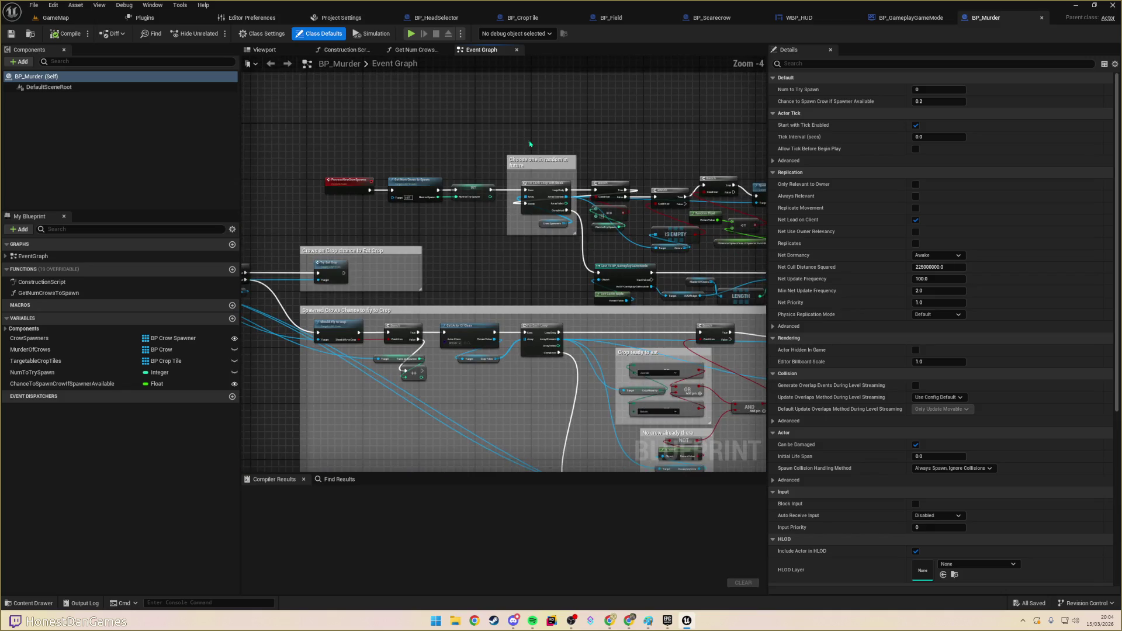
{"action": "key", "text": "1"}
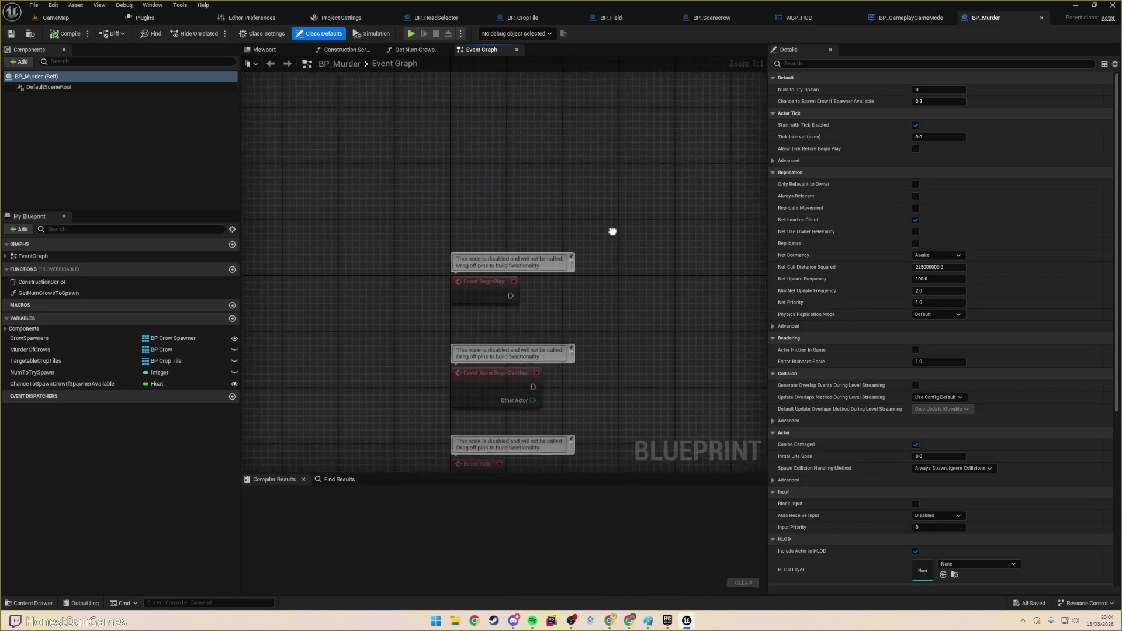
{"action": "left_click", "coordinate": [61, 21]}
{"action": "left_click", "coordinate": [213, 33]}
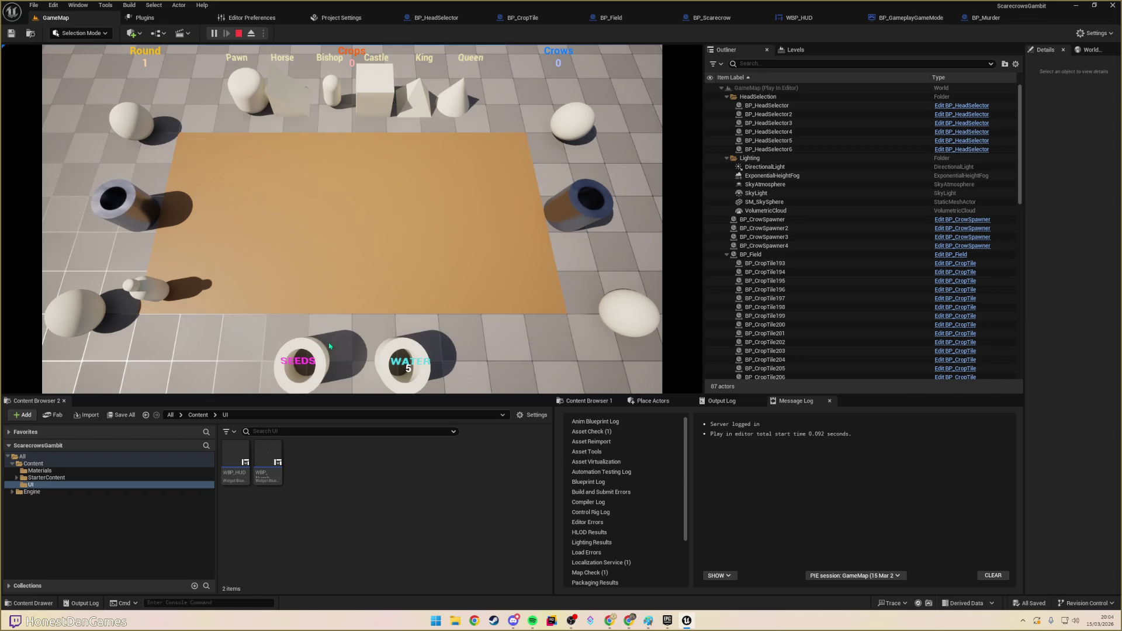
- Plant seeds on and water the left field tiles
{"action": "left_click", "coordinate": [222, 256]}
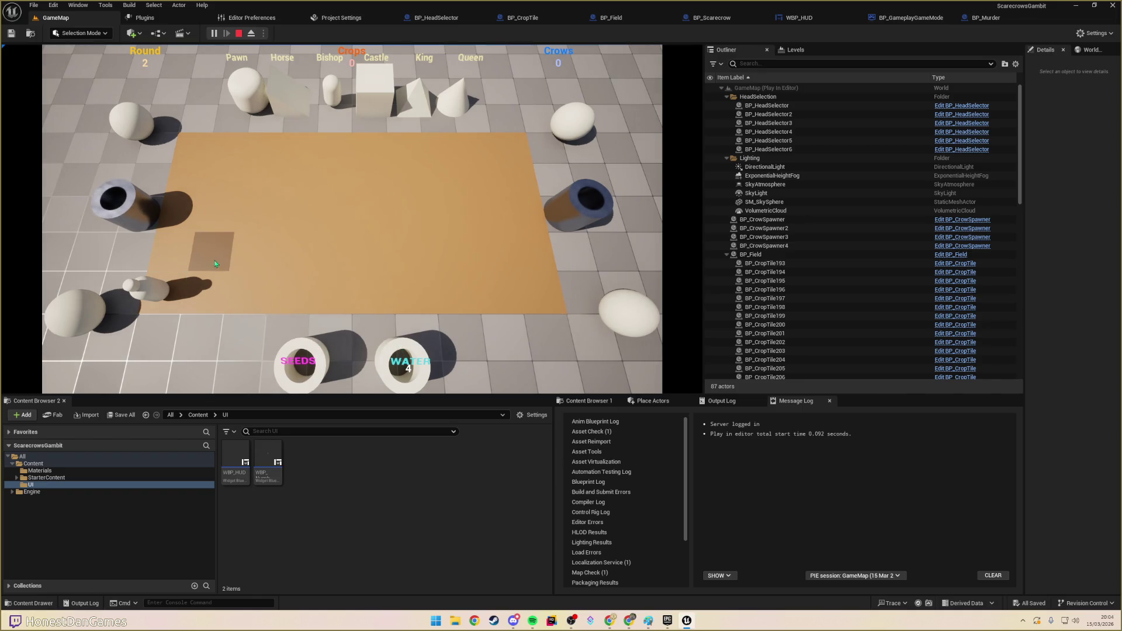
{"action": "left_click", "coordinate": [310, 356]}
{"action": "left_click", "coordinate": [212, 251]}
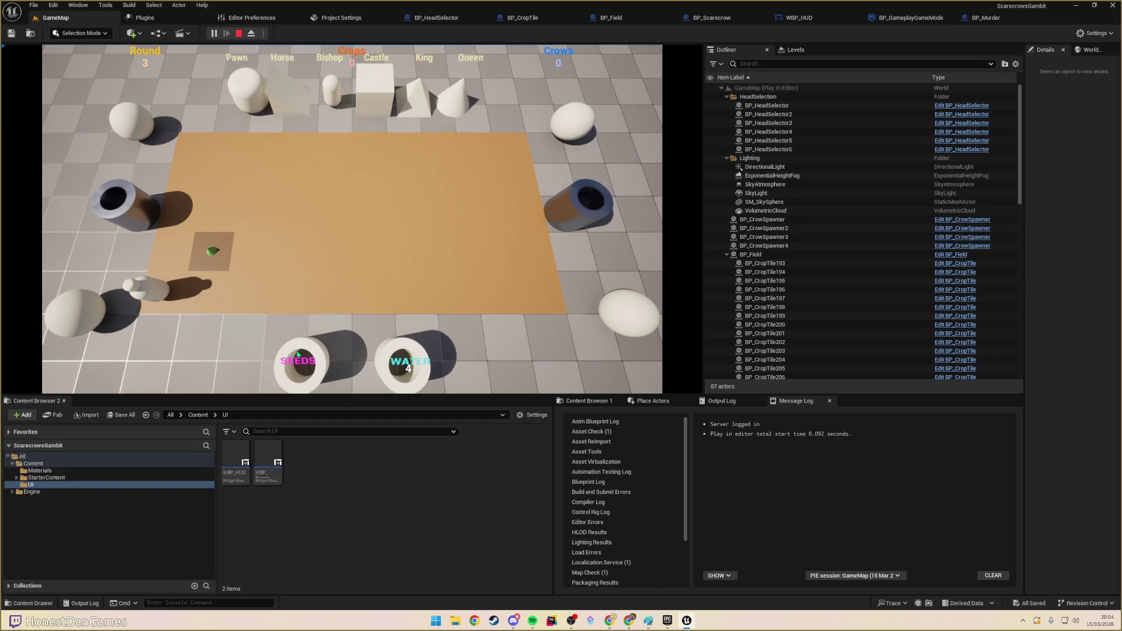
{"action": "left_click", "coordinate": [315, 350]}
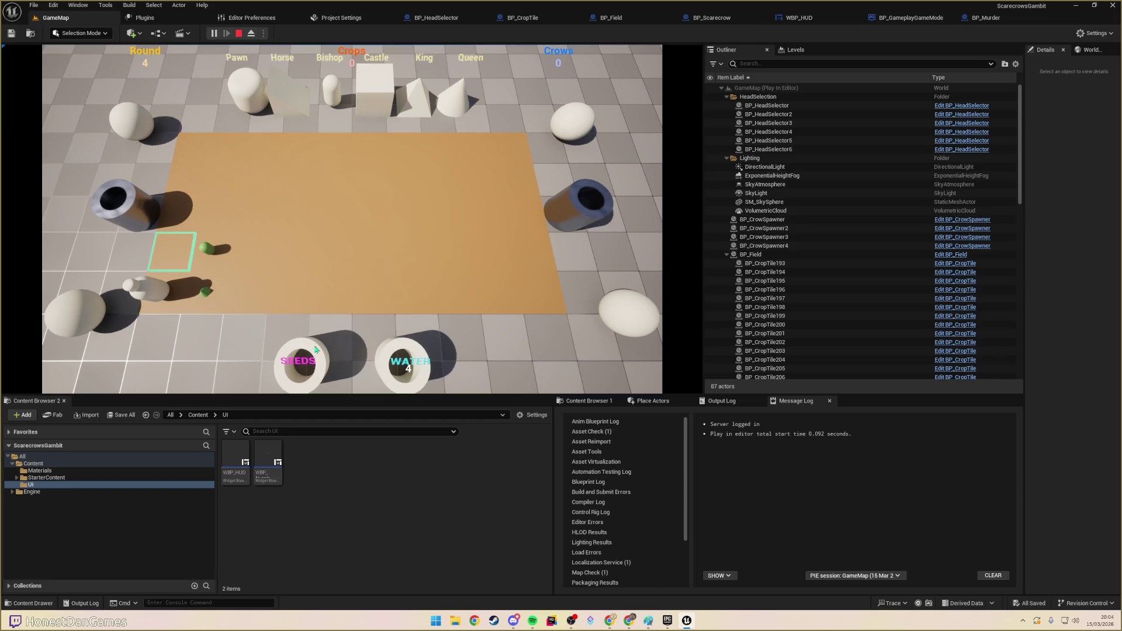
{"action": "left_click", "coordinate": [177, 259]}
{"action": "left_click", "coordinate": [376, 343]}
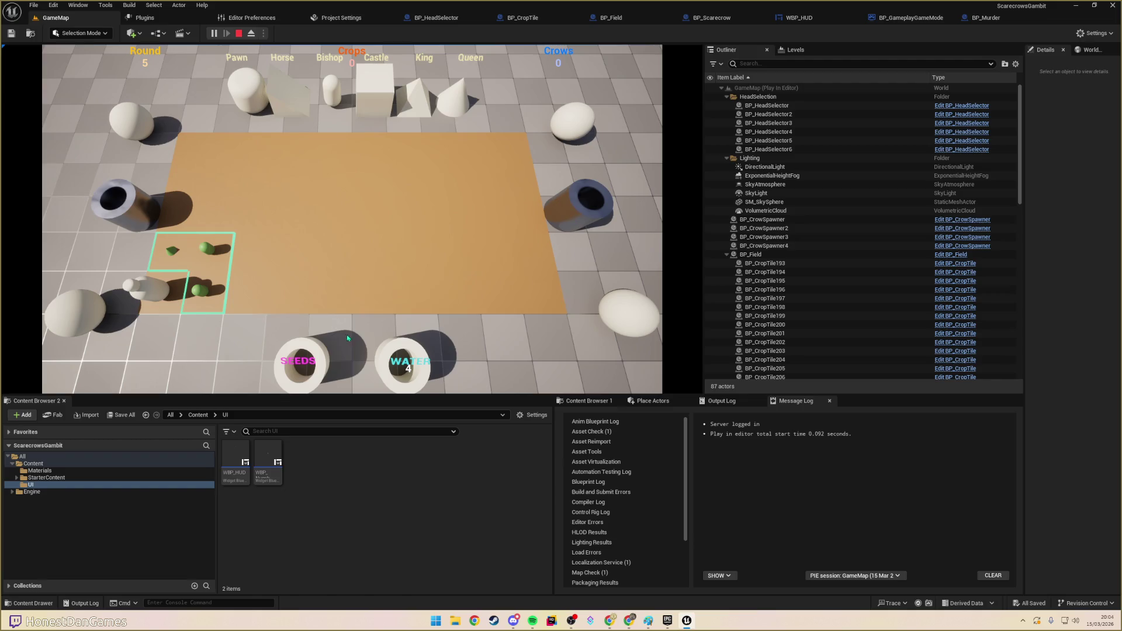
{"action": "left_click", "coordinate": [228, 299]}
{"action": "left_click", "coordinate": [192, 263]}
{"action": "left_click", "coordinate": [198, 261]}
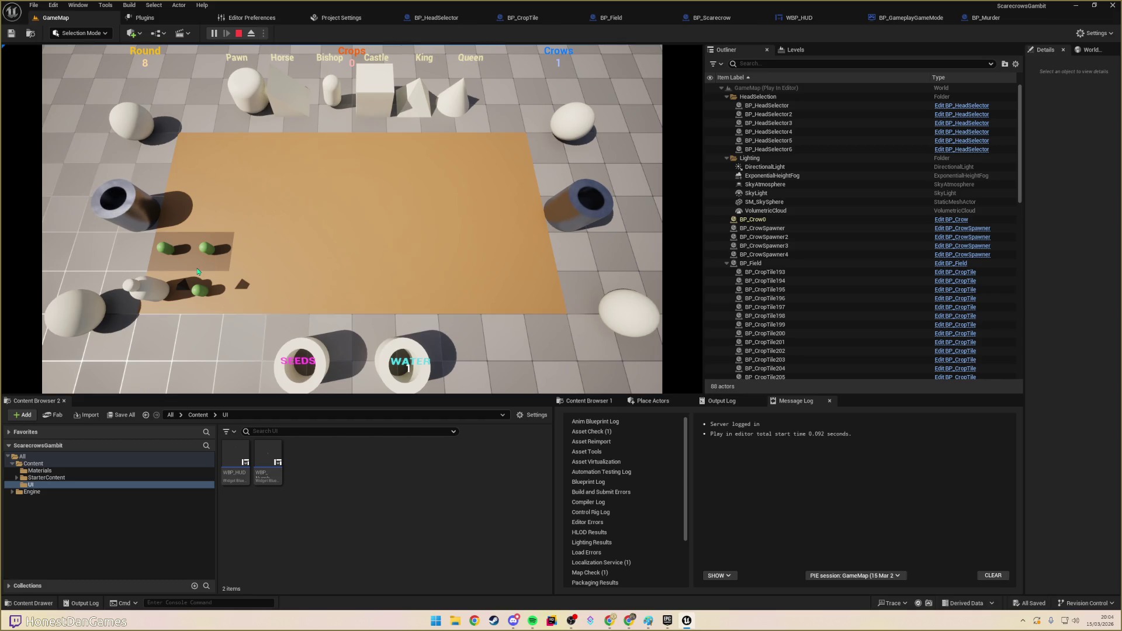
- Move the pawn beside the left pipe, then one tile to the right
{"action": "left_click", "coordinate": [153, 286]}
{"action": "left_click", "coordinate": [179, 263]}
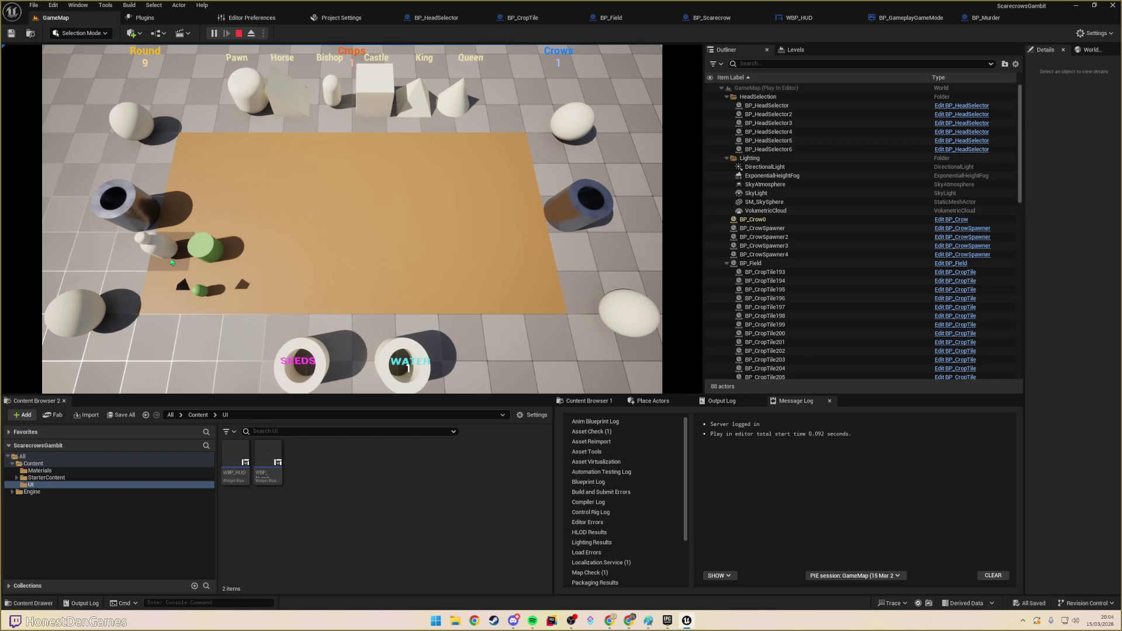
{"action": "left_click", "coordinate": [181, 214]}
{"action": "left_click", "coordinate": [166, 205]}
{"action": "left_click", "coordinate": [238, 219]}
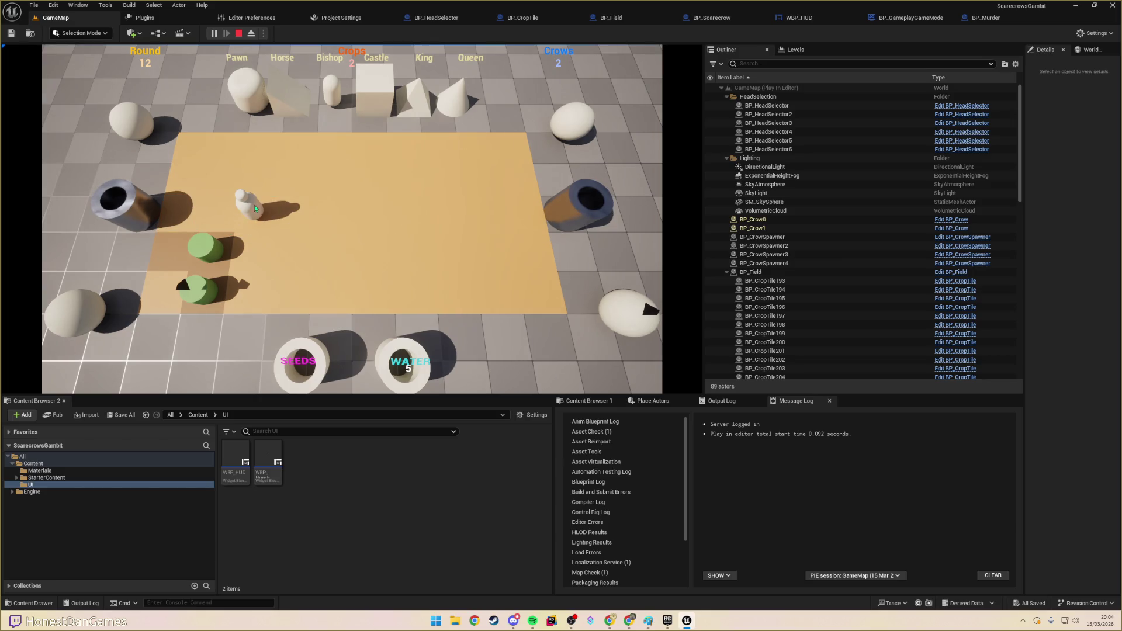
{"action": "left_click", "coordinate": [263, 201]}
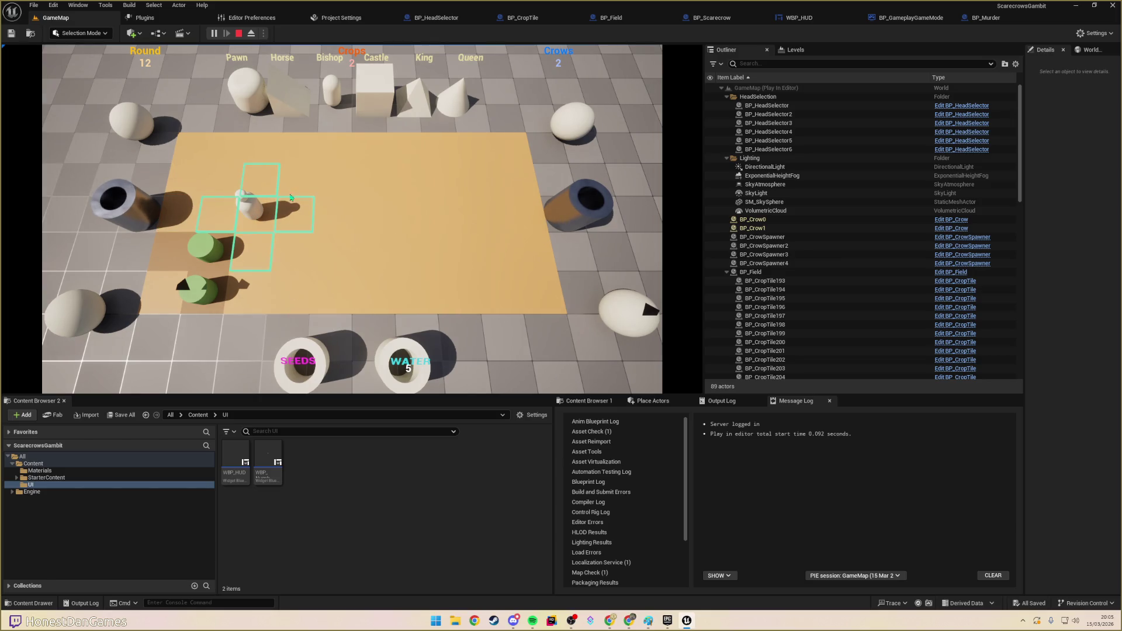
{"action": "left_click", "coordinate": [256, 212]}
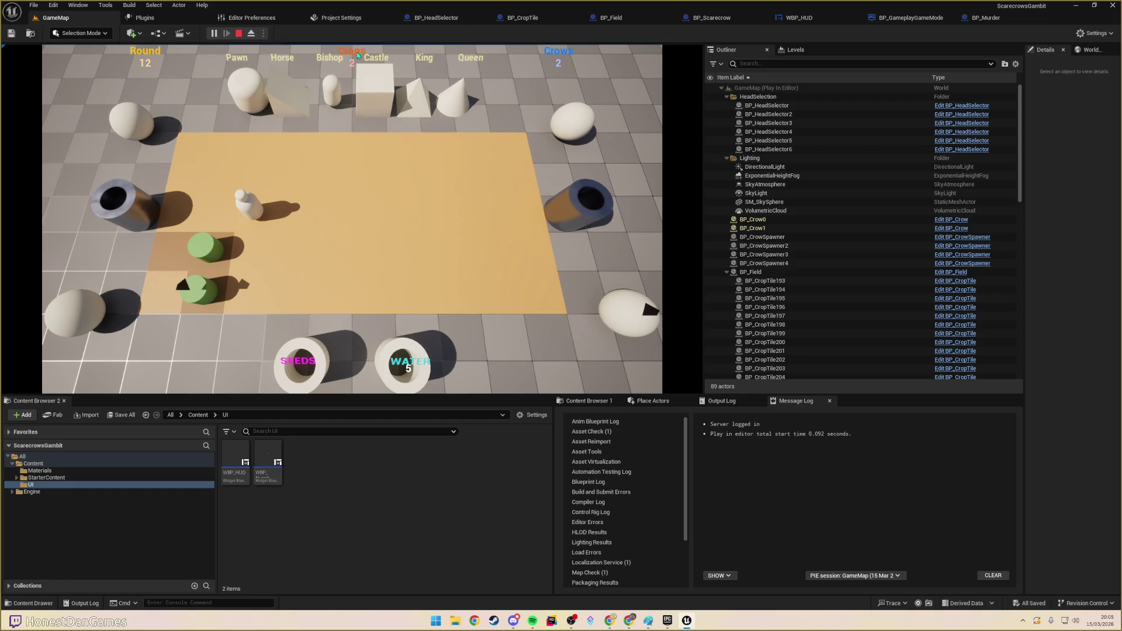
{"action": "left_click", "coordinate": [256, 220]}
{"action": "left_click", "coordinate": [256, 220]}
{"action": "left_click", "coordinate": [253, 220]}
- Plant seeds on the tiles surrounding the pawn
{"action": "left_click", "coordinate": [275, 220]}
{"action": "left_click", "coordinate": [313, 255]}
{"action": "left_click", "coordinate": [292, 225]}
{"action": "left_click", "coordinate": [290, 193]}
{"action": "left_click", "coordinate": [239, 186]}
{"action": "left_click", "coordinate": [240, 185]}
{"action": "left_click", "coordinate": [217, 213]}
{"action": "left_click", "coordinate": [252, 251]}
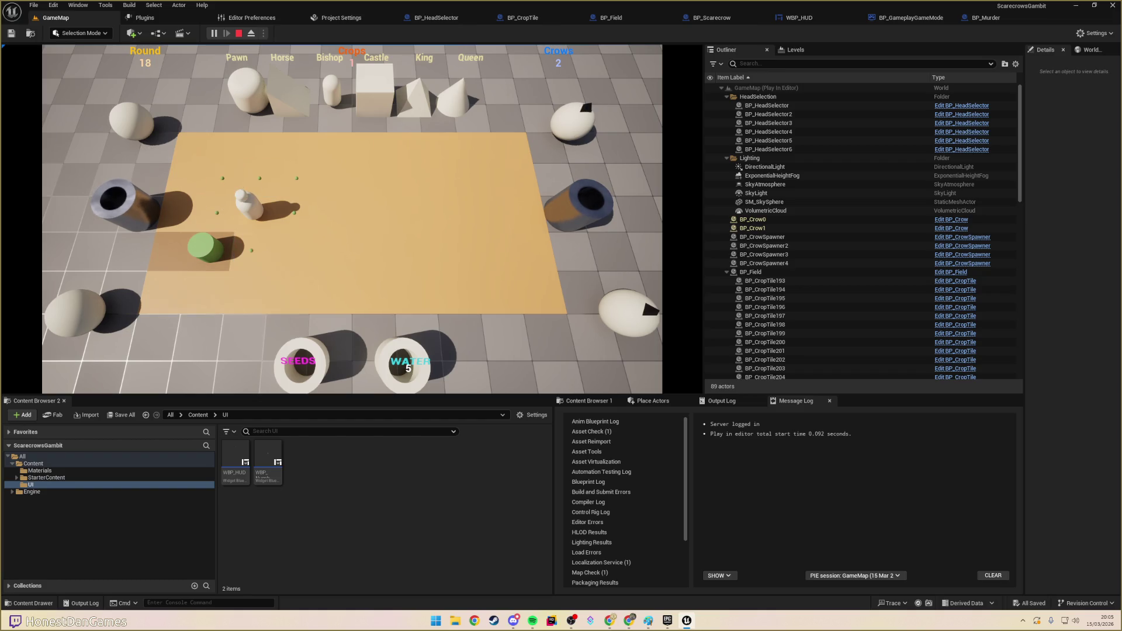
{"action": "left_click", "coordinate": [288, 250]}
- Water the seeded column and the top-row tiles to its left
{"action": "left_click", "coordinate": [403, 346]}
{"action": "left_click", "coordinate": [290, 251]}
{"action": "left_click", "coordinate": [290, 216]}
{"action": "left_click", "coordinate": [286, 192]}
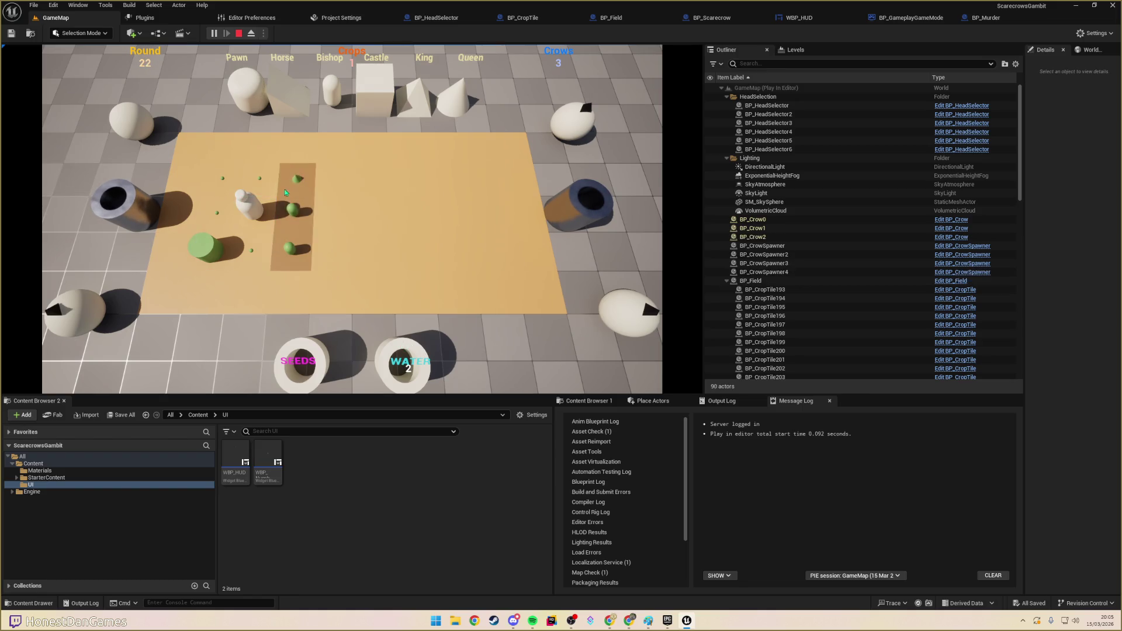
{"action": "left_click", "coordinate": [260, 187]}
{"action": "left_click", "coordinate": [224, 190]}
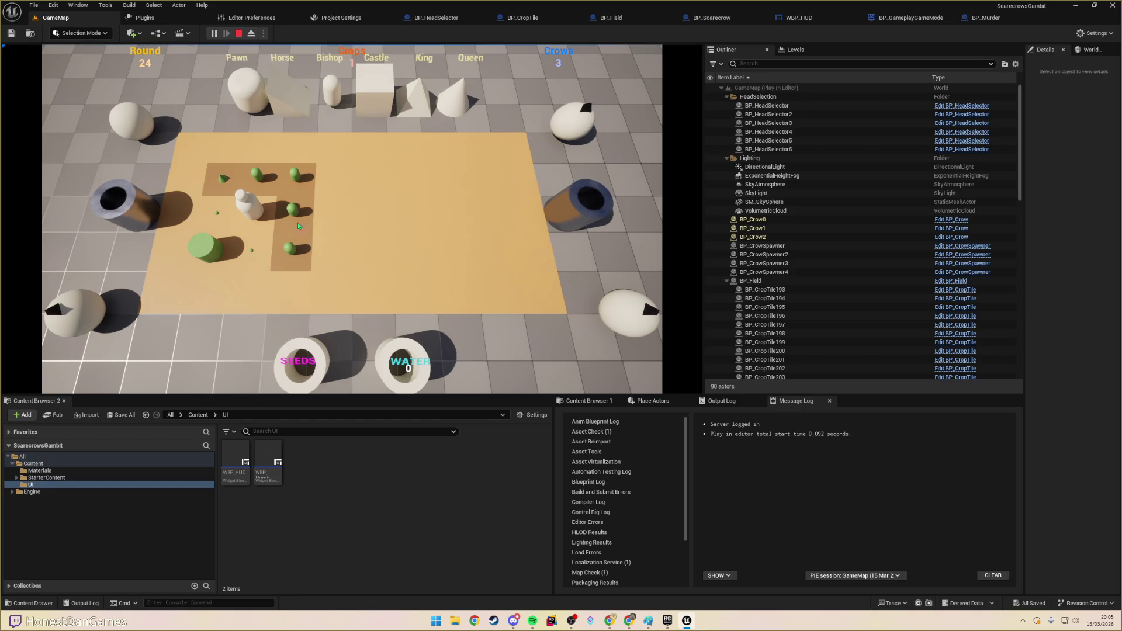
- Give the scarecrow the Castle head and move it to the field's right side
{"action": "left_click", "coordinate": [249, 216]}
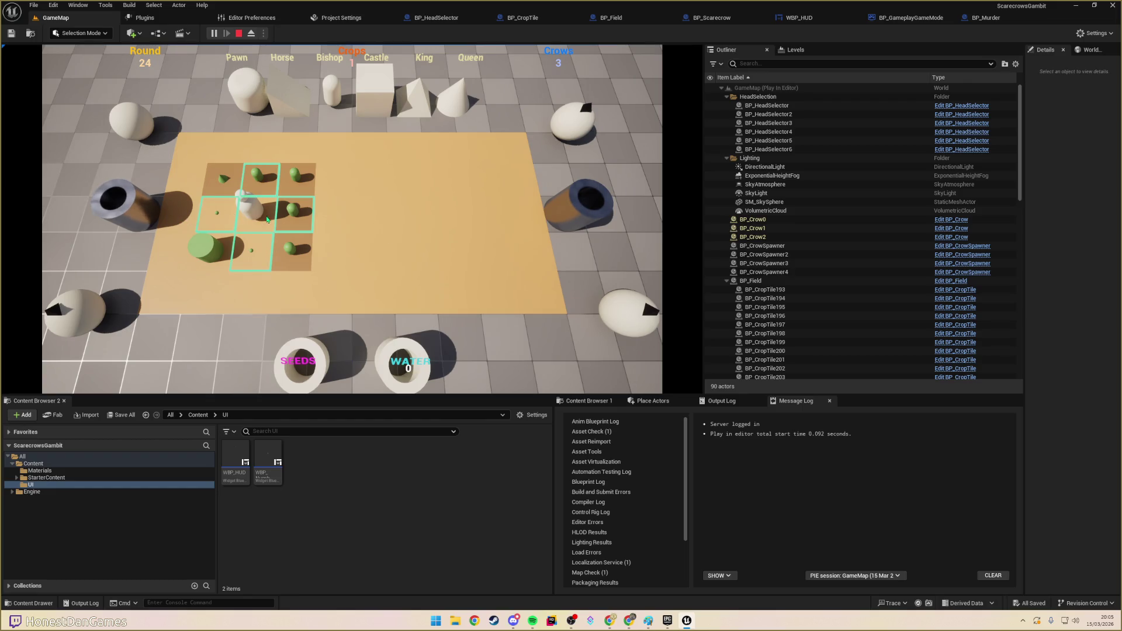
{"action": "left_click", "coordinate": [368, 96]}
{"action": "left_click", "coordinate": [184, 231]}
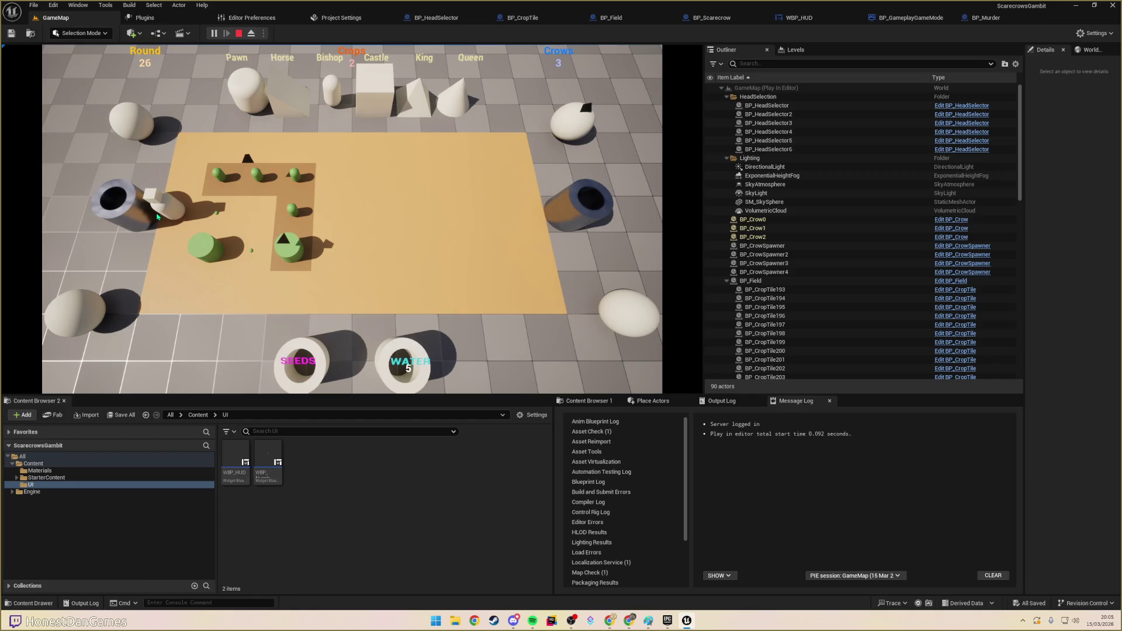
{"action": "left_click", "coordinate": [446, 216]}
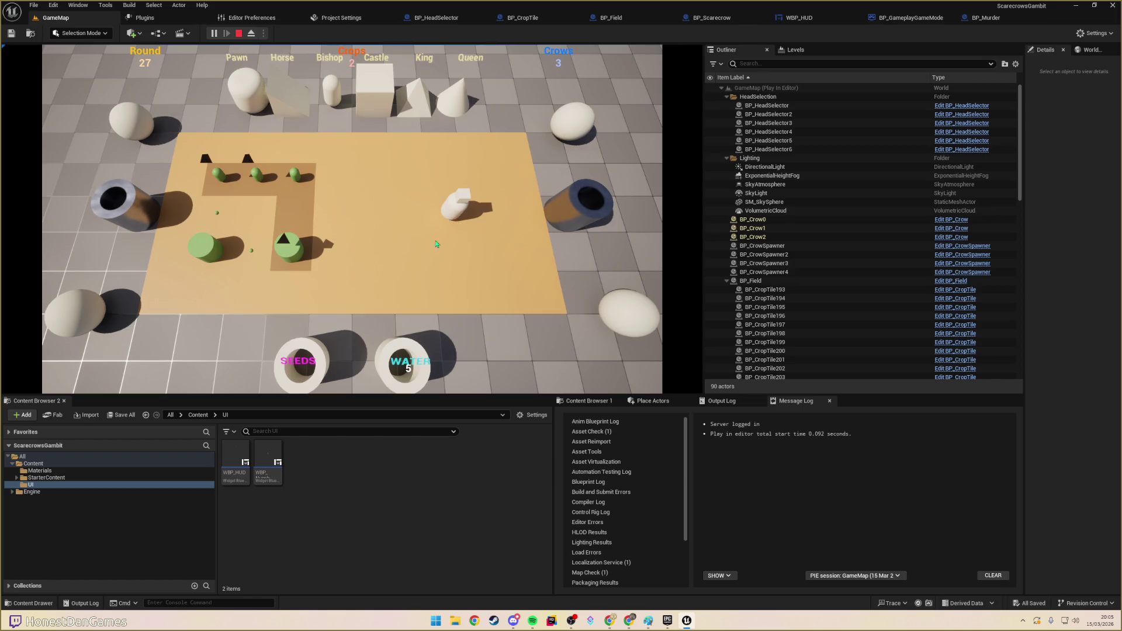
- Plant seeds around the scarecrow and water the top row and tiles below
{"action": "left_click", "coordinate": [450, 230]}
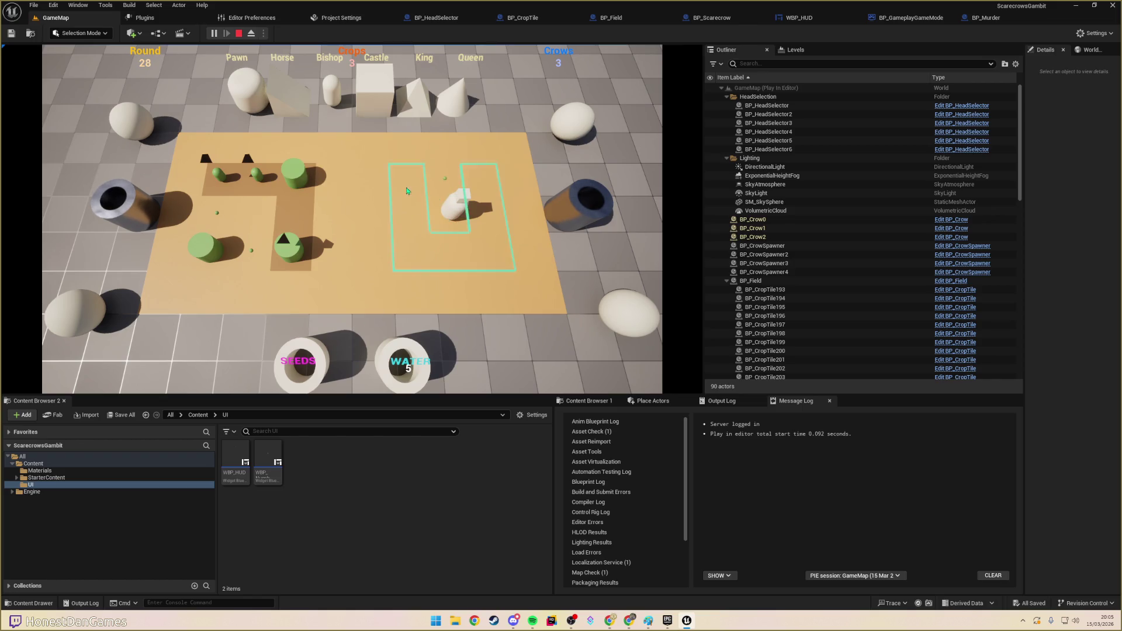
{"action": "left_click", "coordinate": [444, 213]}
{"action": "left_click", "coordinate": [453, 210]}
{"action": "left_click", "coordinate": [445, 261]}
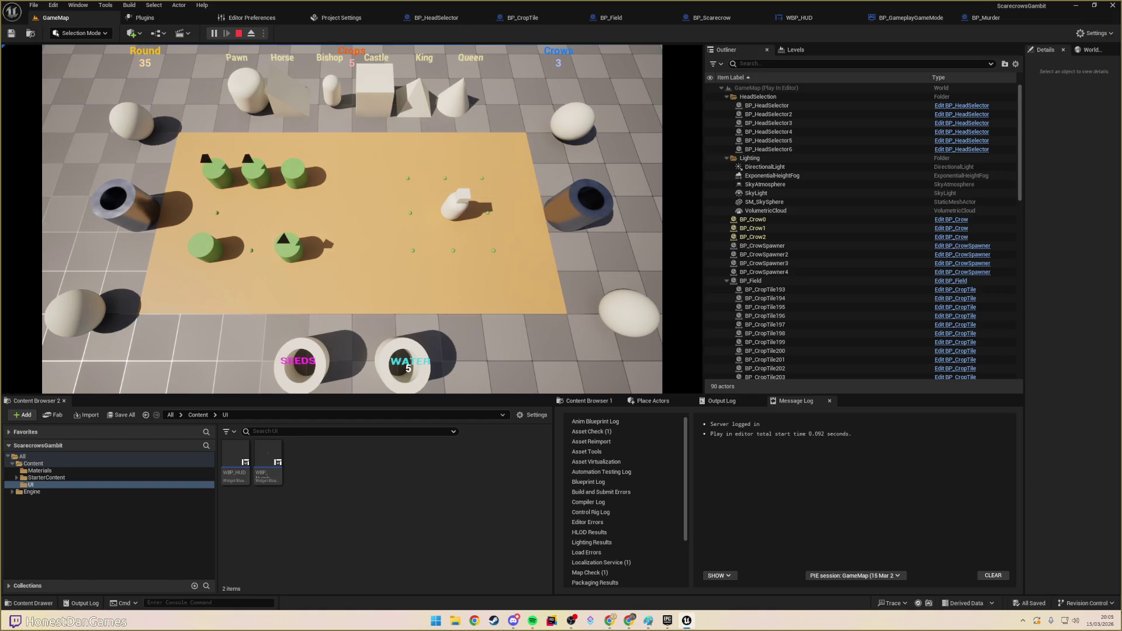
{"action": "left_click", "coordinate": [480, 178]}
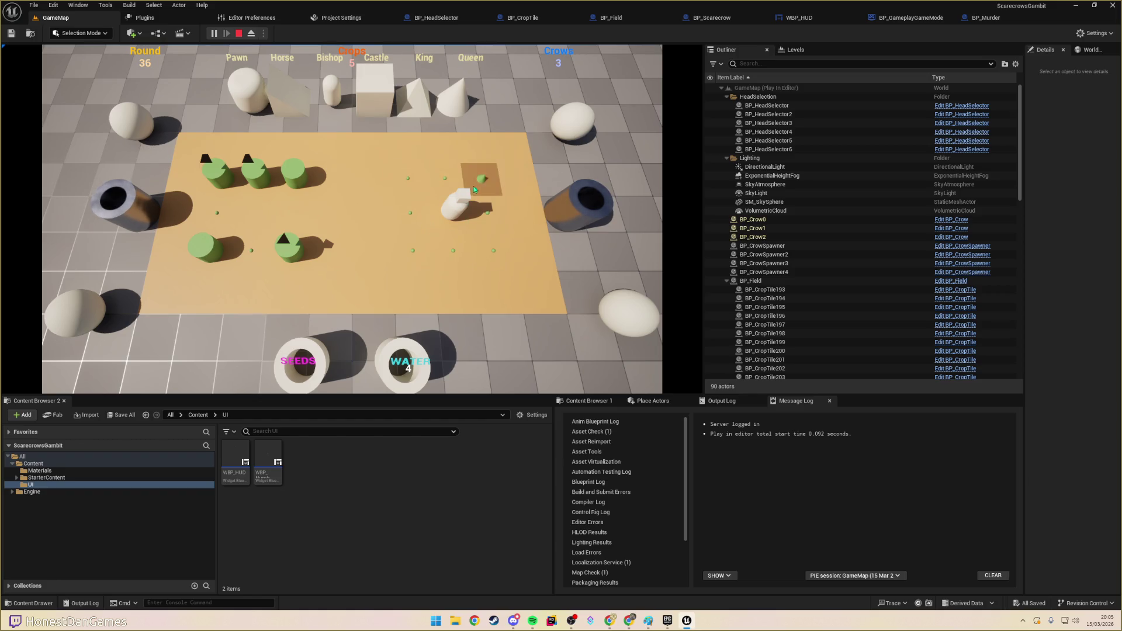
{"action": "left_click", "coordinate": [444, 178]}
{"action": "left_click", "coordinate": [409, 181]}
{"action": "left_click", "coordinate": [411, 213]}
{"action": "left_click", "coordinate": [416, 257]}
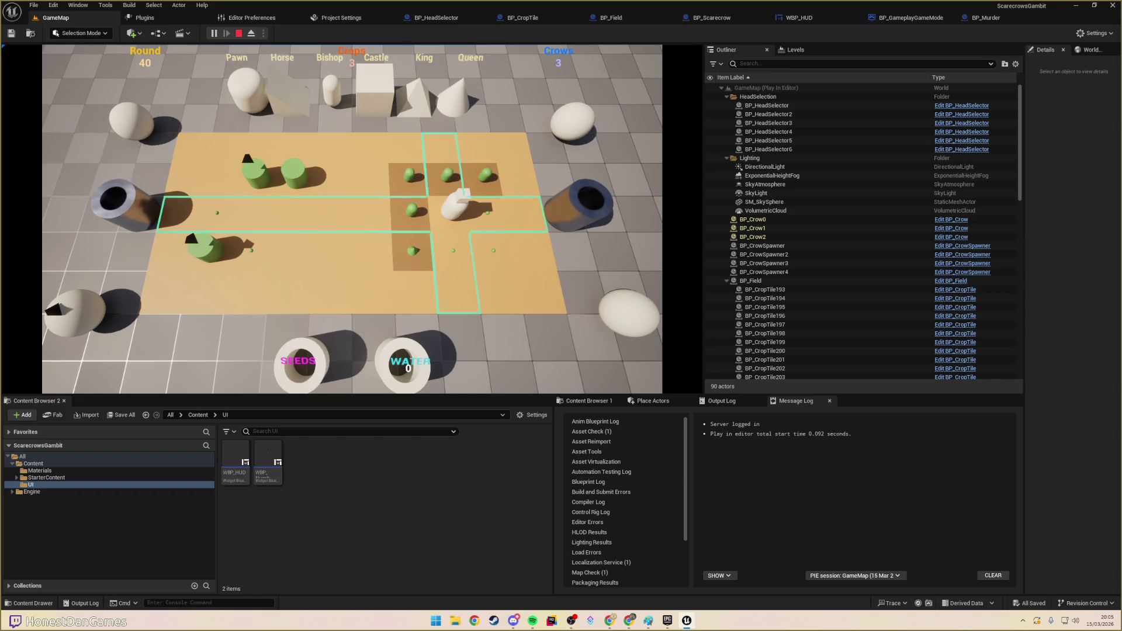
- Move the scarecrow to refill water, then back into the plot to water its tiles
{"action": "left_click", "coordinate": [517, 216]}
{"action": "left_click", "coordinate": [455, 213]}
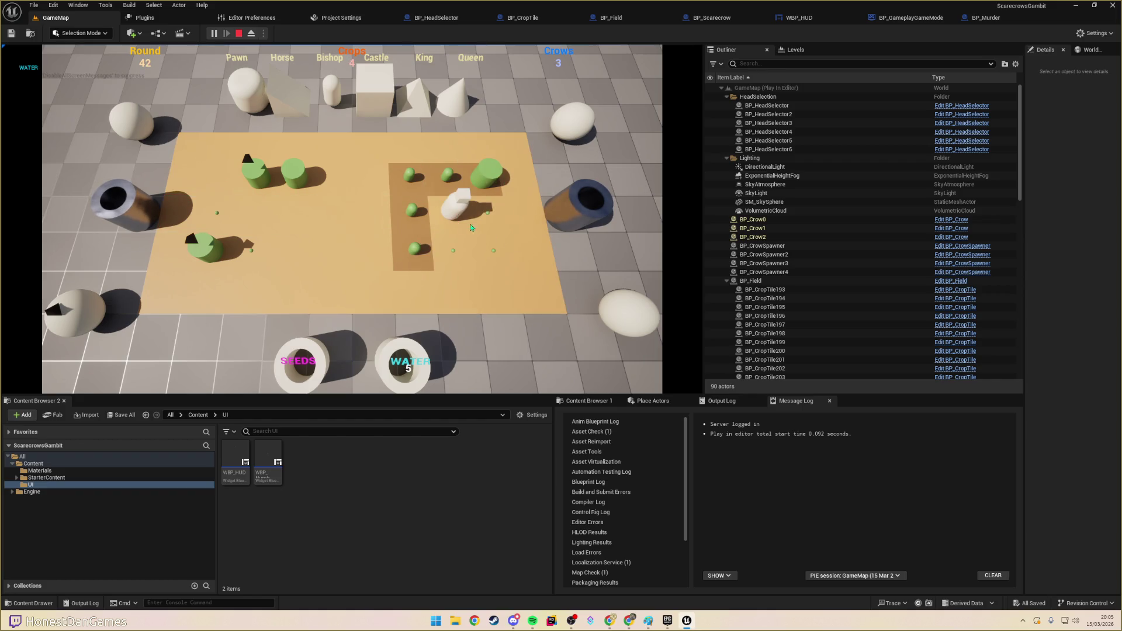
{"action": "left_click", "coordinate": [489, 225]}
{"action": "left_click", "coordinate": [415, 174]}
{"action": "left_click", "coordinate": [419, 209]}
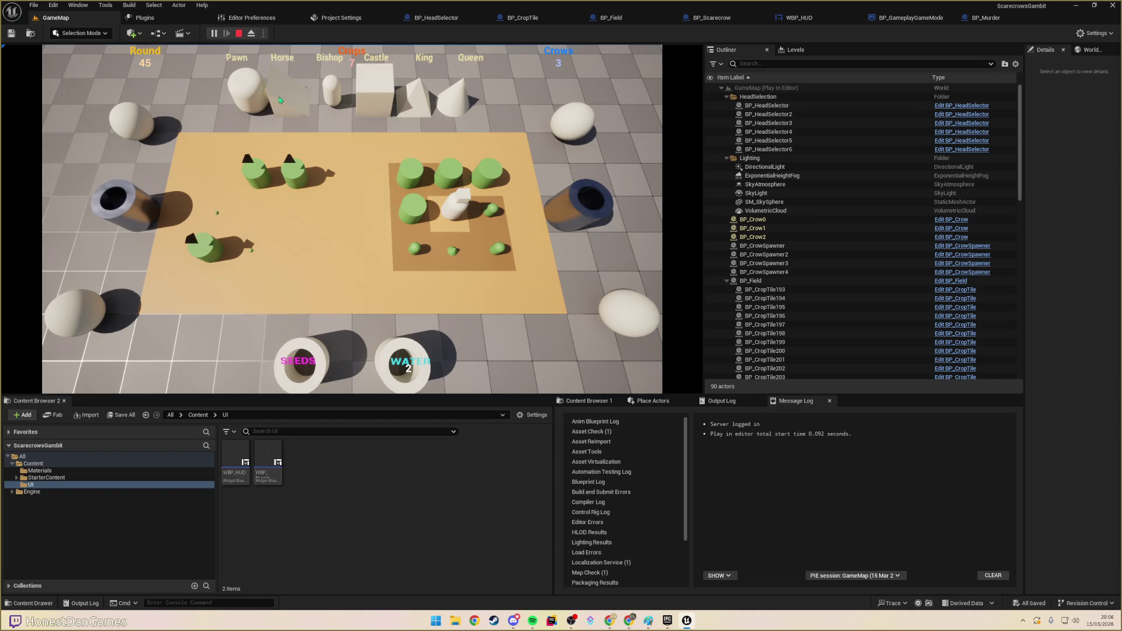
- Give the scarecrow the King head and move it down-left to scare off a crow
{"action": "left_click", "coordinate": [431, 107]}
{"action": "left_click", "coordinate": [454, 217]}
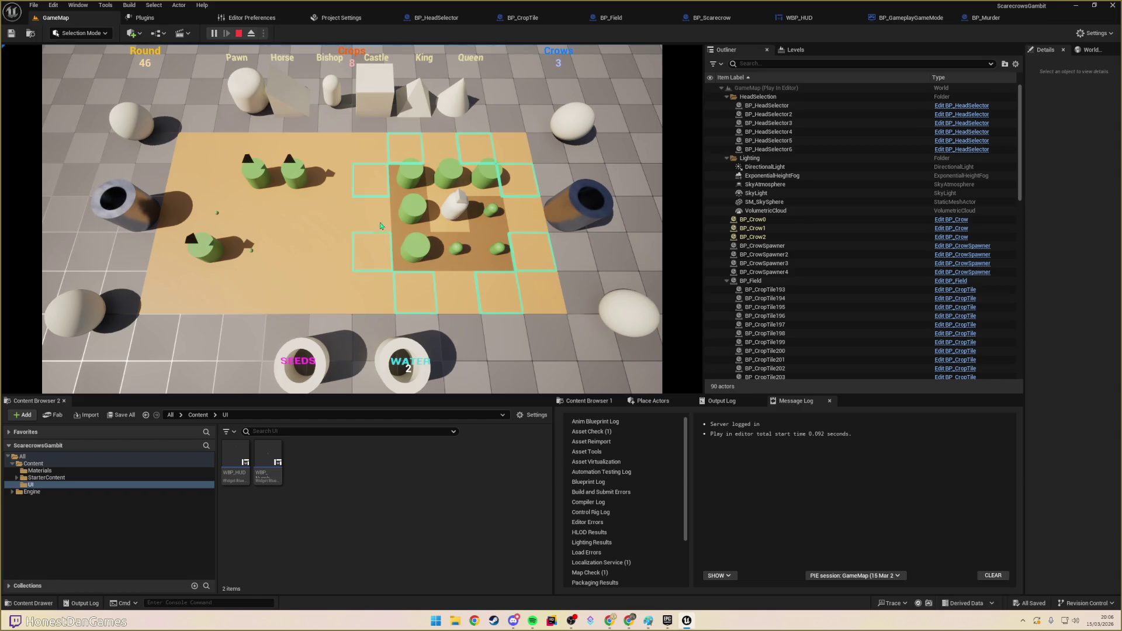
{"action": "left_click", "coordinate": [369, 187]}
{"action": "left_click", "coordinate": [368, 187]}
{"action": "left_click", "coordinate": [291, 185]}
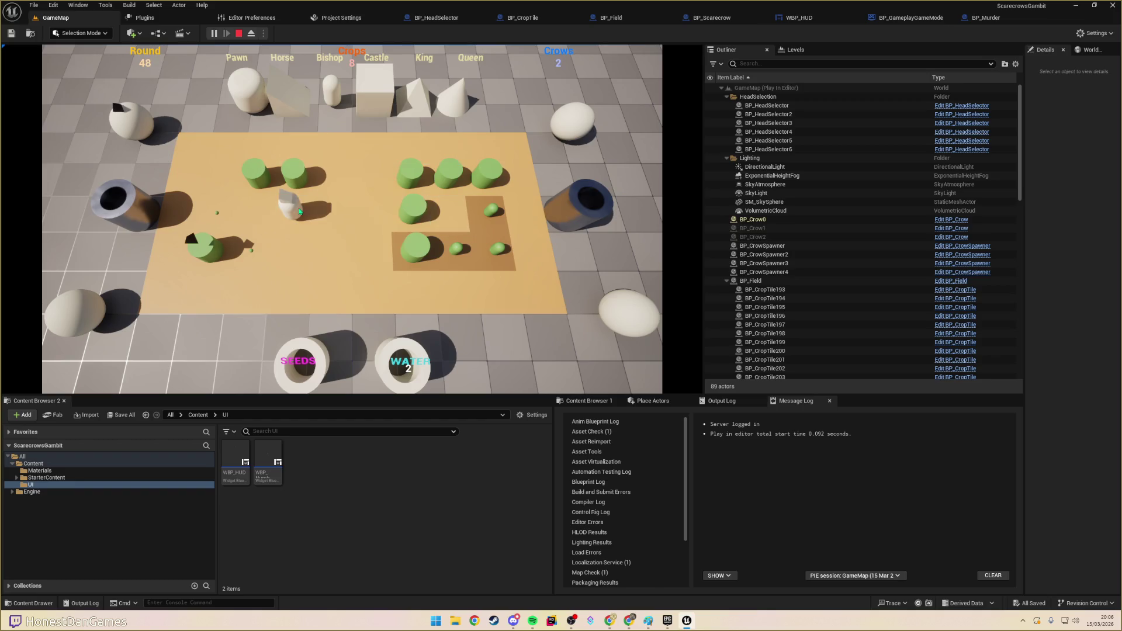
{"action": "left_click", "coordinate": [289, 190]}
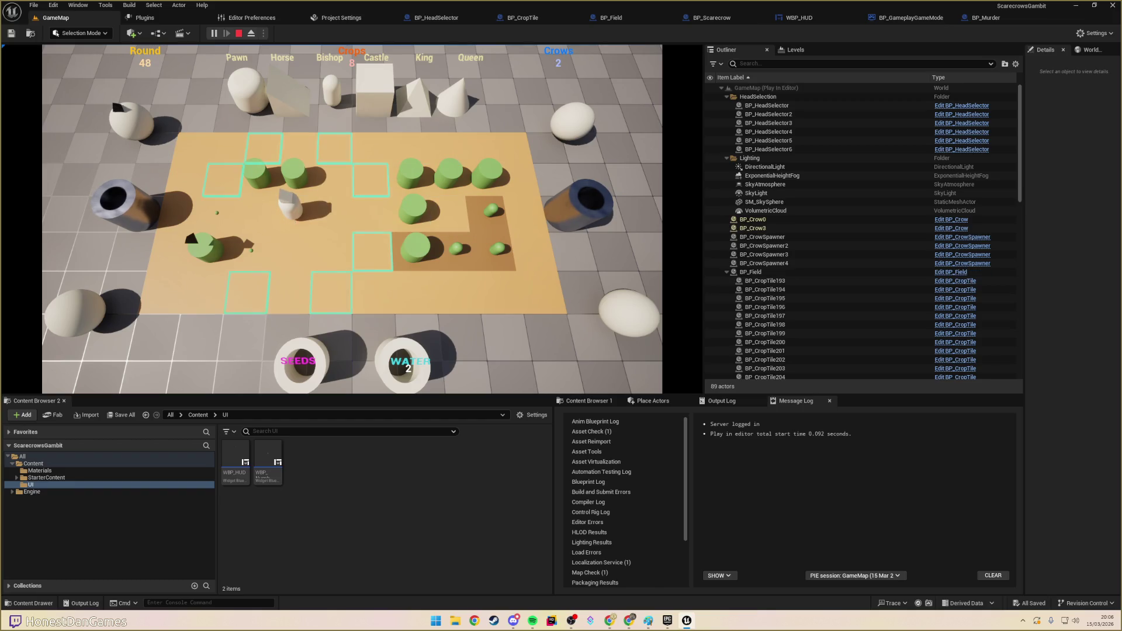
{"action": "left_click", "coordinate": [242, 295]}
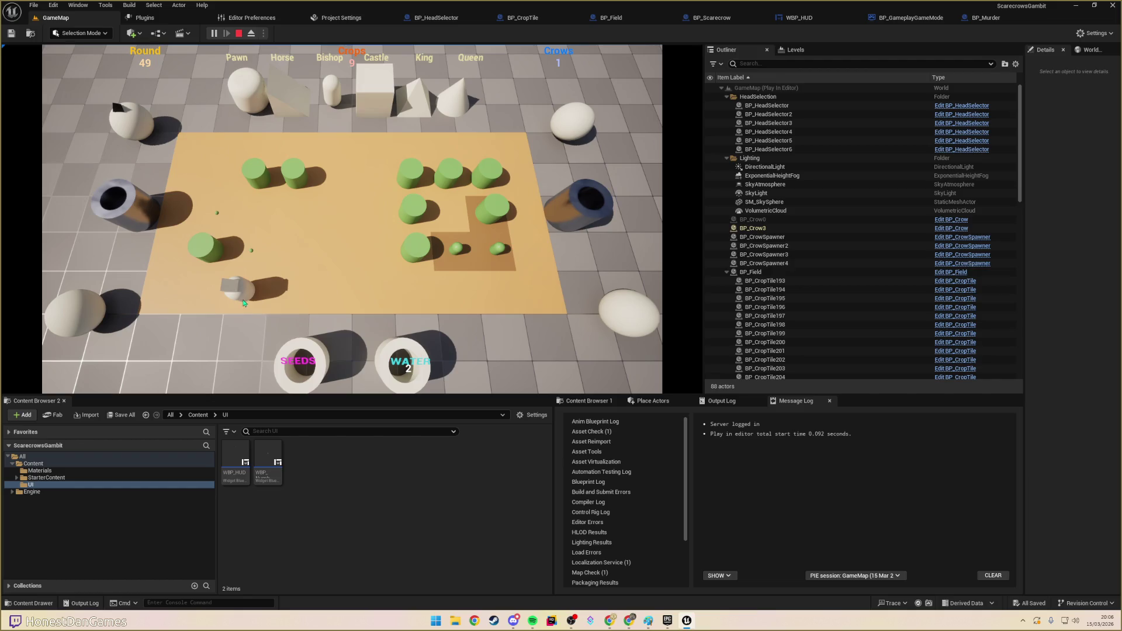